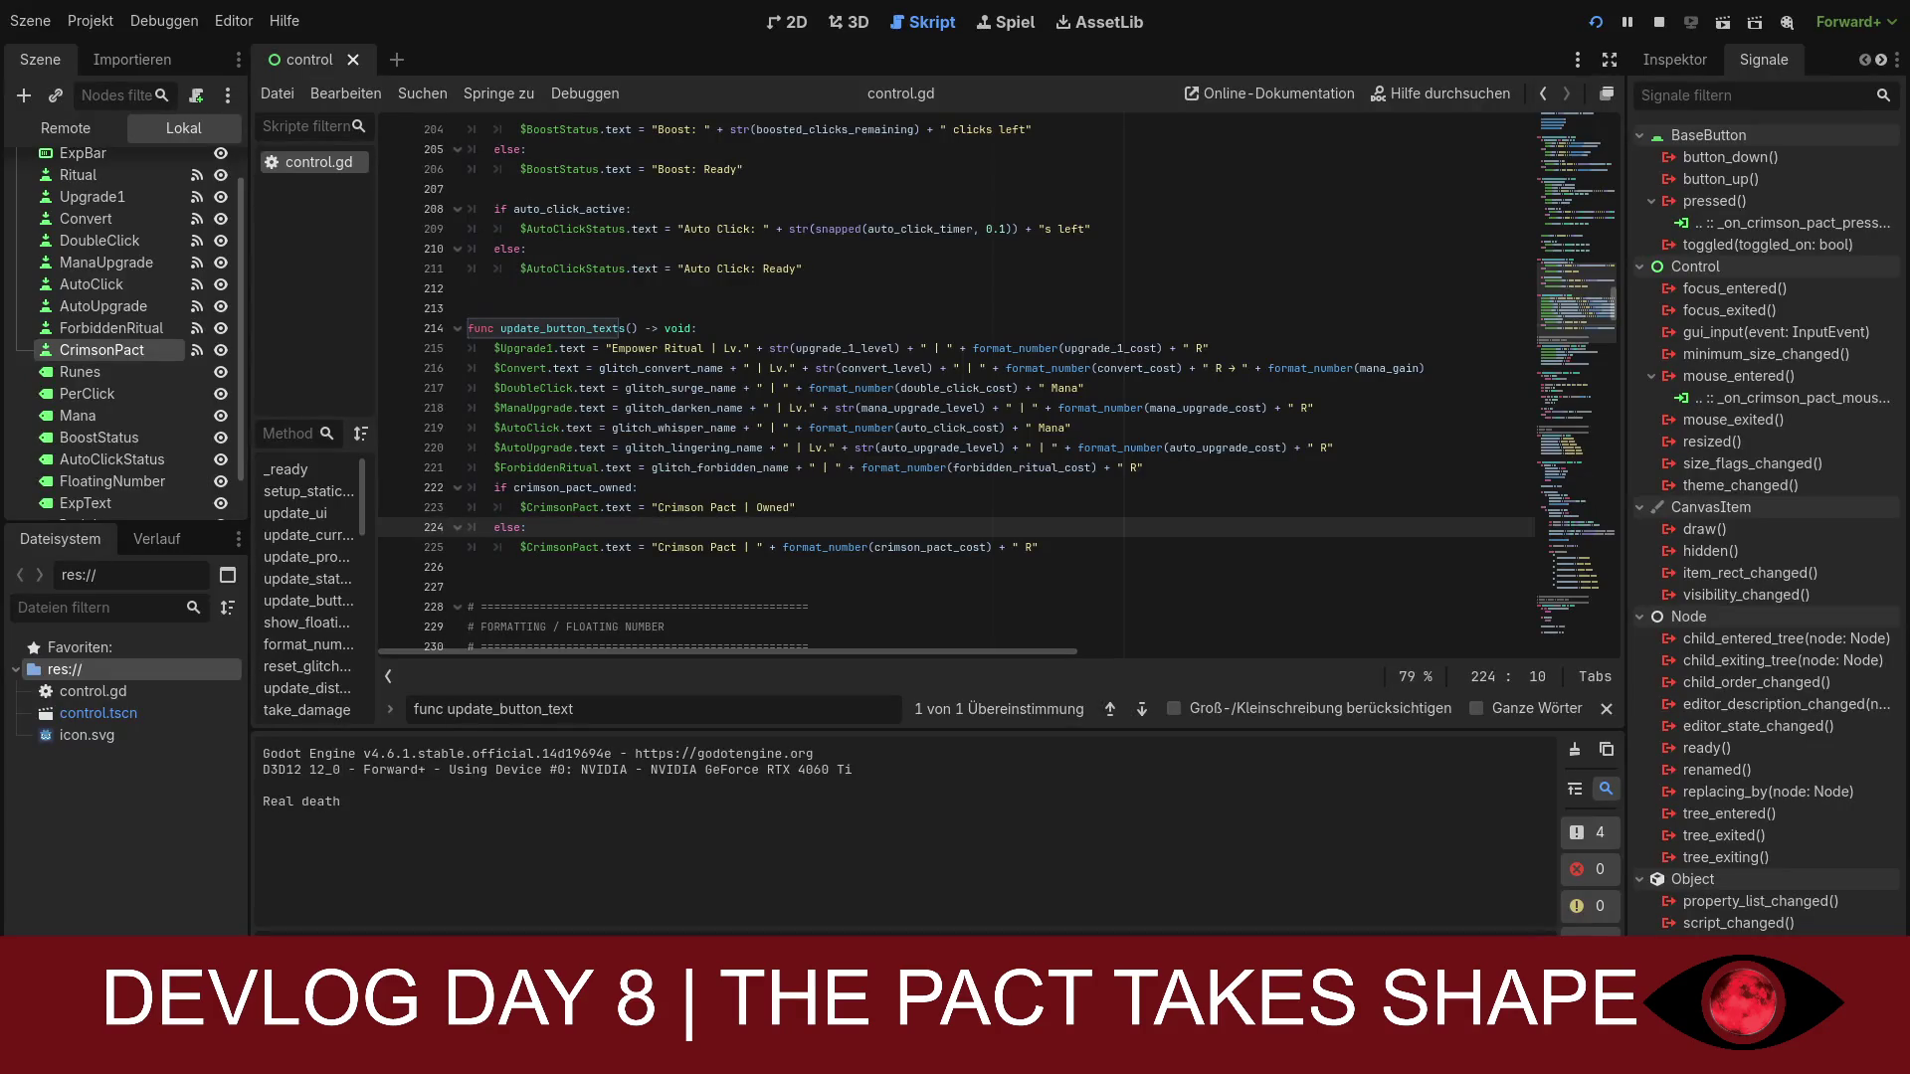
Trim the script search query and retype it to search for 'crimson'.
scroll(955, 383, "up", 1)
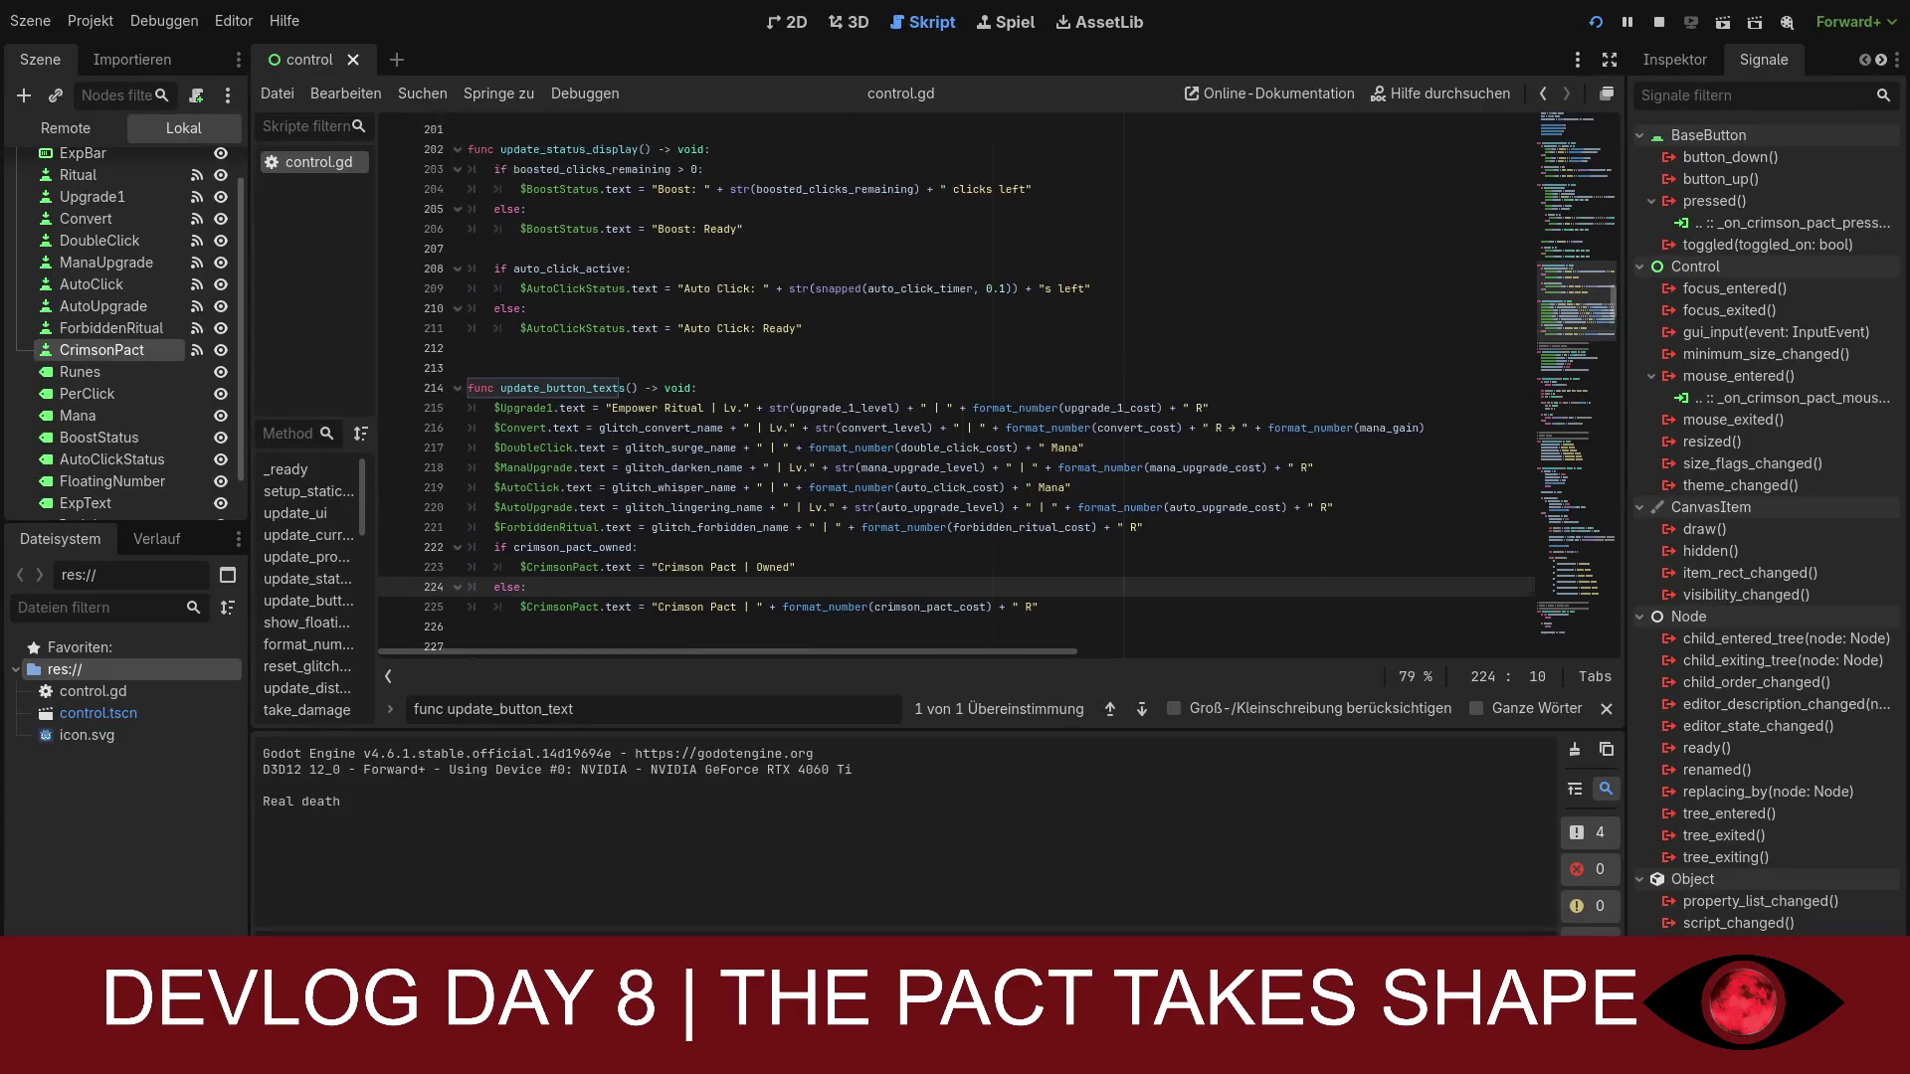
double_click(508, 710)
left_click_drag(574, 709, 547, 710)
key("BackSpace")
key("BackSpace")
key("BackSpace")
key("BackSpace")
key("BackSpace")
key("BackSpace")
type("crimson")
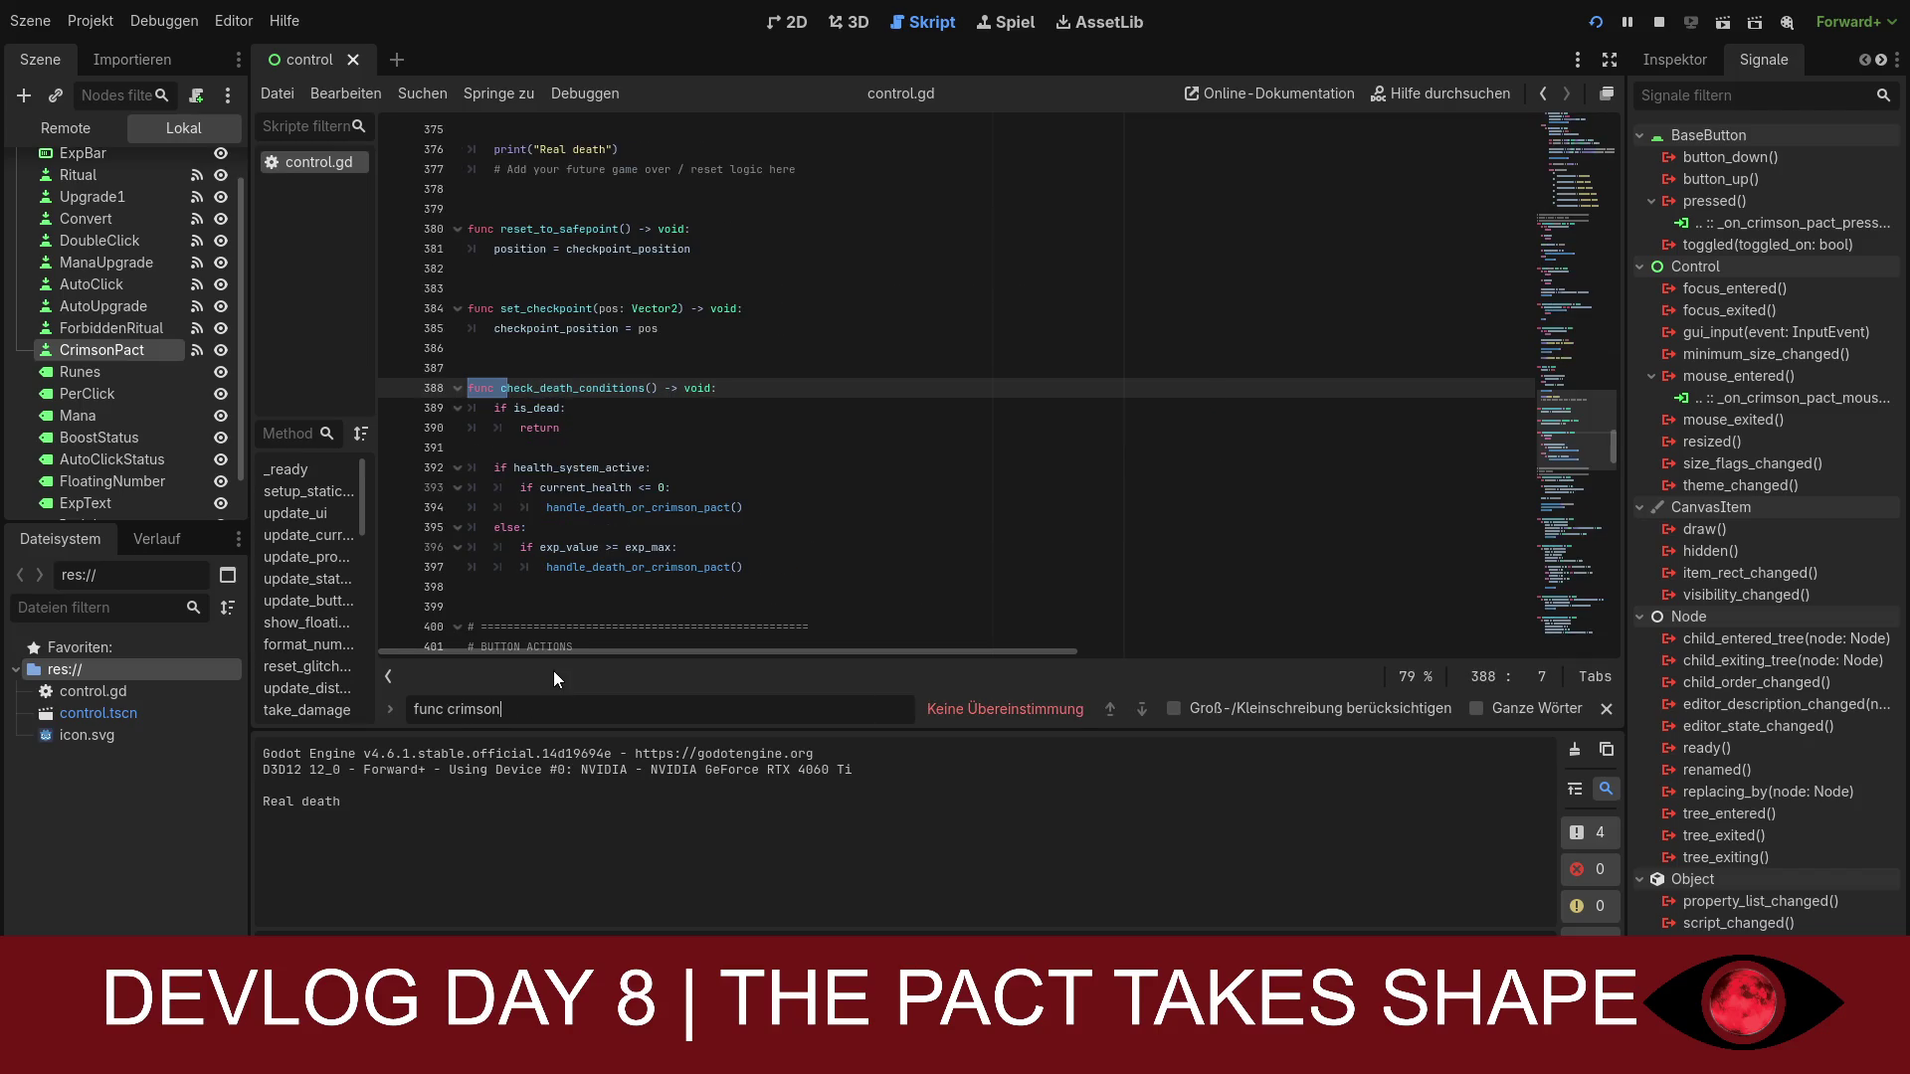
Change the search query to 'func _on_crimson' to locate the Crimson Pact handler.
left_click(443, 707)
type("_")
key("BackSpace")
key("BackSpace")
key("BackSpace")
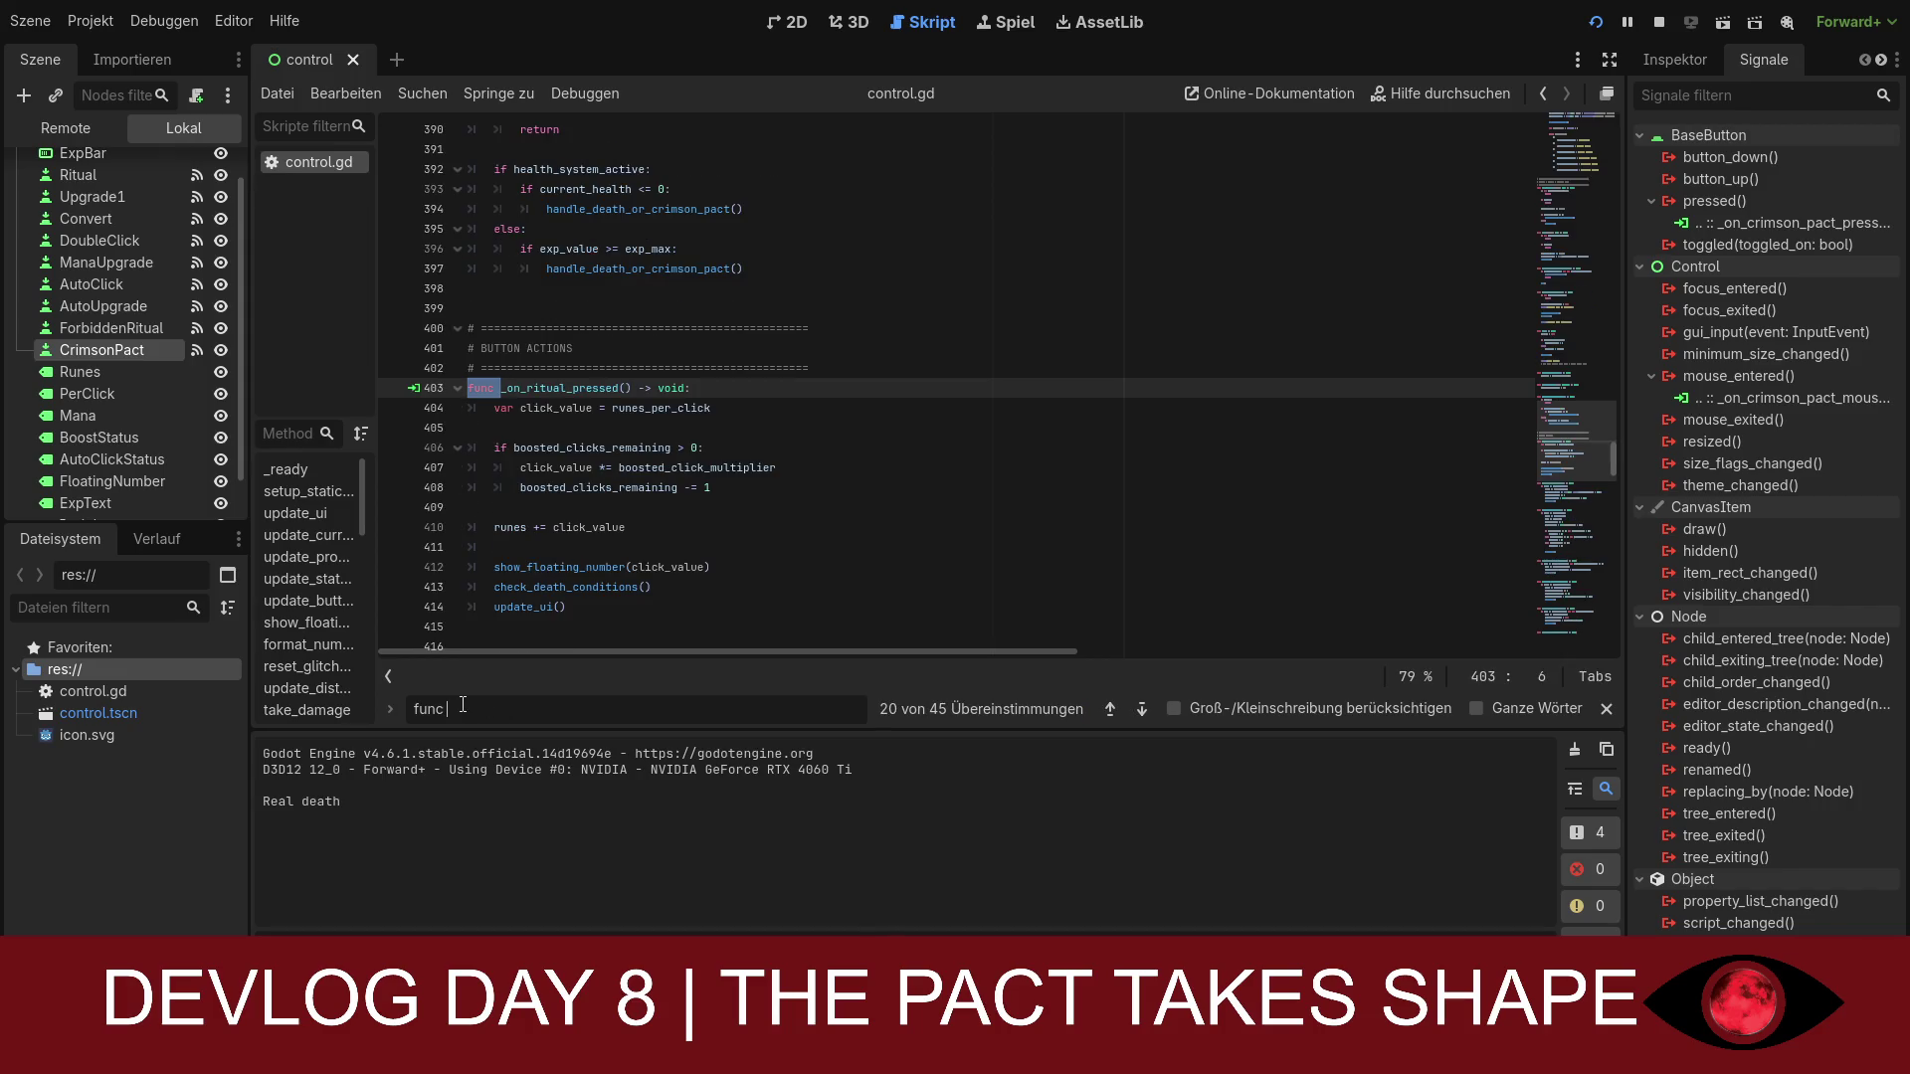
type("_on")
key("BackSpace")
type("n_crimson")
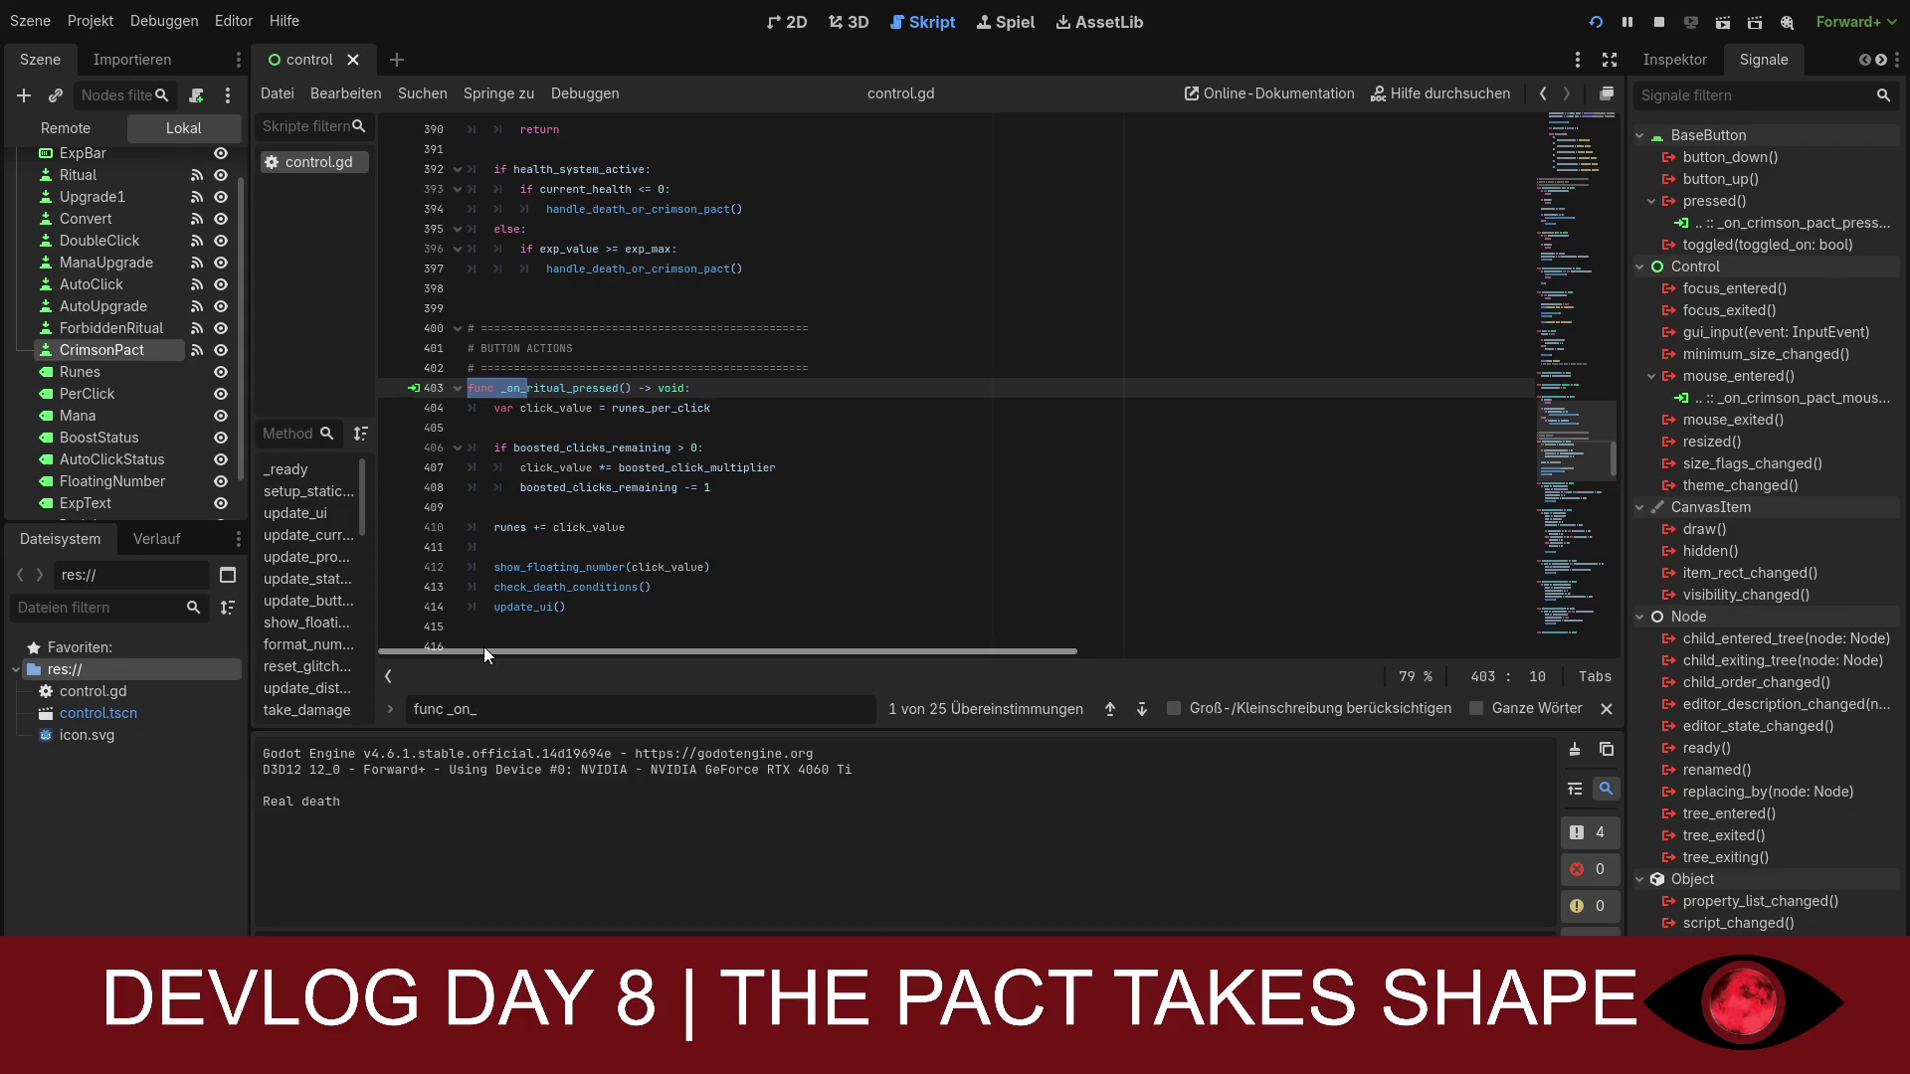
Clear the search query and jump to the tooltip functions further down the script.
scroll(562, 441, "down", 3)
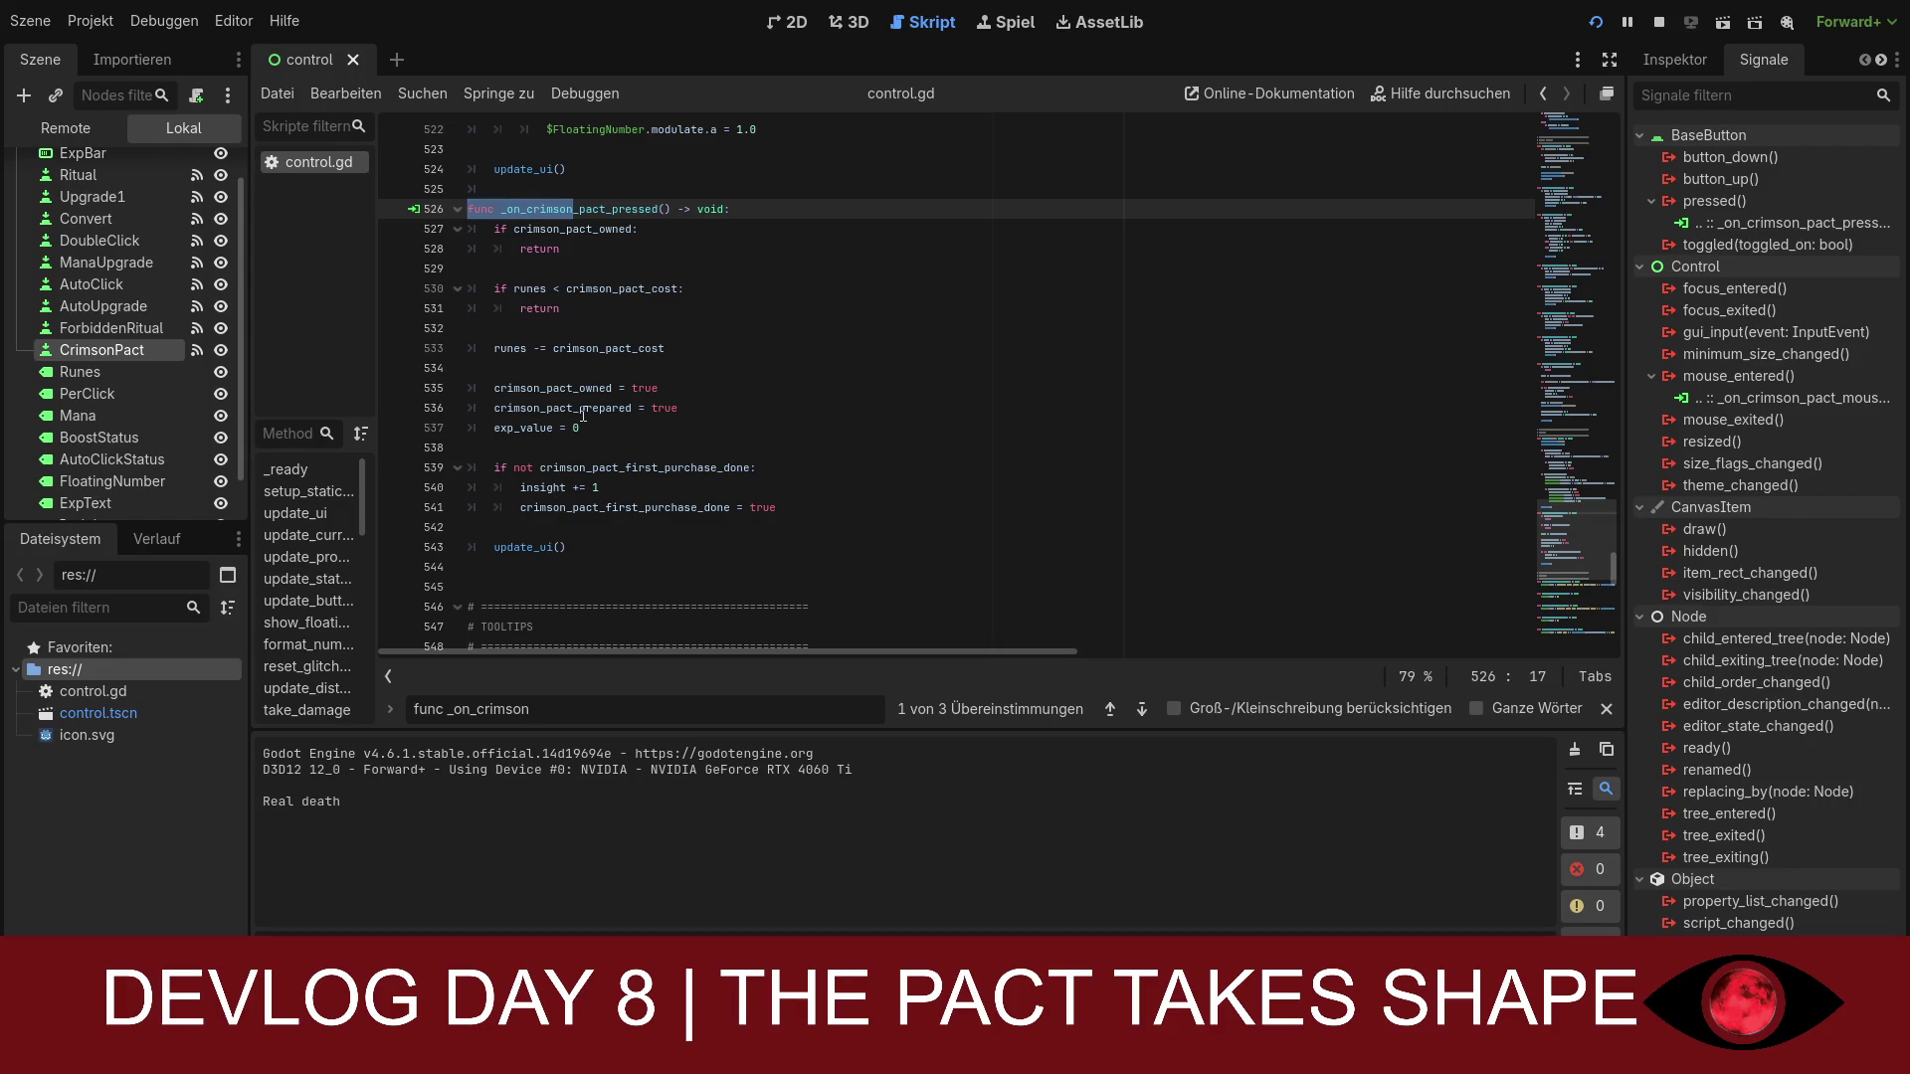
key("BackSpace")
key("BackSpace")
key("BackSpace")
key("BackSpace")
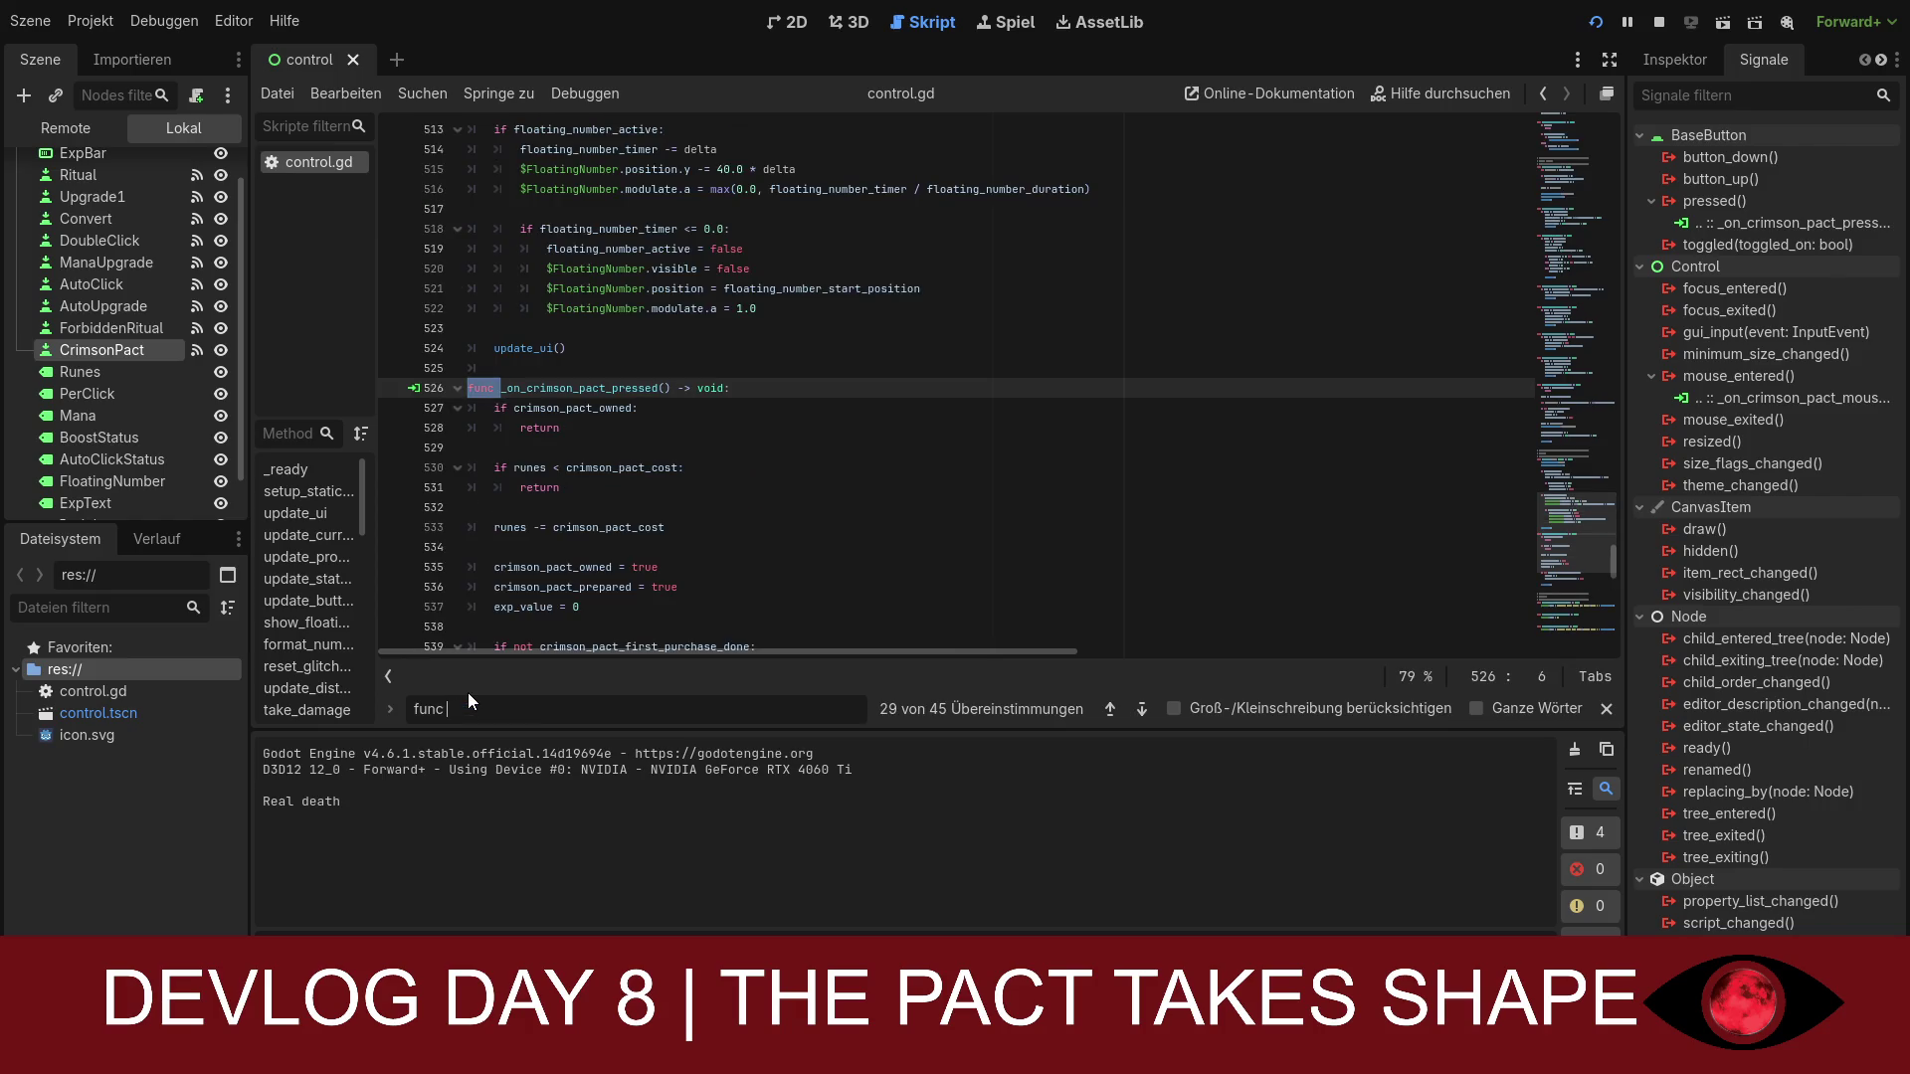
type("en")
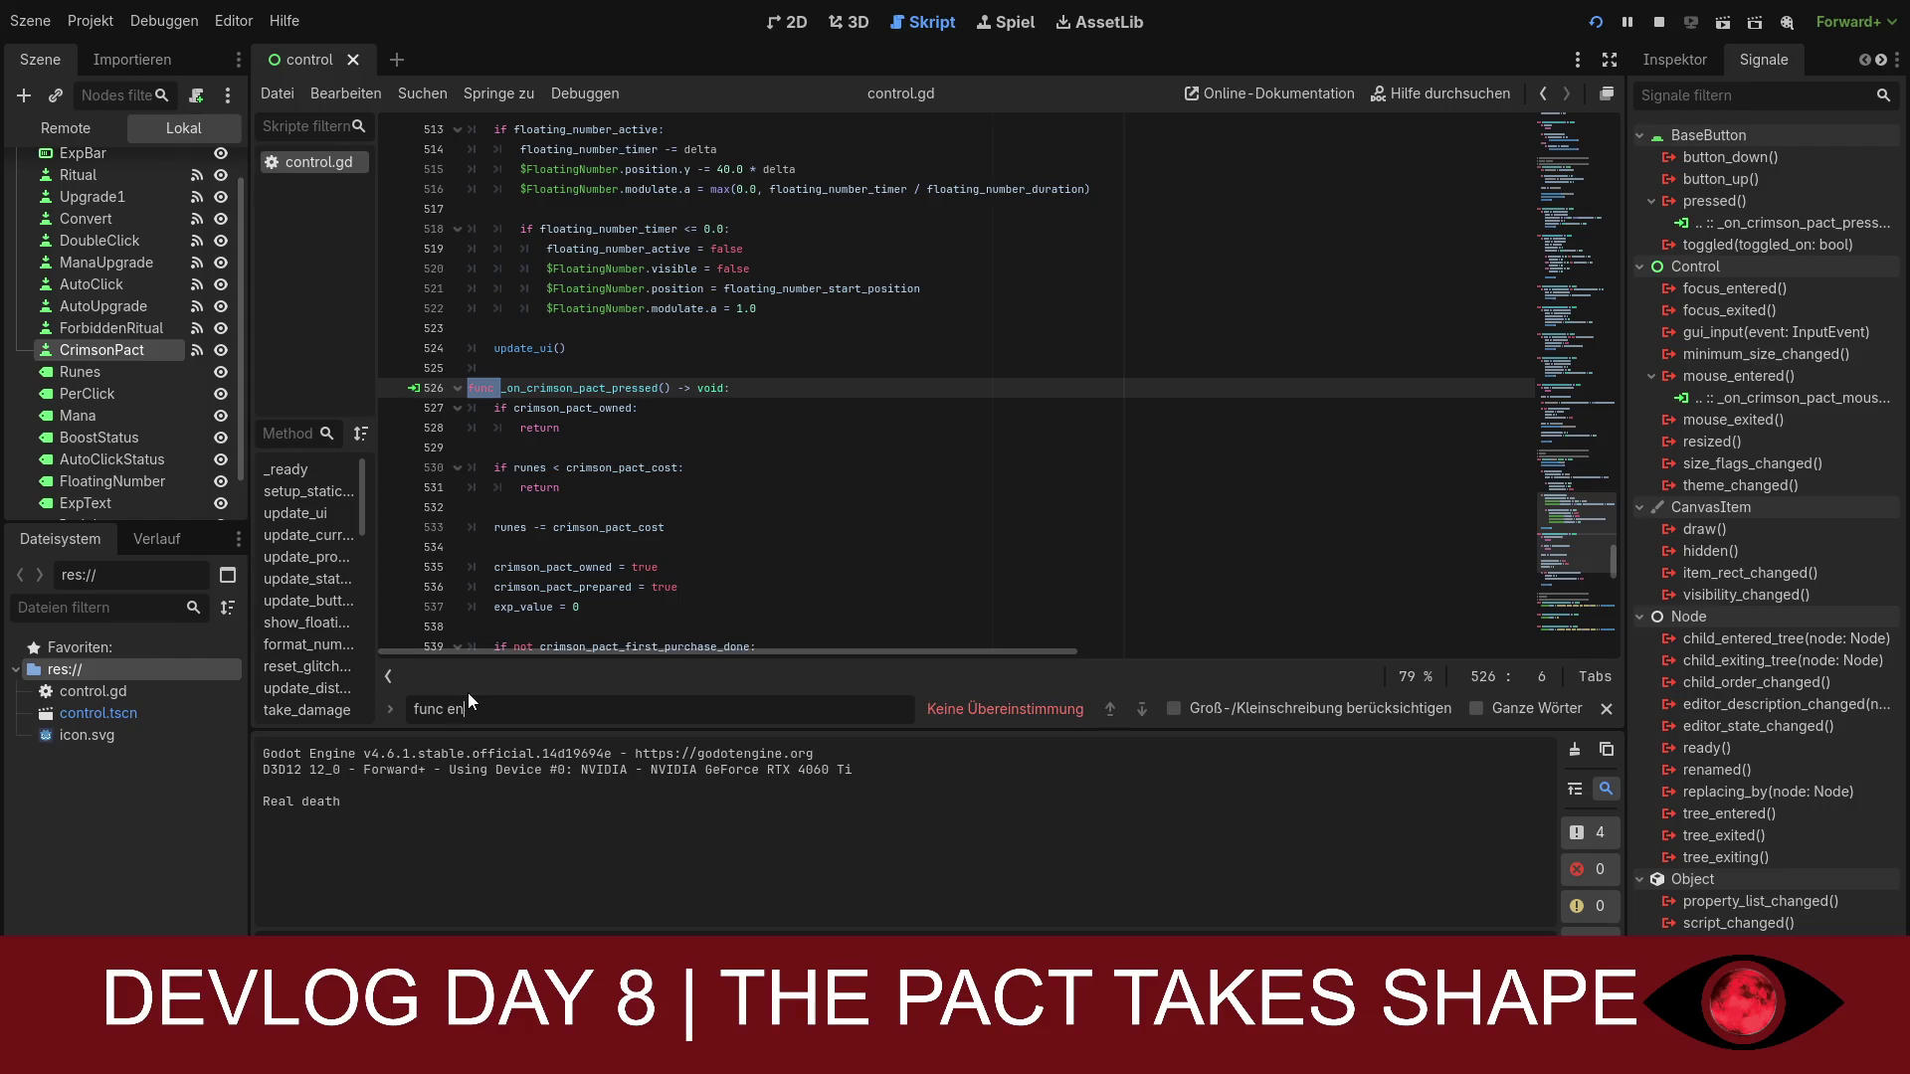
key("BackSpace")
key("BackSpace")
key("BackSpace")
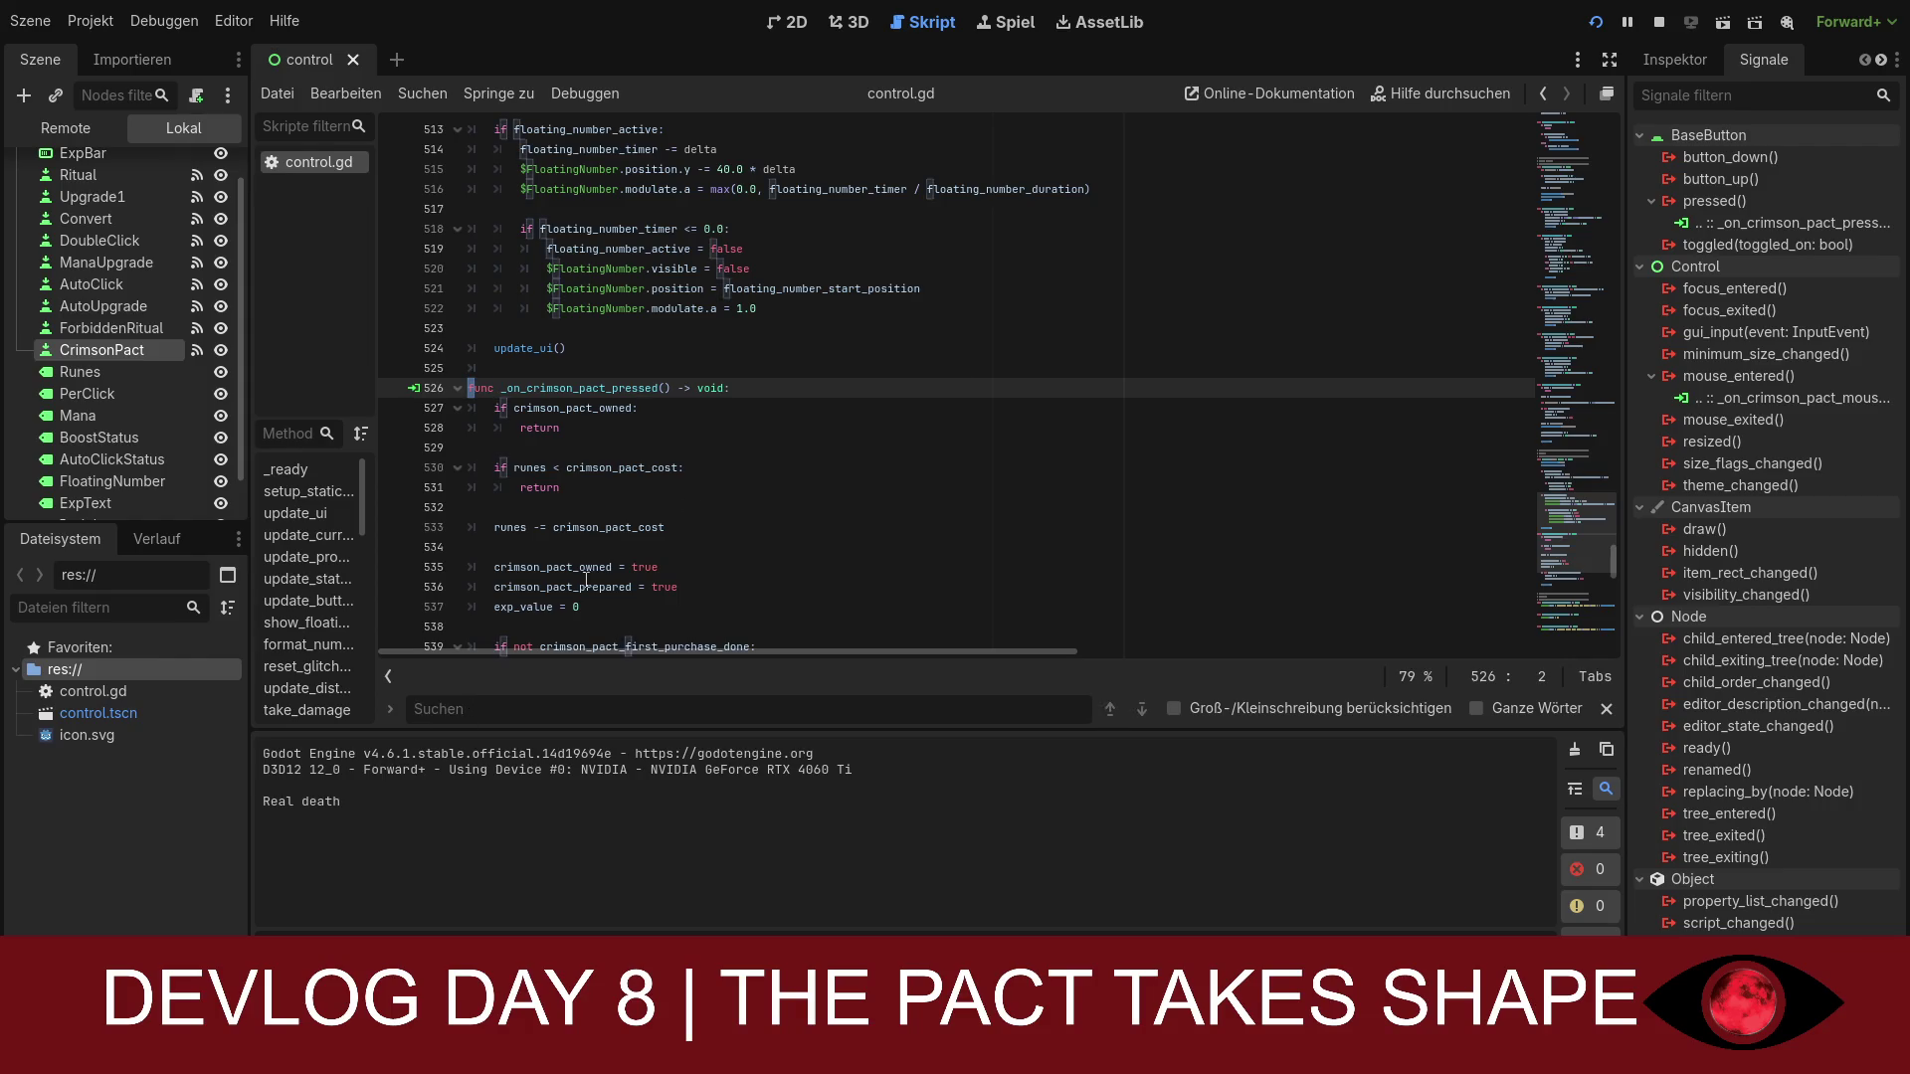
left_click(1556, 565)
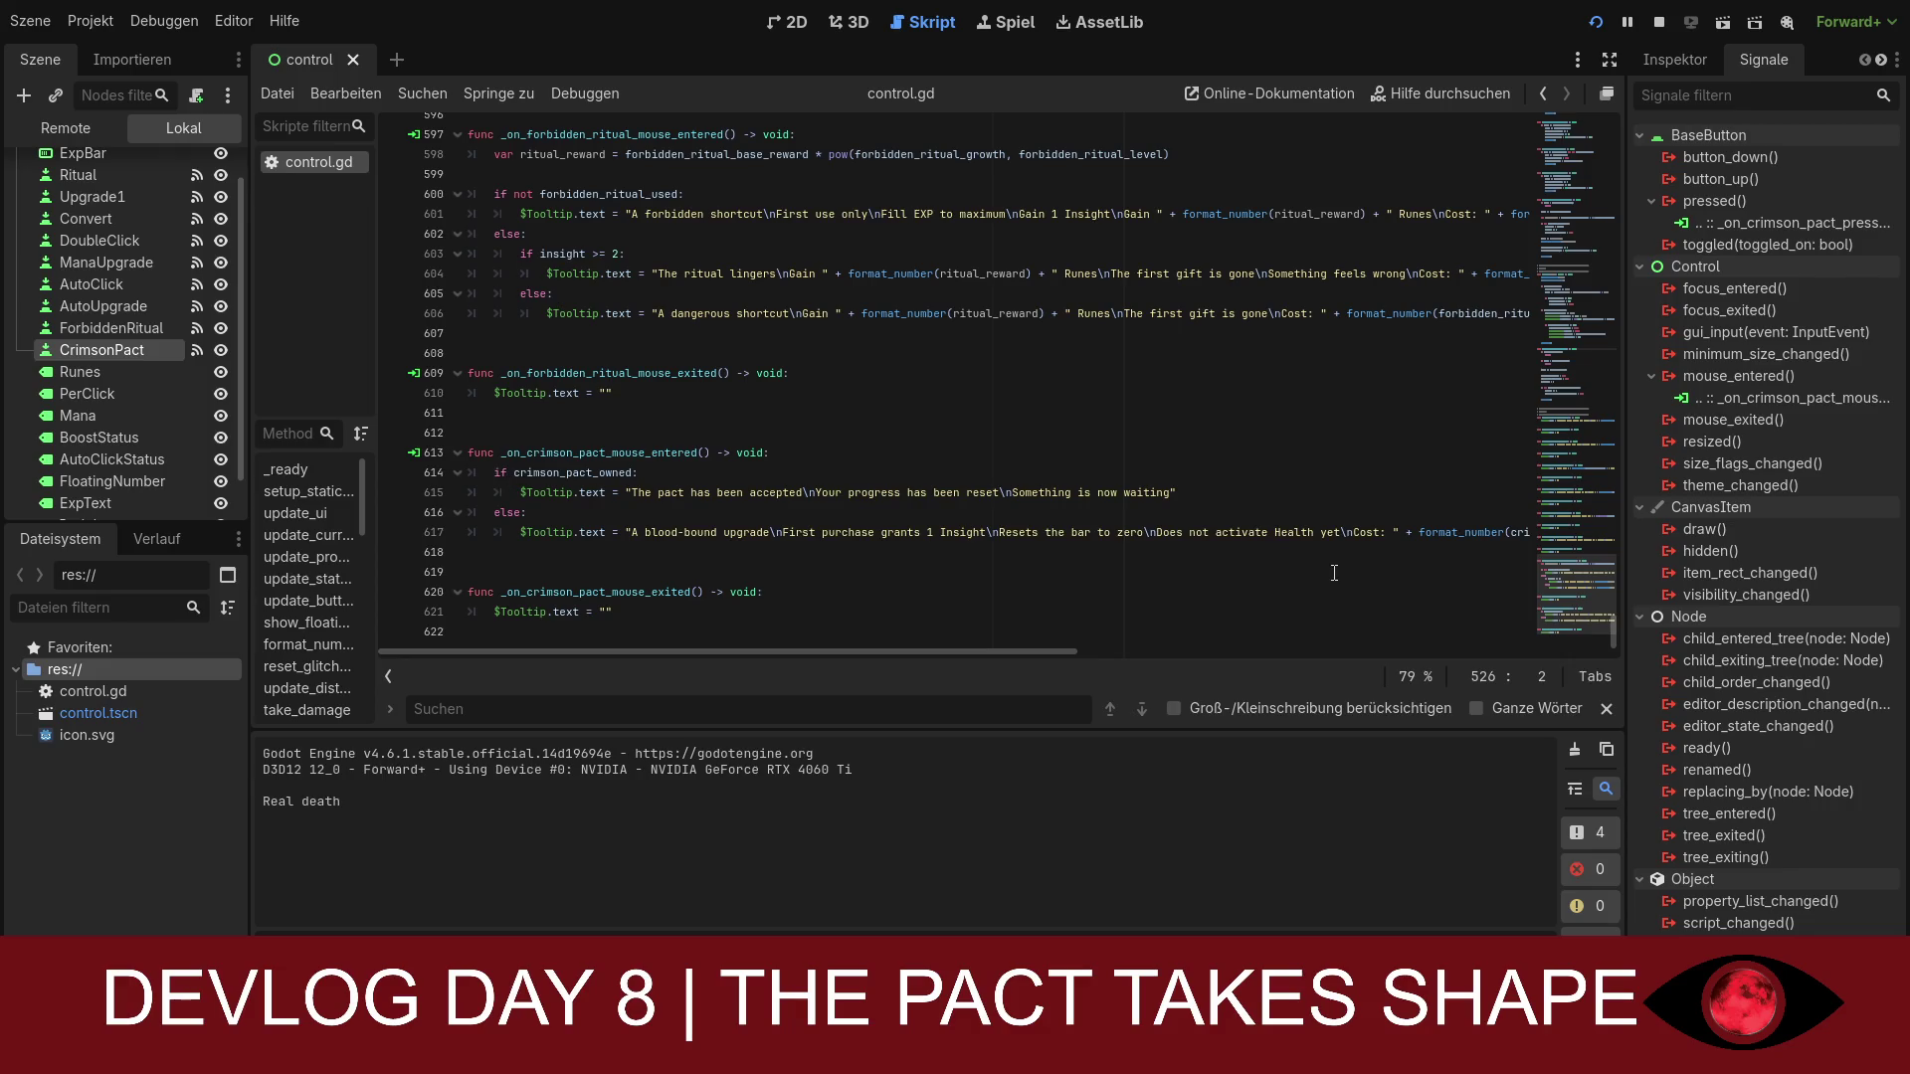
Inspect the _on_crimson_pact_mouse_entered tooltip code, then save and run the project.
left_click_drag(469, 446, 1057, 535)
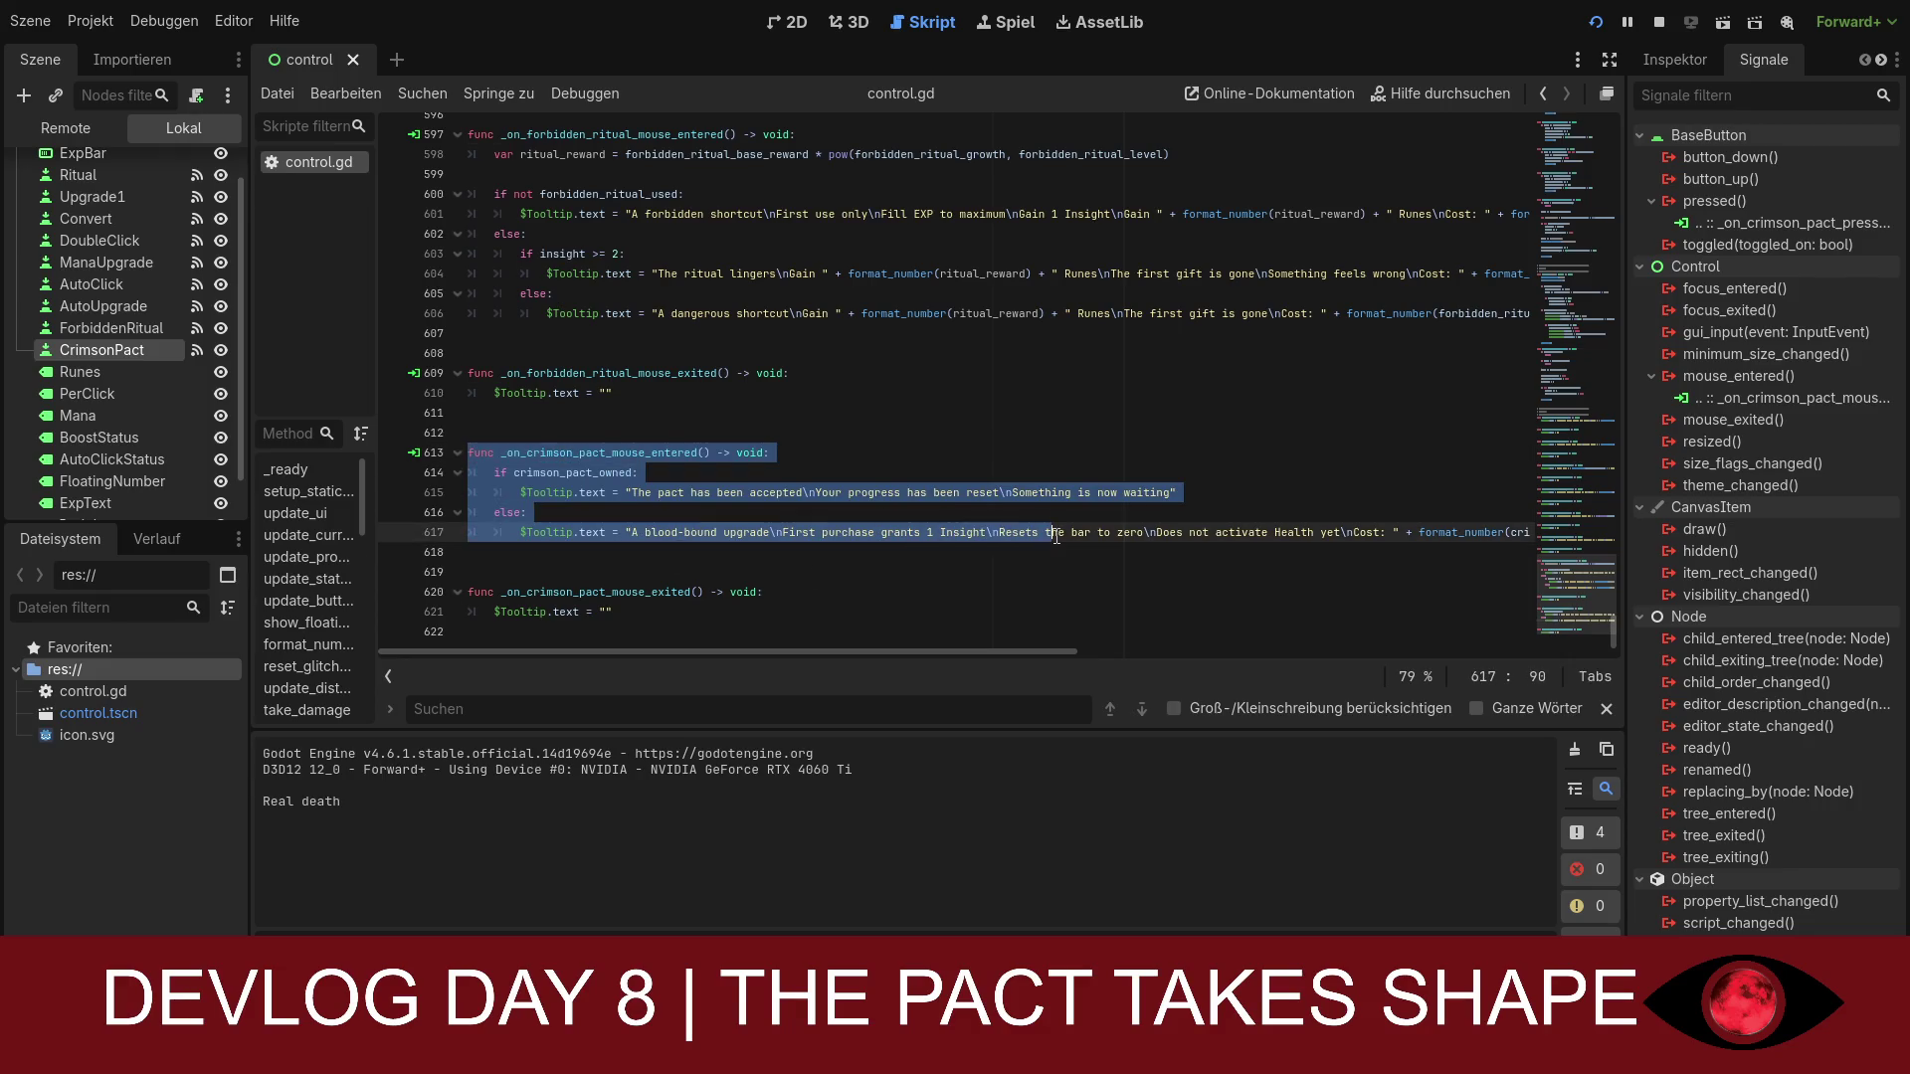
left_click(886, 551)
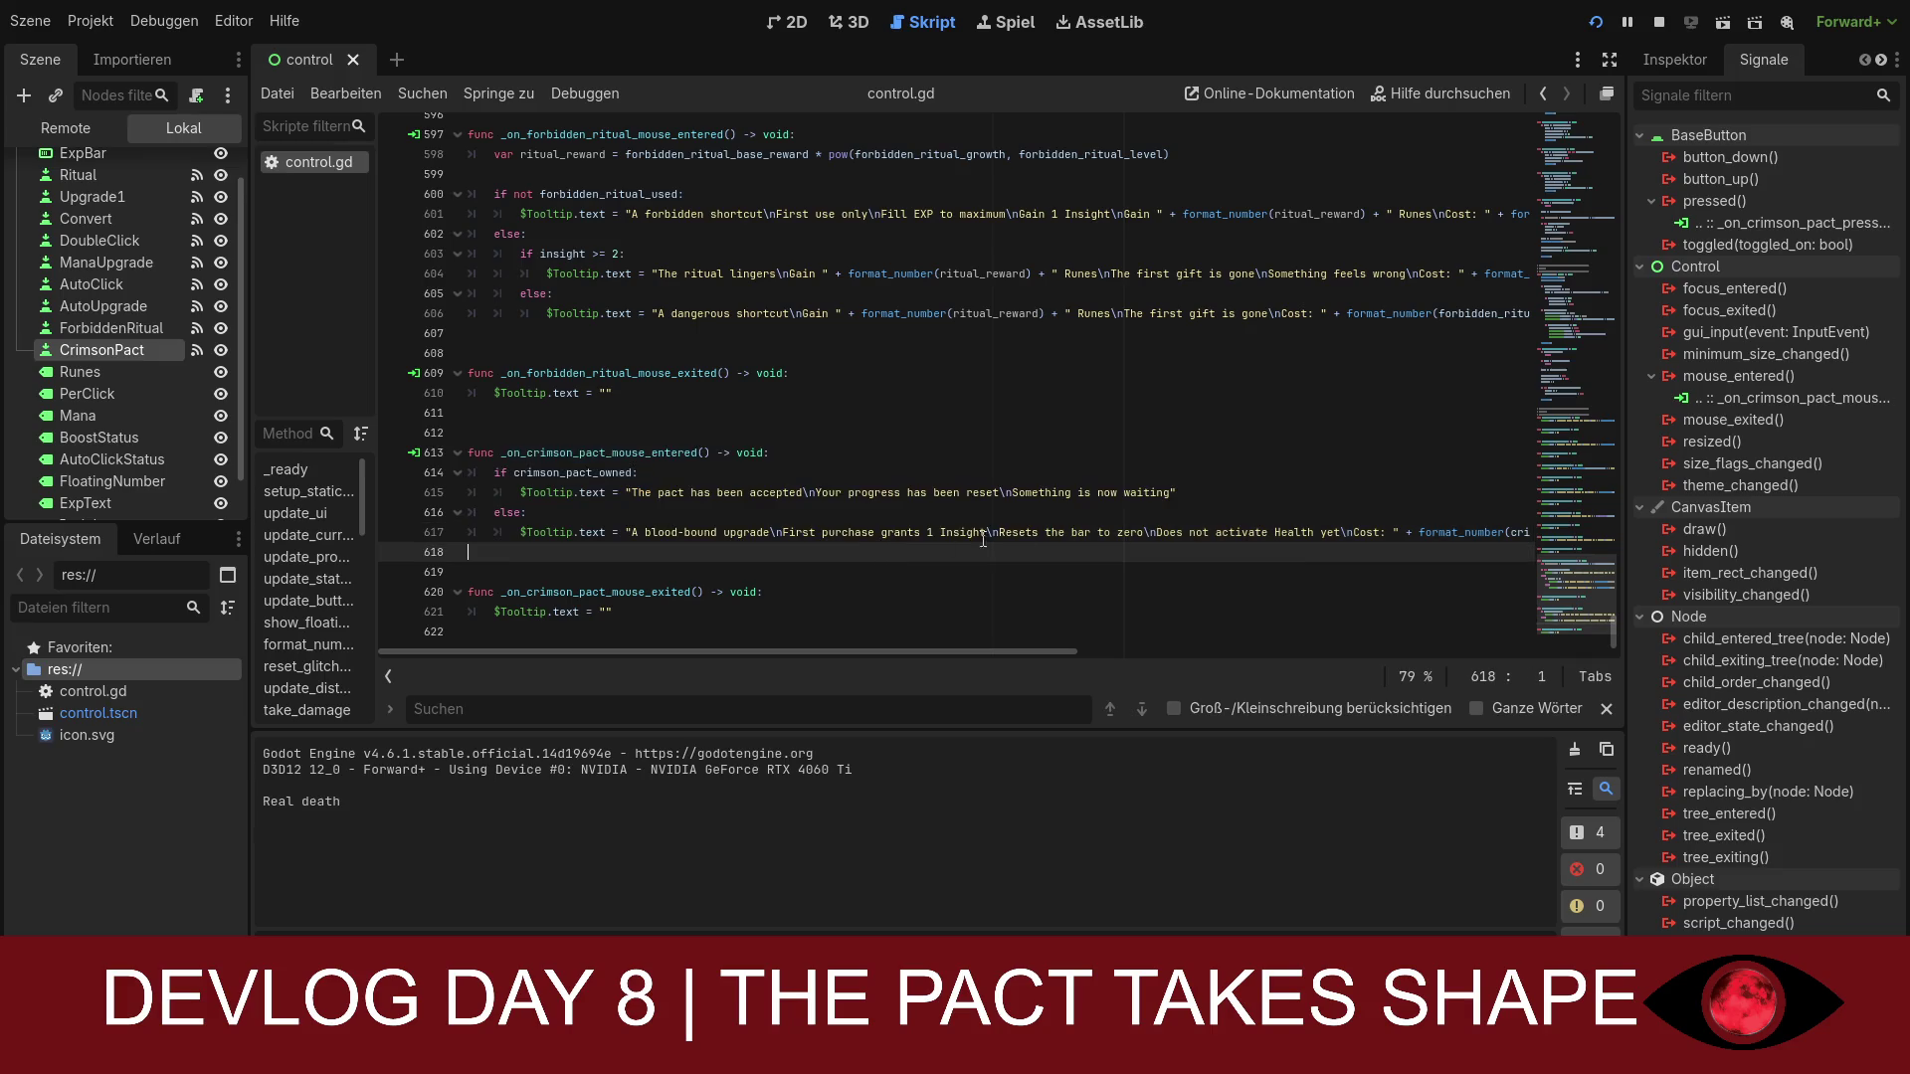
left_click(1164, 527)
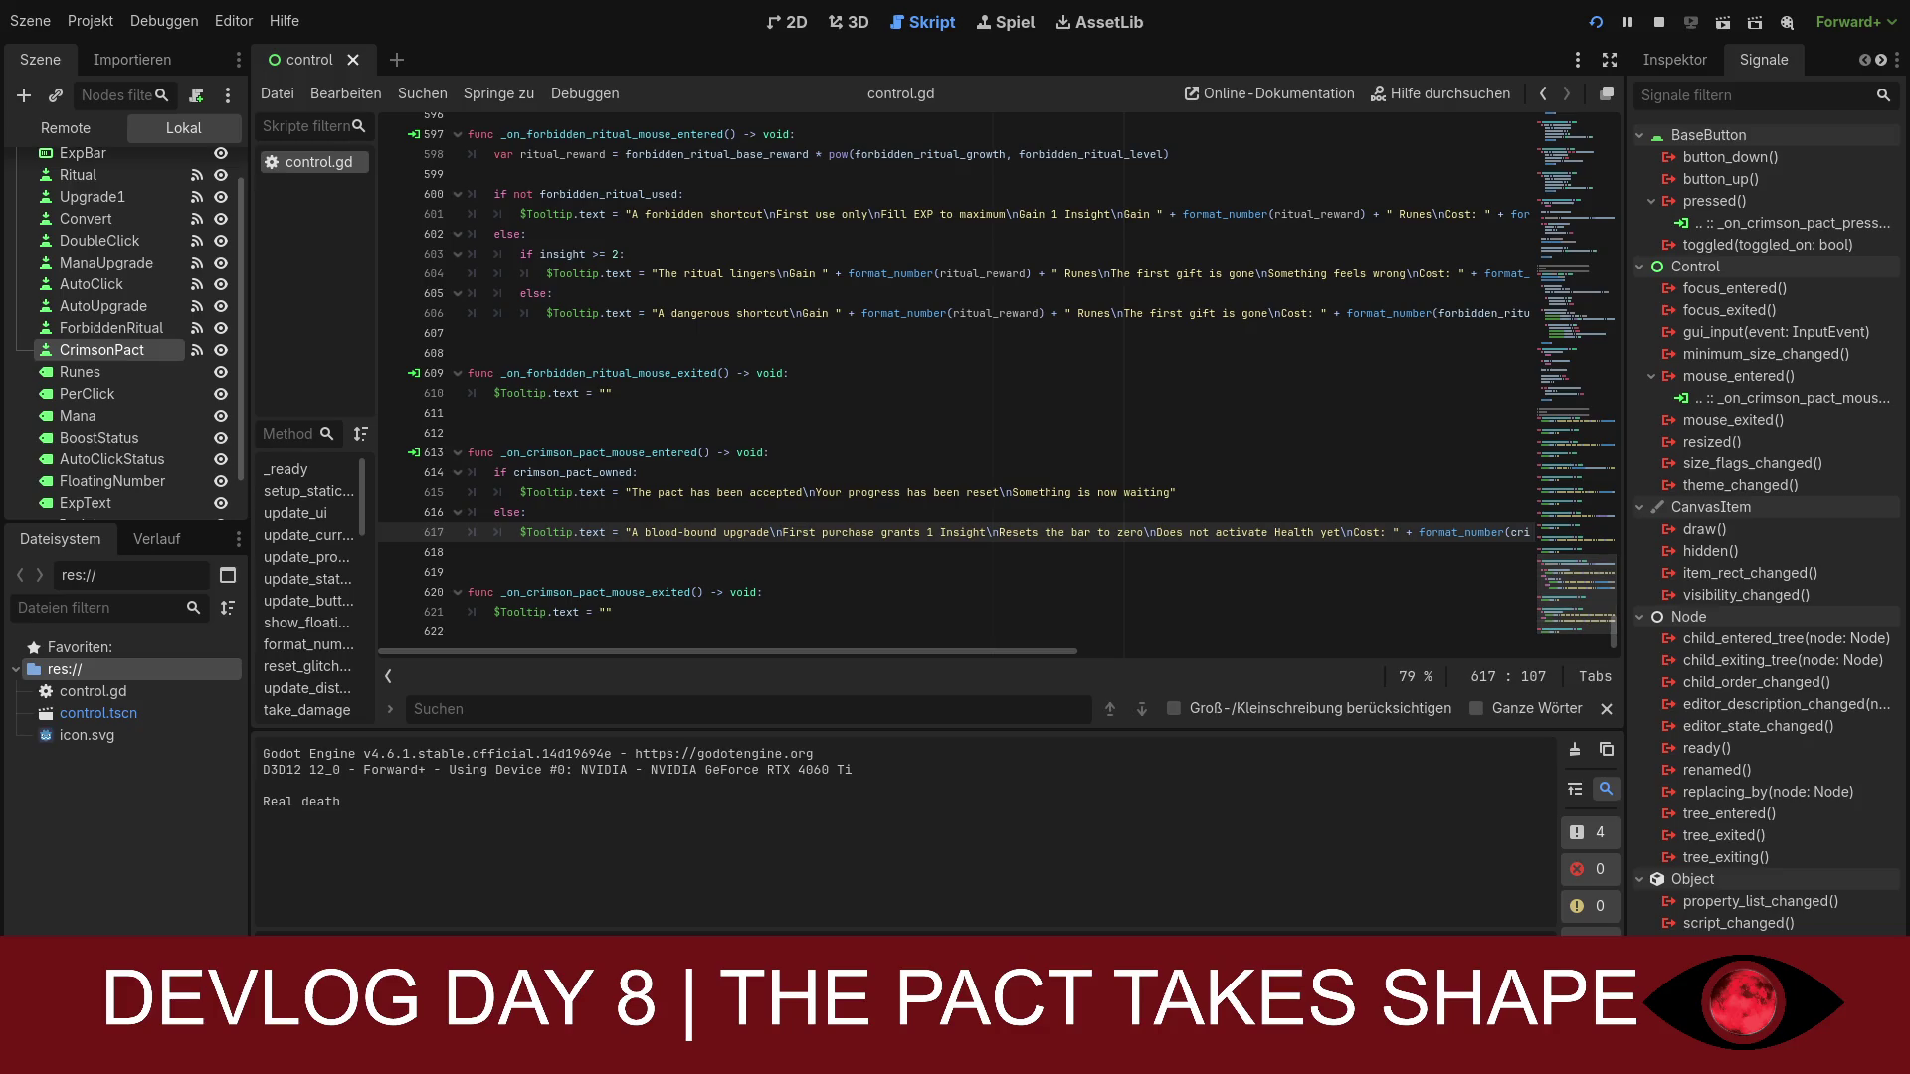
left_click(953, 313)
key("ctrl+s")
left_click(1589, 24)
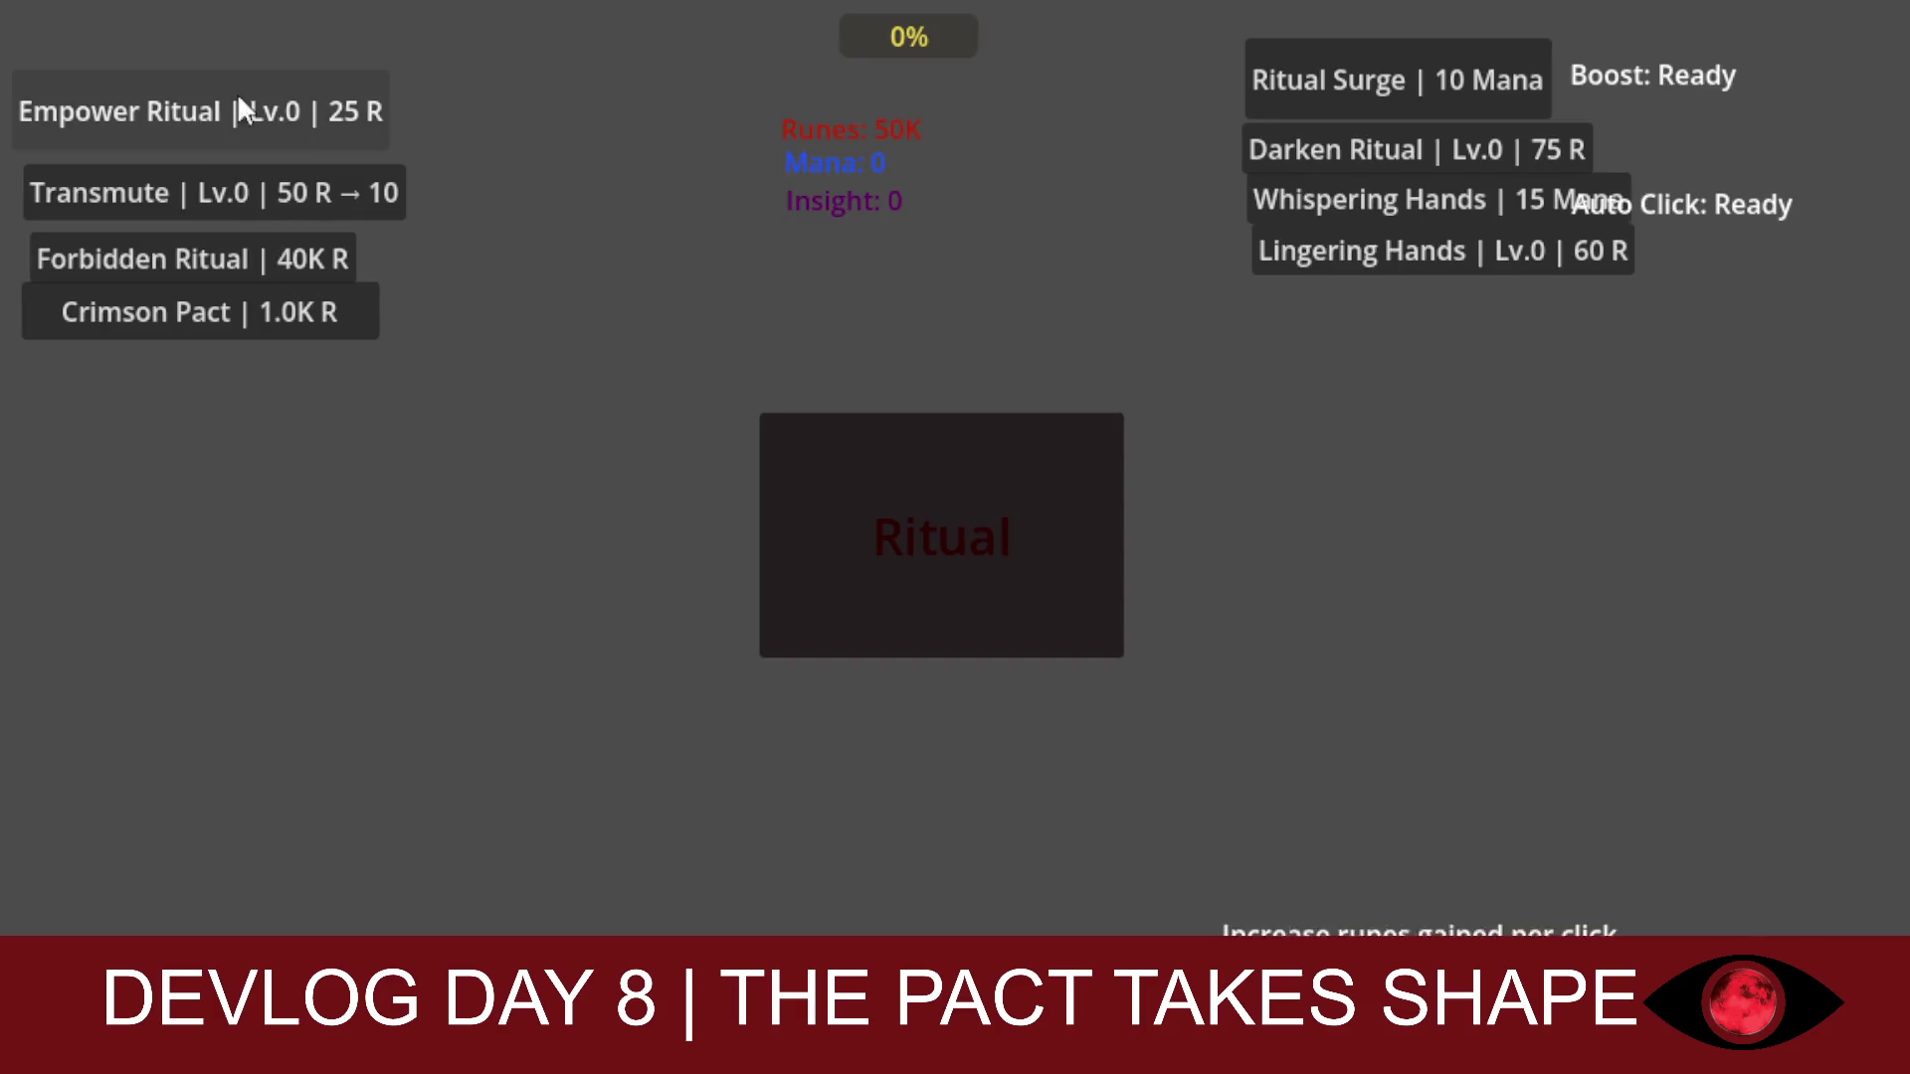
Buy Forbidden Ritual to fill the EXP bar, buy Crimson Pact, then perform one ritual.
left_click(129, 241)
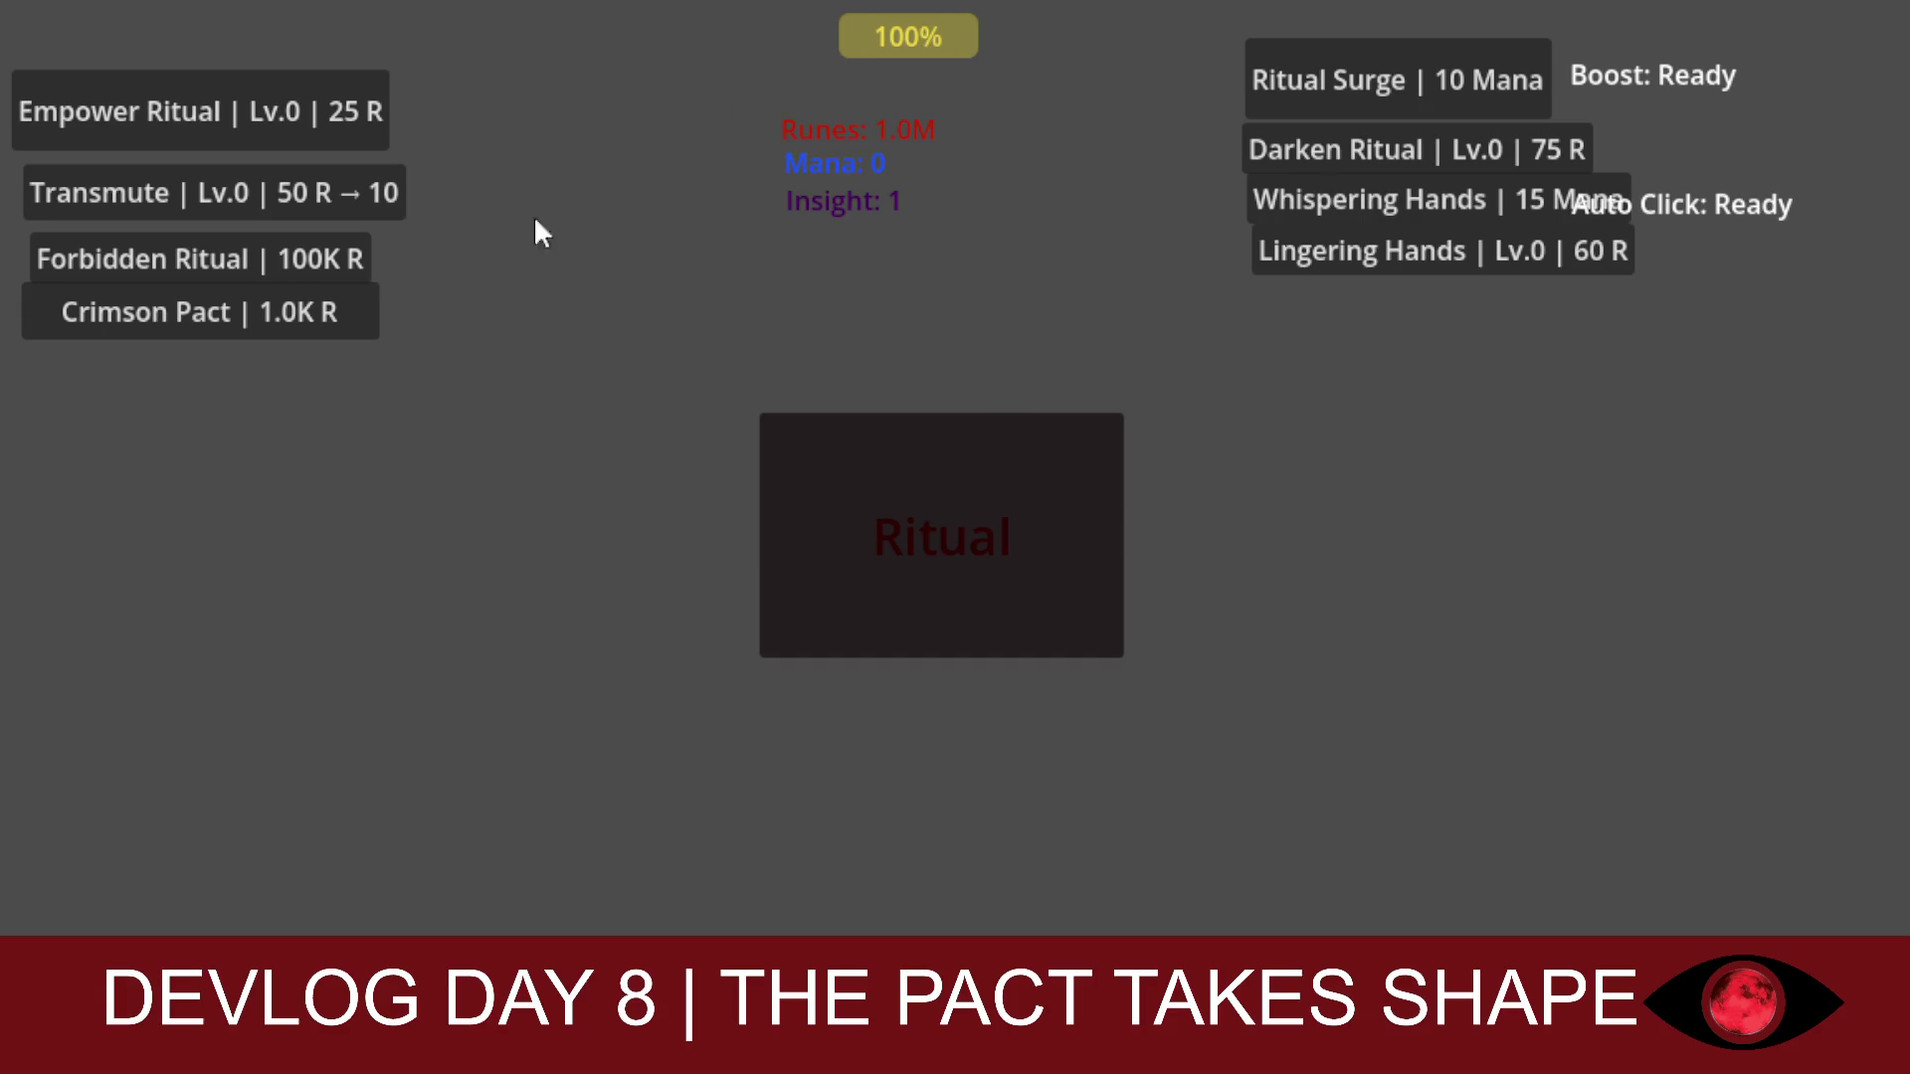
left_click(273, 306)
left_click(919, 505)
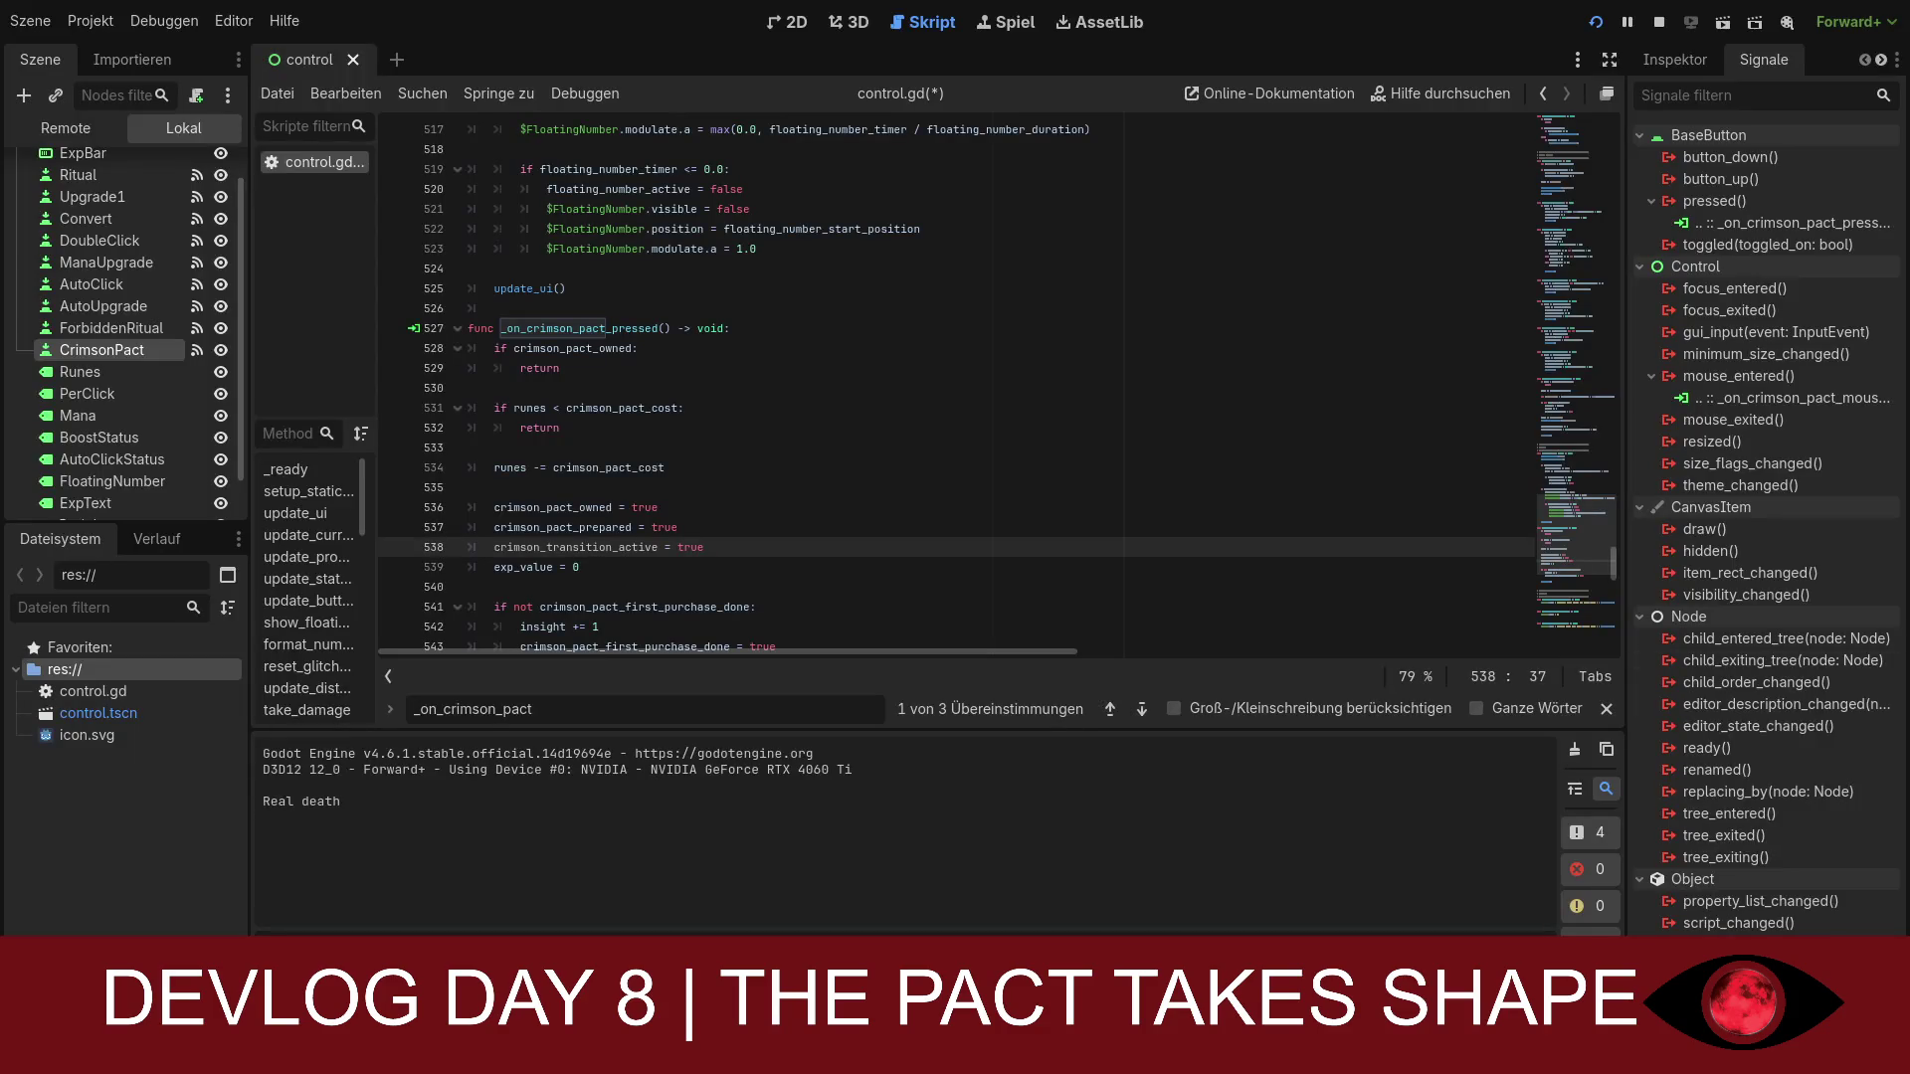
Select the new crimson_transition_active = true line in _on_crimson_pact_pressed.
left_click_drag(704, 547, 495, 547)
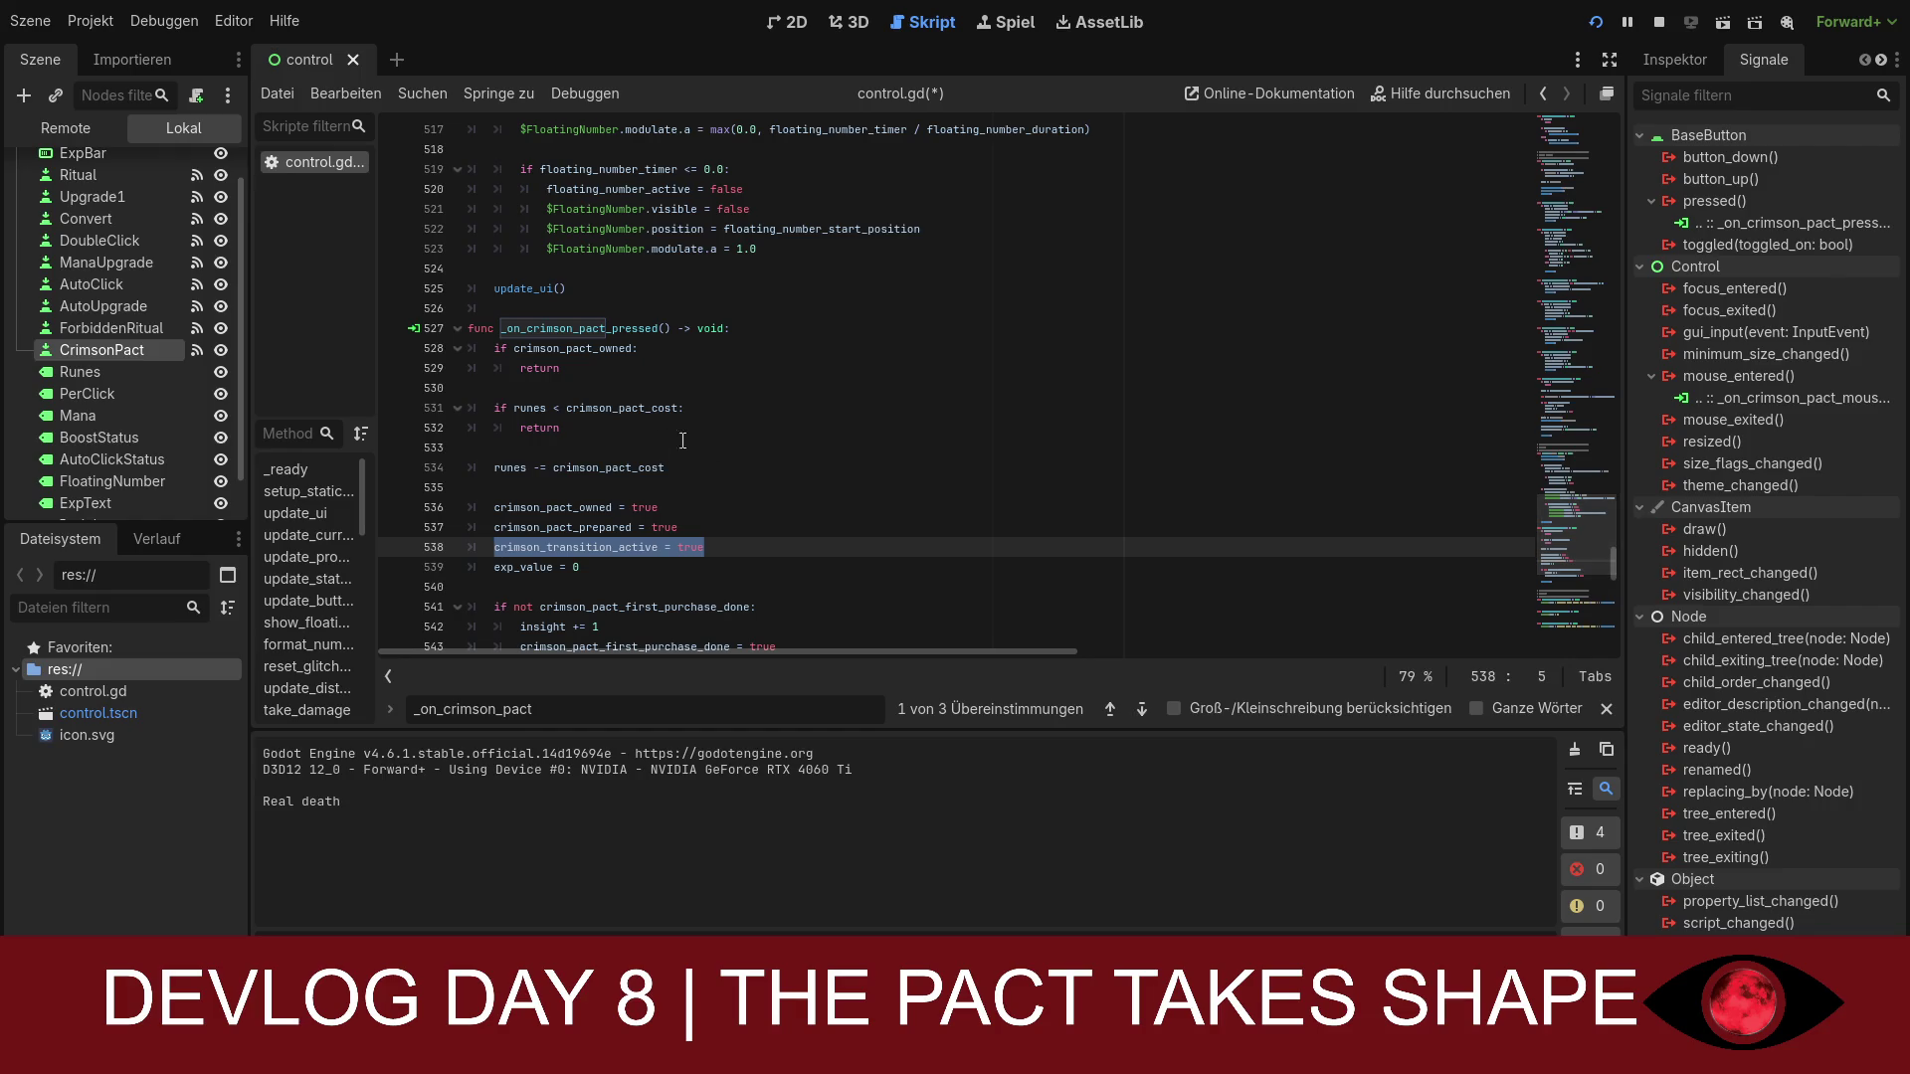
Search the script for 'transition' and highlight the crimson_transition_active = true line.
double_click(437, 703)
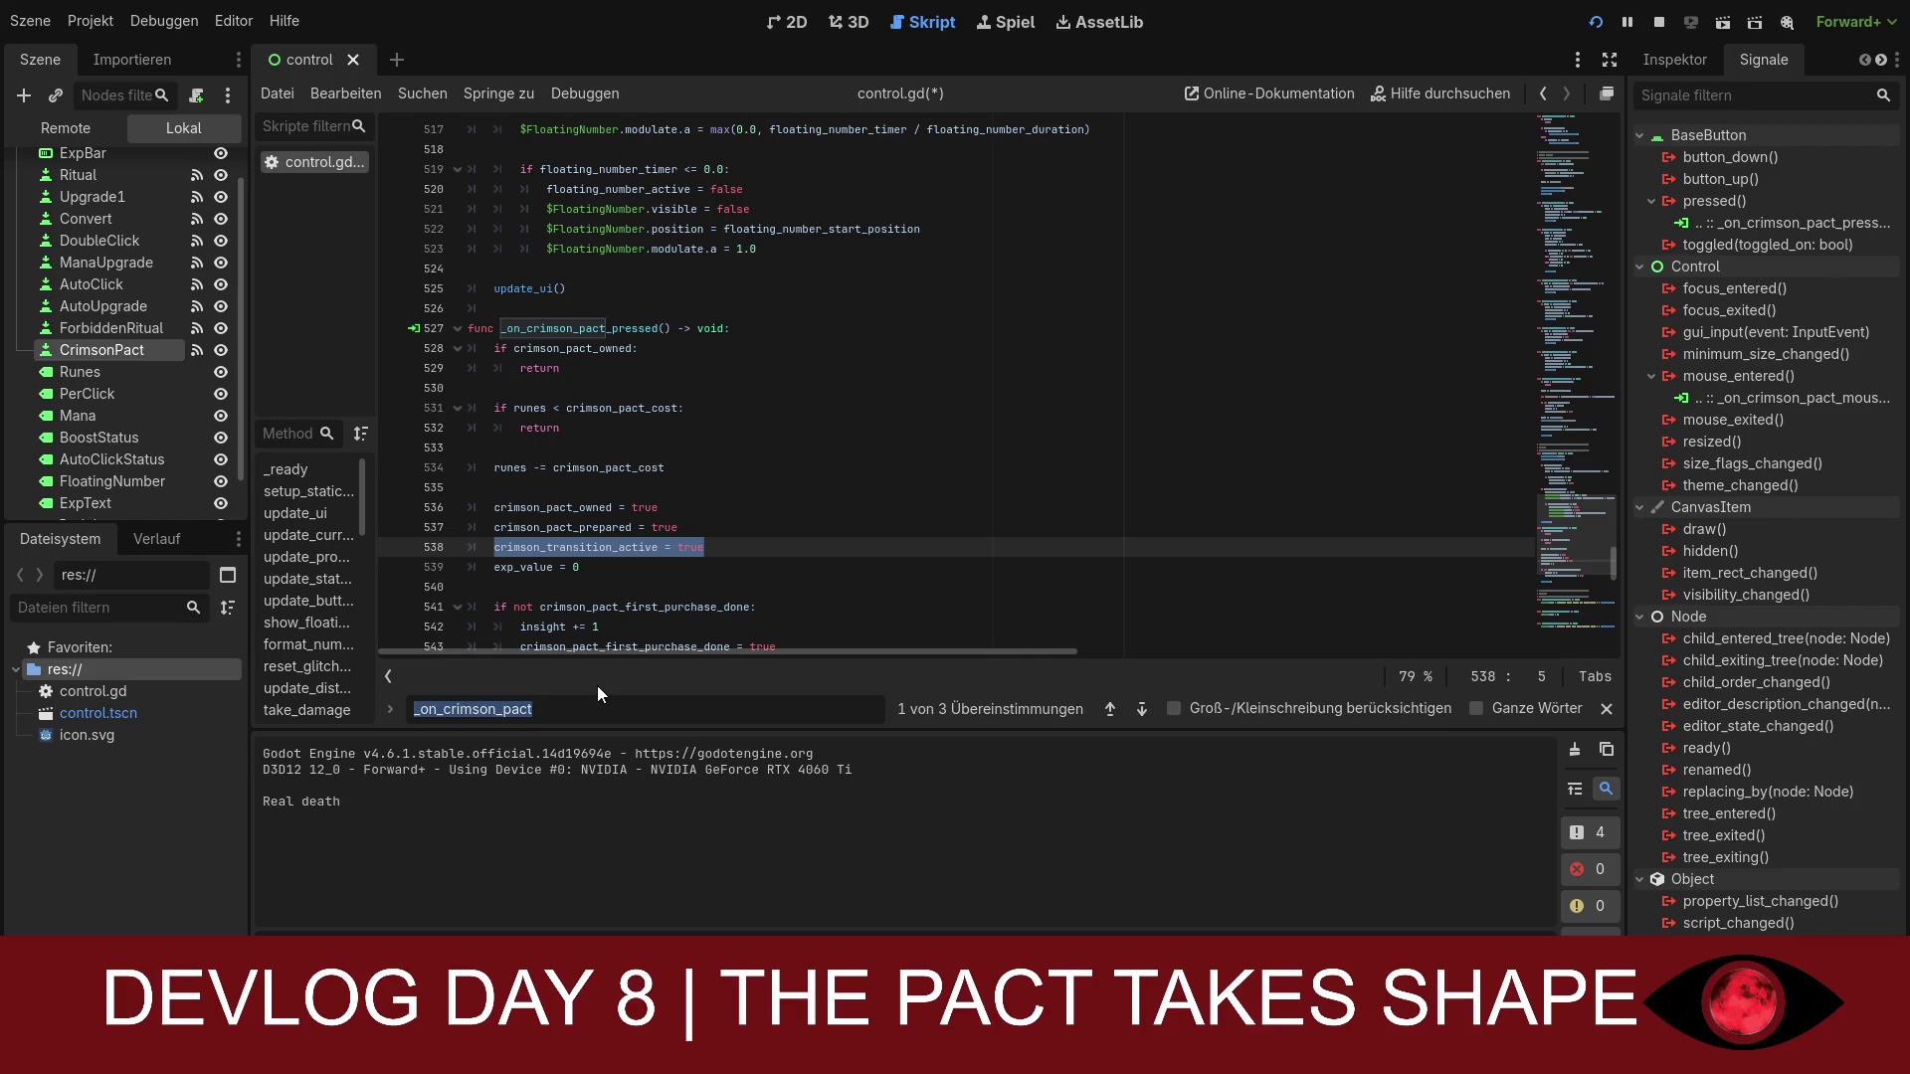
type("cr")
key("BackSpace")
key("BackSpace")
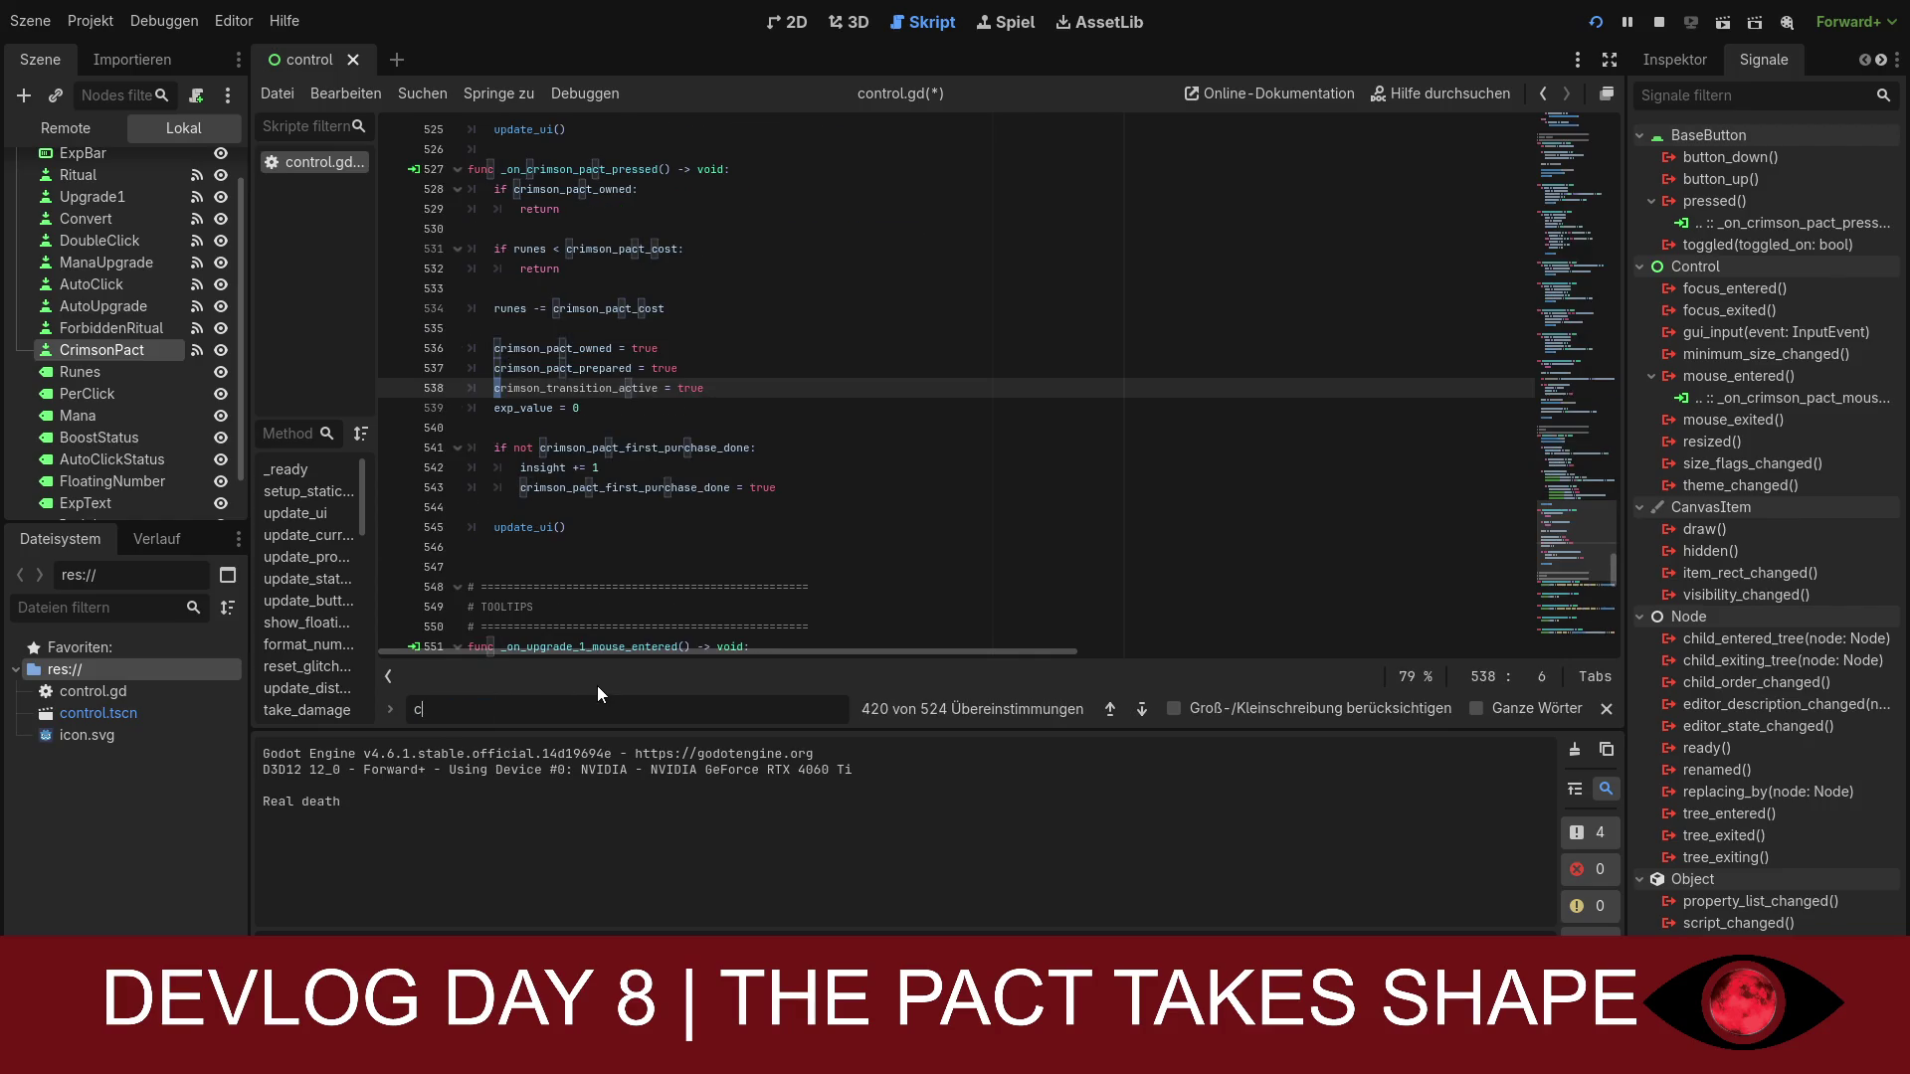
type("trans")
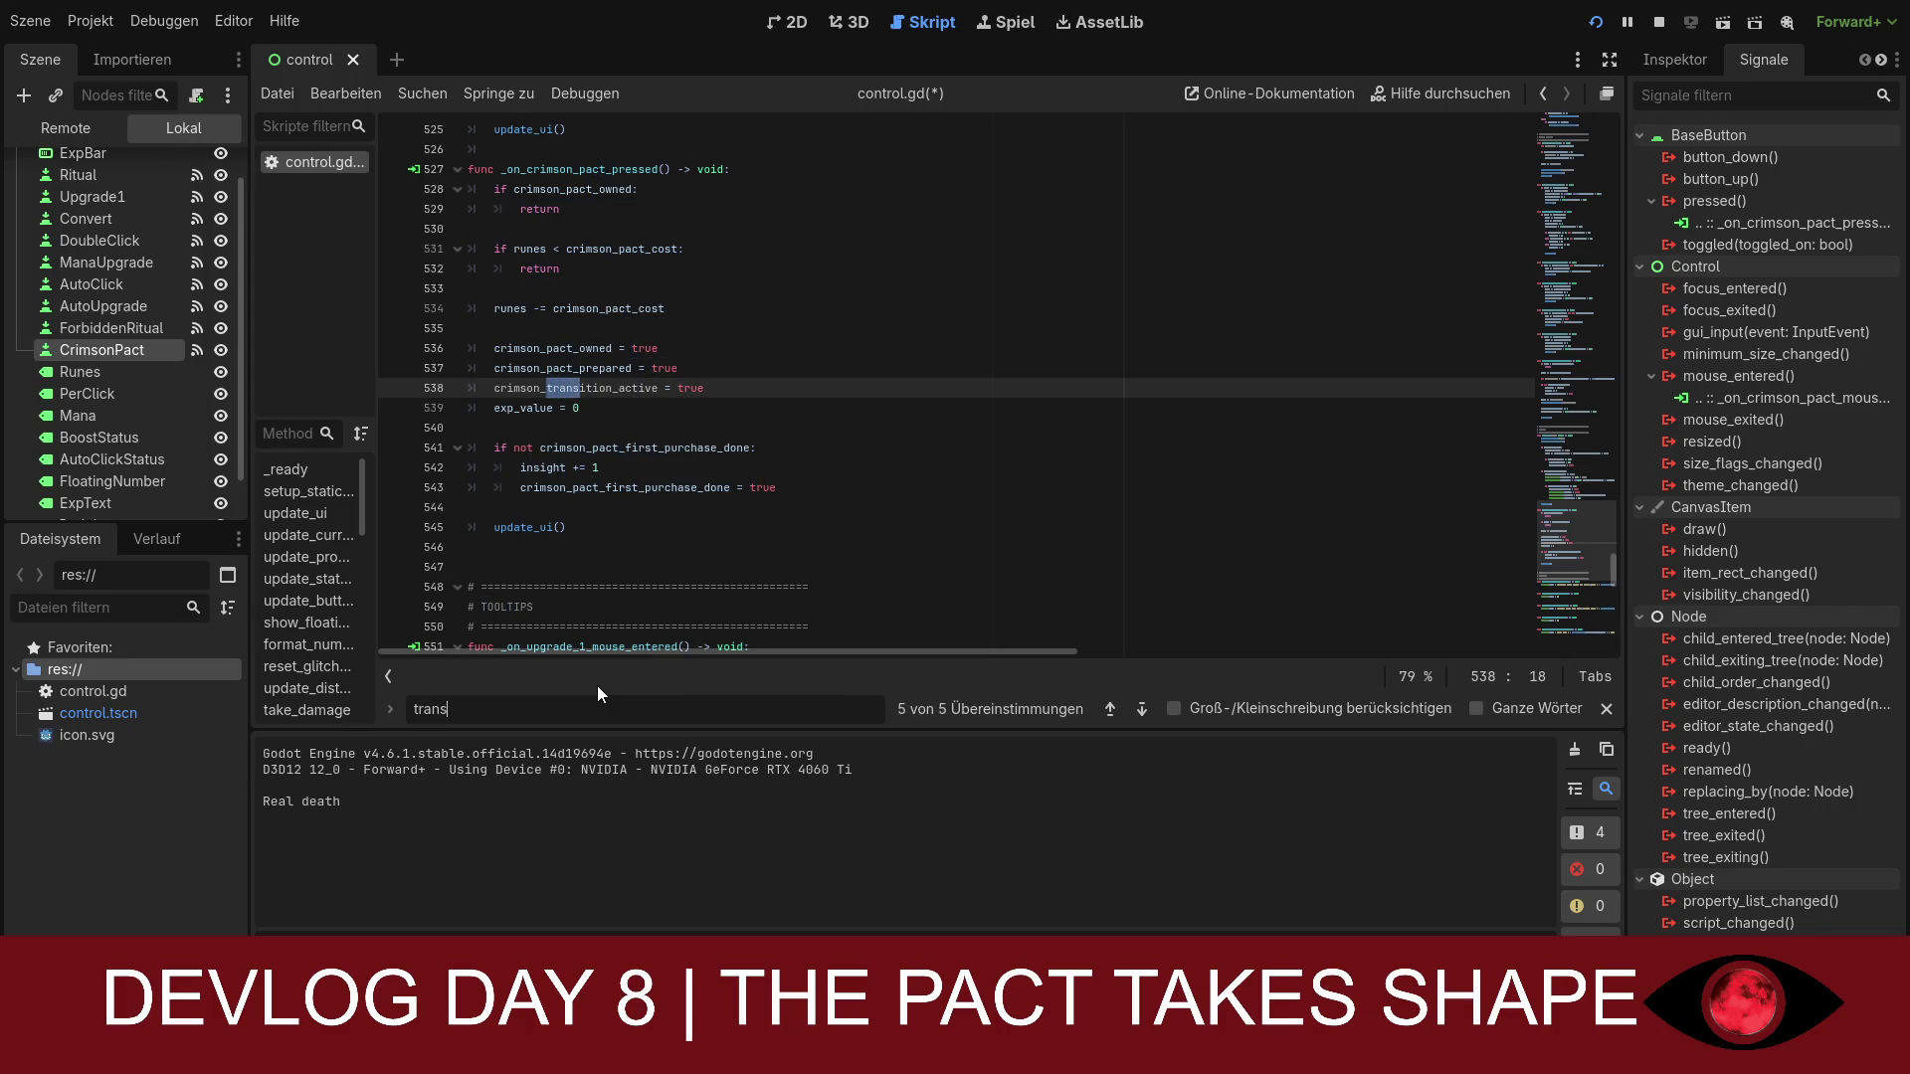
type("ition")
left_click_drag(704, 388, 472, 387)
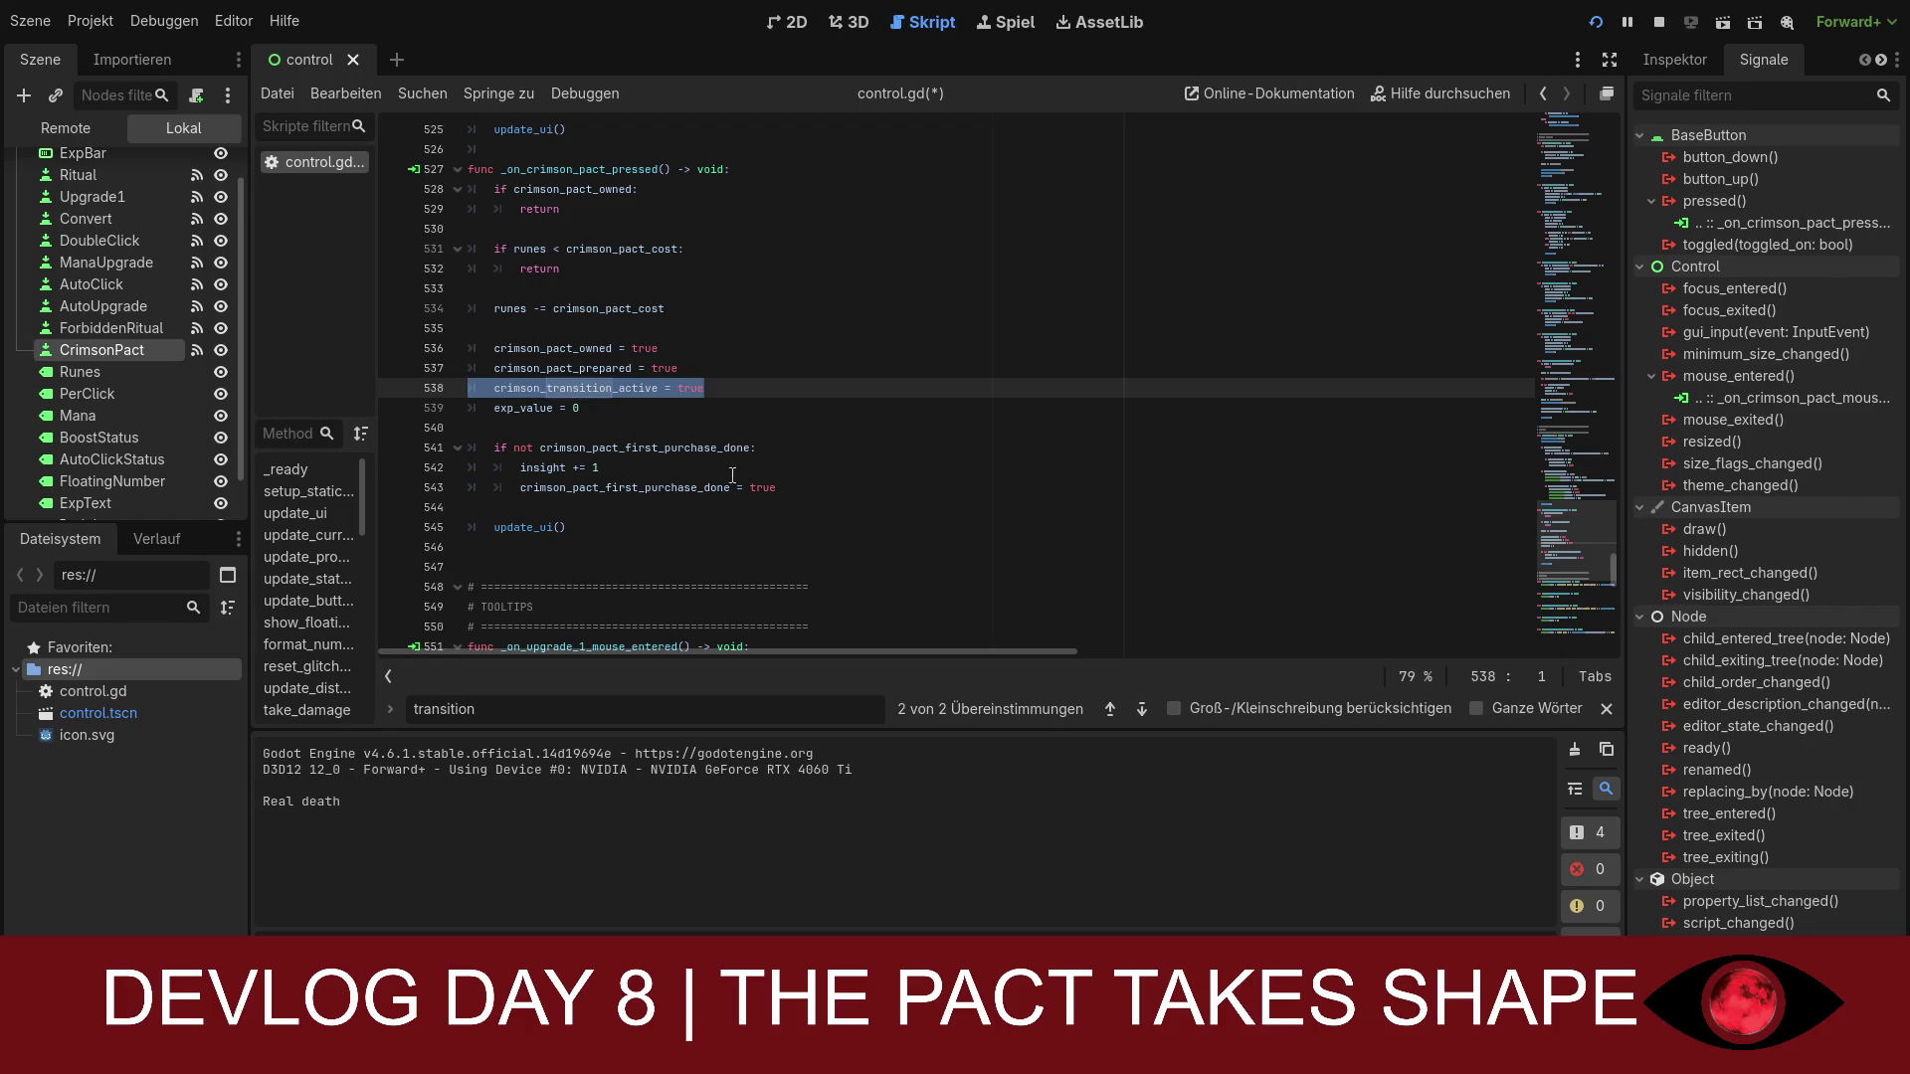
Scroll through the tooltips section to line 559 and save control.gd.
scroll(724, 469, "down", 4)
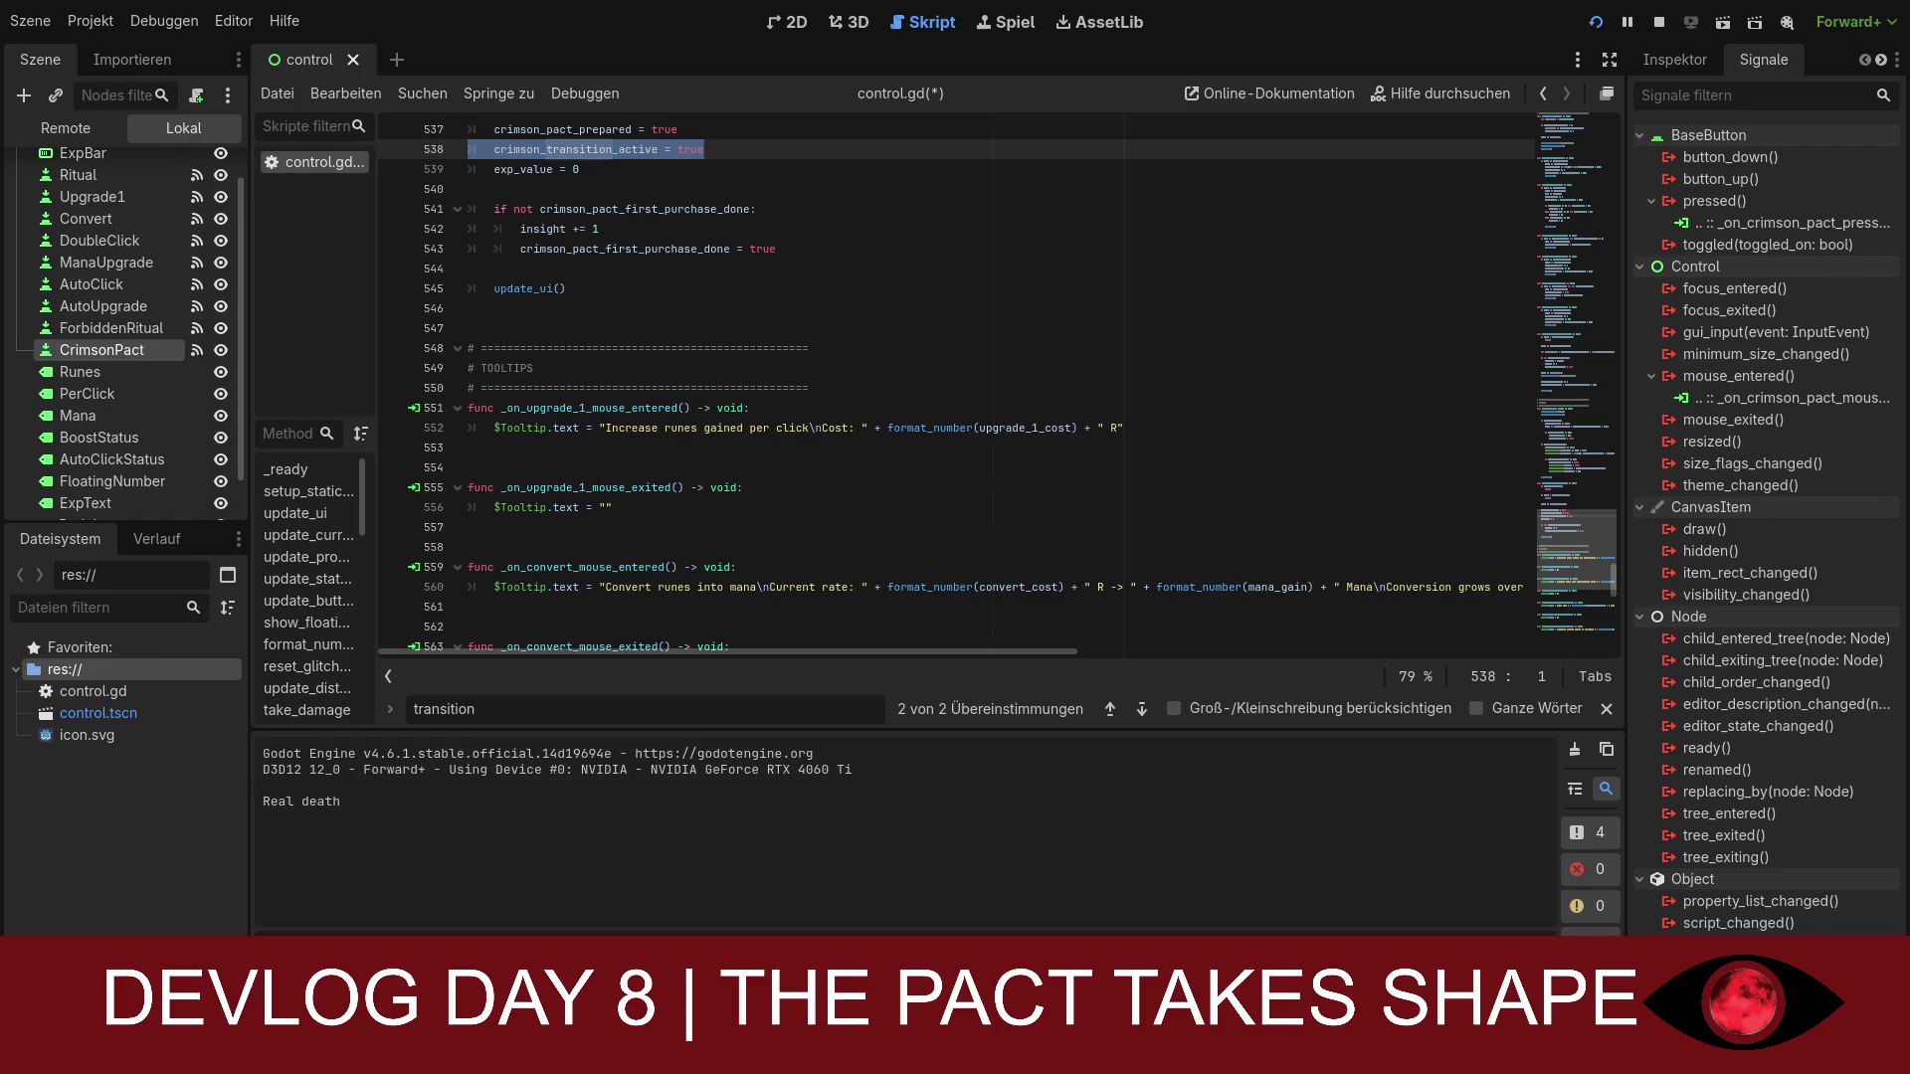
left_click(593, 348)
scroll(592, 348, "down", 2)
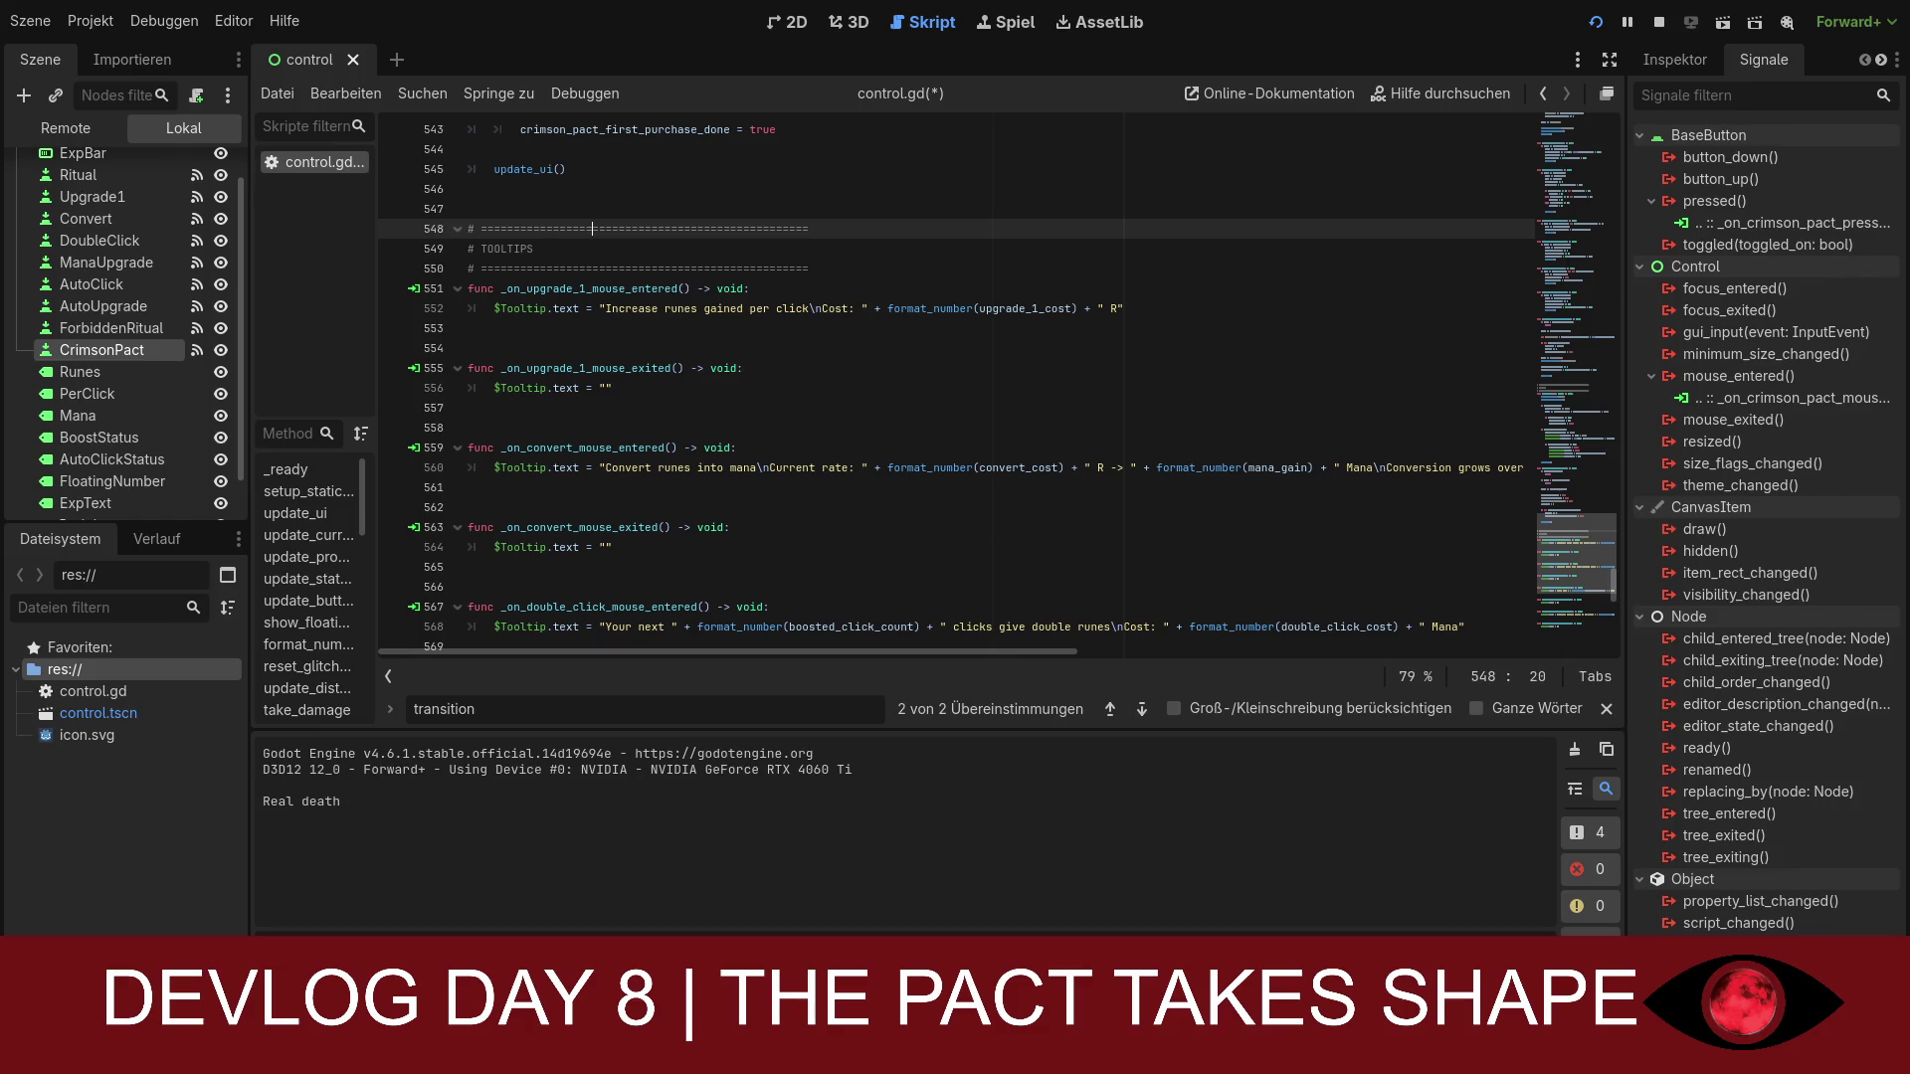
left_click(1129, 448)
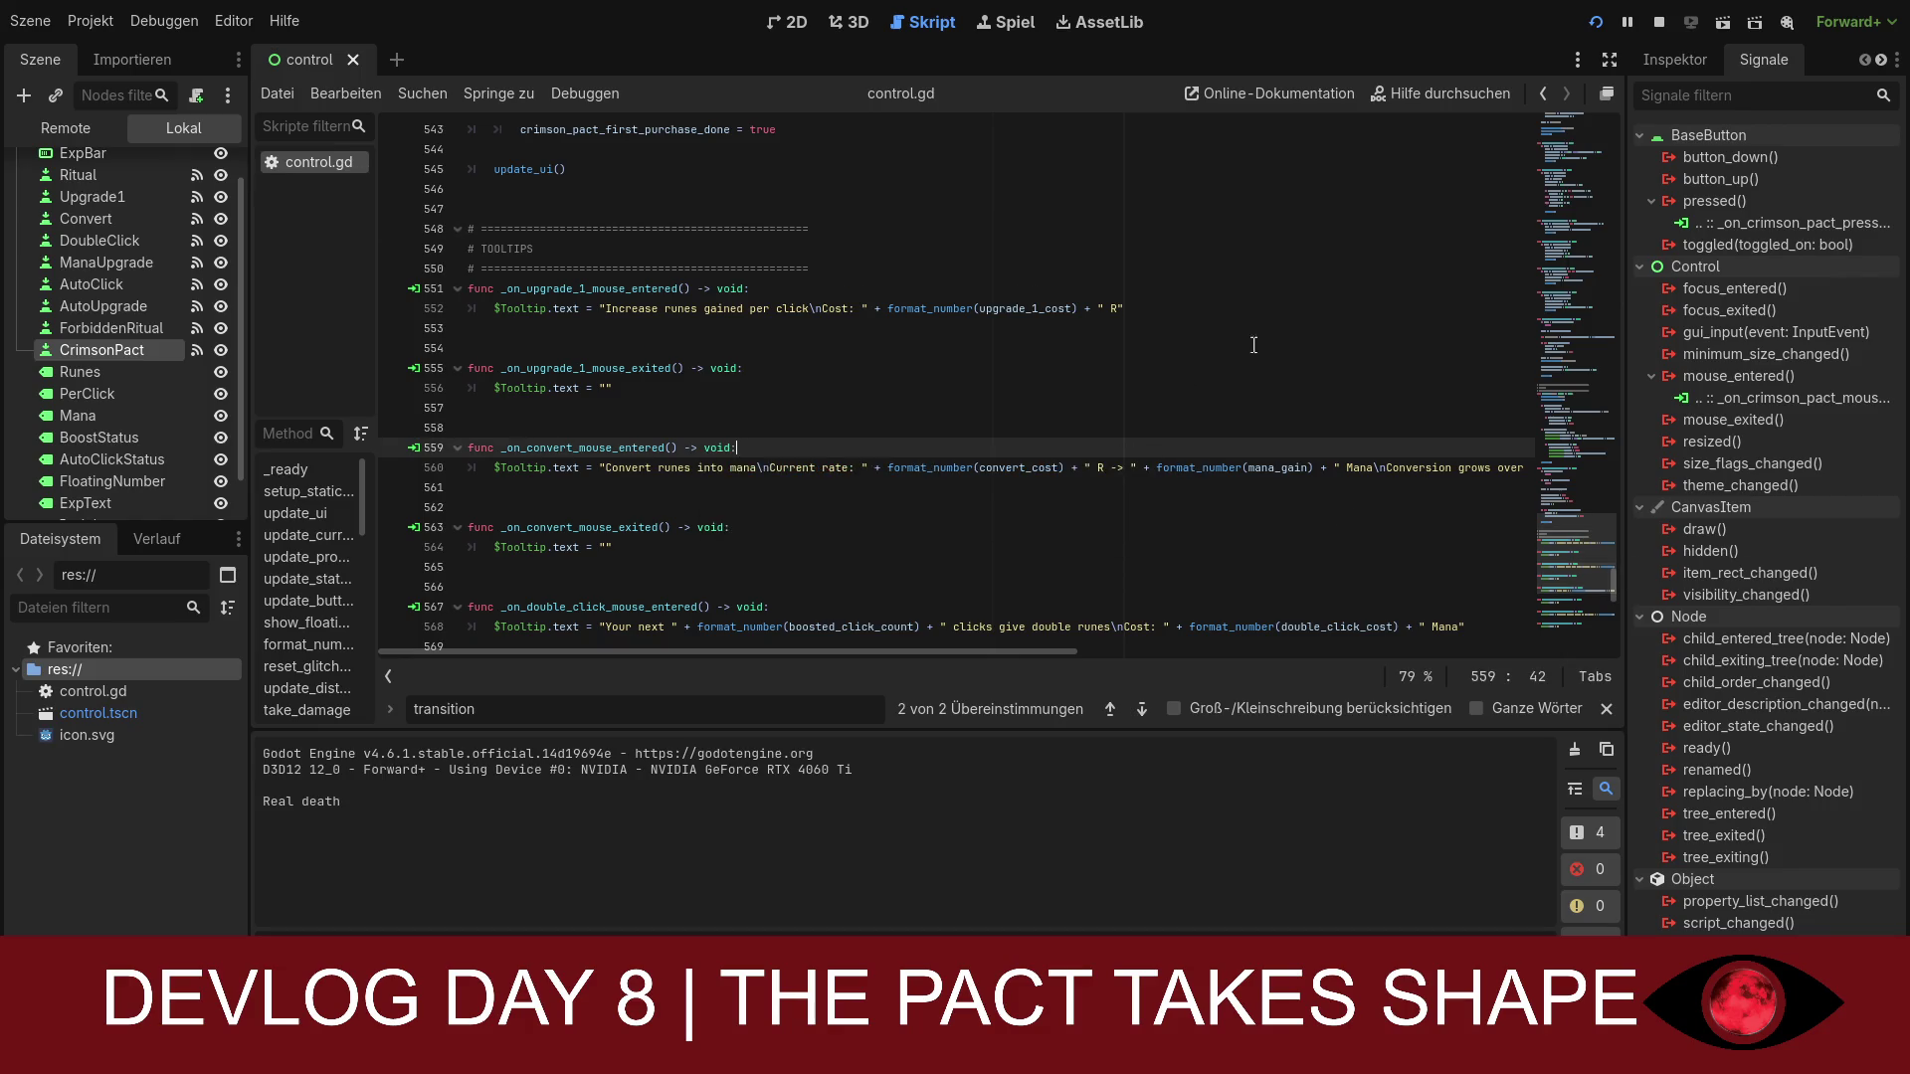
key("ctrl+s")
Restart the game, perform a ritual, do the Forbidden Ritual and buy Crimson Pact.
left_click(1590, 23)
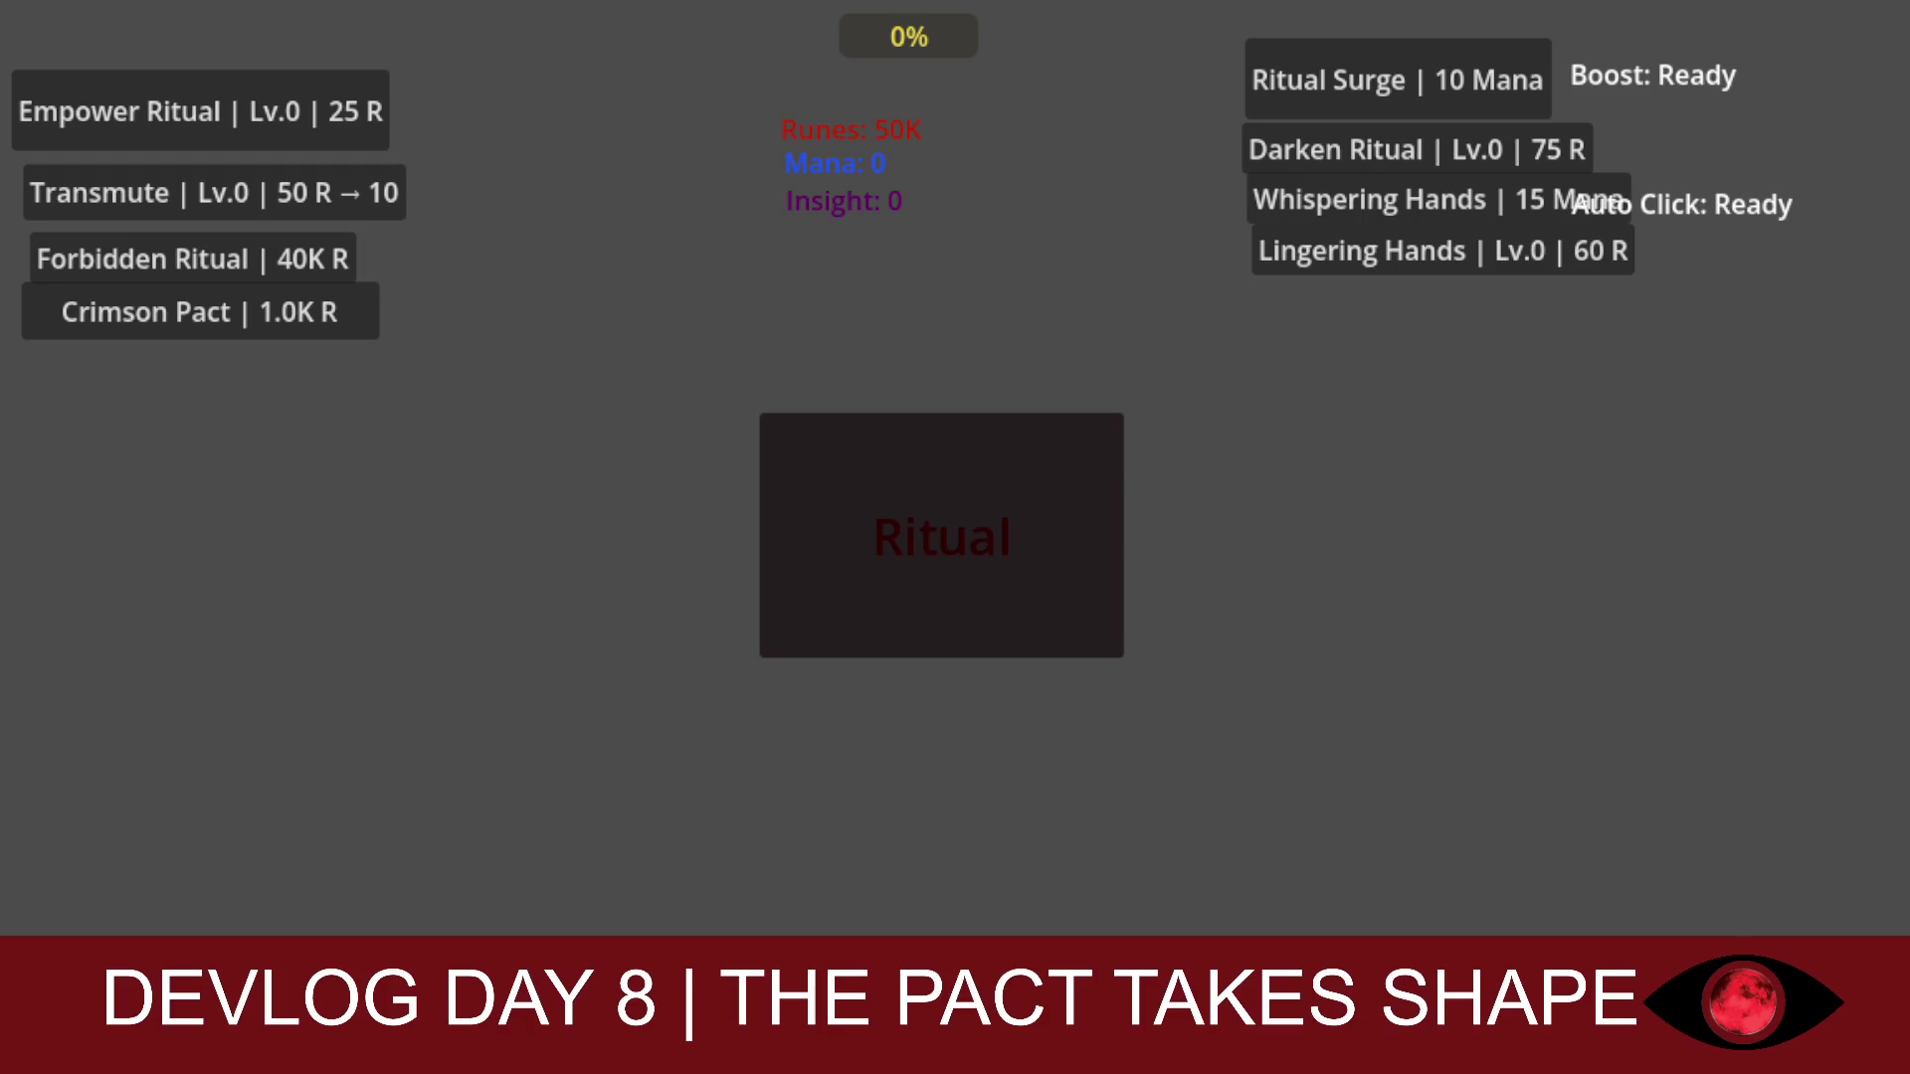
left_click(959, 509)
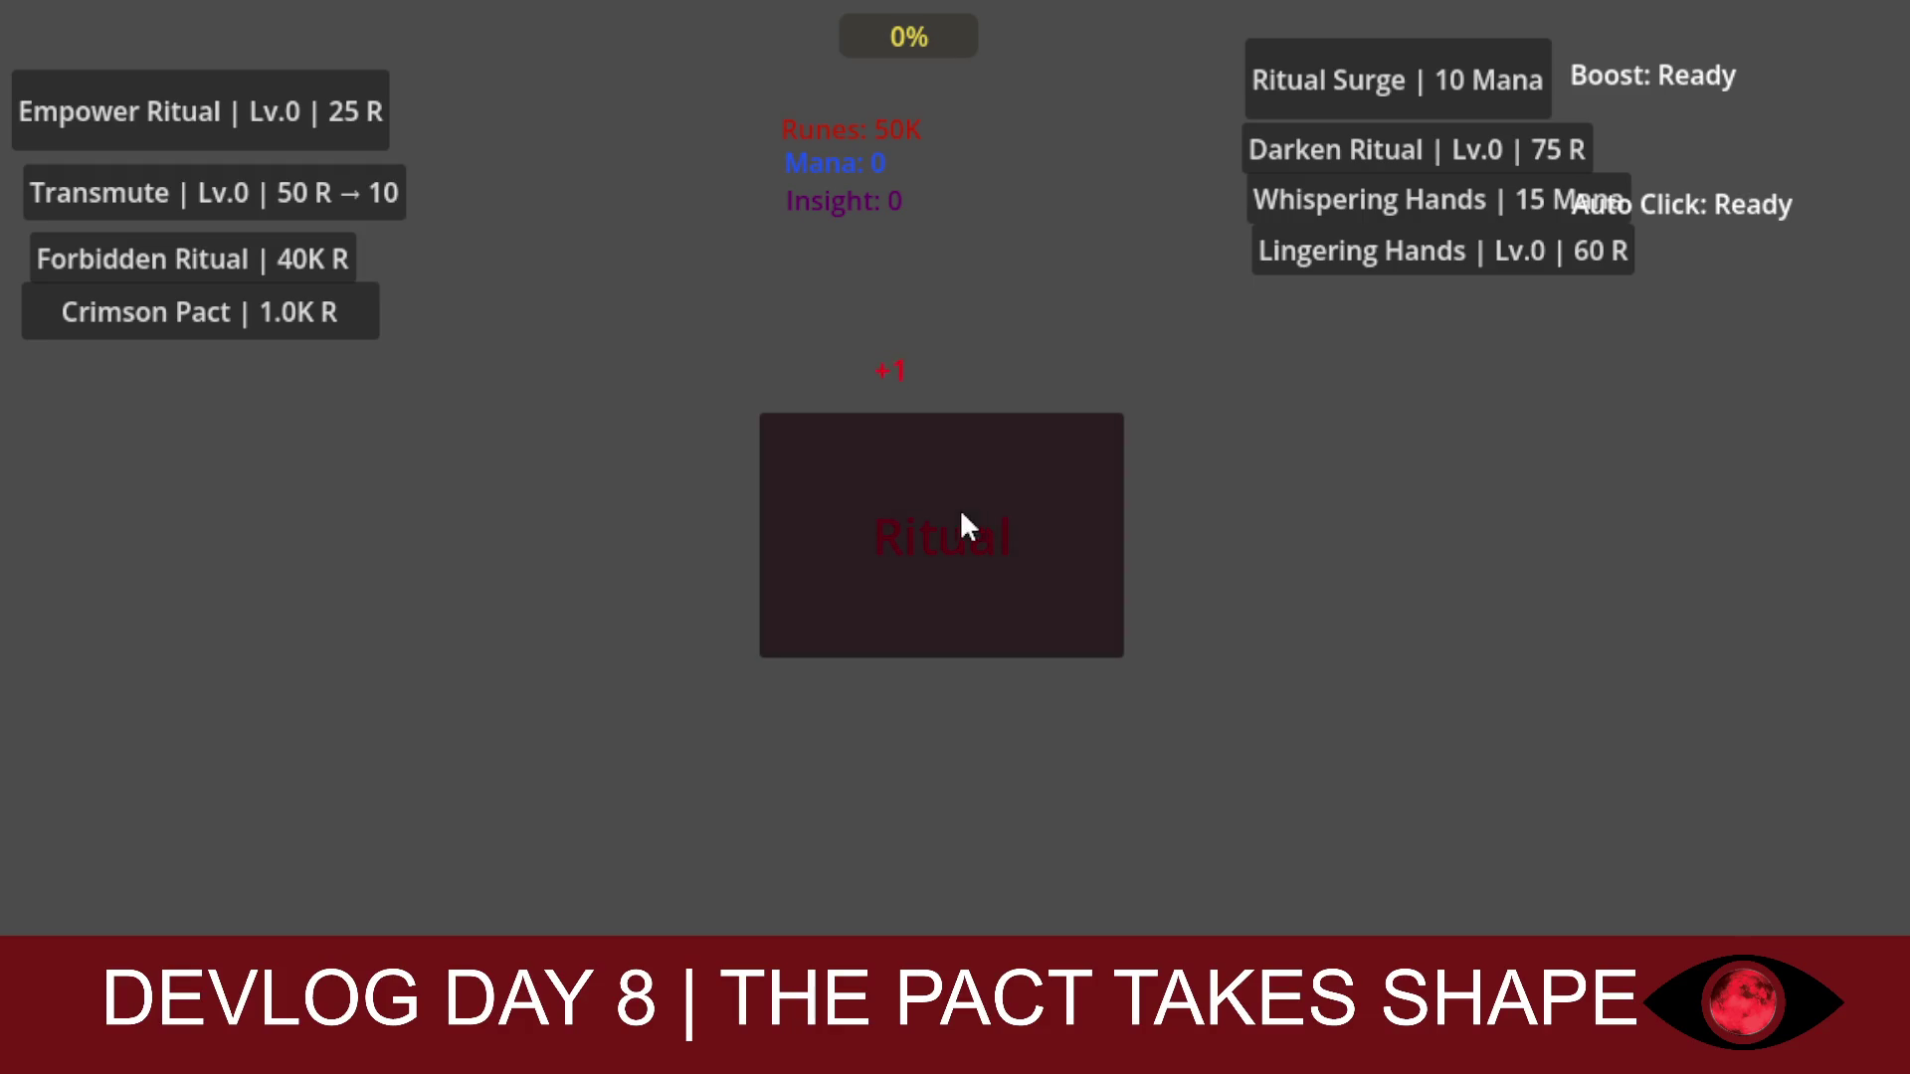
left_click(276, 253)
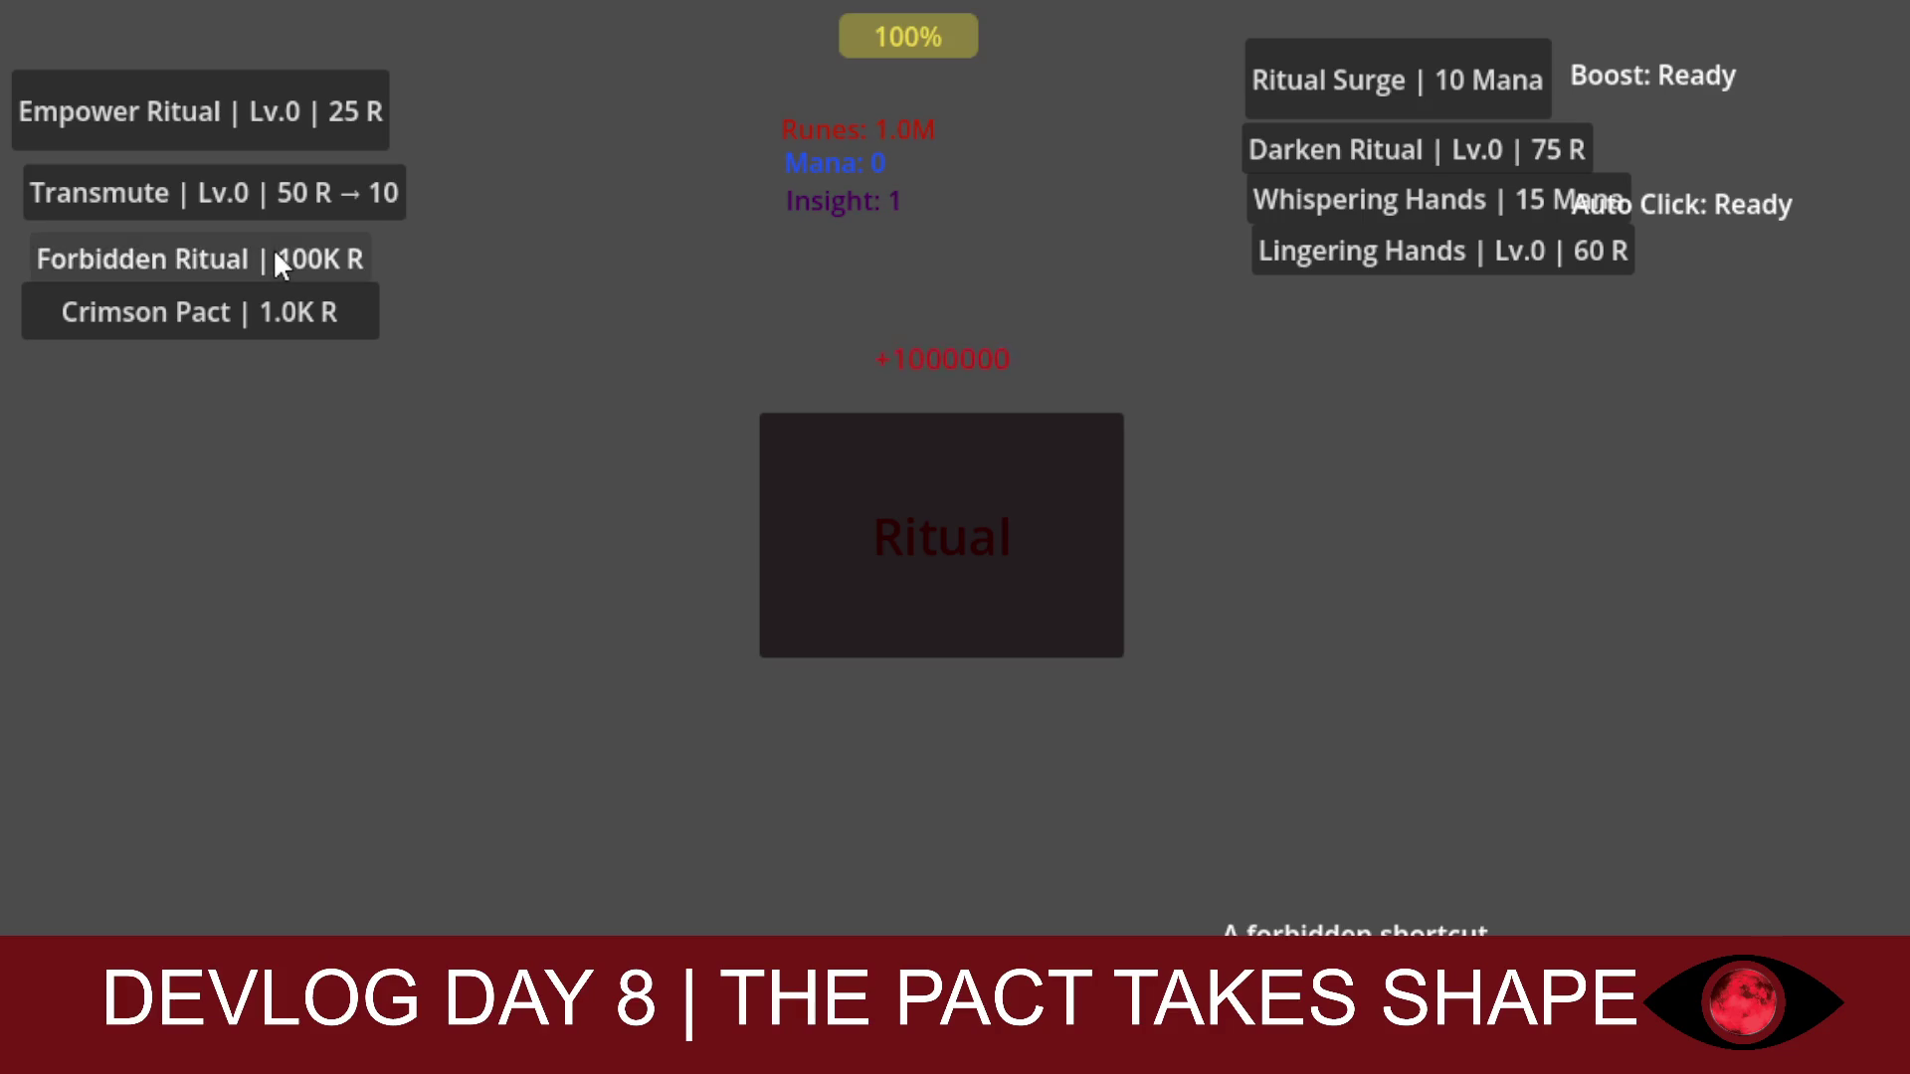
left_click(261, 309)
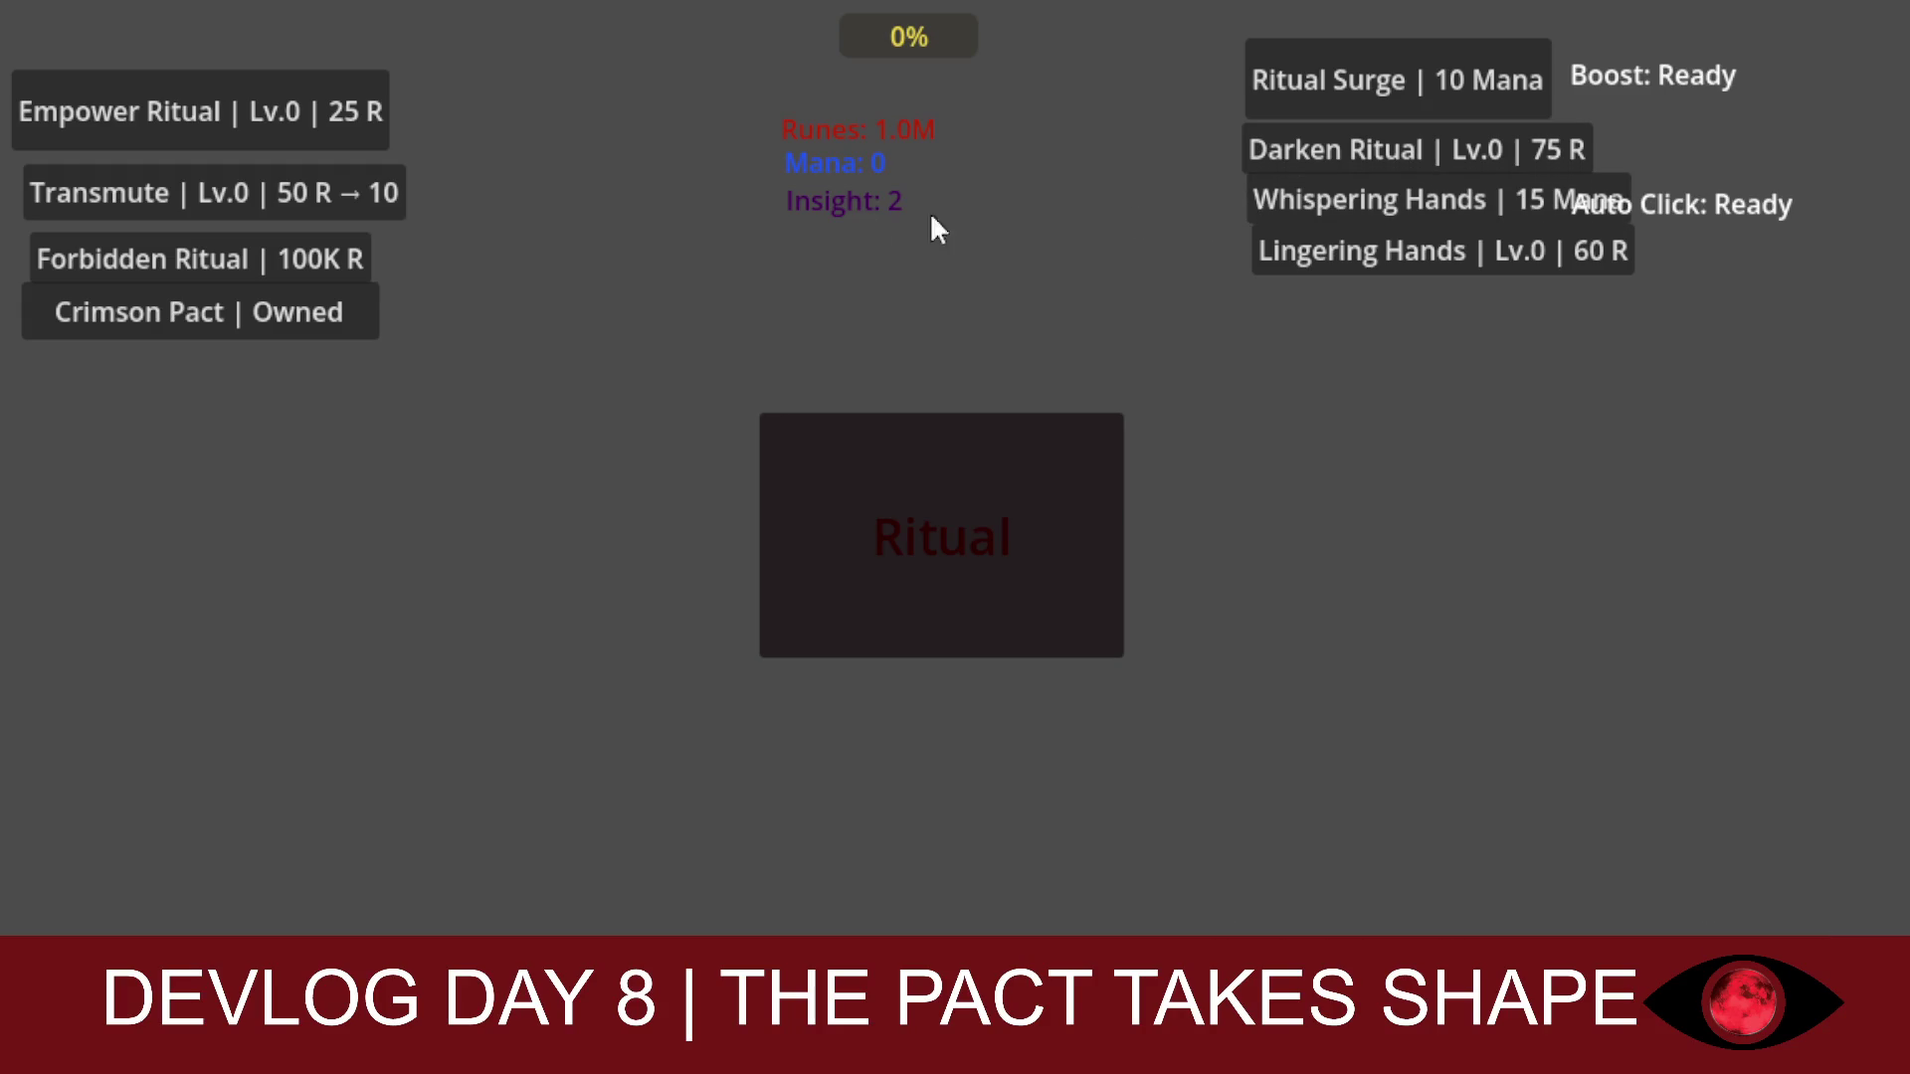
Perform several rituals and repeat the Forbidden Ritual to gather more runes.
left_click(886, 452)
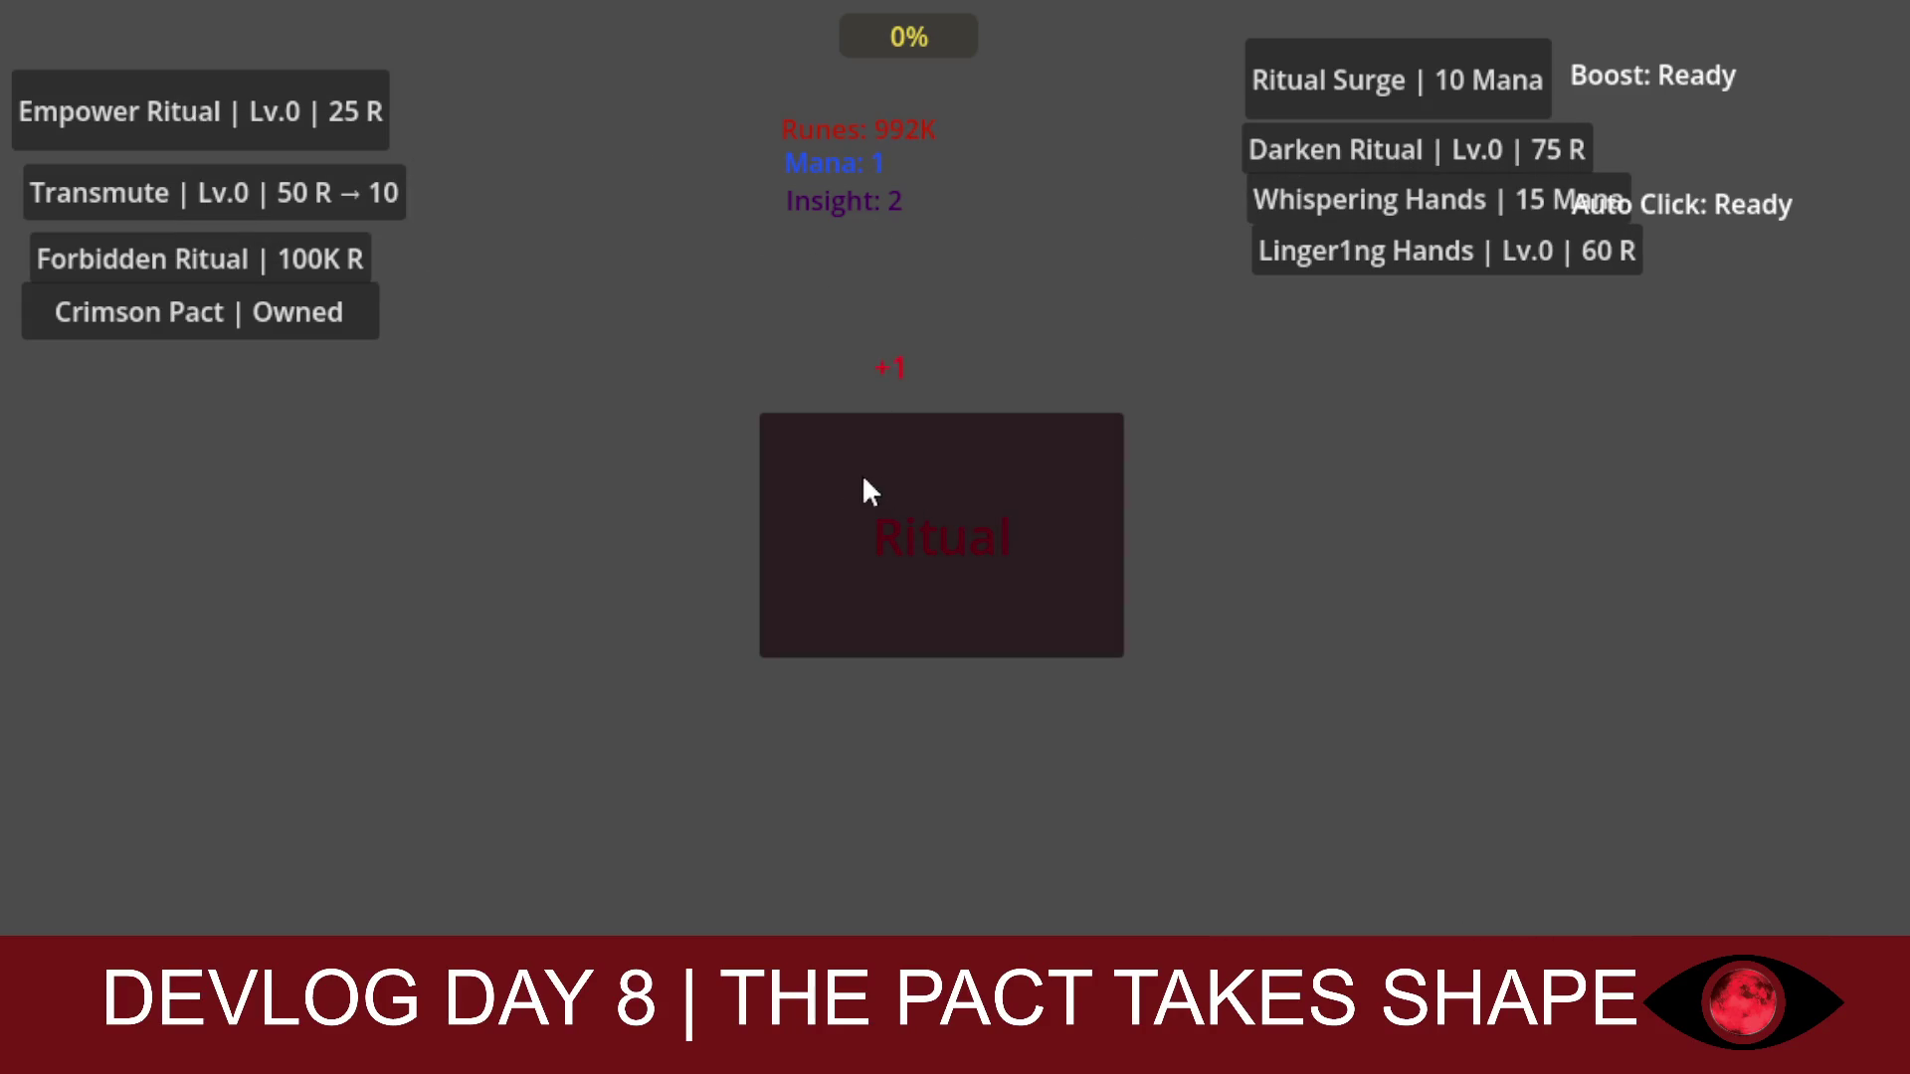
left_click(850, 423)
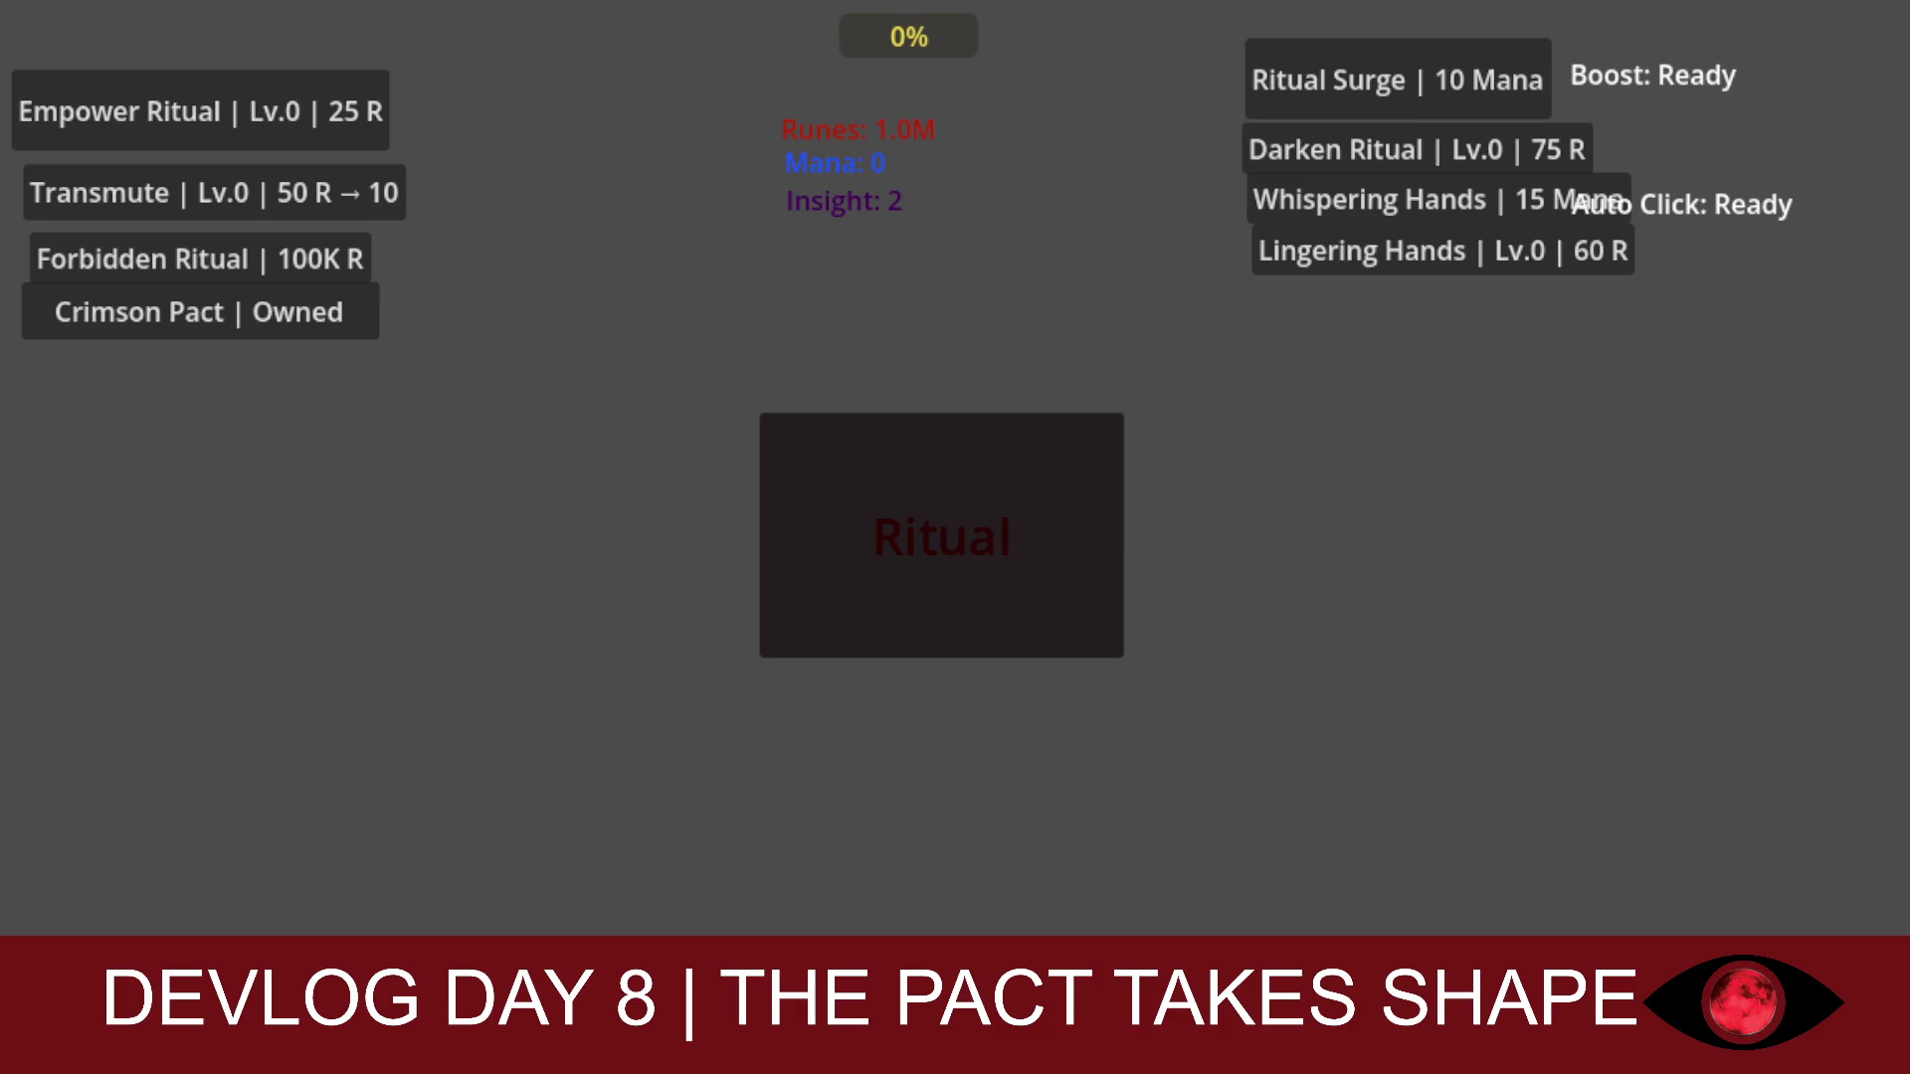
left_click(976, 525)
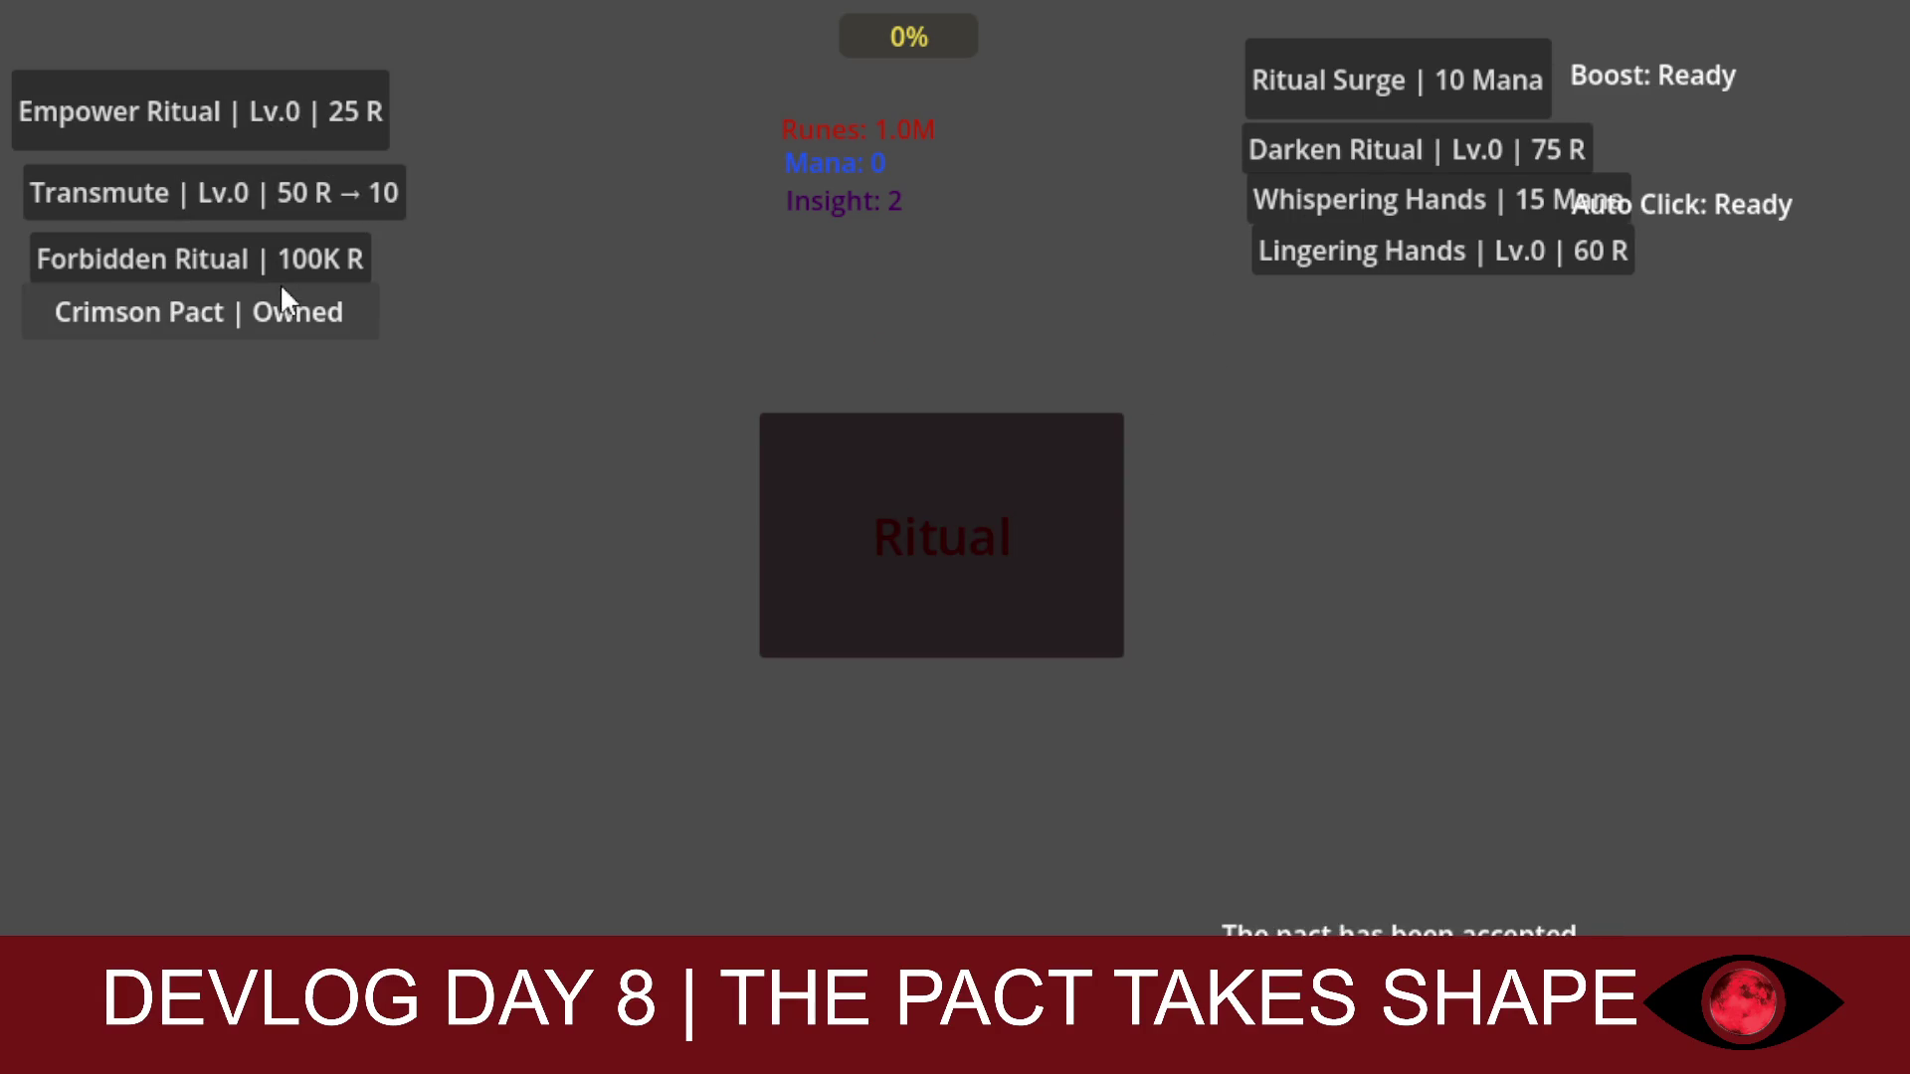
left_click(259, 264)
left_click(256, 260)
left_click(263, 107)
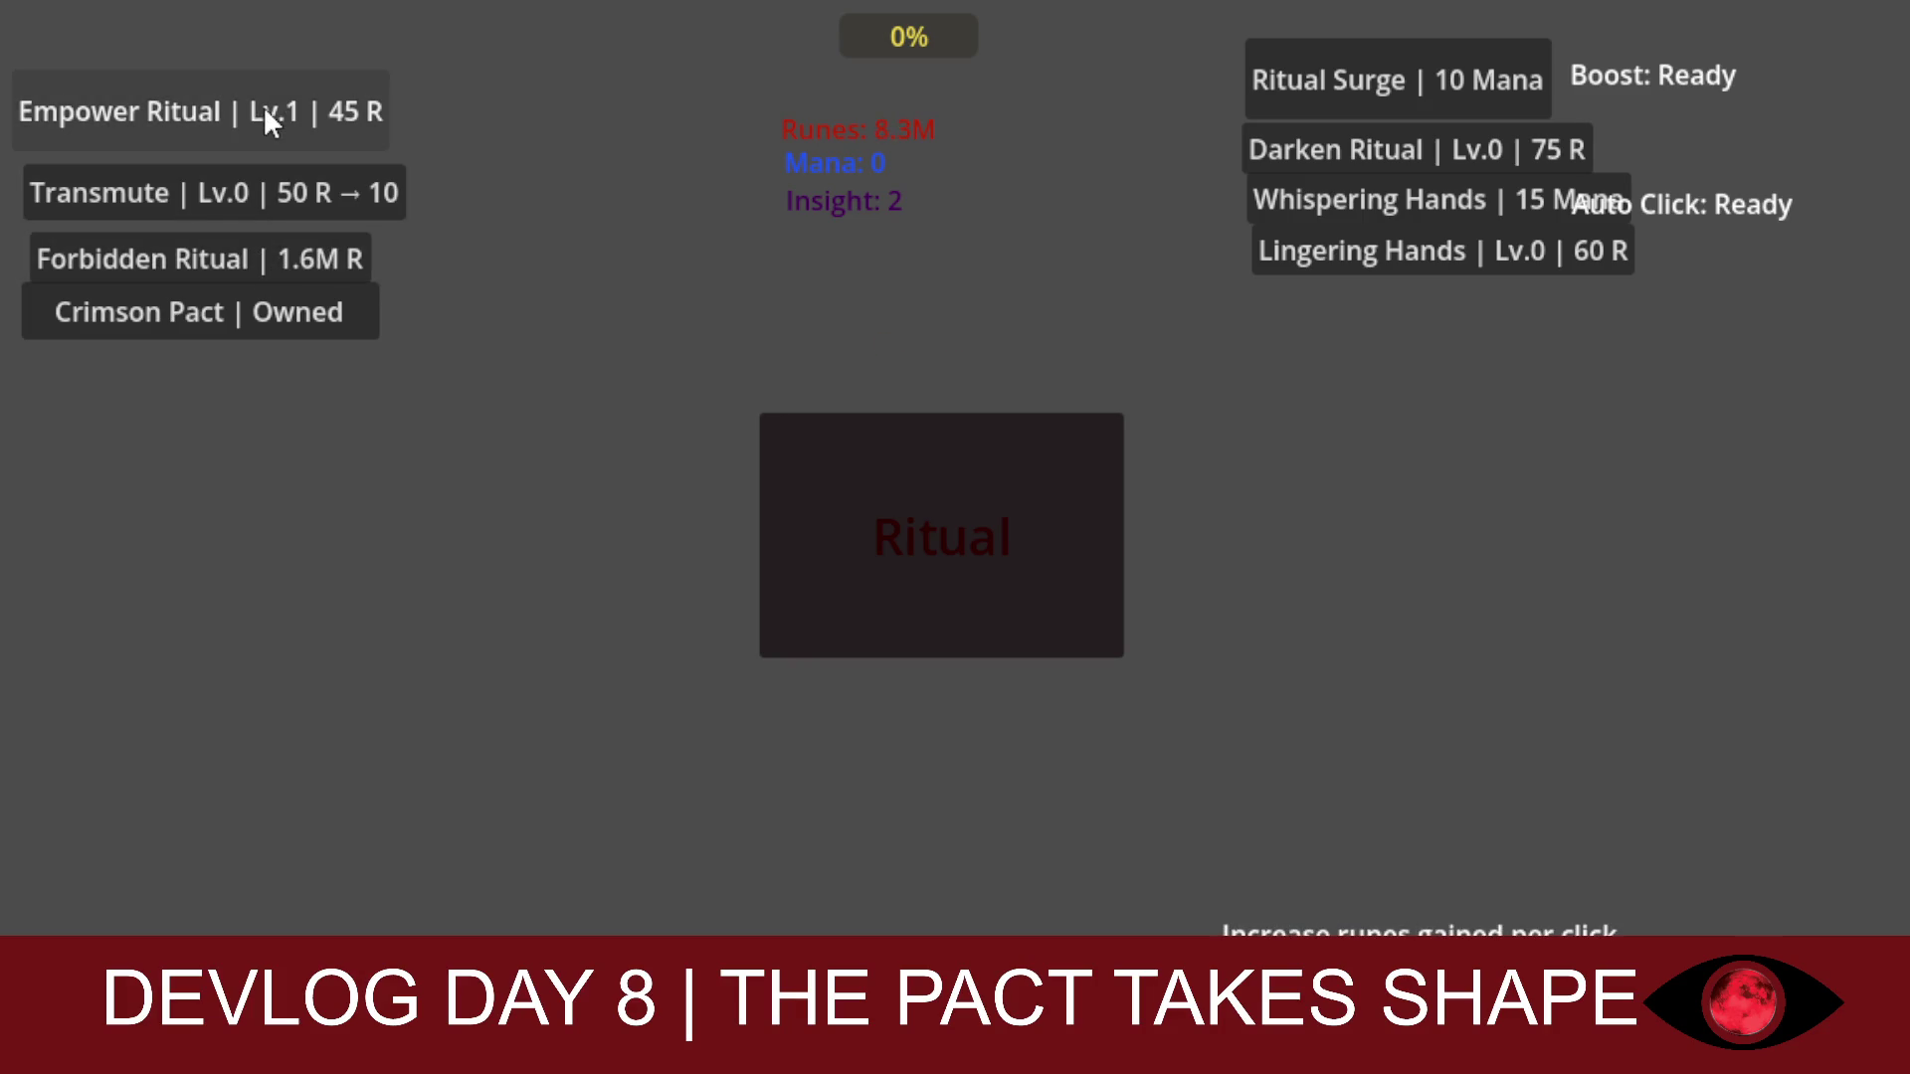
left_click(231, 263)
left_click(229, 260)
left_click(230, 261)
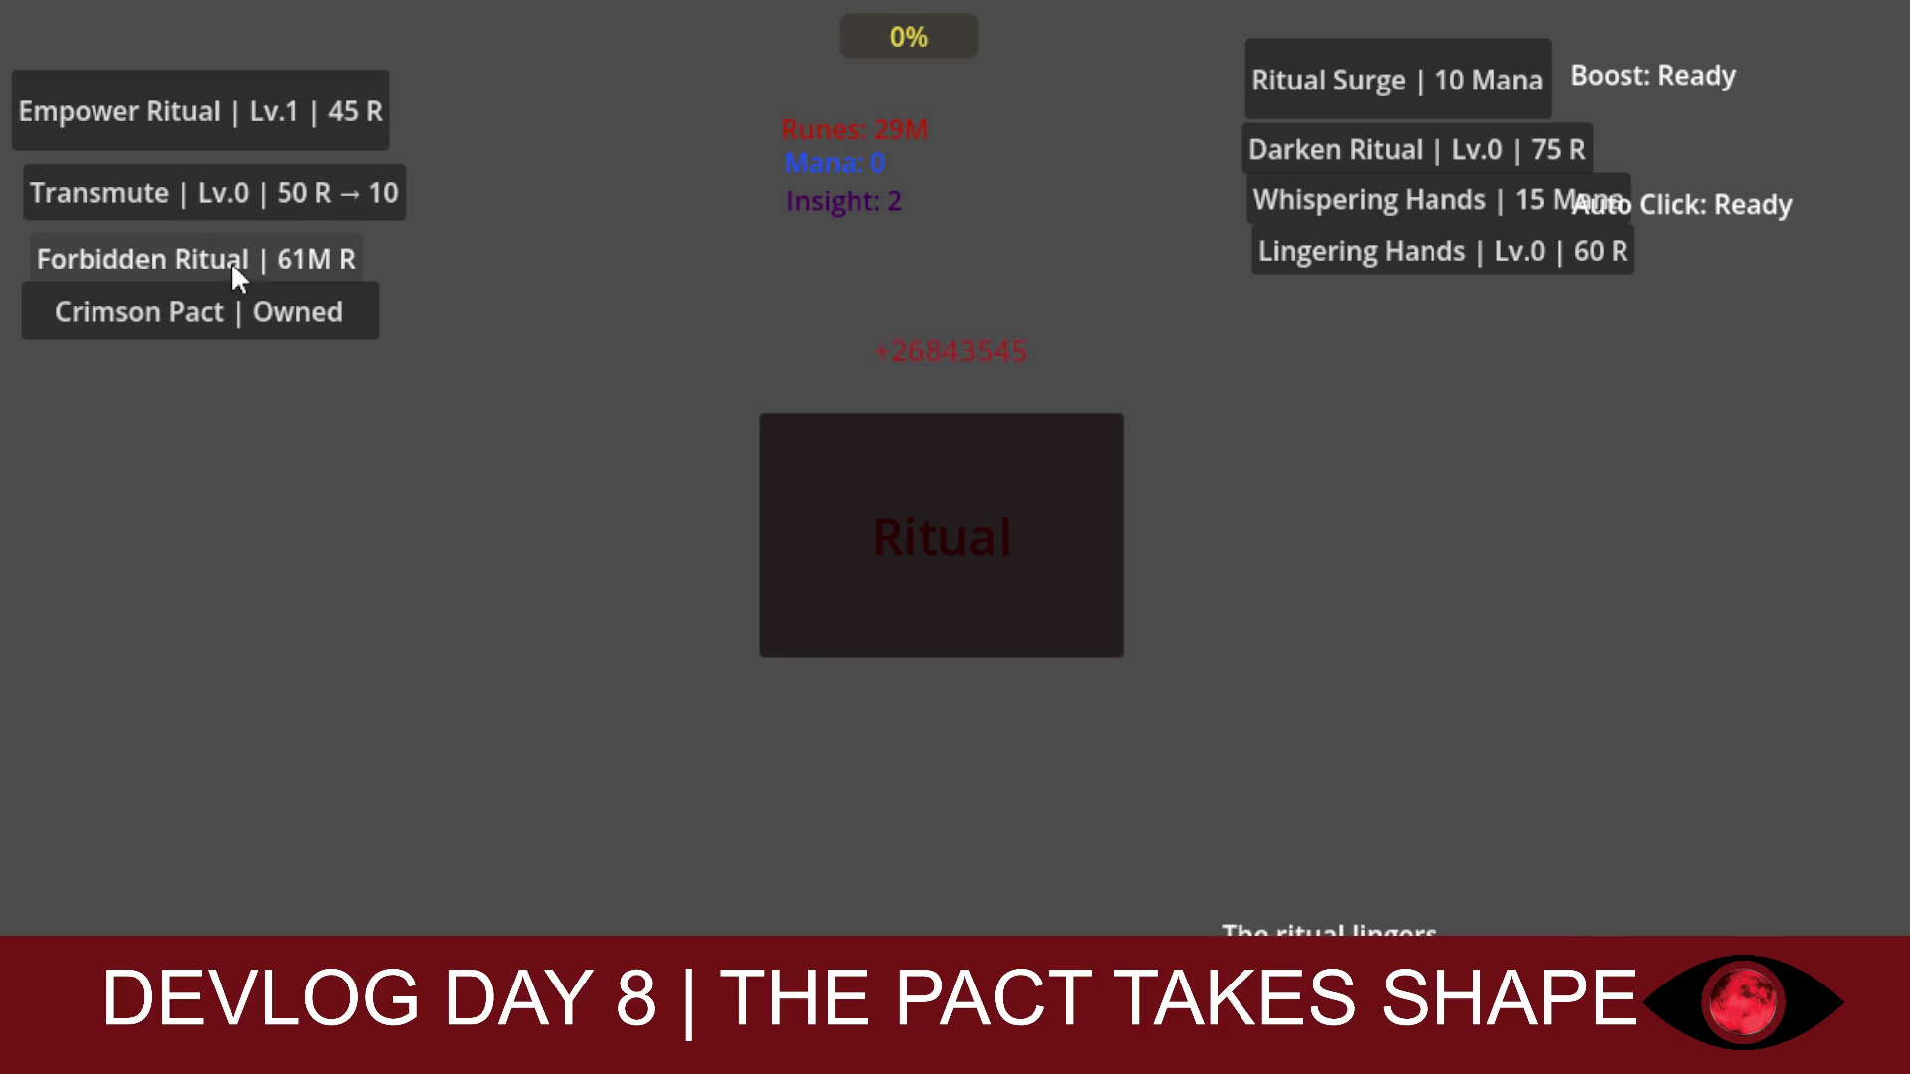
Level Empower Ritual up to Lv.23 and check the stronger ritual gain.
double_click(250, 109)
left_click(250, 109)
double_click(250, 109)
triple_click(250, 110)
double_click(250, 109)
double_click(248, 101)
double_click(249, 102)
double_click(249, 102)
double_click(249, 102)
triple_click(249, 101)
left_click(248, 101)
left_click(855, 475)
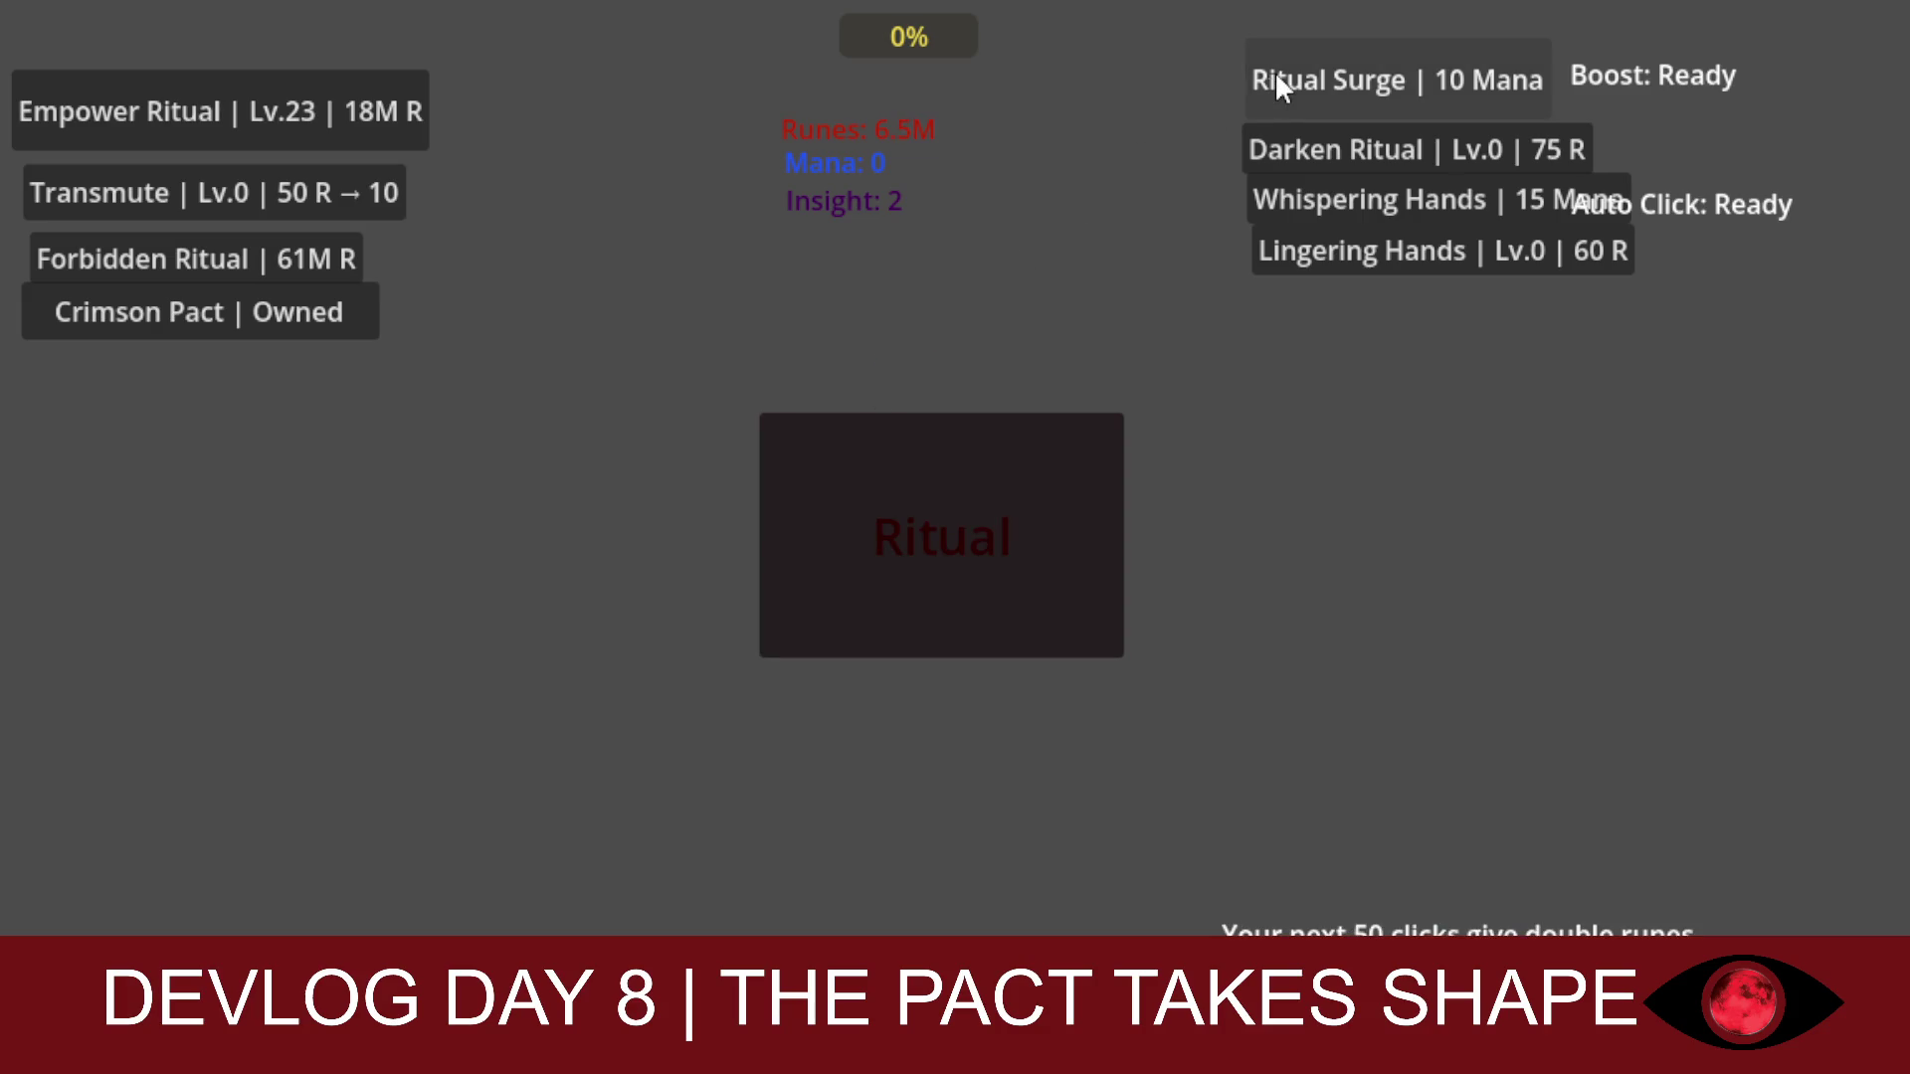
Level Darken Ritual up to Lv.20.
double_click(1288, 149)
triple_click(1289, 149)
double_click(1289, 149)
triple_click(1289, 150)
double_click(1288, 145)
double_click(1289, 145)
double_click(1288, 145)
triple_click(1288, 146)
left_click(1288, 145)
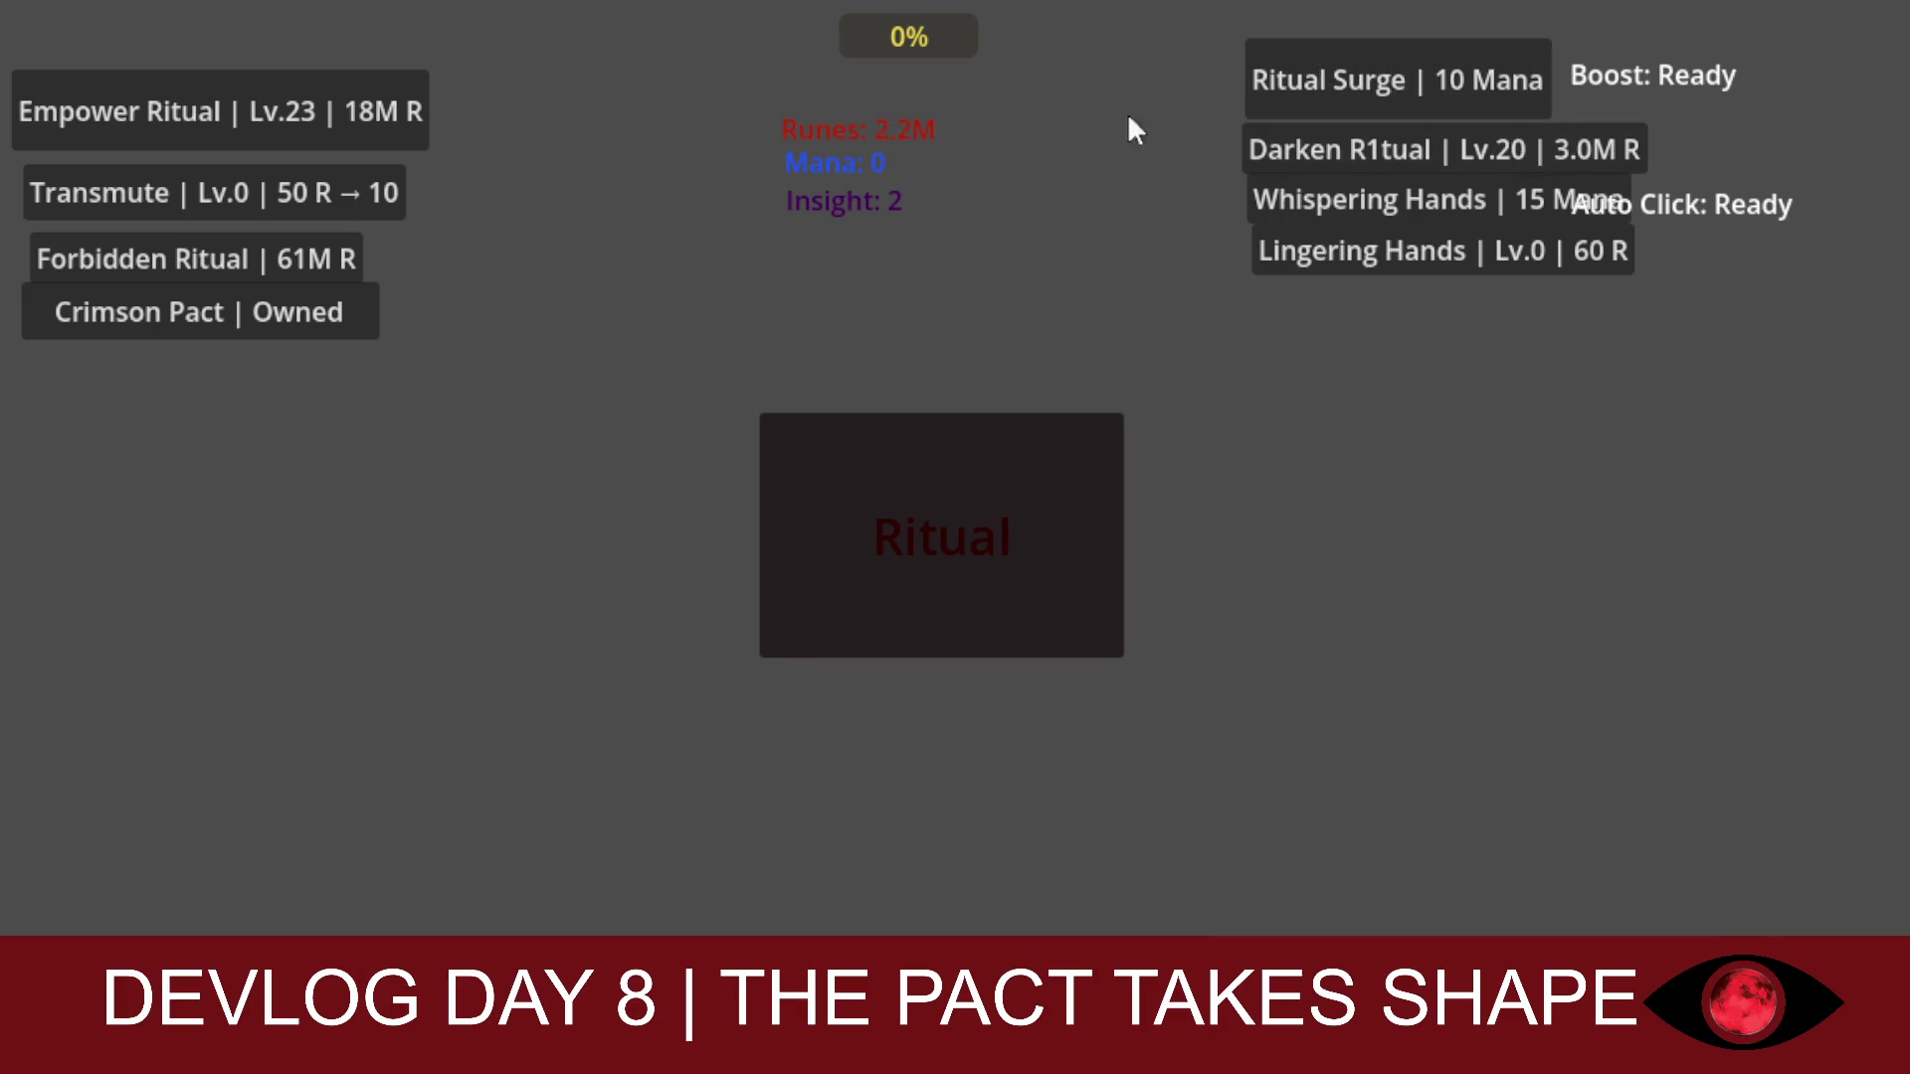
Level Transmute up to Lv.23, then perform a few rituals for runes.
triple_click(312, 203)
double_click(312, 204)
double_click(312, 205)
double_click(312, 205)
triple_click(312, 205)
double_click(312, 205)
double_click(312, 205)
double_click(313, 205)
double_click(313, 205)
double_click(312, 205)
left_click(312, 205)
left_click(861, 439)
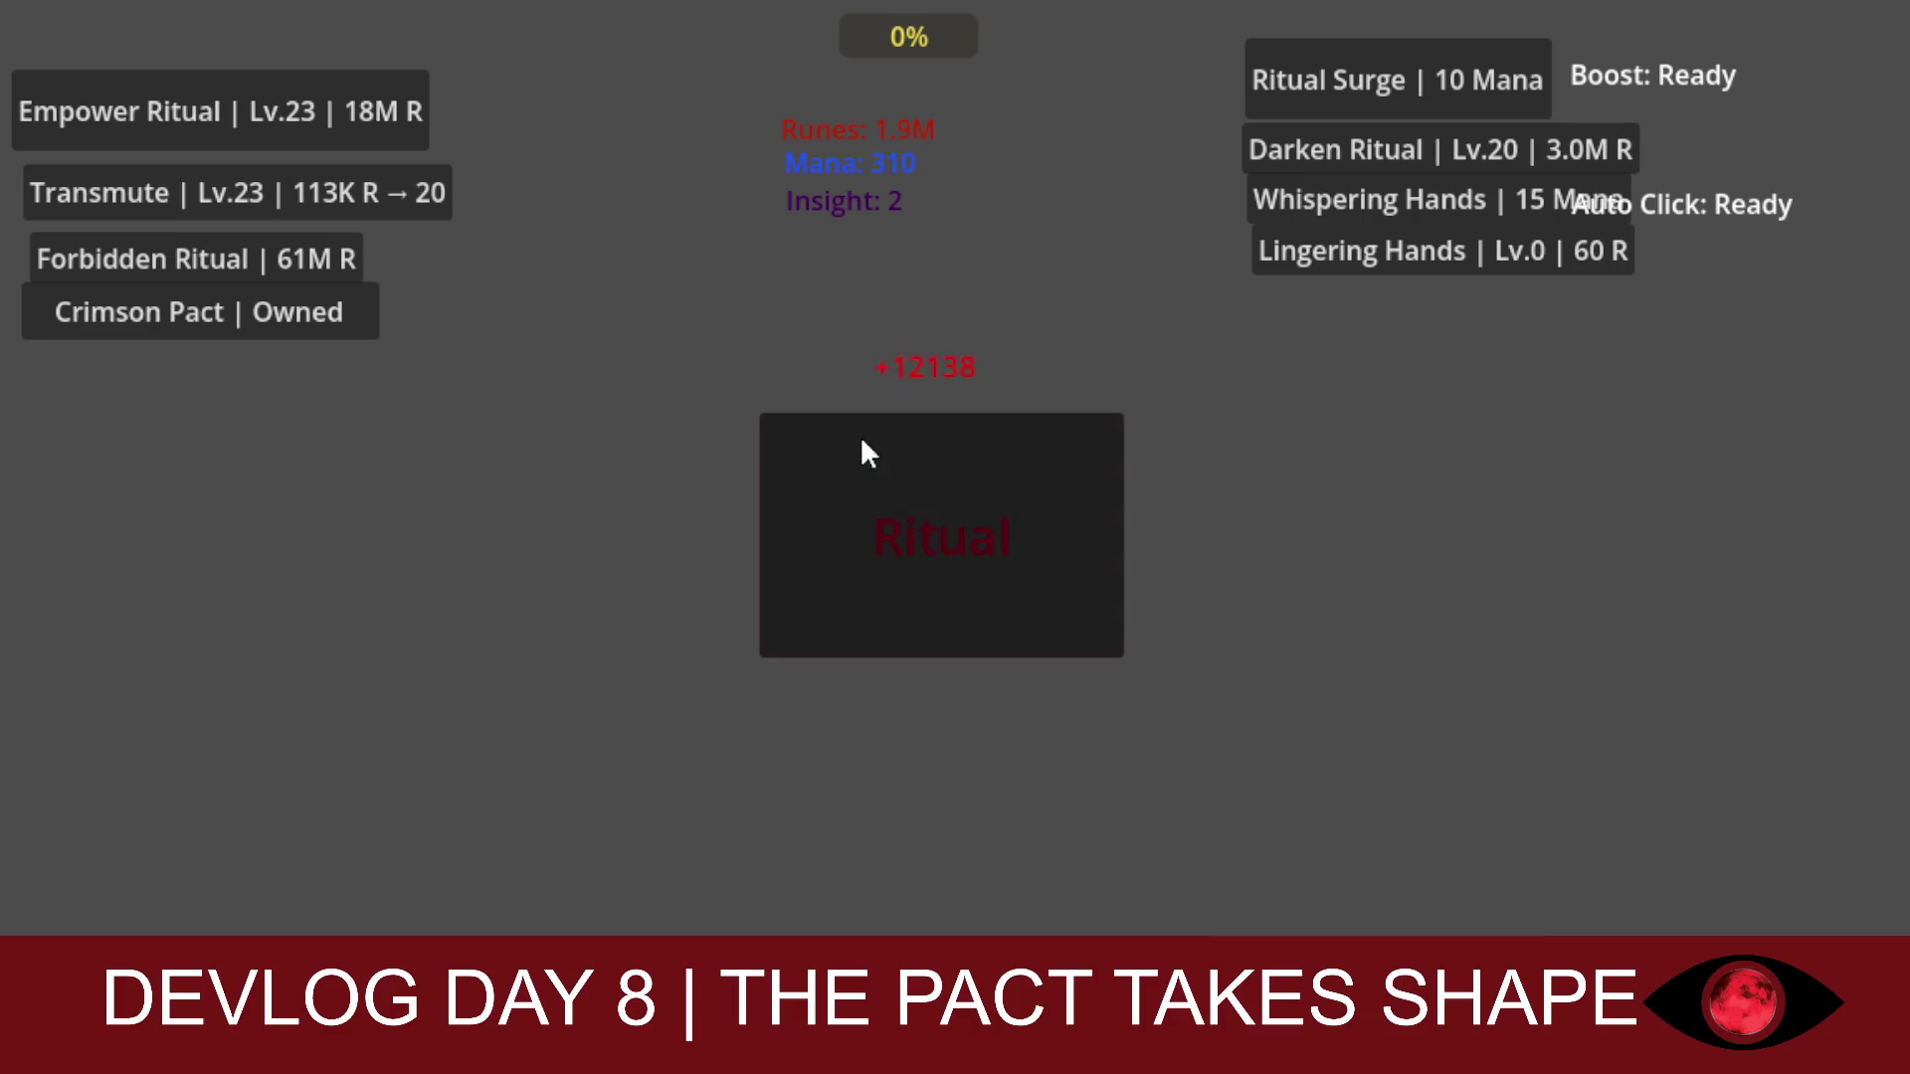
left_click(848, 419)
left_click(886, 458)
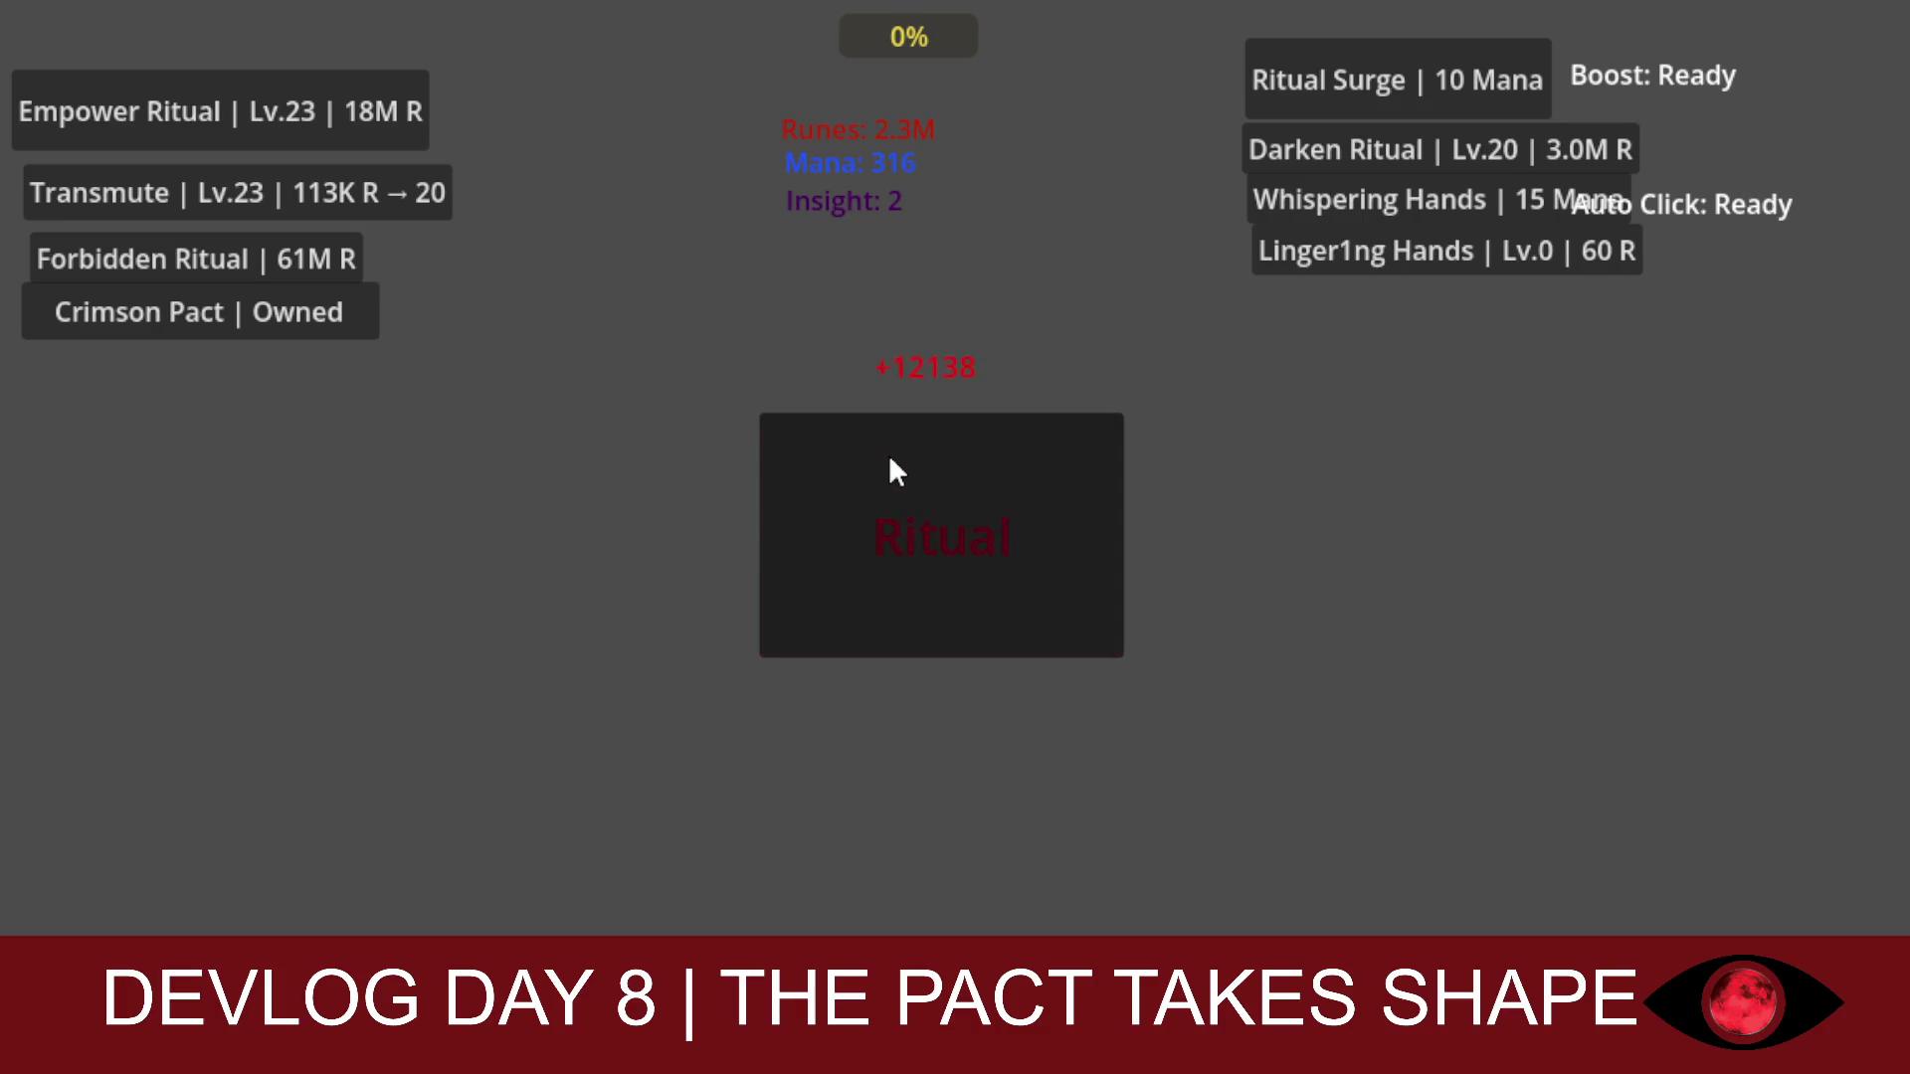
Activate the Ritual Surge boost and spam boosted rituals for double runes.
left_click(1304, 72)
double_click(1017, 433)
double_click(1018, 434)
double_click(1017, 434)
double_click(1018, 433)
double_click(1018, 438)
double_click(1017, 438)
double_click(1015, 438)
double_click(1008, 438)
double_click(1005, 438)
double_click(1003, 438)
double_click(1003, 439)
double_click(1003, 438)
double_click(1003, 438)
double_click(1002, 439)
double_click(1003, 438)
double_click(1002, 439)
left_click(1003, 439)
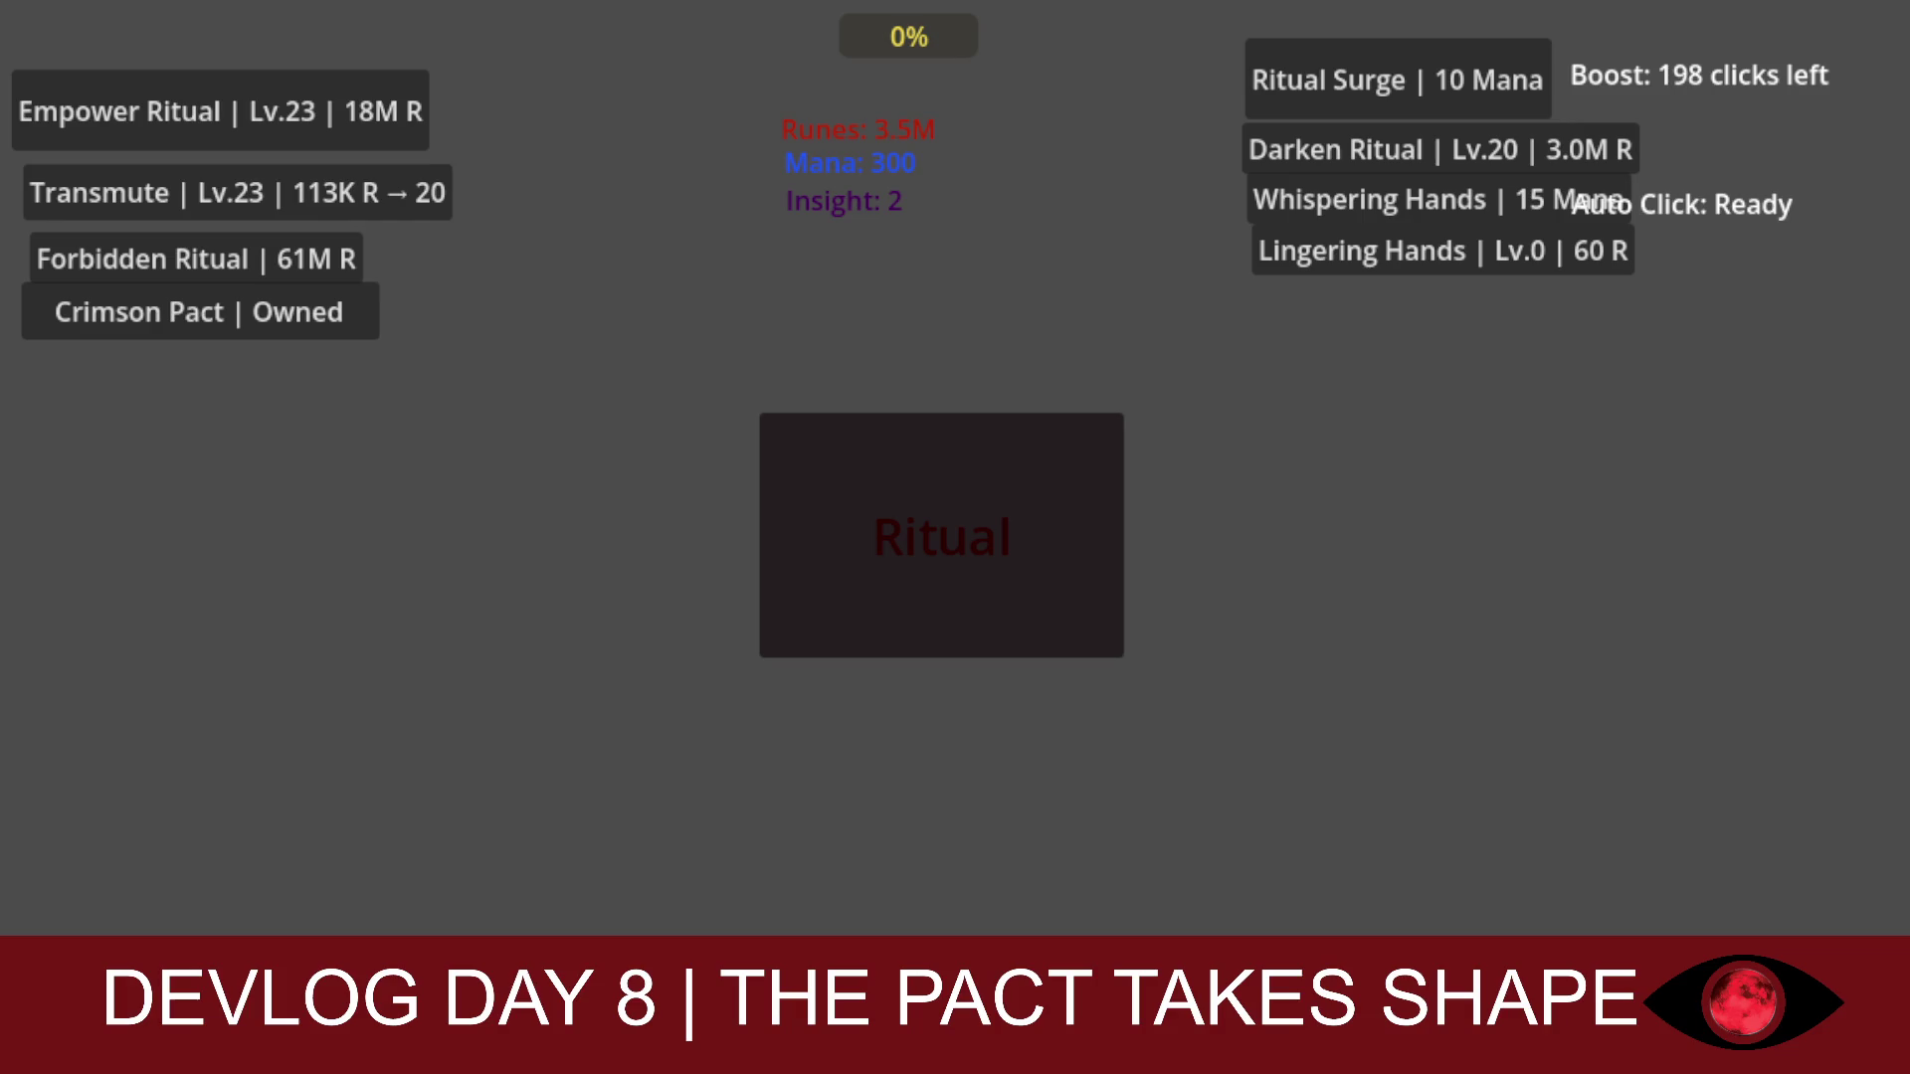
left_click(1018, 532)
double_click(1018, 532)
double_click(1018, 531)
double_click(1010, 527)
left_click(1005, 524)
double_click(1007, 526)
double_click(1015, 515)
double_click(1019, 511)
double_click(1022, 507)
double_click(1024, 506)
double_click(1025, 505)
double_click(1024, 505)
double_click(1025, 503)
double_click(1027, 506)
double_click(1025, 506)
double_click(1024, 505)
triple_click(1022, 505)
double_click(1023, 505)
double_click(1022, 505)
triple_click(1023, 506)
double_click(1023, 506)
double_click(1023, 507)
double_click(1023, 507)
triple_click(1023, 506)
double_click(1023, 506)
double_click(1023, 507)
double_click(1023, 507)
left_click(1024, 505)
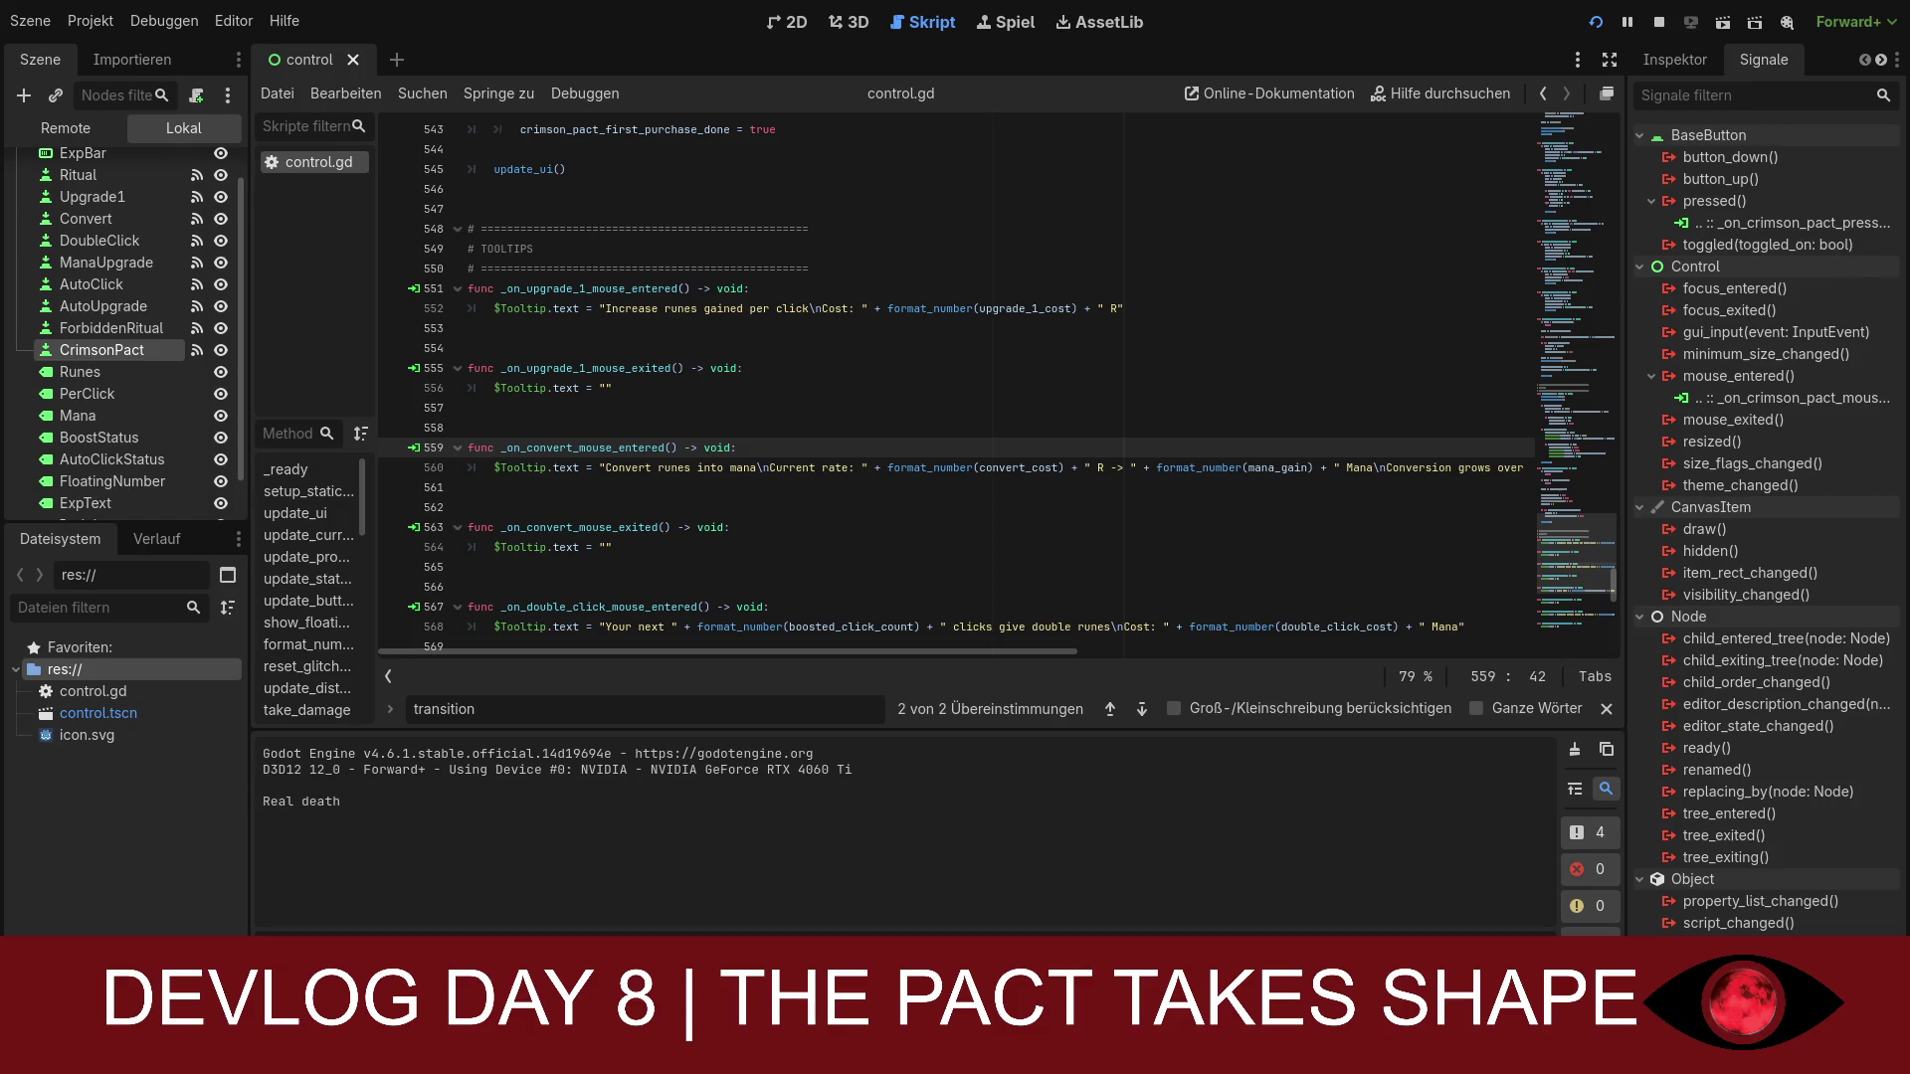
Search control.gd for 'exp sys' to reach the EXP SYSTEM variables.
left_click(1018, 373)
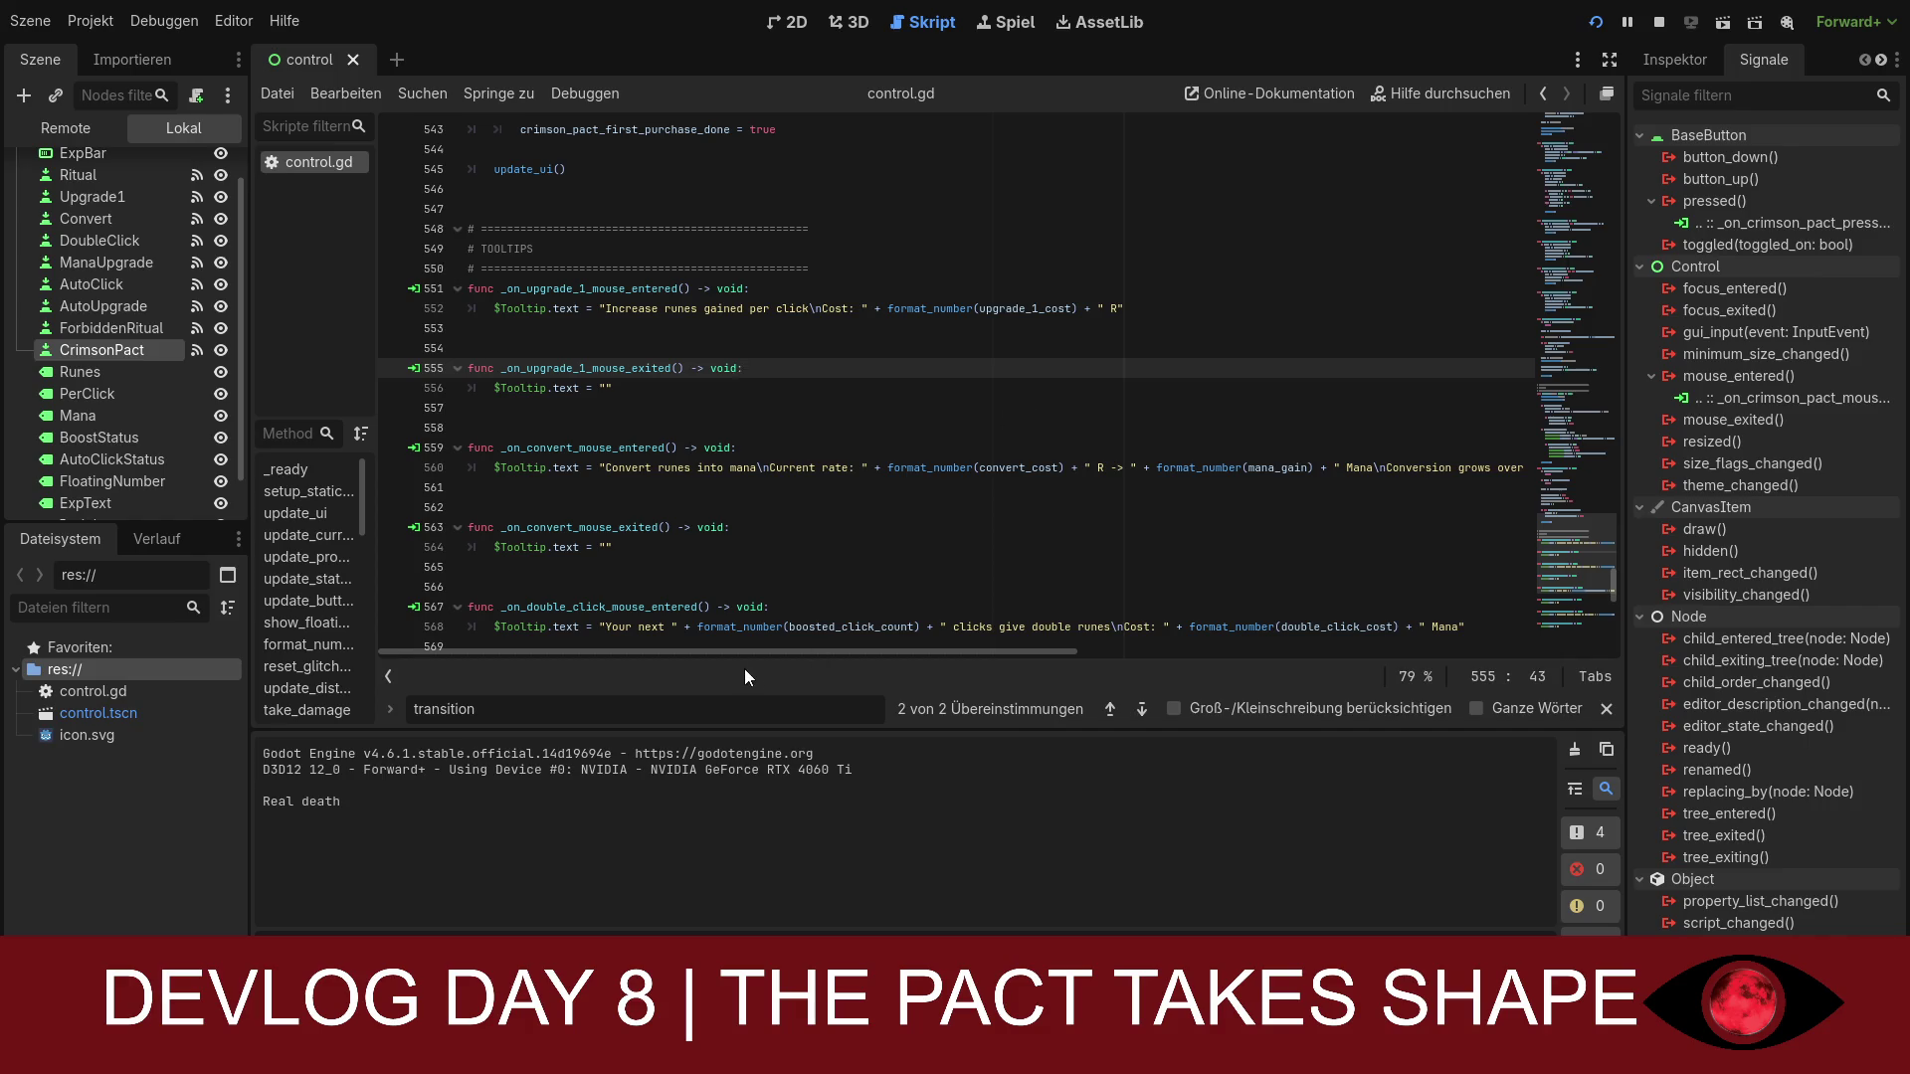
key("Return")
key("ctrl+a")
type("exp")
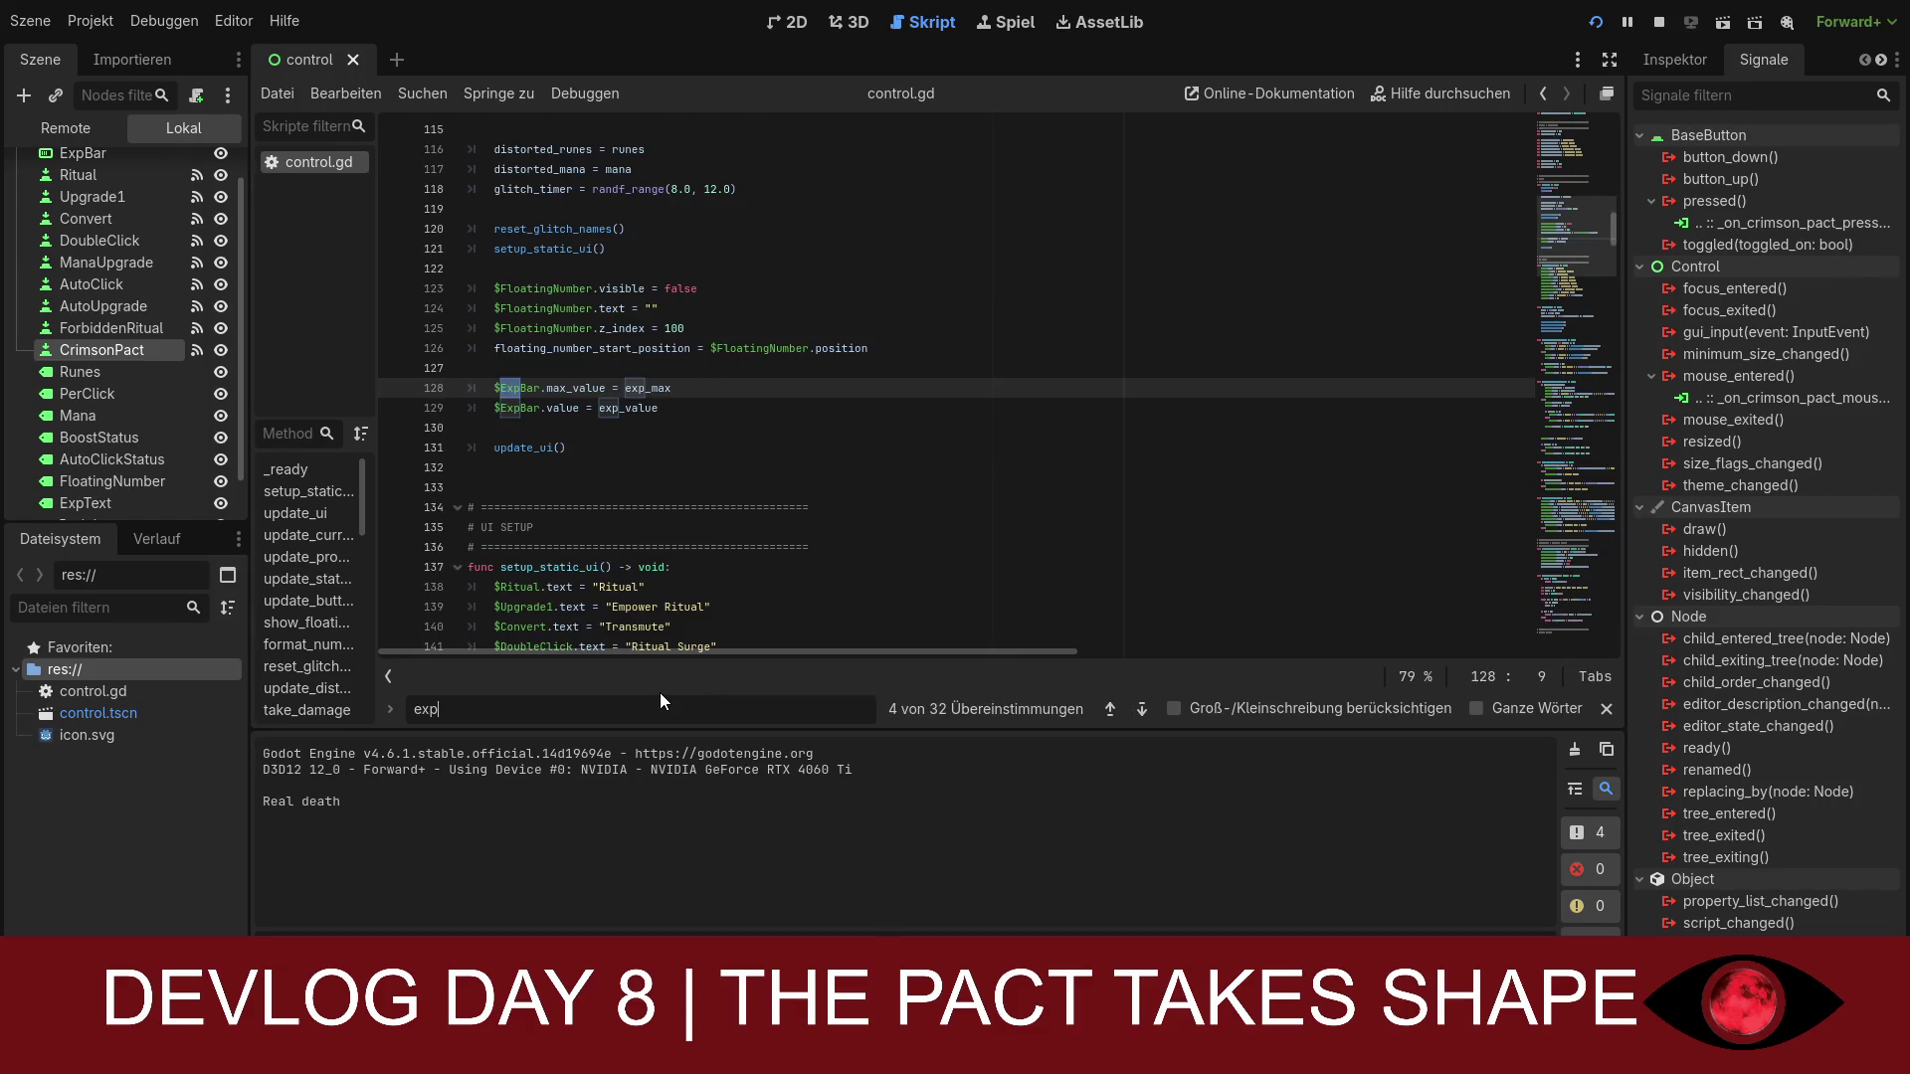
type(" sys")
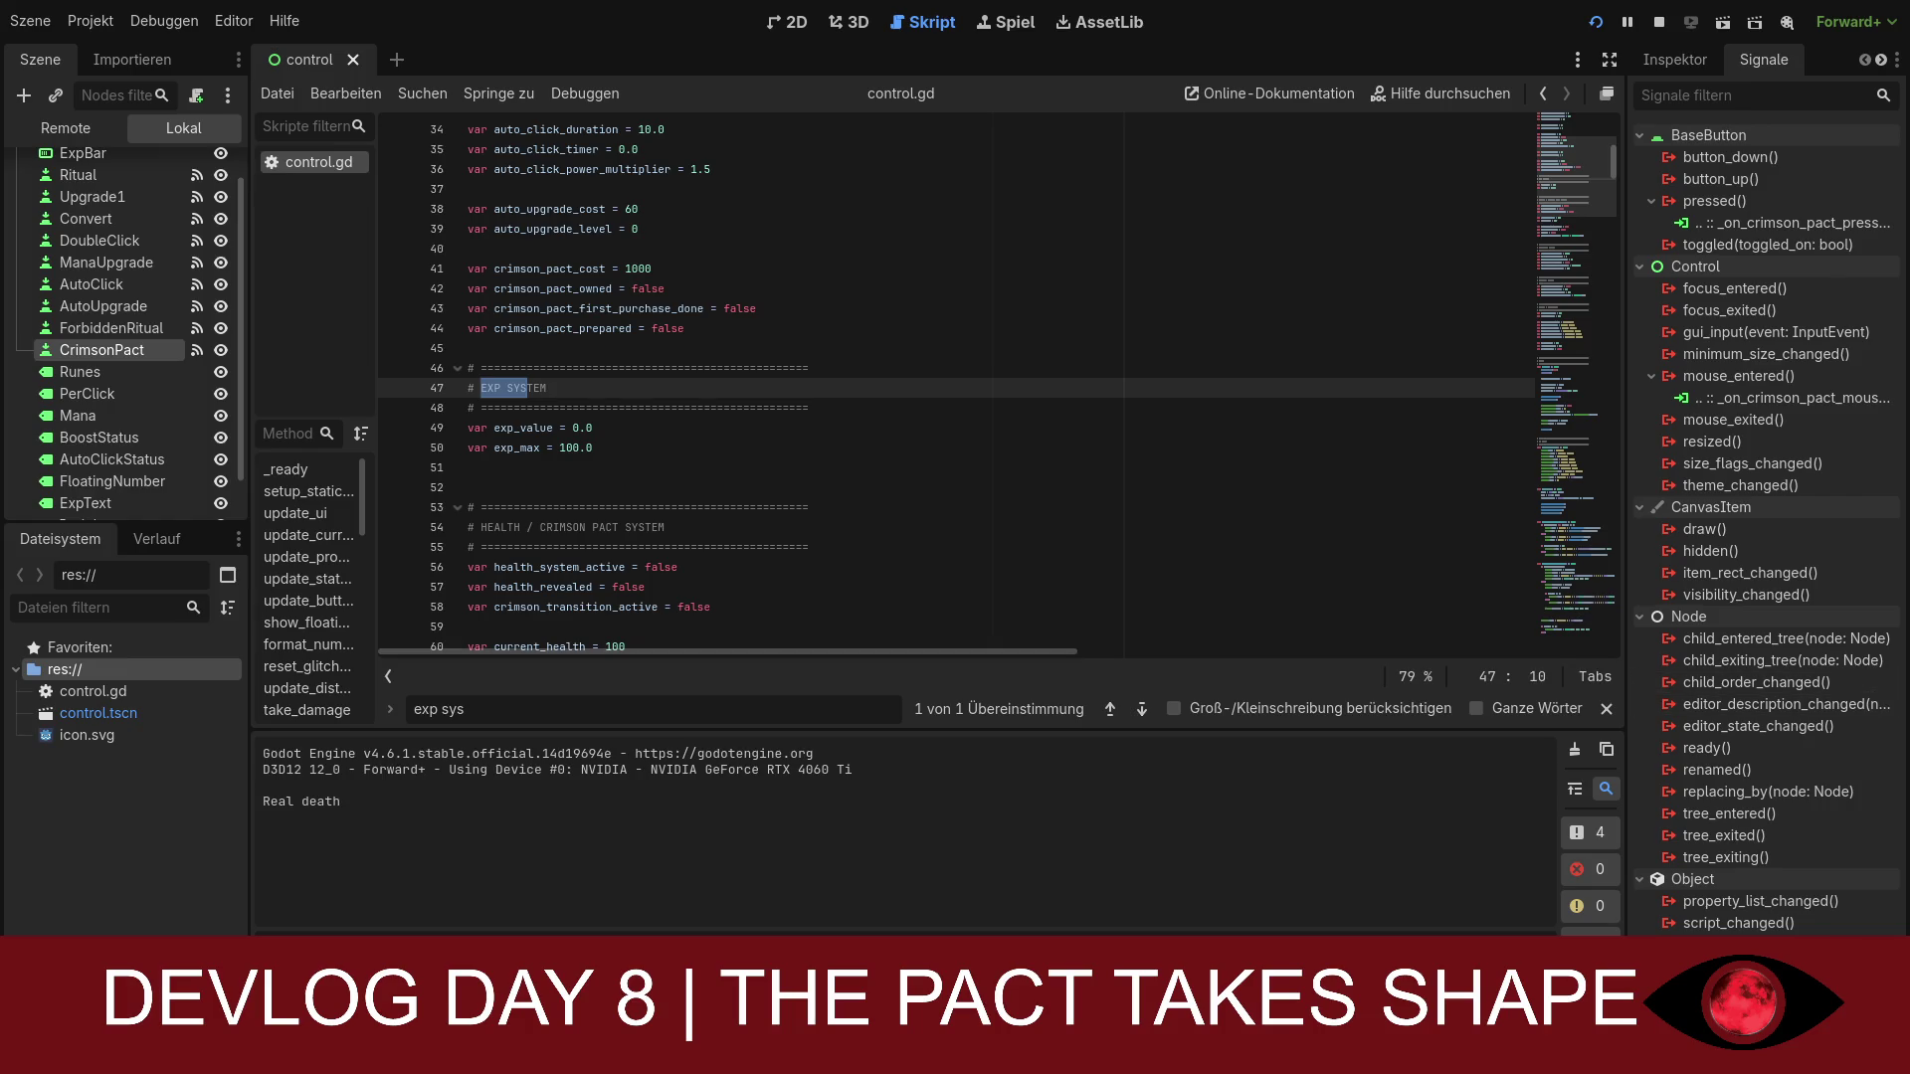
Add 'var exp_per_click_after_crimson = 1.0' on a new line below exp_max.
left_click(645, 449)
key("Return")
type("var exp_per_click_after_crimson = 1.0")
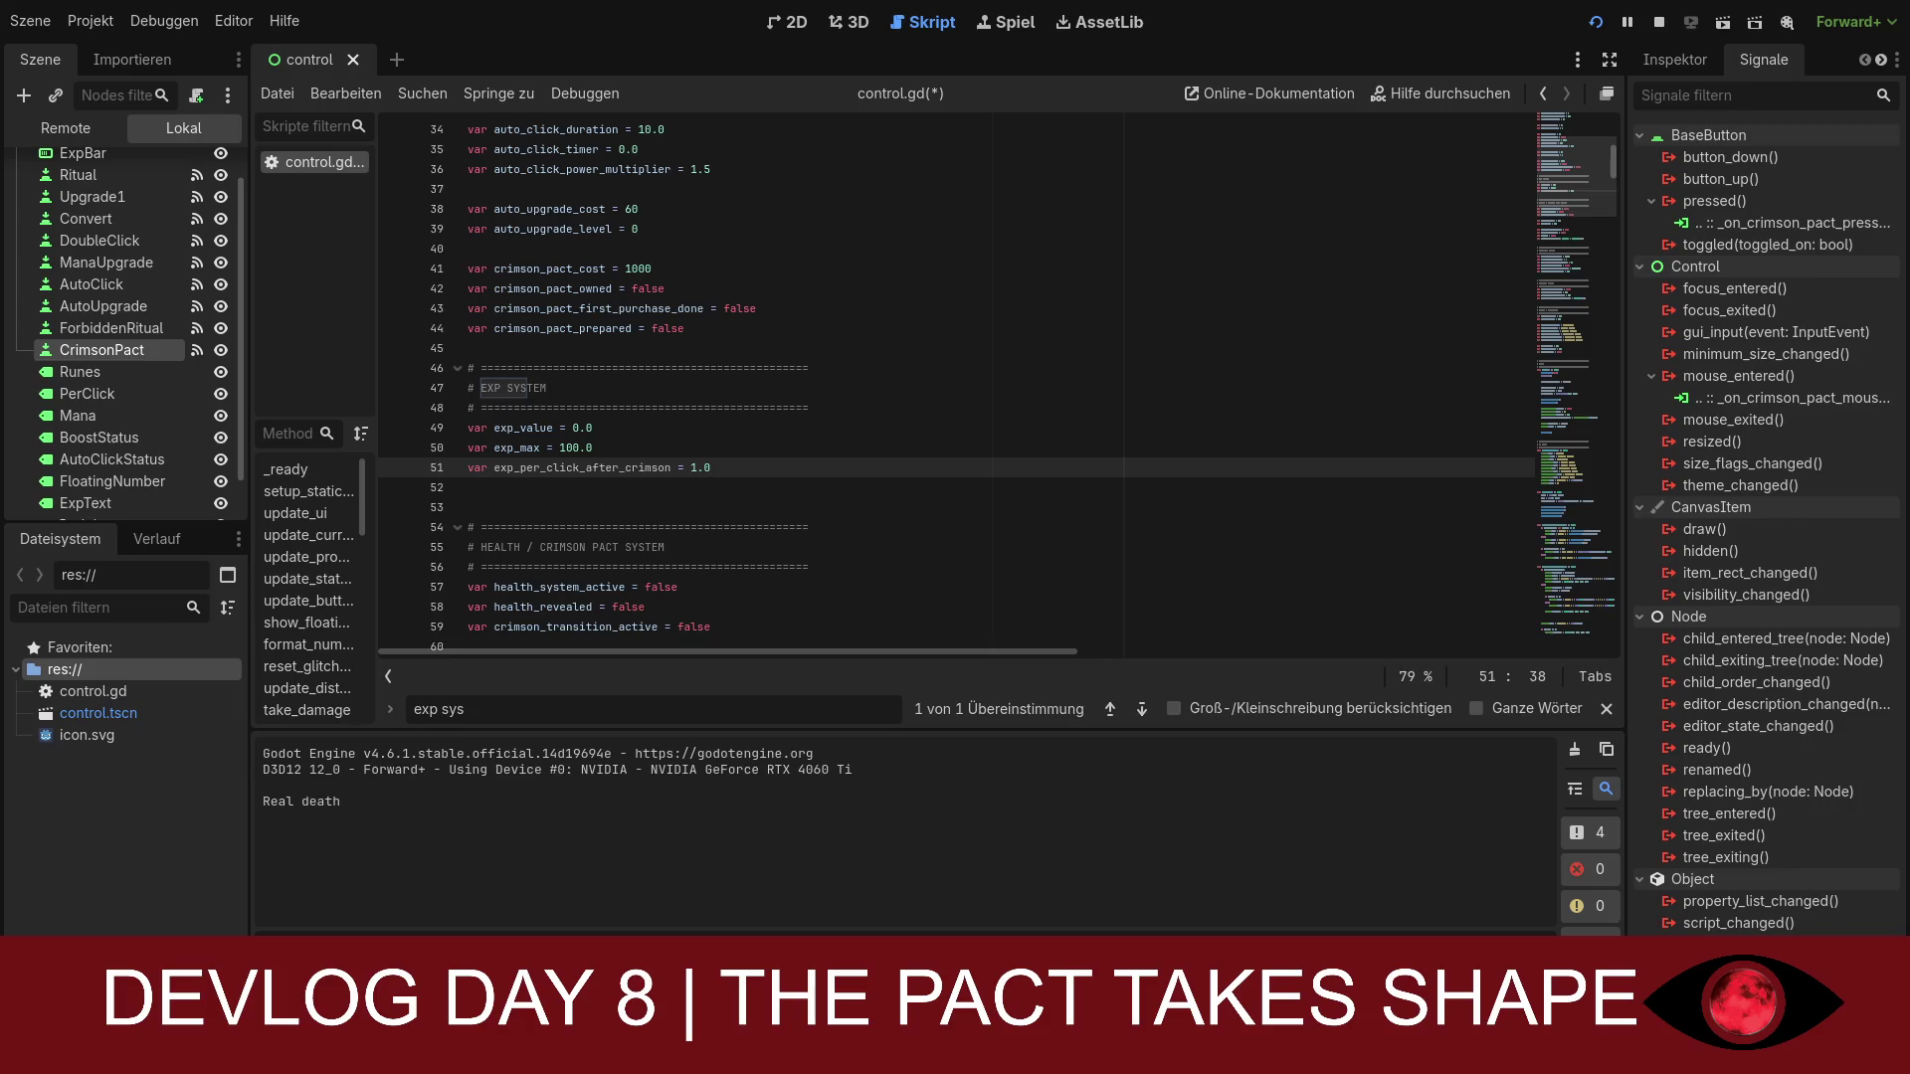
Find _on_ritual_pressed and paste the crimson EXP gain block after runes += click_value.
key("ctrl+a")
type("on_ritual")
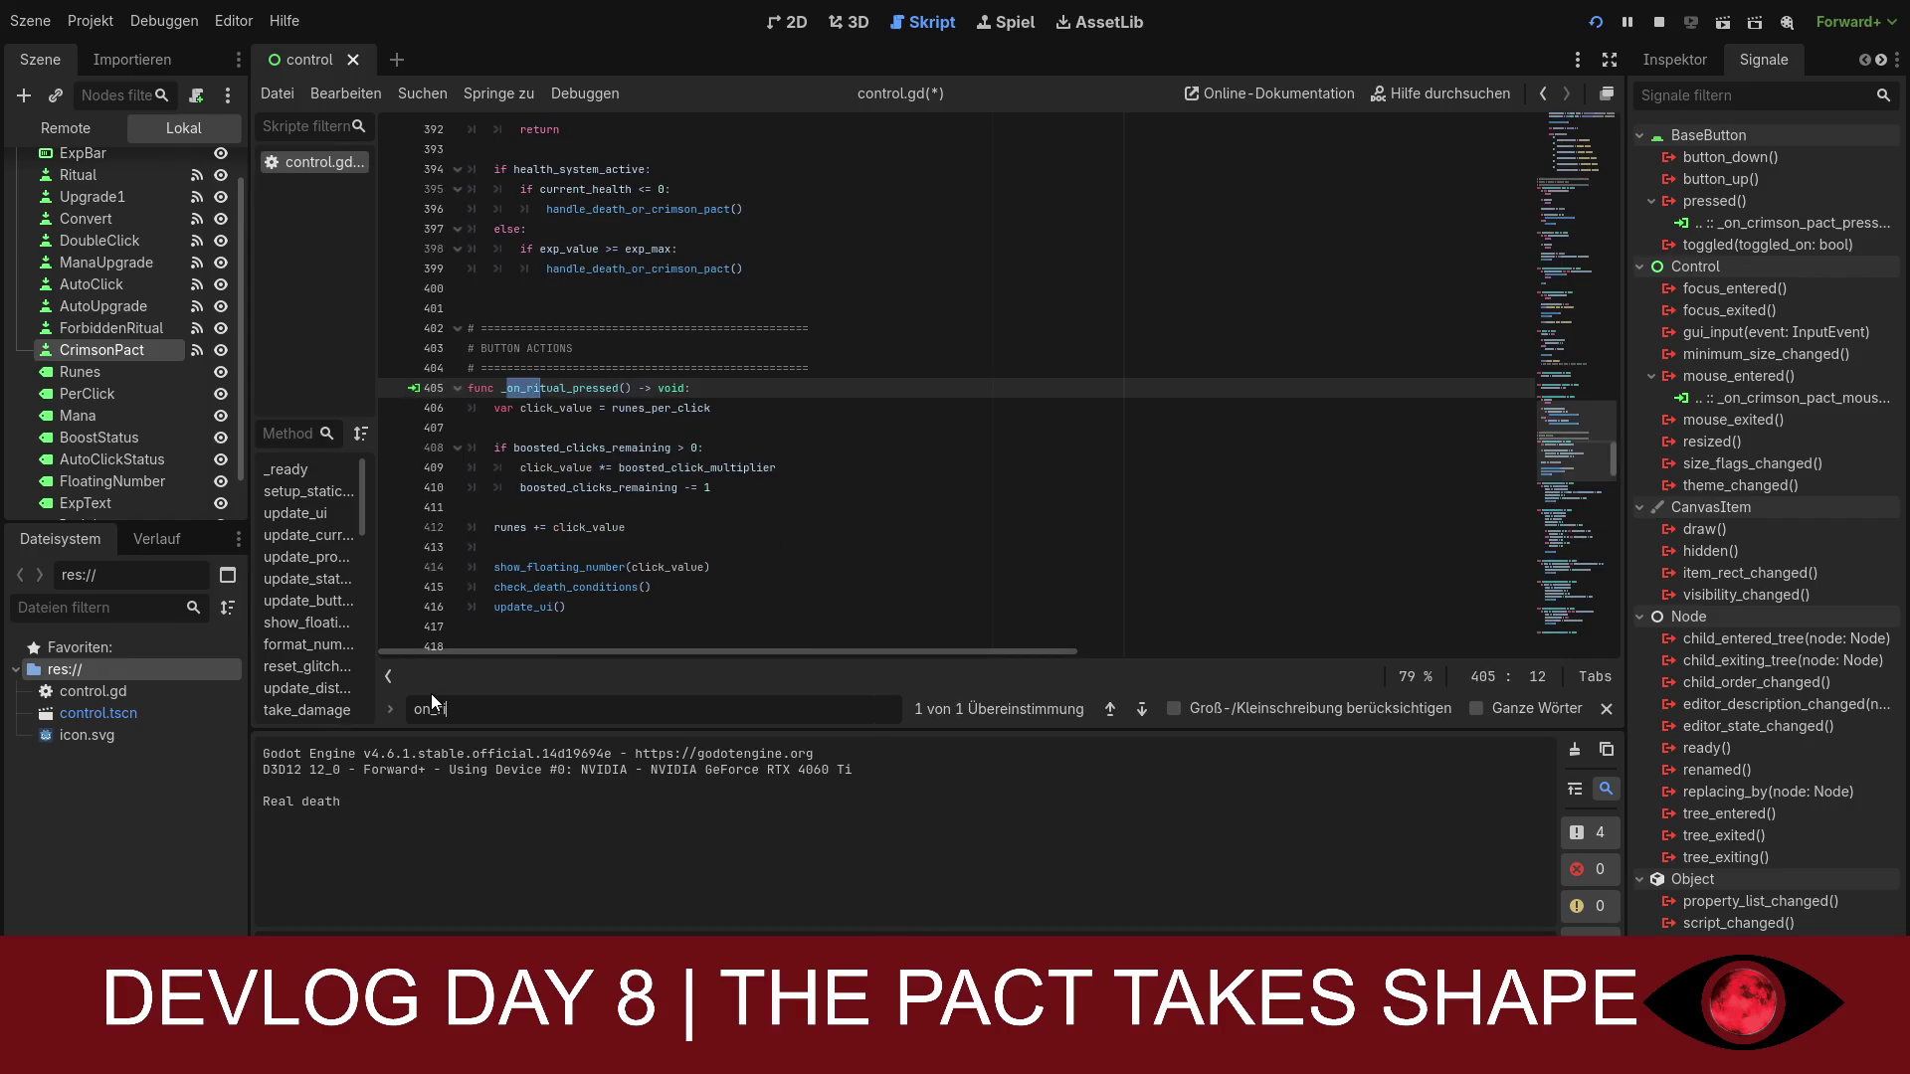
scroll(621, 489, "down", 1)
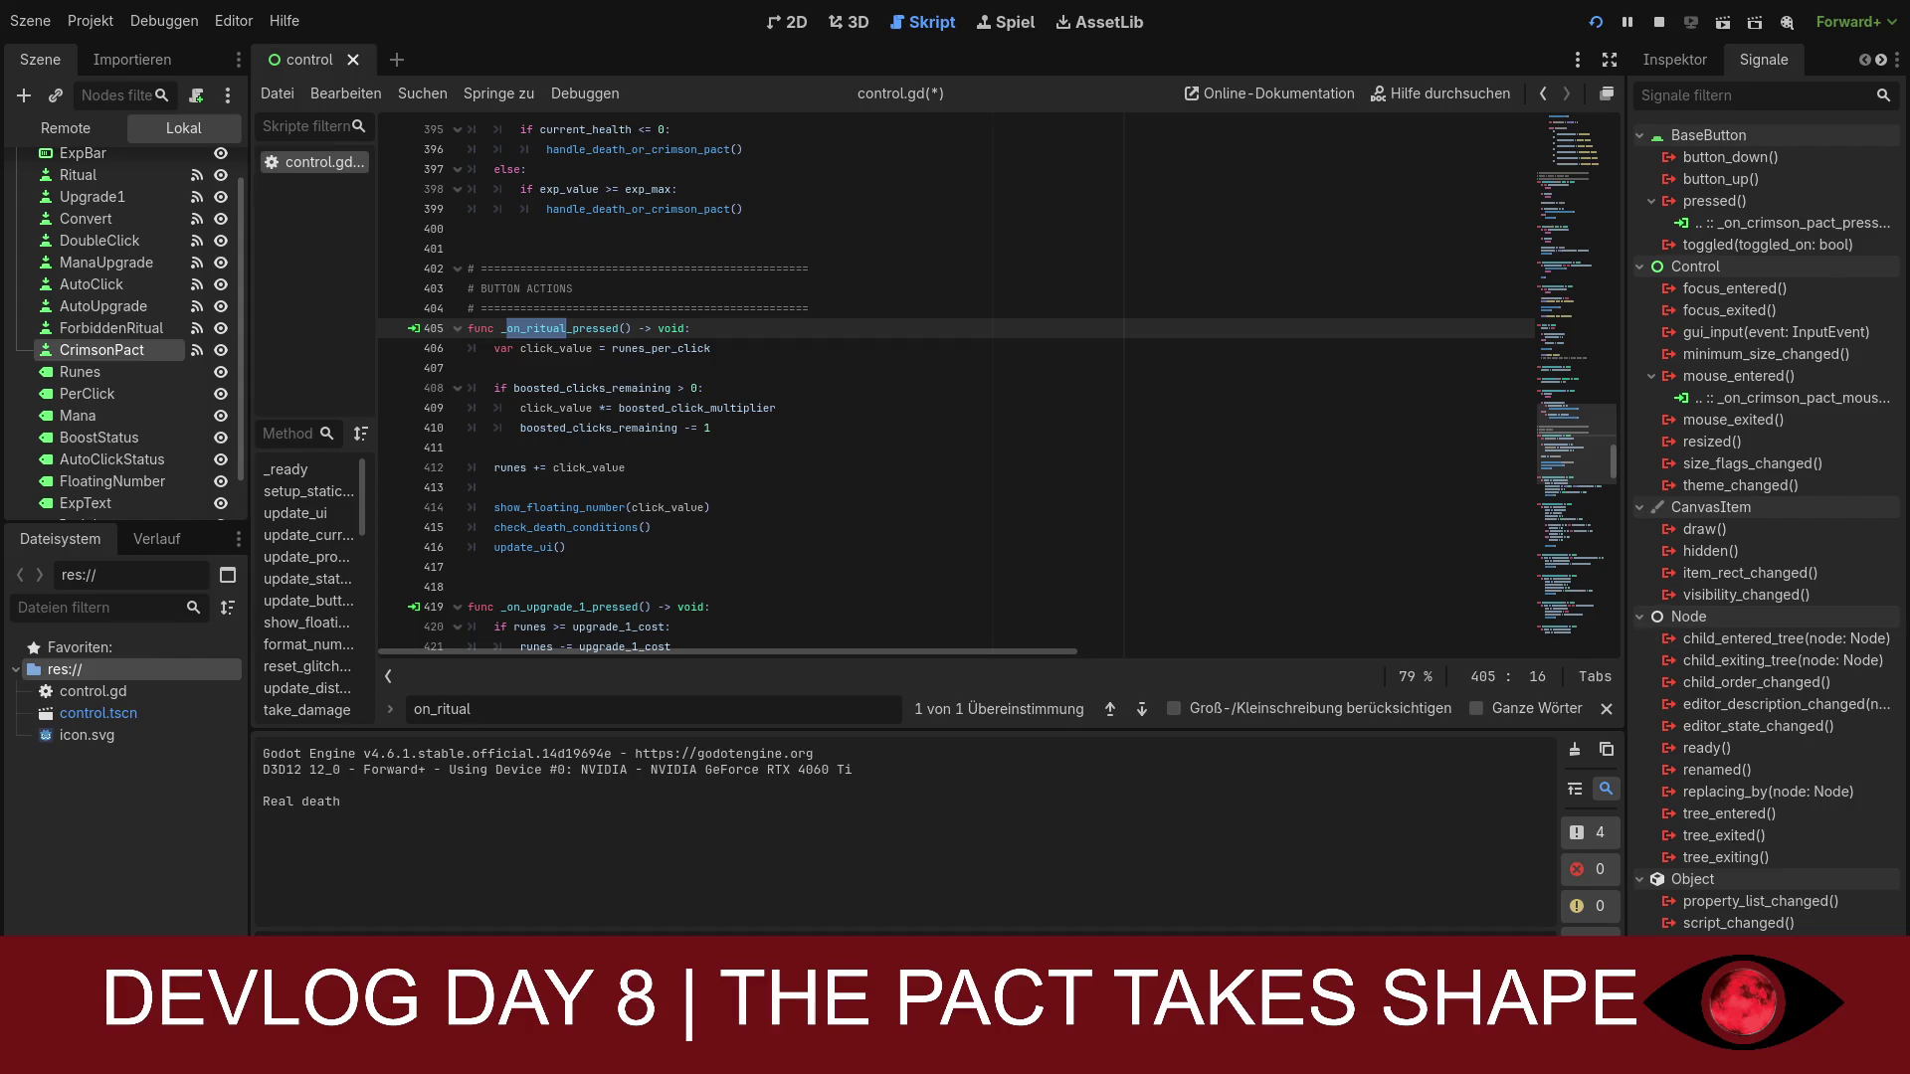
left_click(670, 477)
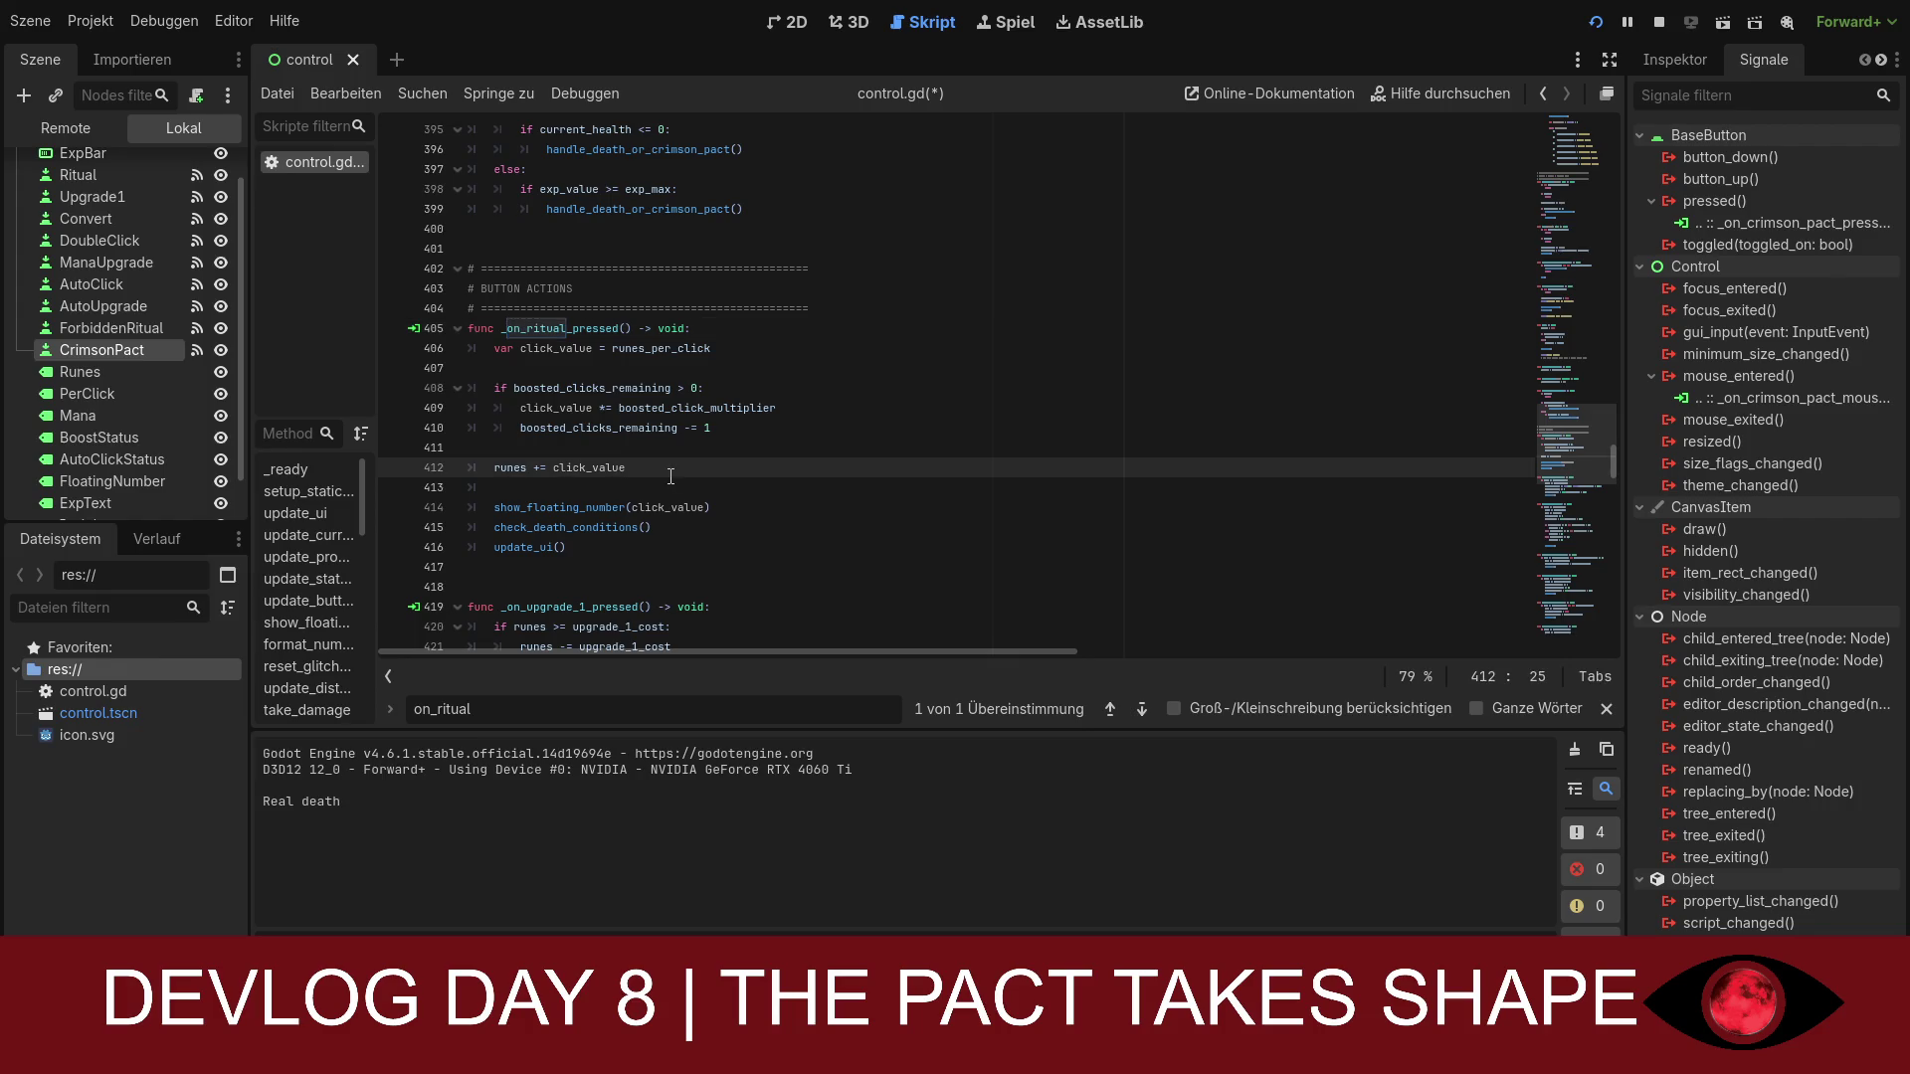
key("Return")
type("if crimson_transition_active and not health_system_active: exp_value += exp_per_click_after_crimson exp_value = min(exp_value, exp_max)")
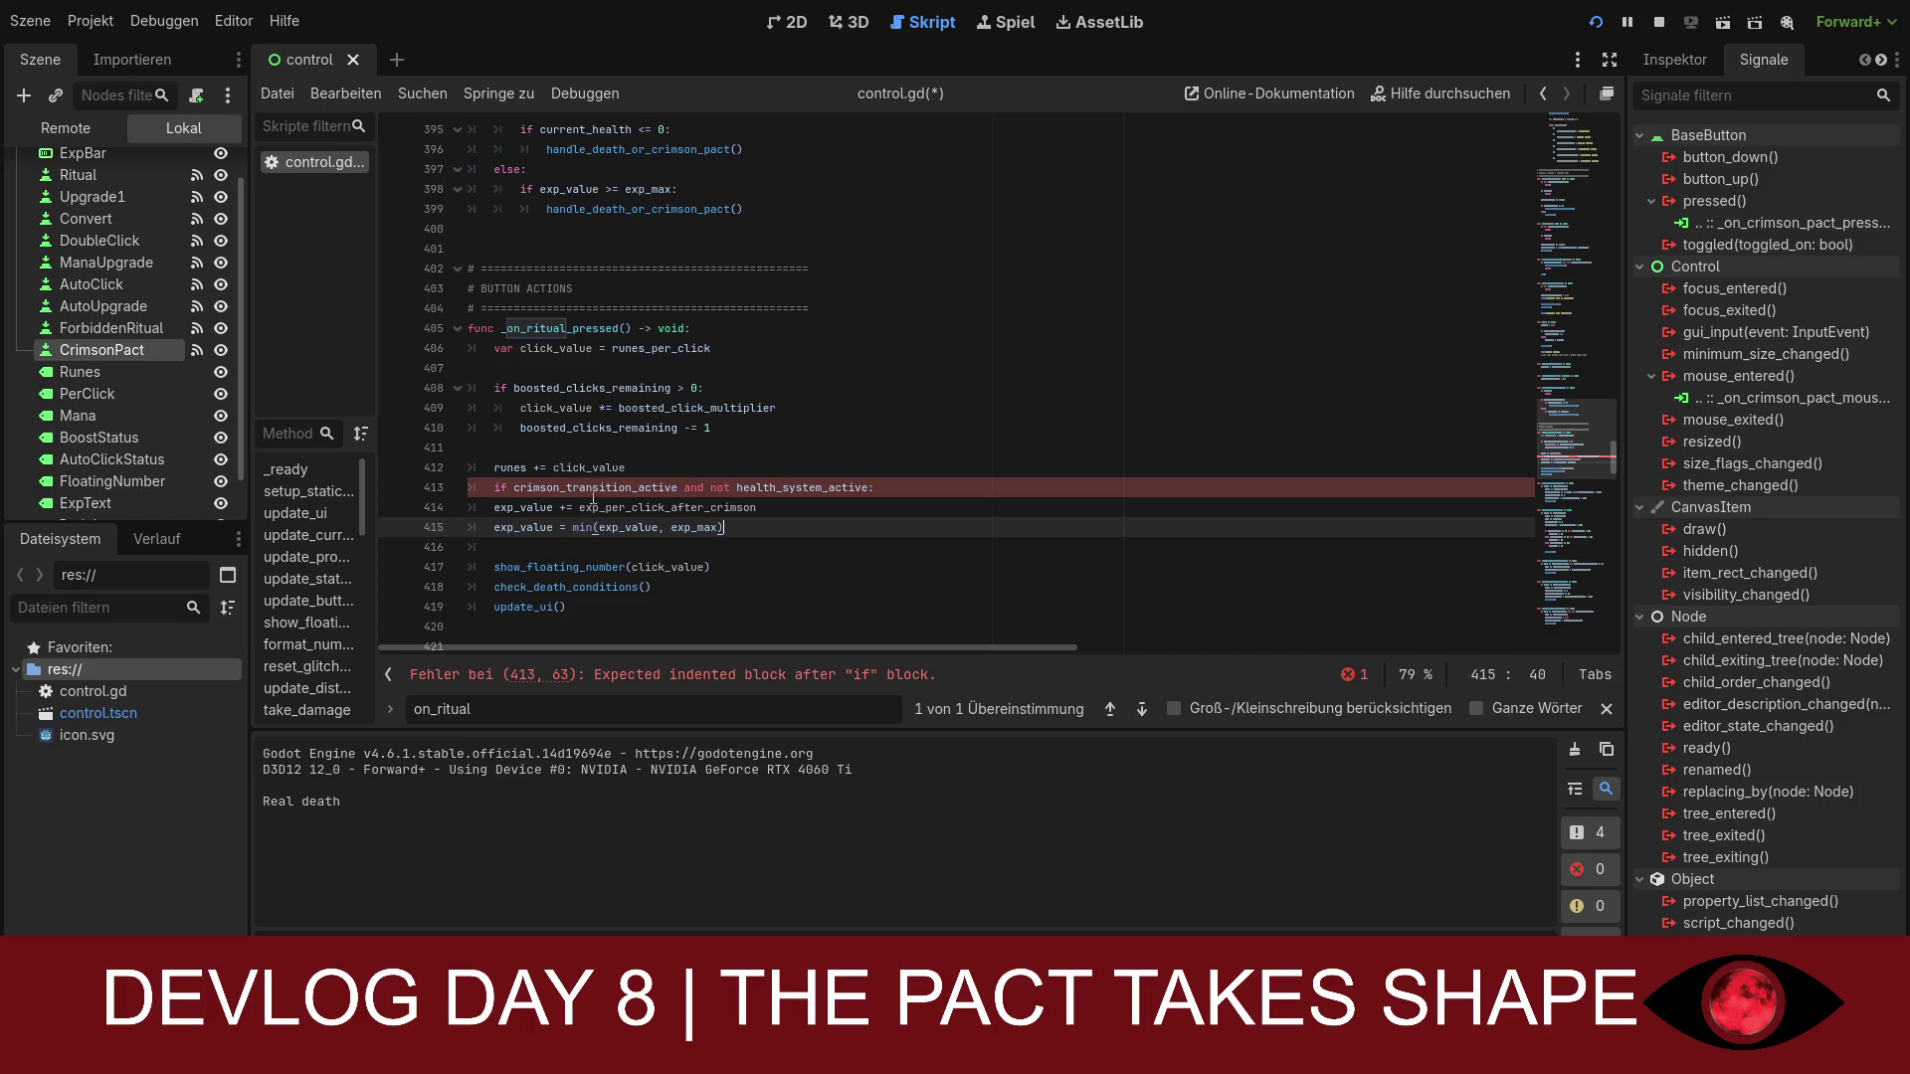
Indent the EXP increment and clamp lines under the if, then save and run the game.
left_click(494, 488)
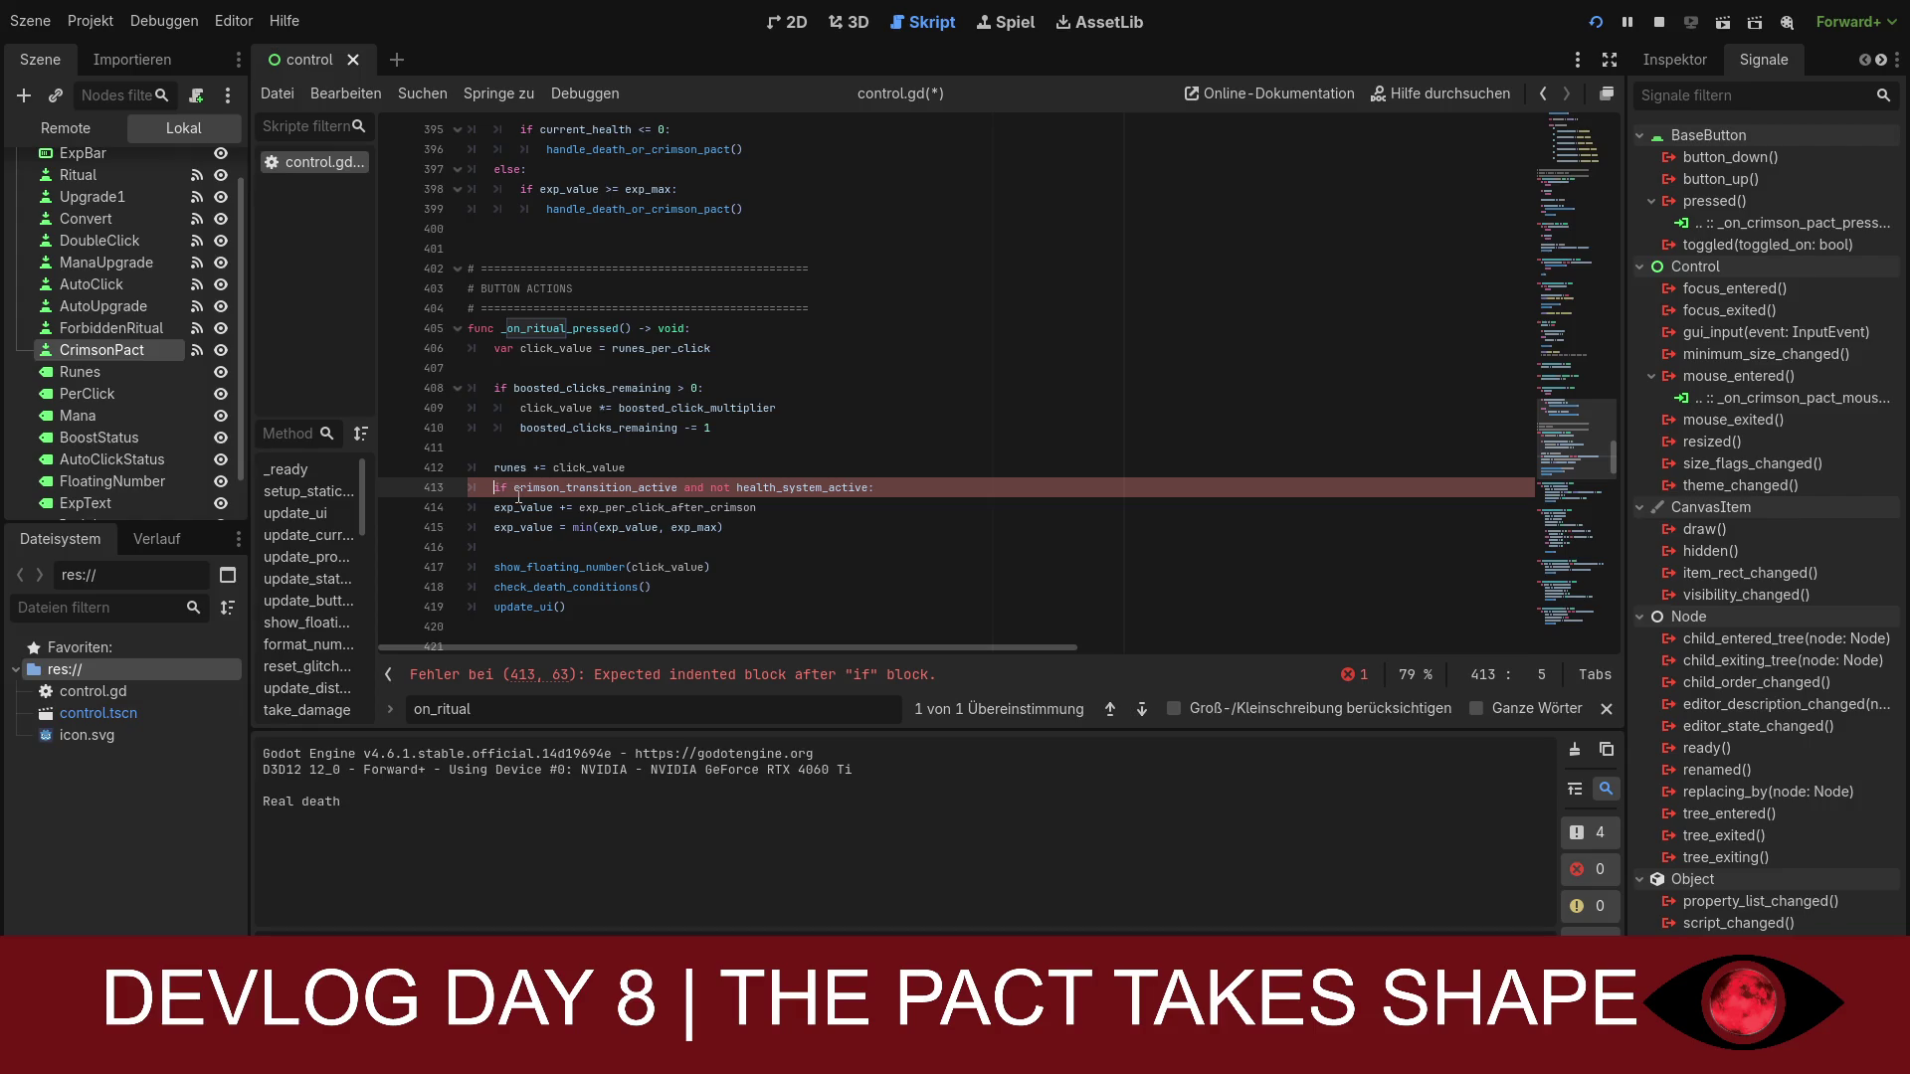
key("Down")
key("Tab")
key("Down")
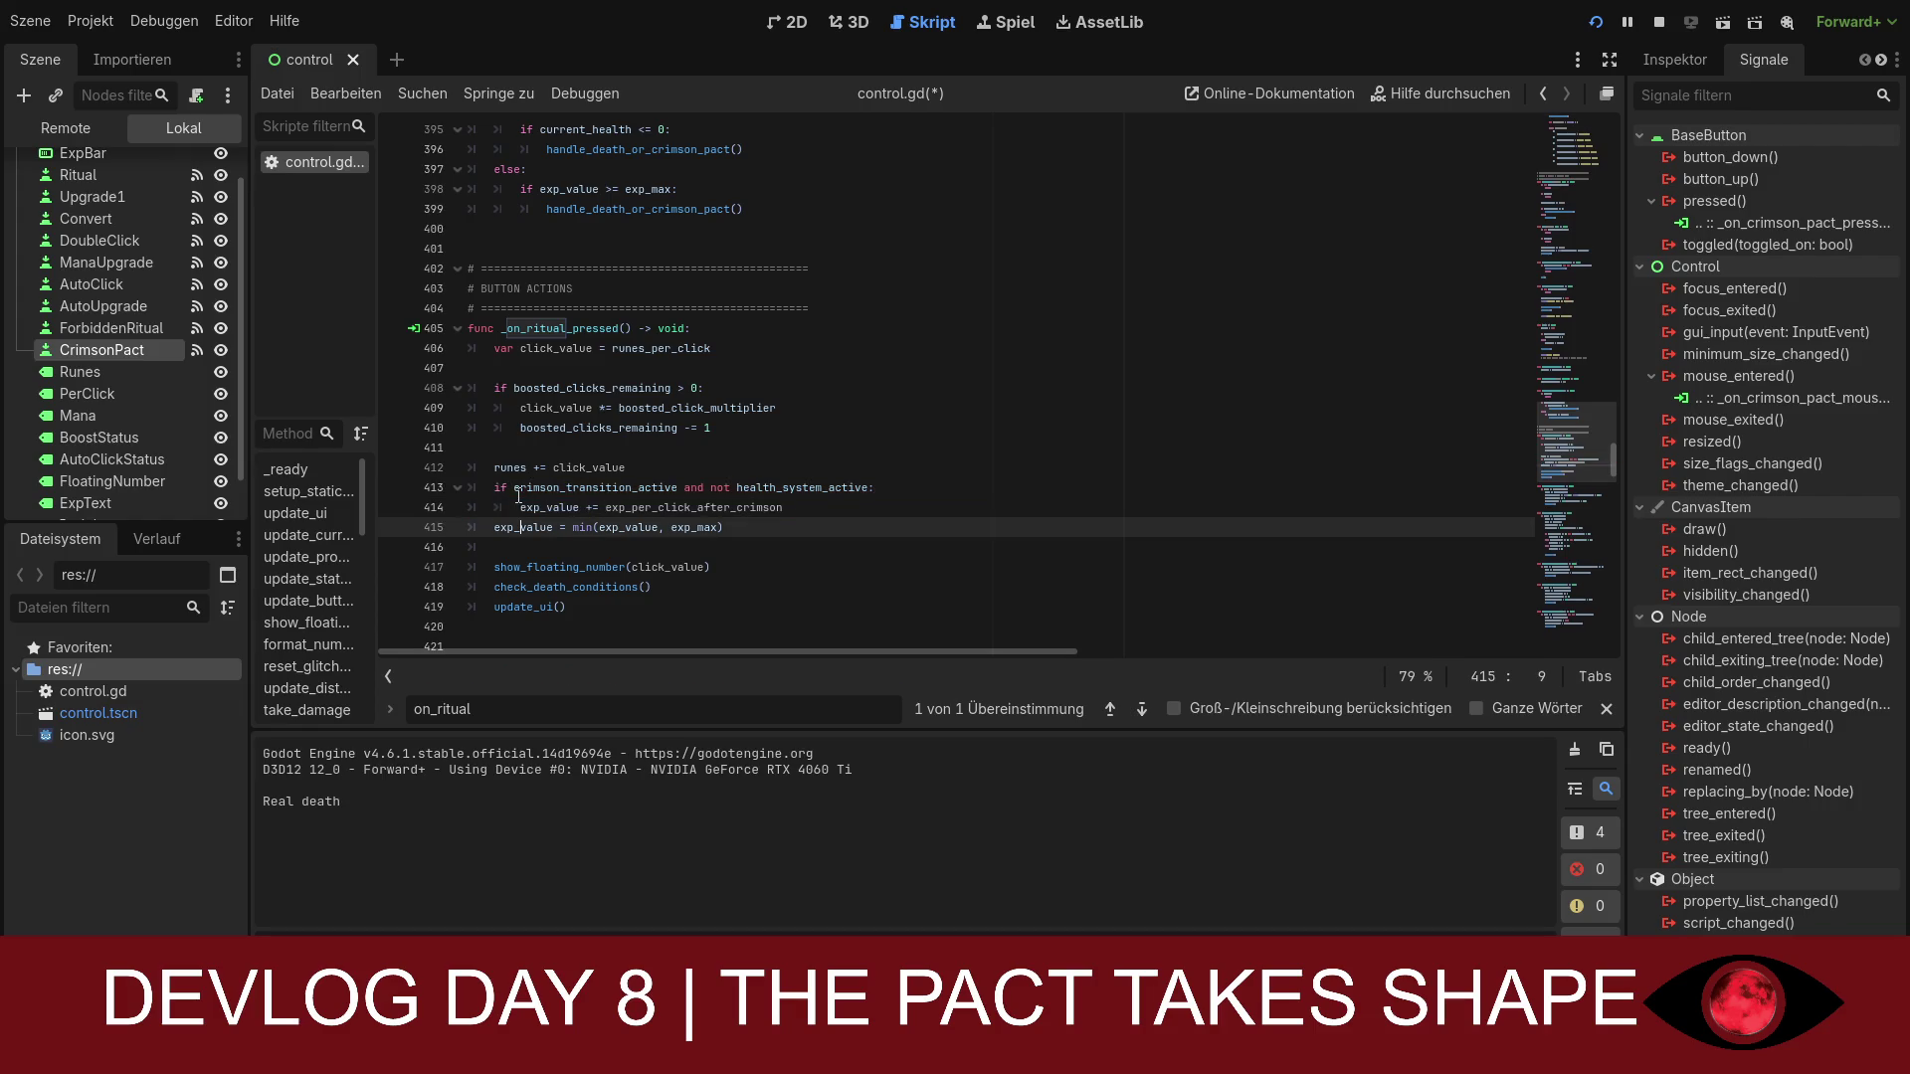
key("Tab")
key("Down")
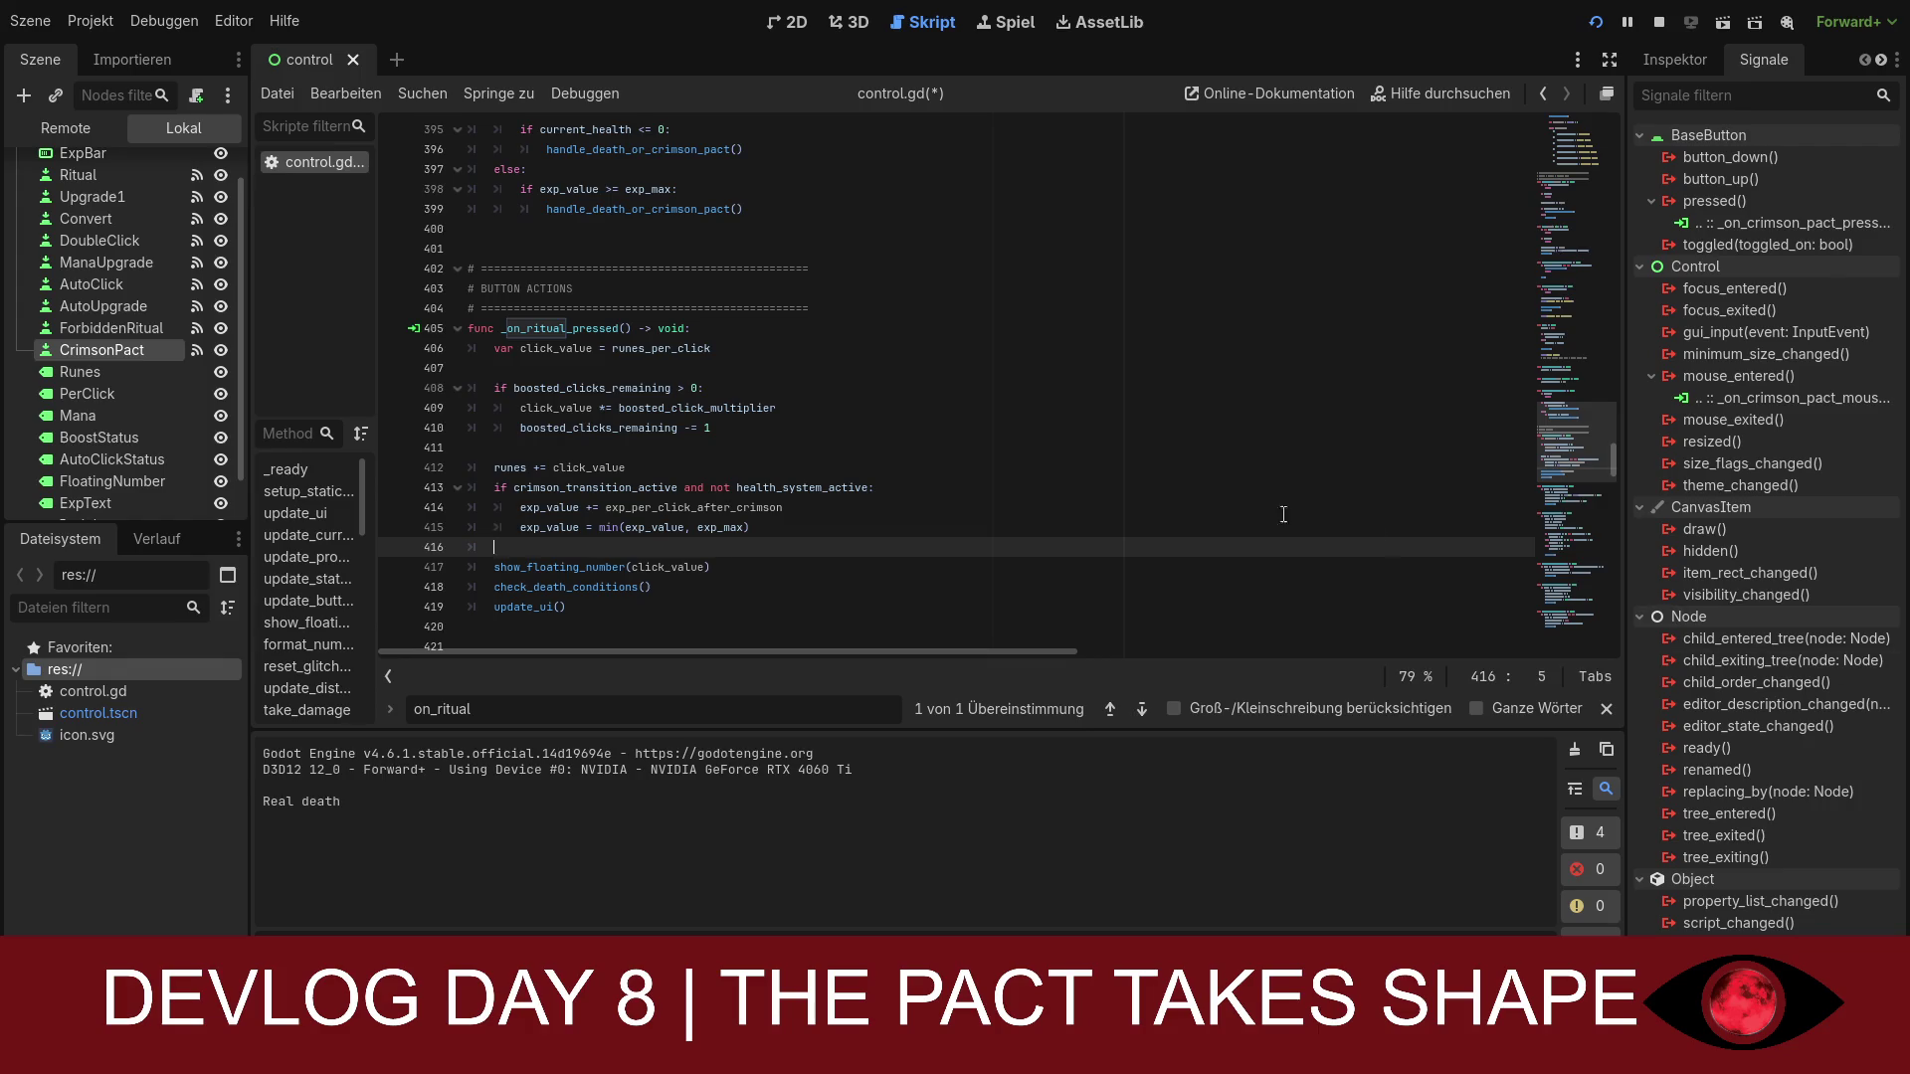
left_click(1284, 468)
key("ctrl+s")
key("F5")
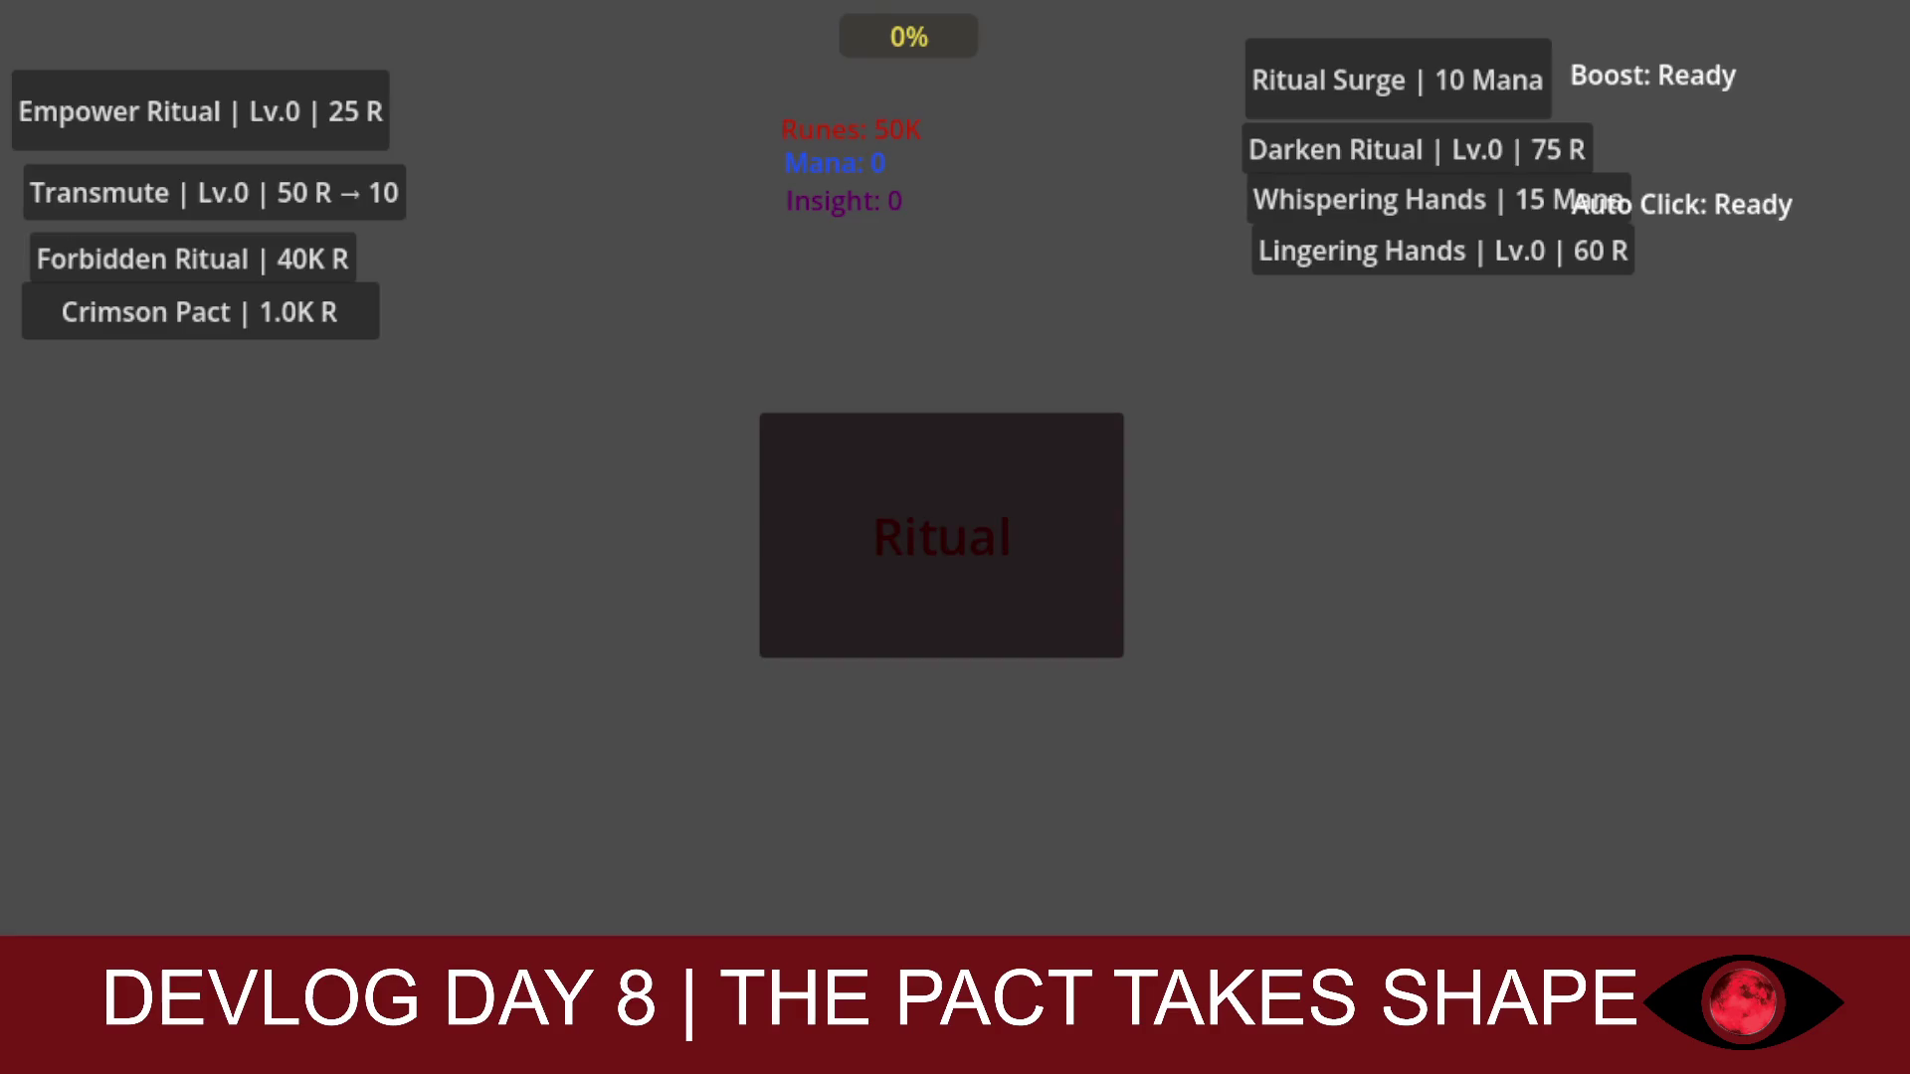
Buy the Crimson Pact and perform rituals to start raising EXP.
left_click(905, 535)
left_click(272, 266)
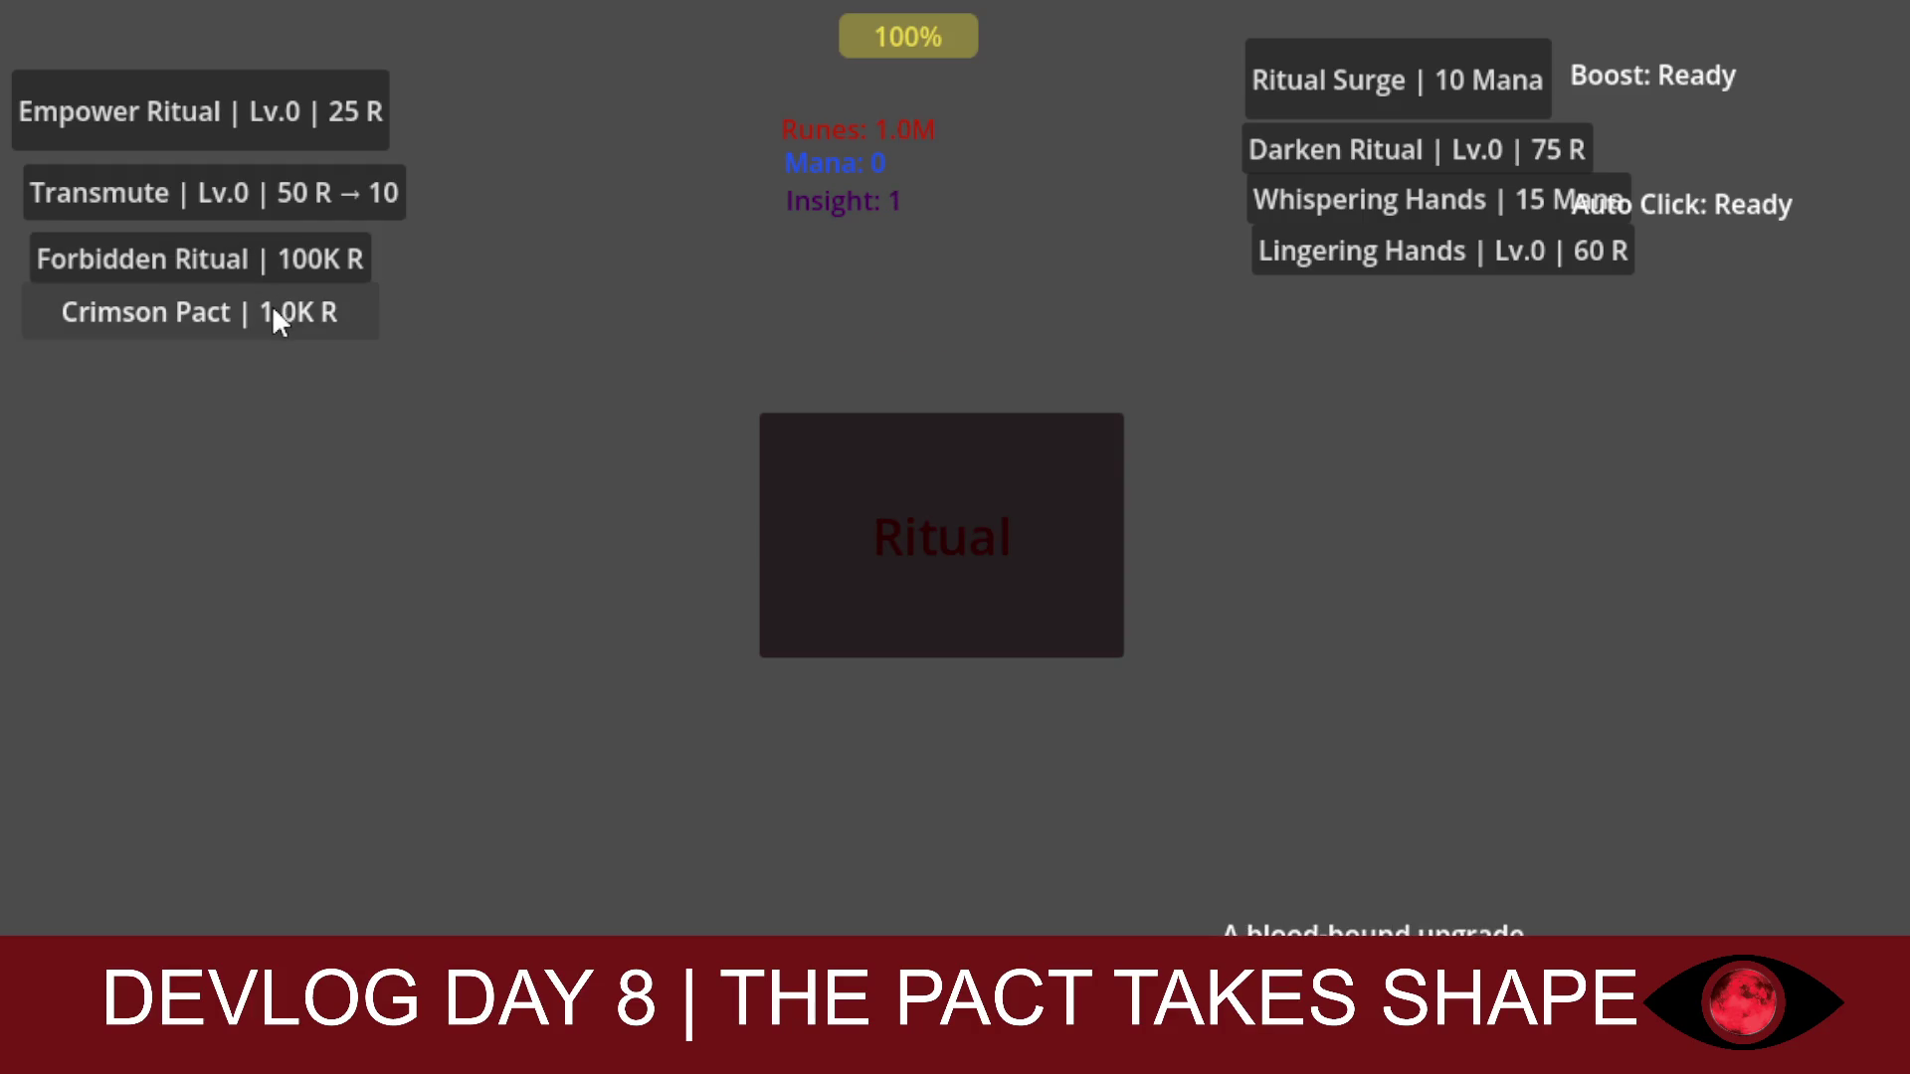
left_click(273, 311)
left_click(925, 565)
left_click(921, 540)
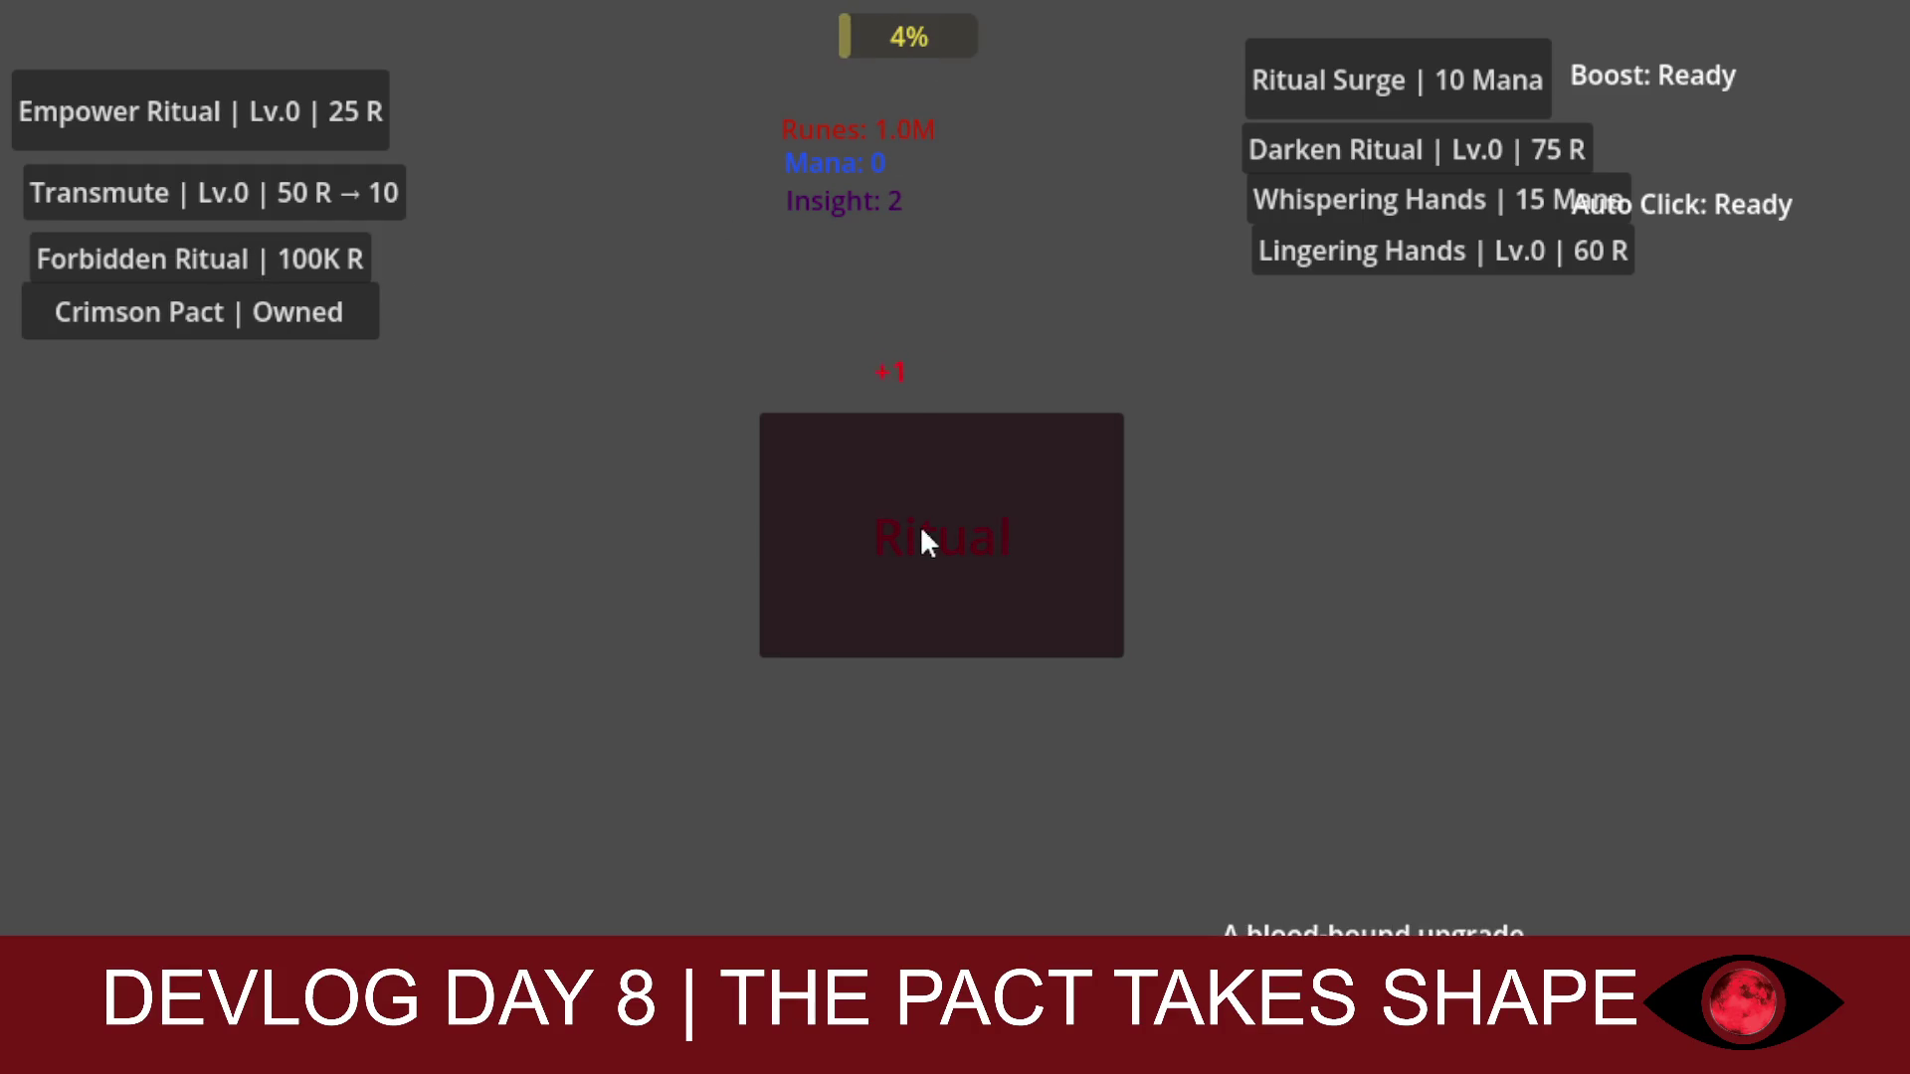
left_click(899, 529)
left_click(899, 511)
left_click(883, 499)
left_click(886, 503)
left_click(884, 494)
left_click(883, 494)
left_click(884, 494)
left_click(883, 494)
Level up Empower Ritual four times and perform an empowered ritual.
left_click(279, 119)
left_click(278, 119)
left_click(279, 120)
left_click(279, 120)
left_click(278, 120)
left_click(279, 119)
left_click(279, 119)
left_click(279, 119)
left_click(944, 535)
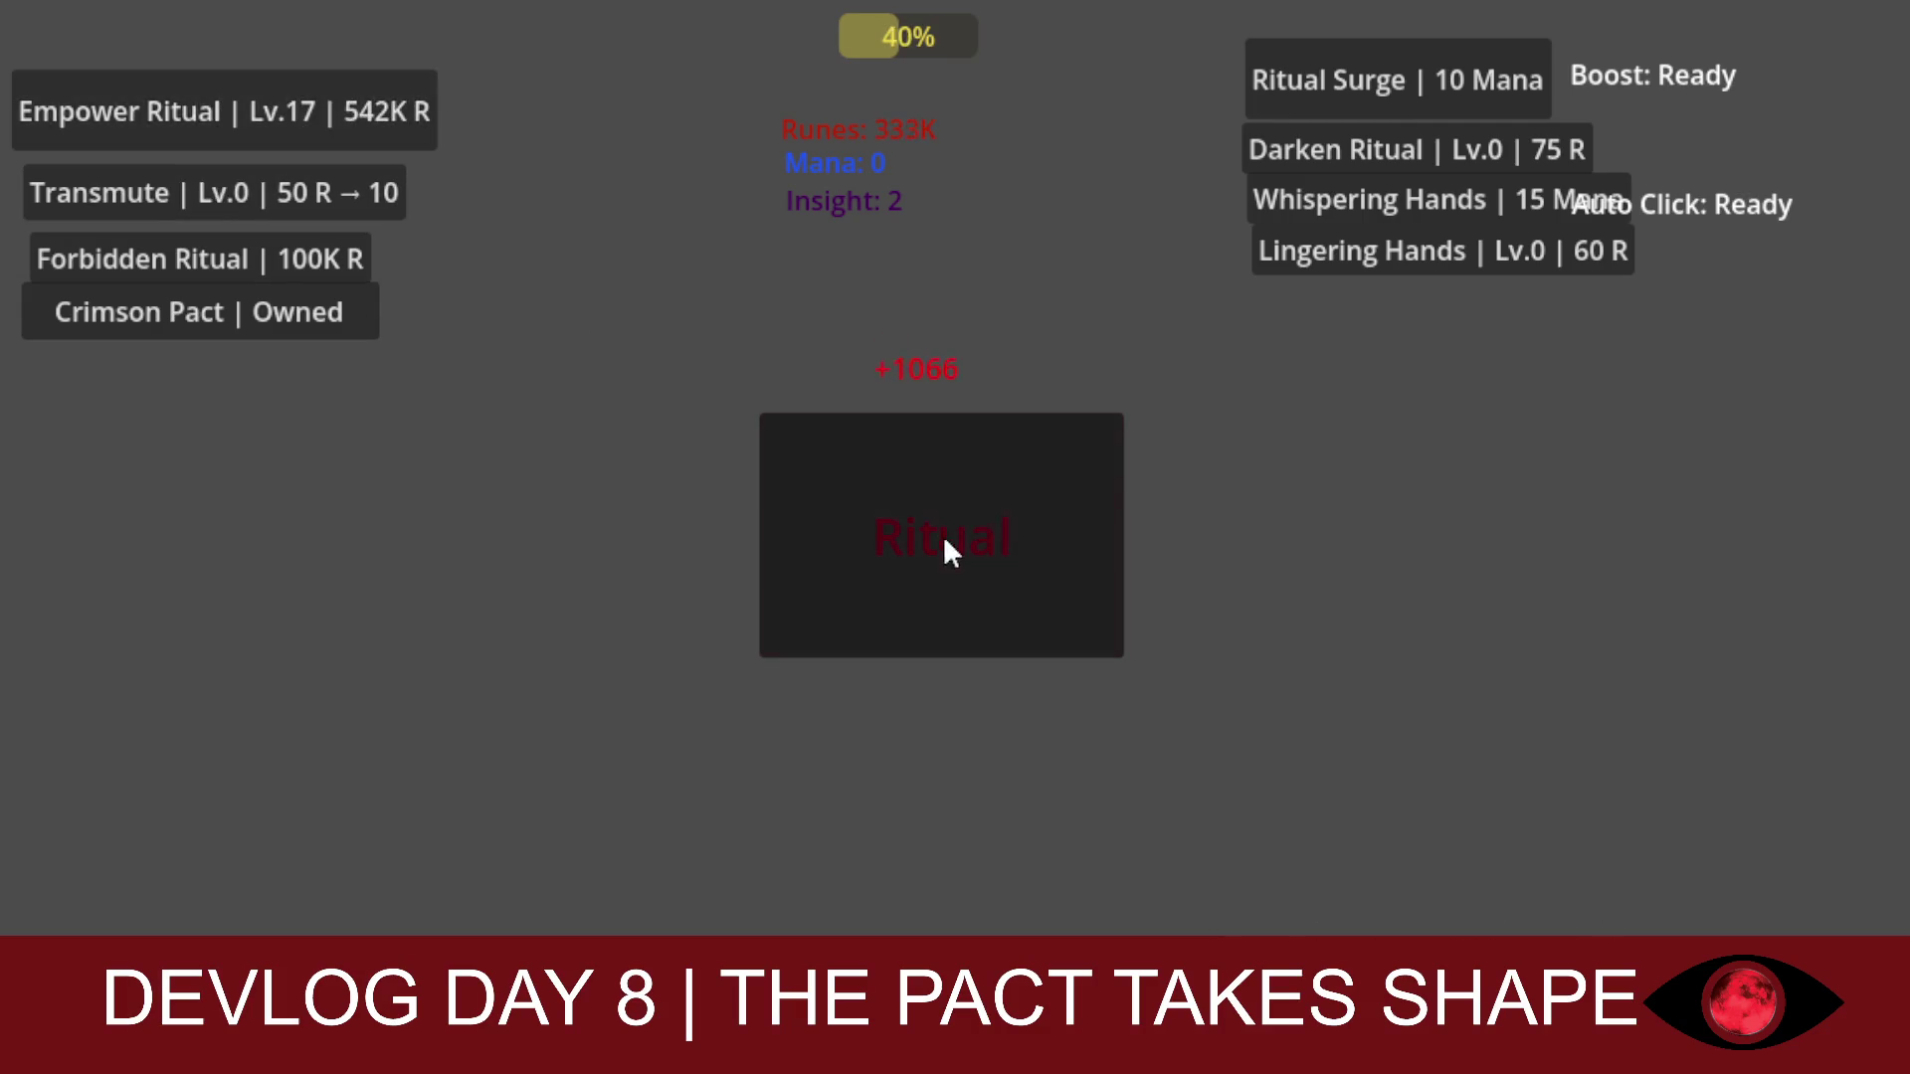
Keep performing rituals until the EXP bar reaches 100%, then ritual again at full EXP.
left_click(897, 502)
left_click(893, 498)
left_click(893, 498)
left_click(890, 498)
left_click(887, 498)
left_click(888, 498)
left_click(886, 498)
left_click(886, 497)
left_click(887, 499)
left_click(887, 497)
left_click(880, 495)
left_click(879, 496)
left_click(878, 496)
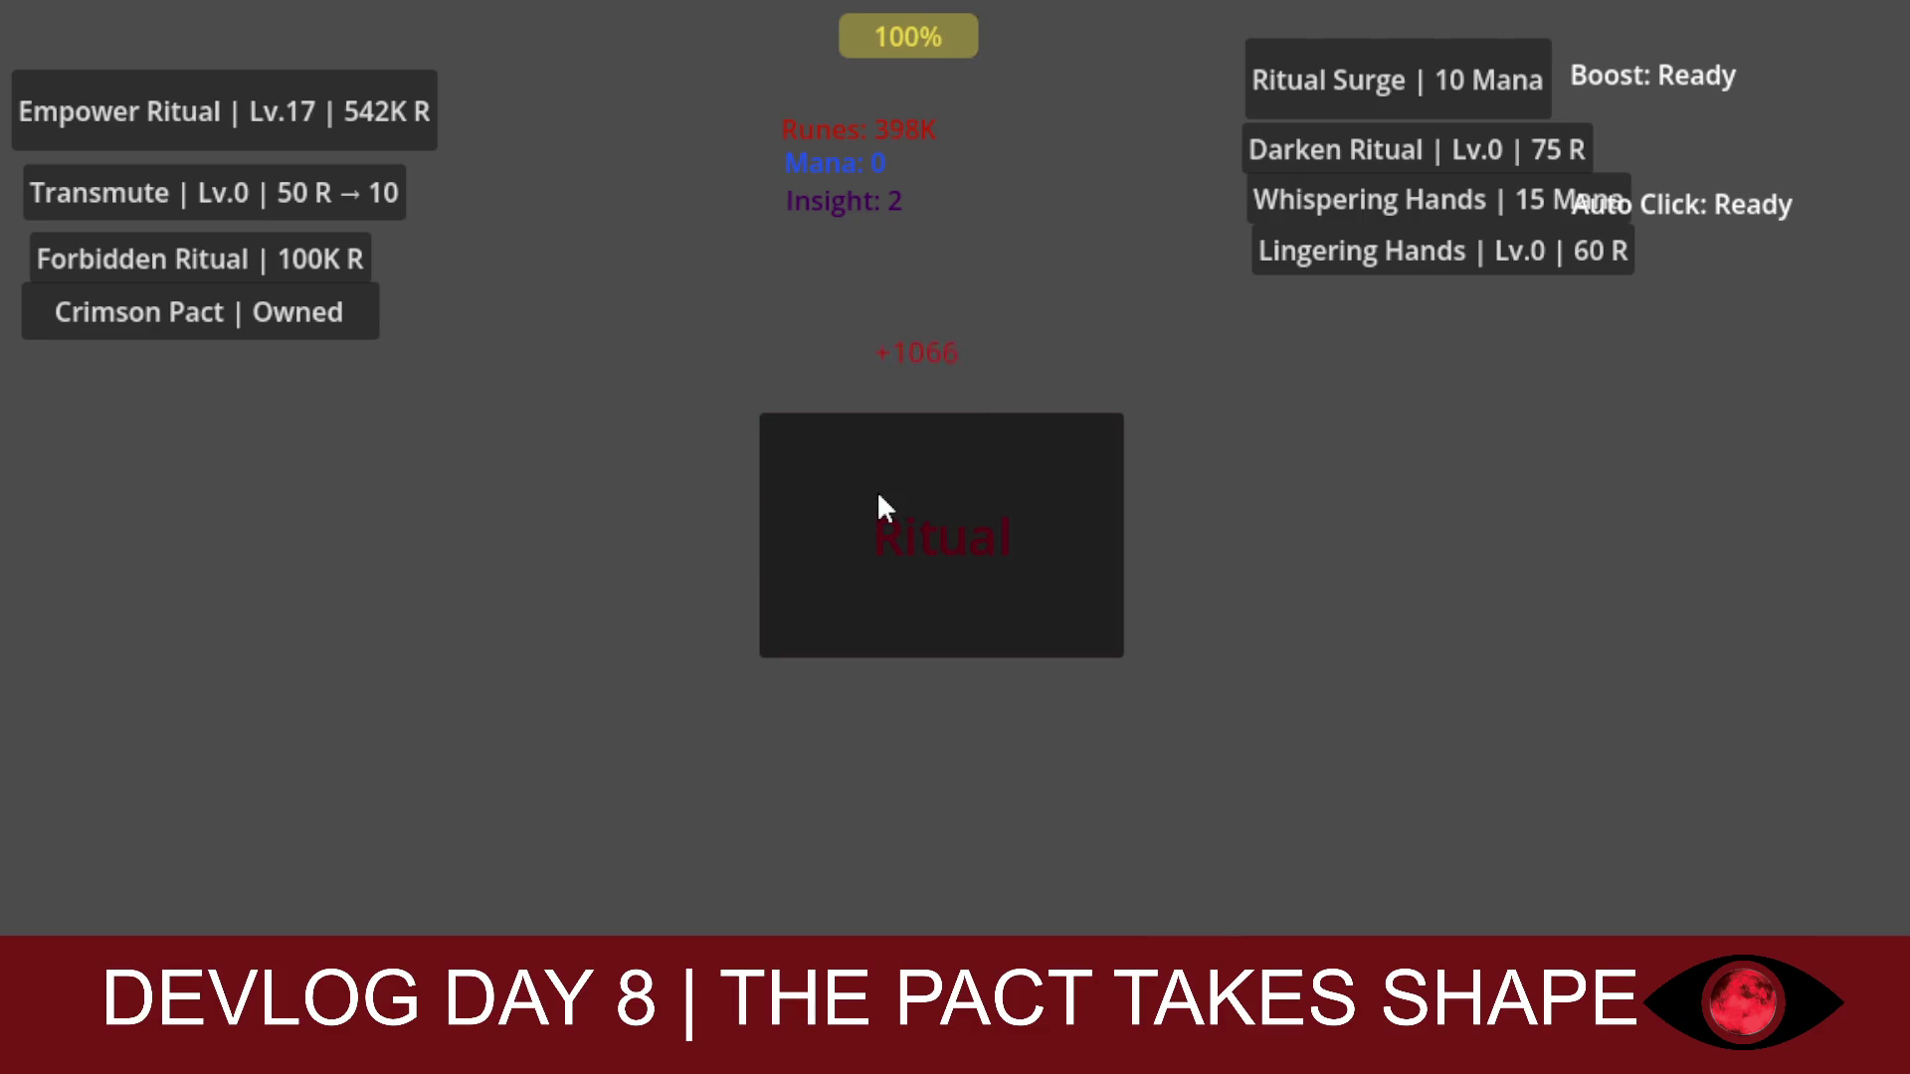
left_click(879, 495)
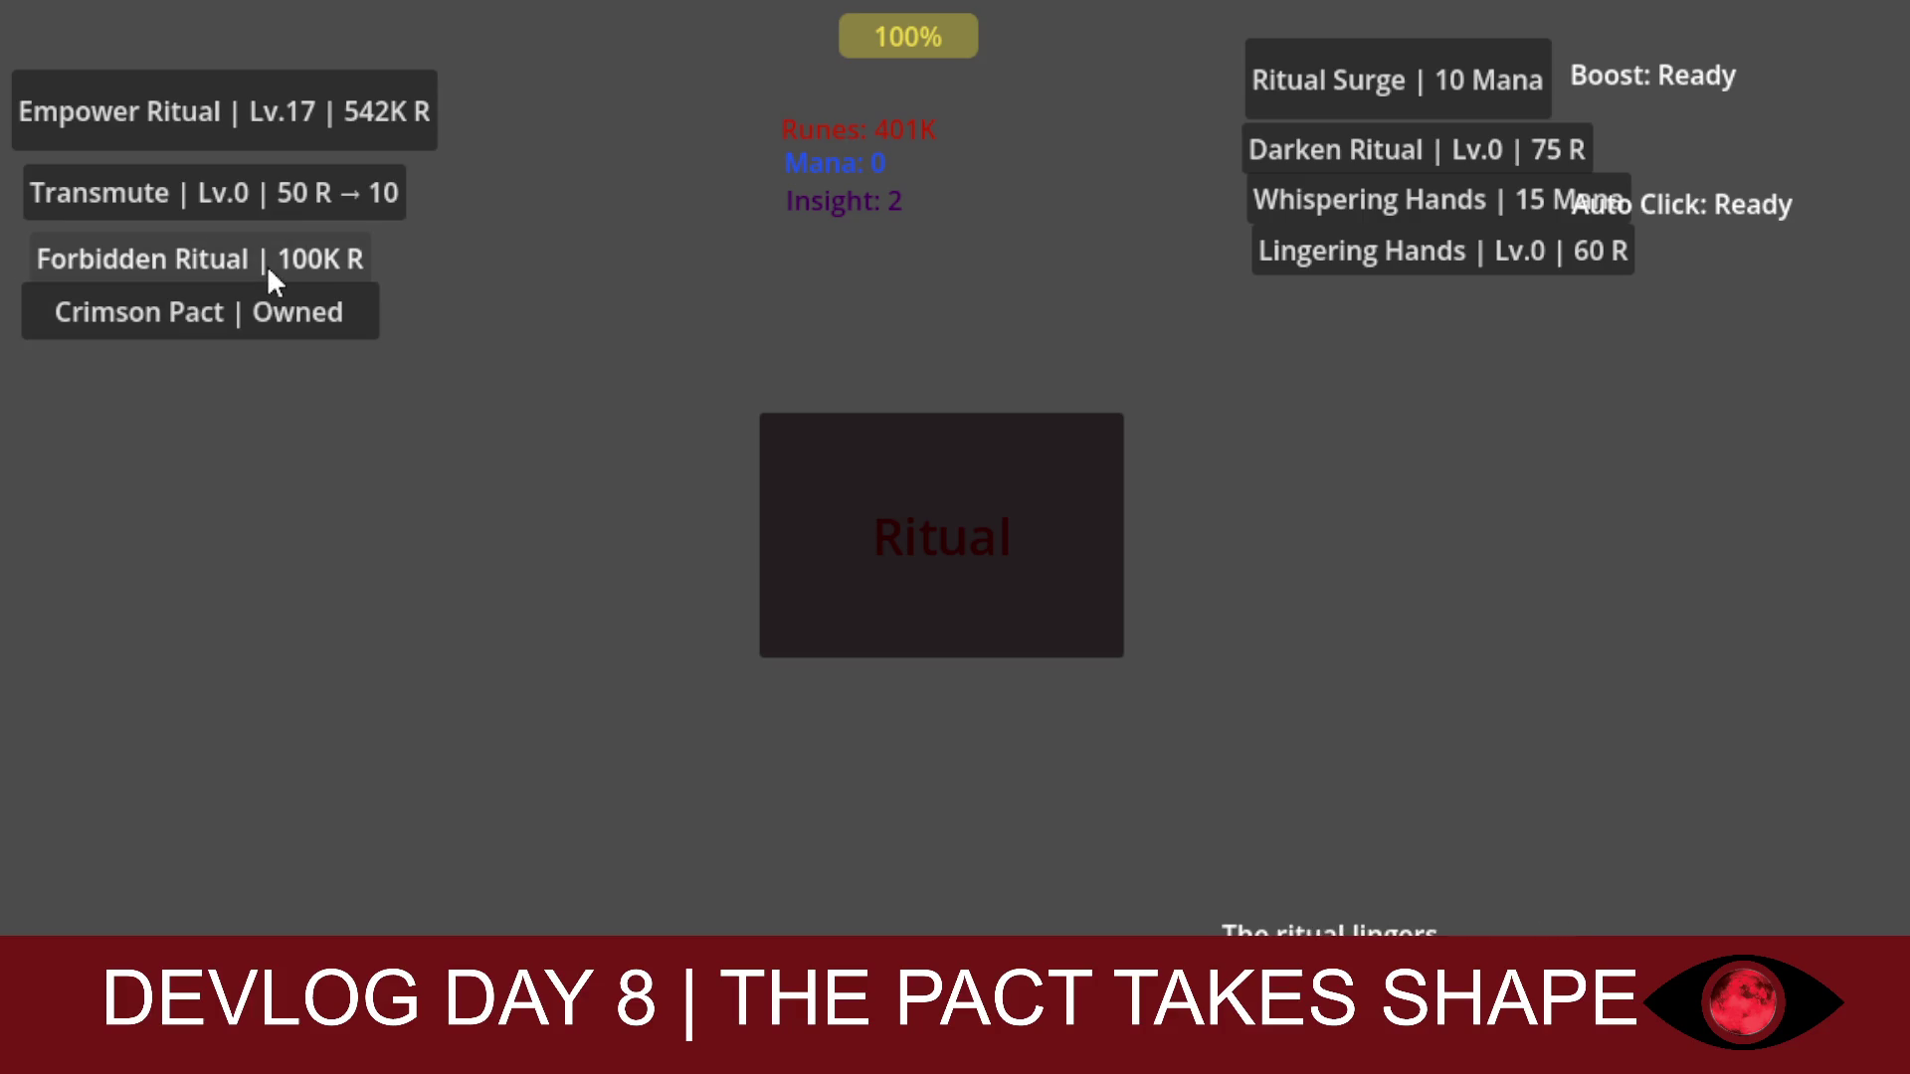
left_click(1048, 467)
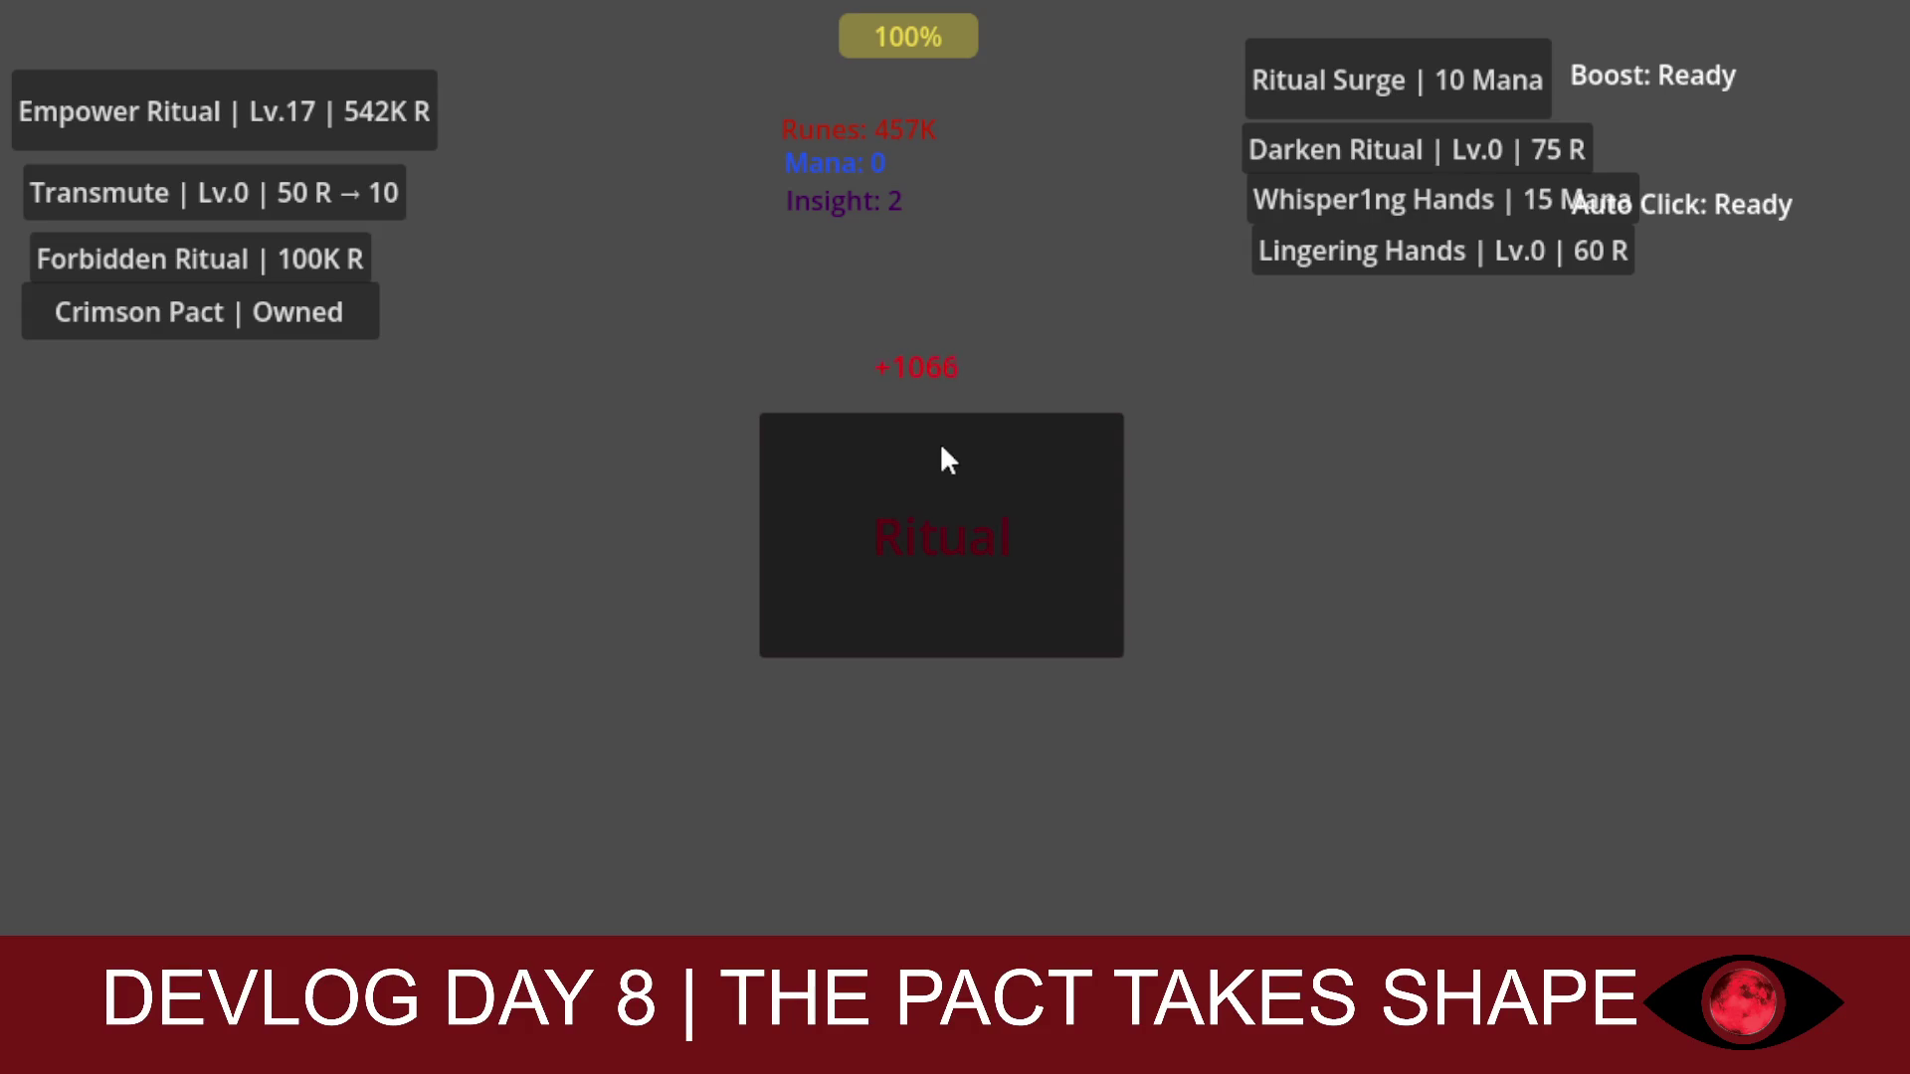
Buy Forbidden Ritual repeatedly and level Empower Ritual up to Lv.22.
left_click(301, 248)
left_click(300, 248)
left_click(339, 119)
left_click(340, 120)
left_click(339, 120)
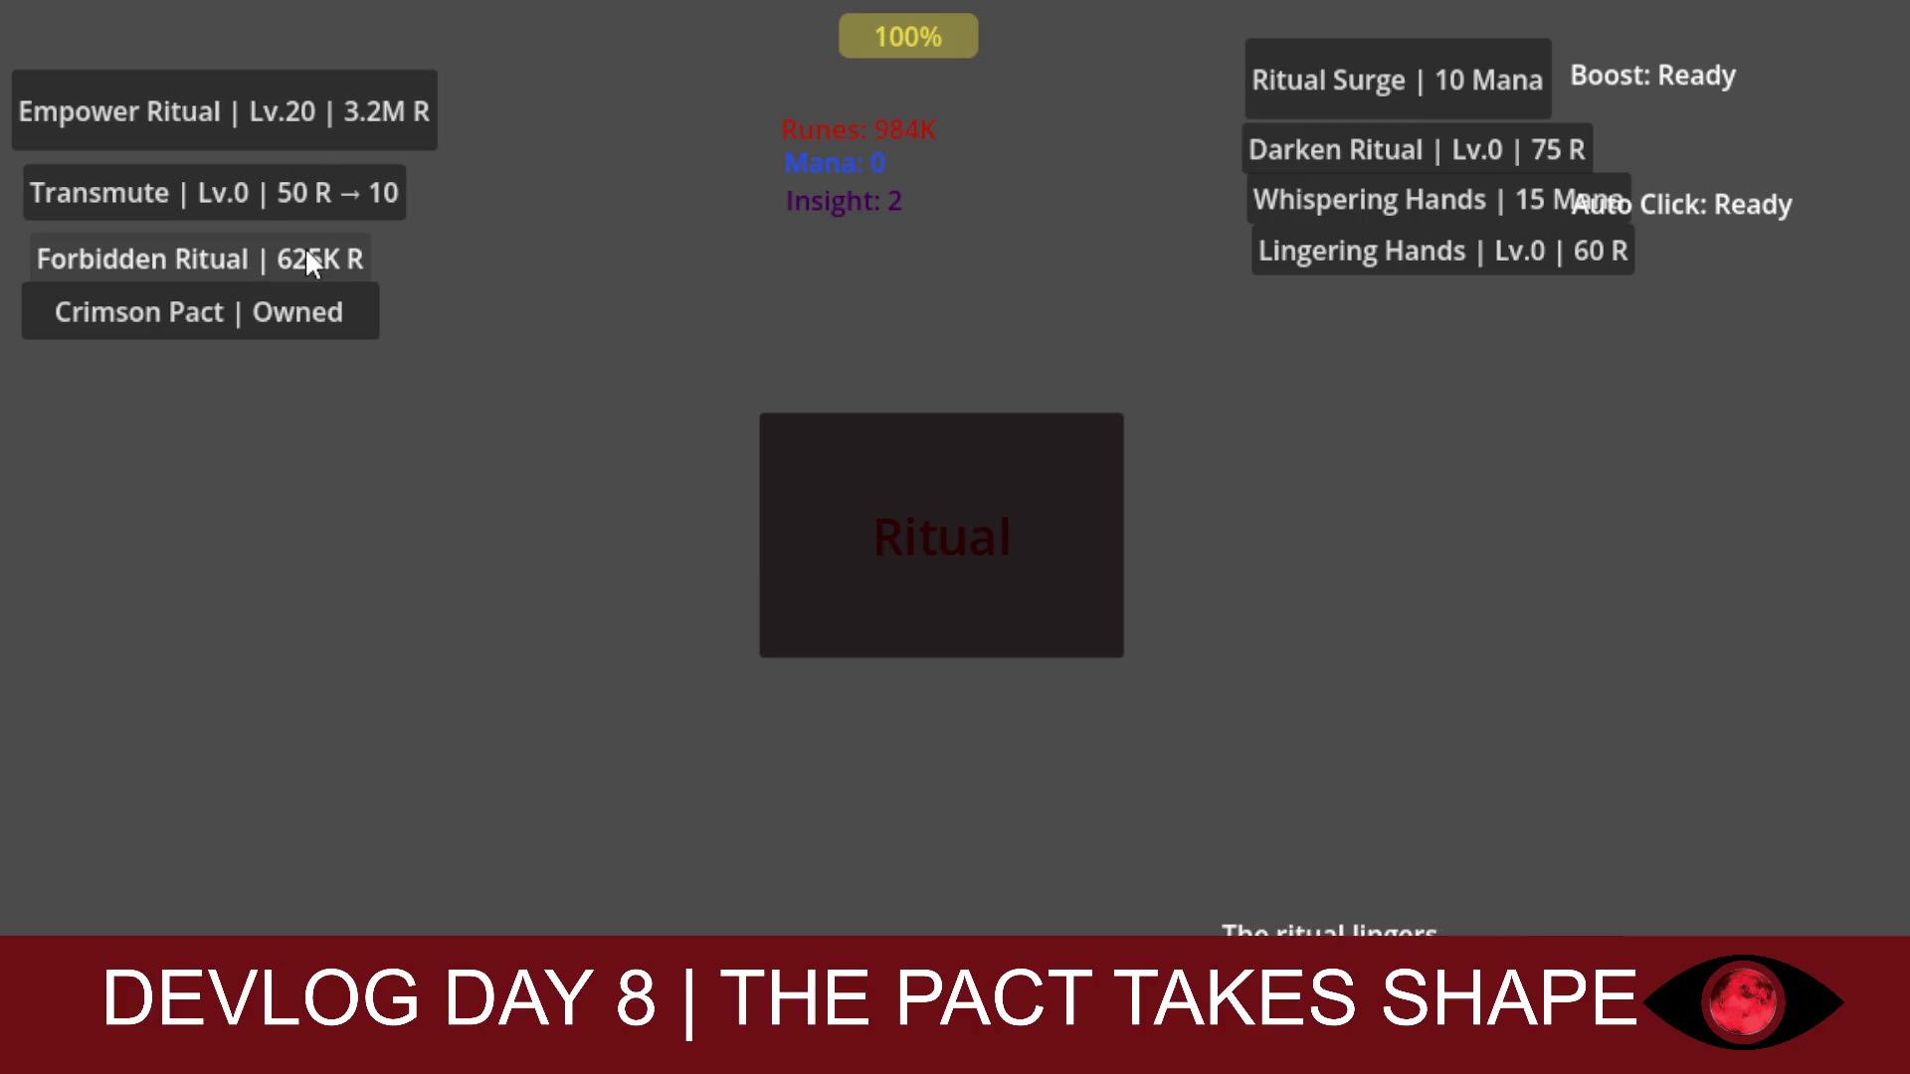
left_click(305, 247)
left_click(331, 110)
left_click(331, 110)
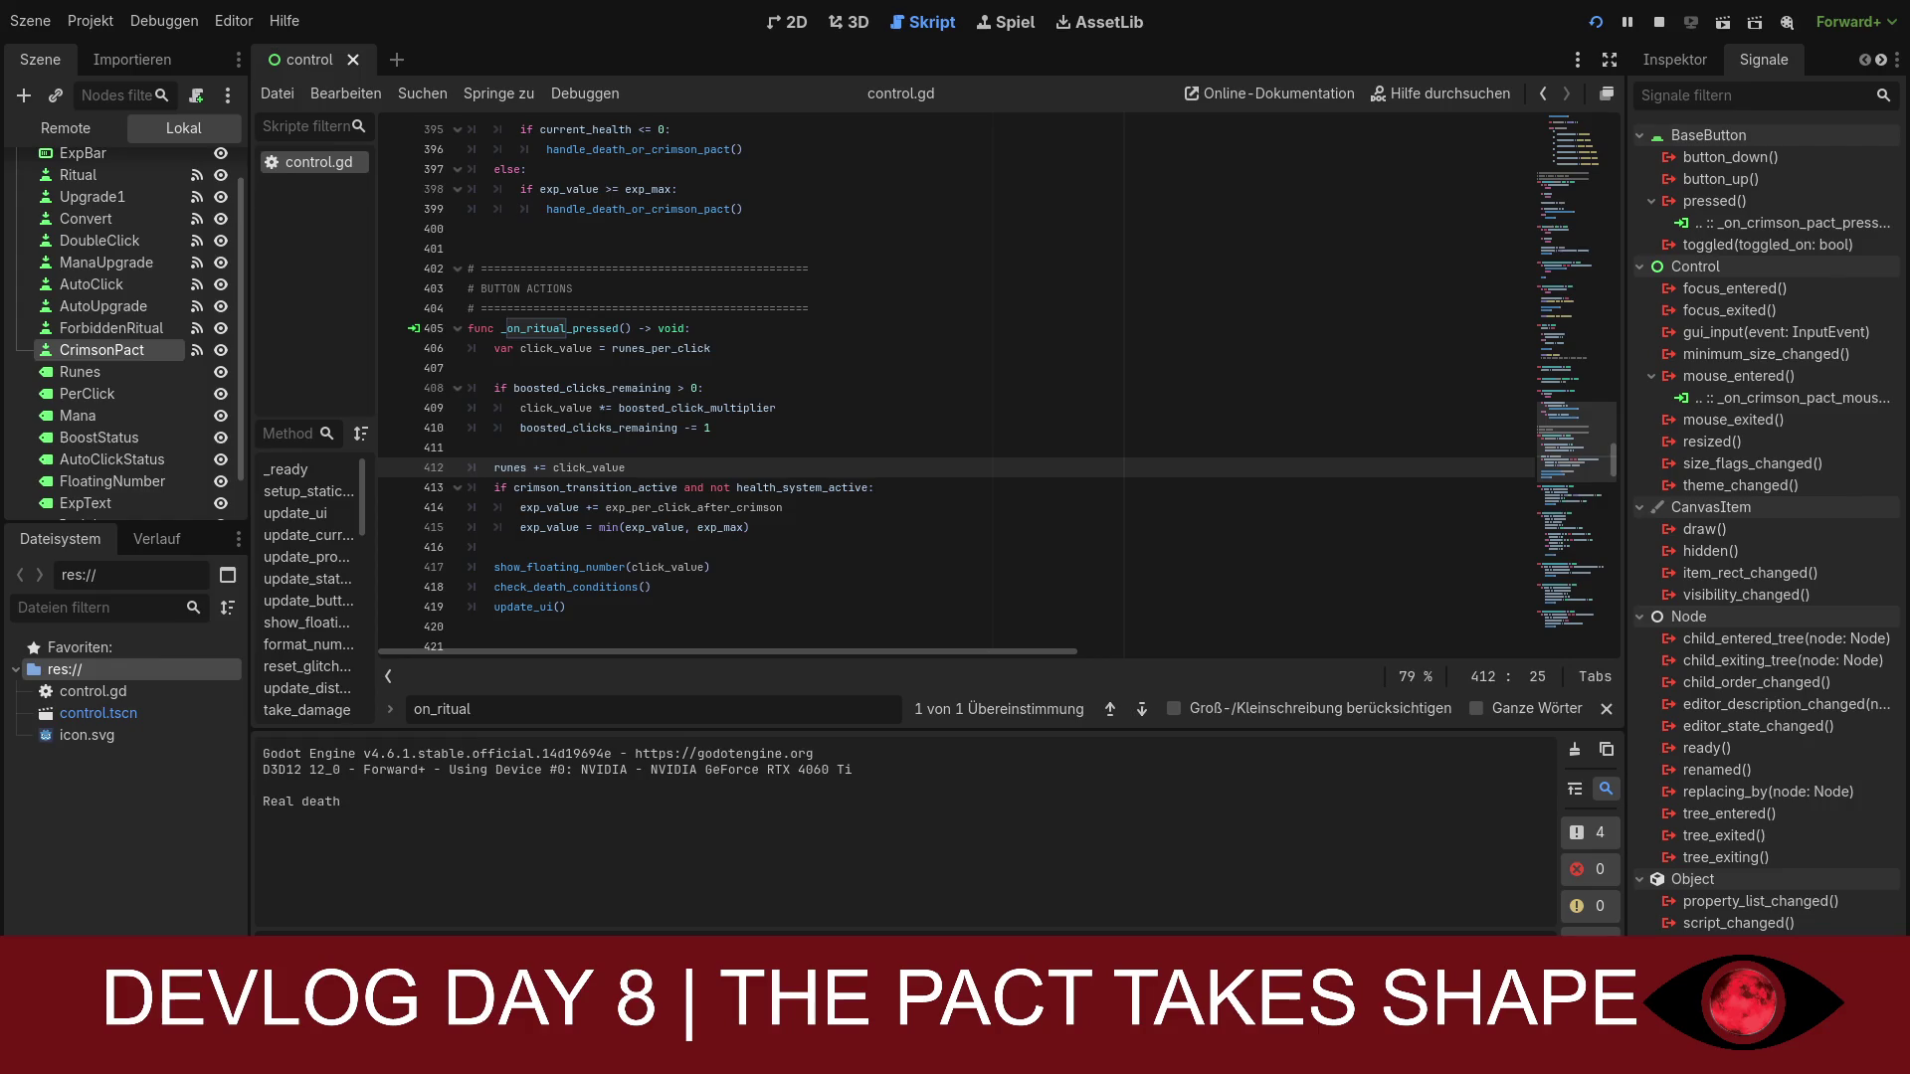
Search control.gd for 'crimson' to reach _on_crimson_pact_pressed.
key("BackSpace")
key("BackSpace")
key("BackSpace")
type("crimson")
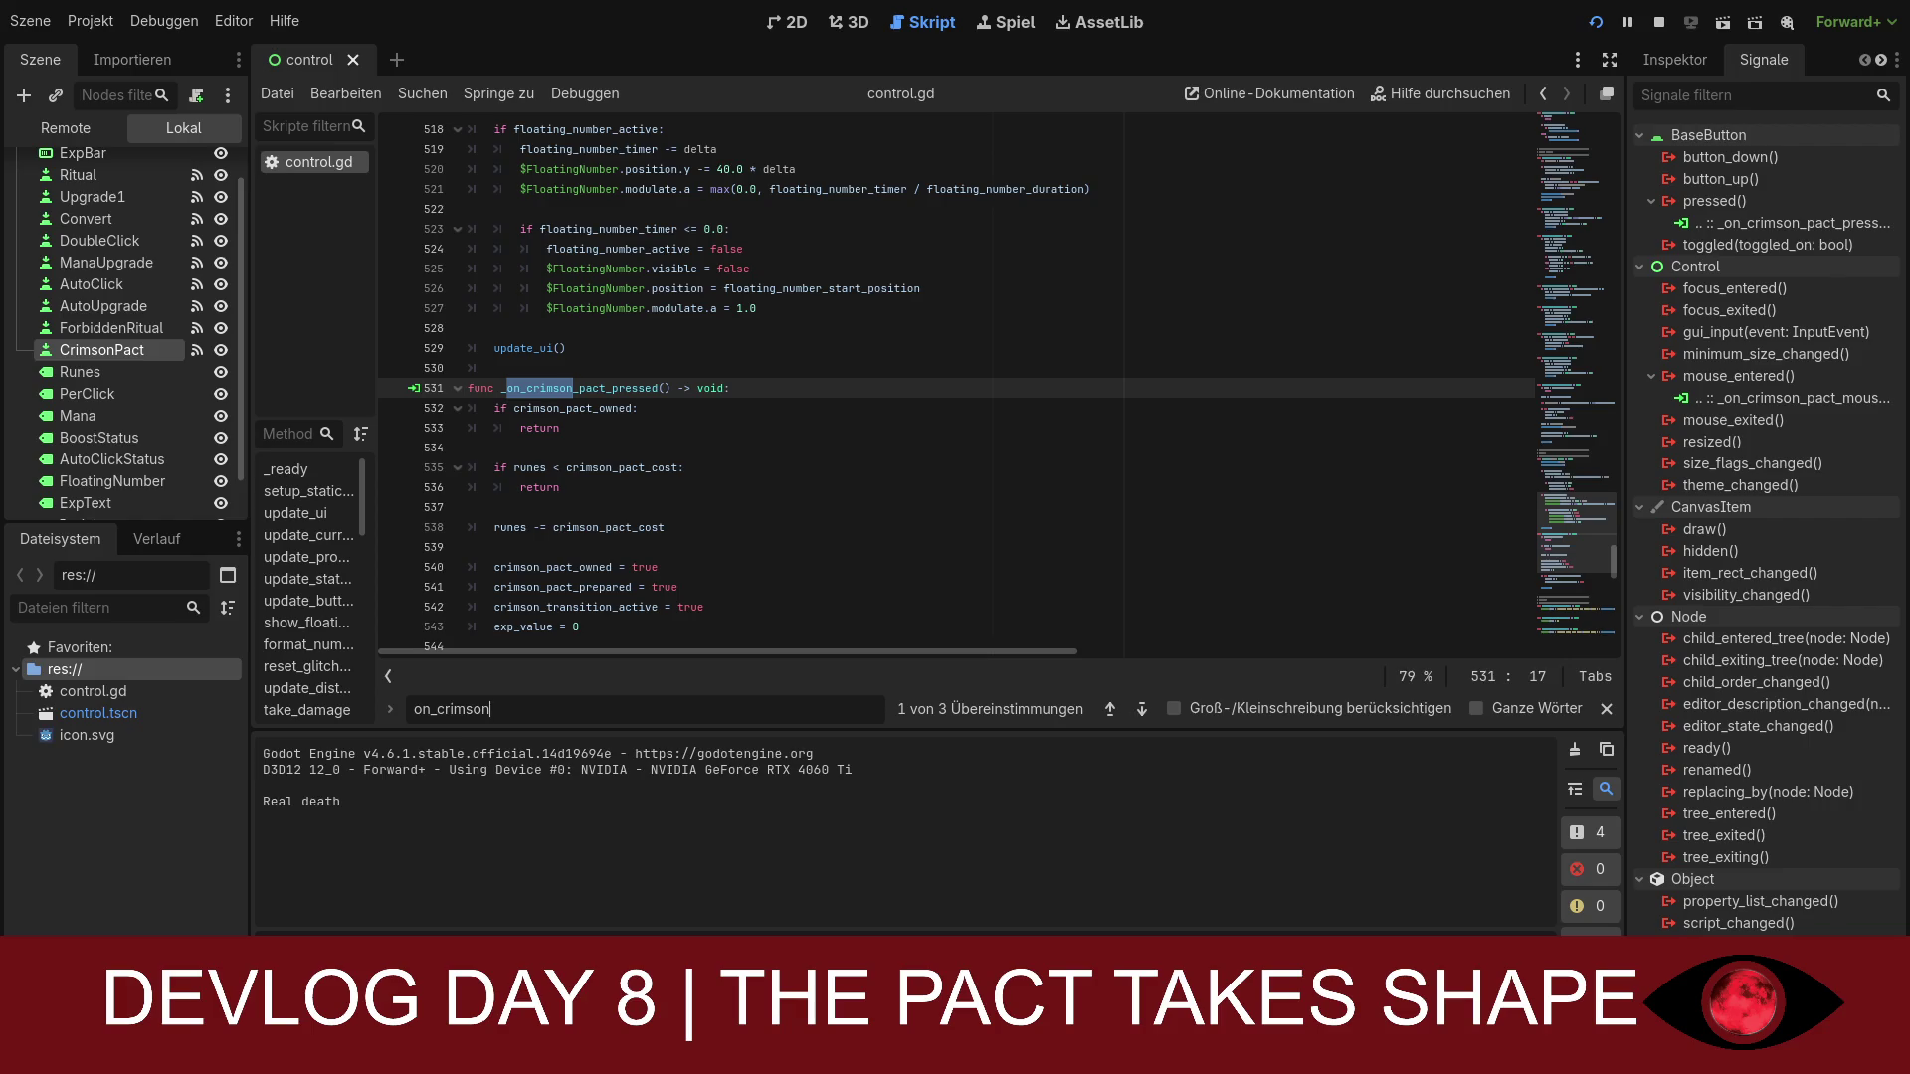
Paste crimson_pact_click_multiplier = 1.0 and crimson_pact_growth_factor = 1.15 below runes_per_click.
double_click(482, 698)
type("main")
left_click(615, 328)
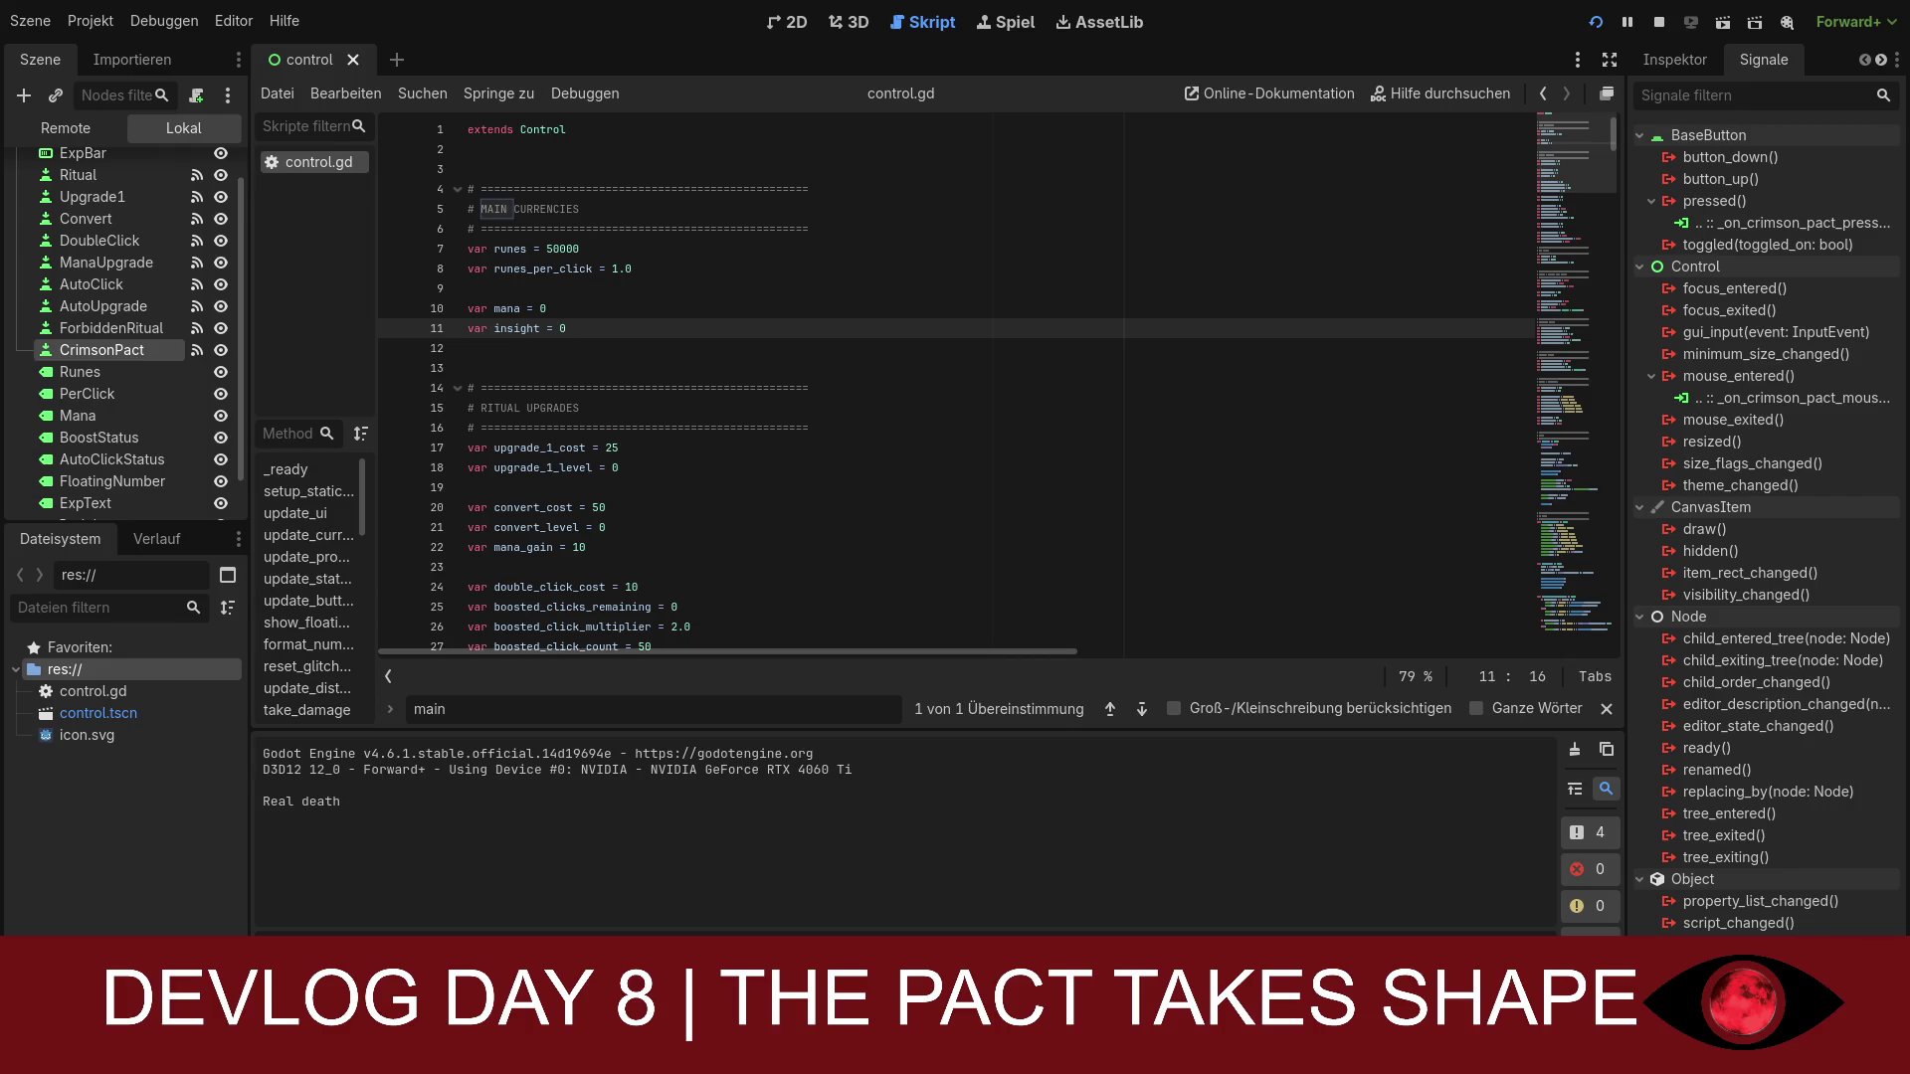
left_click(644, 262)
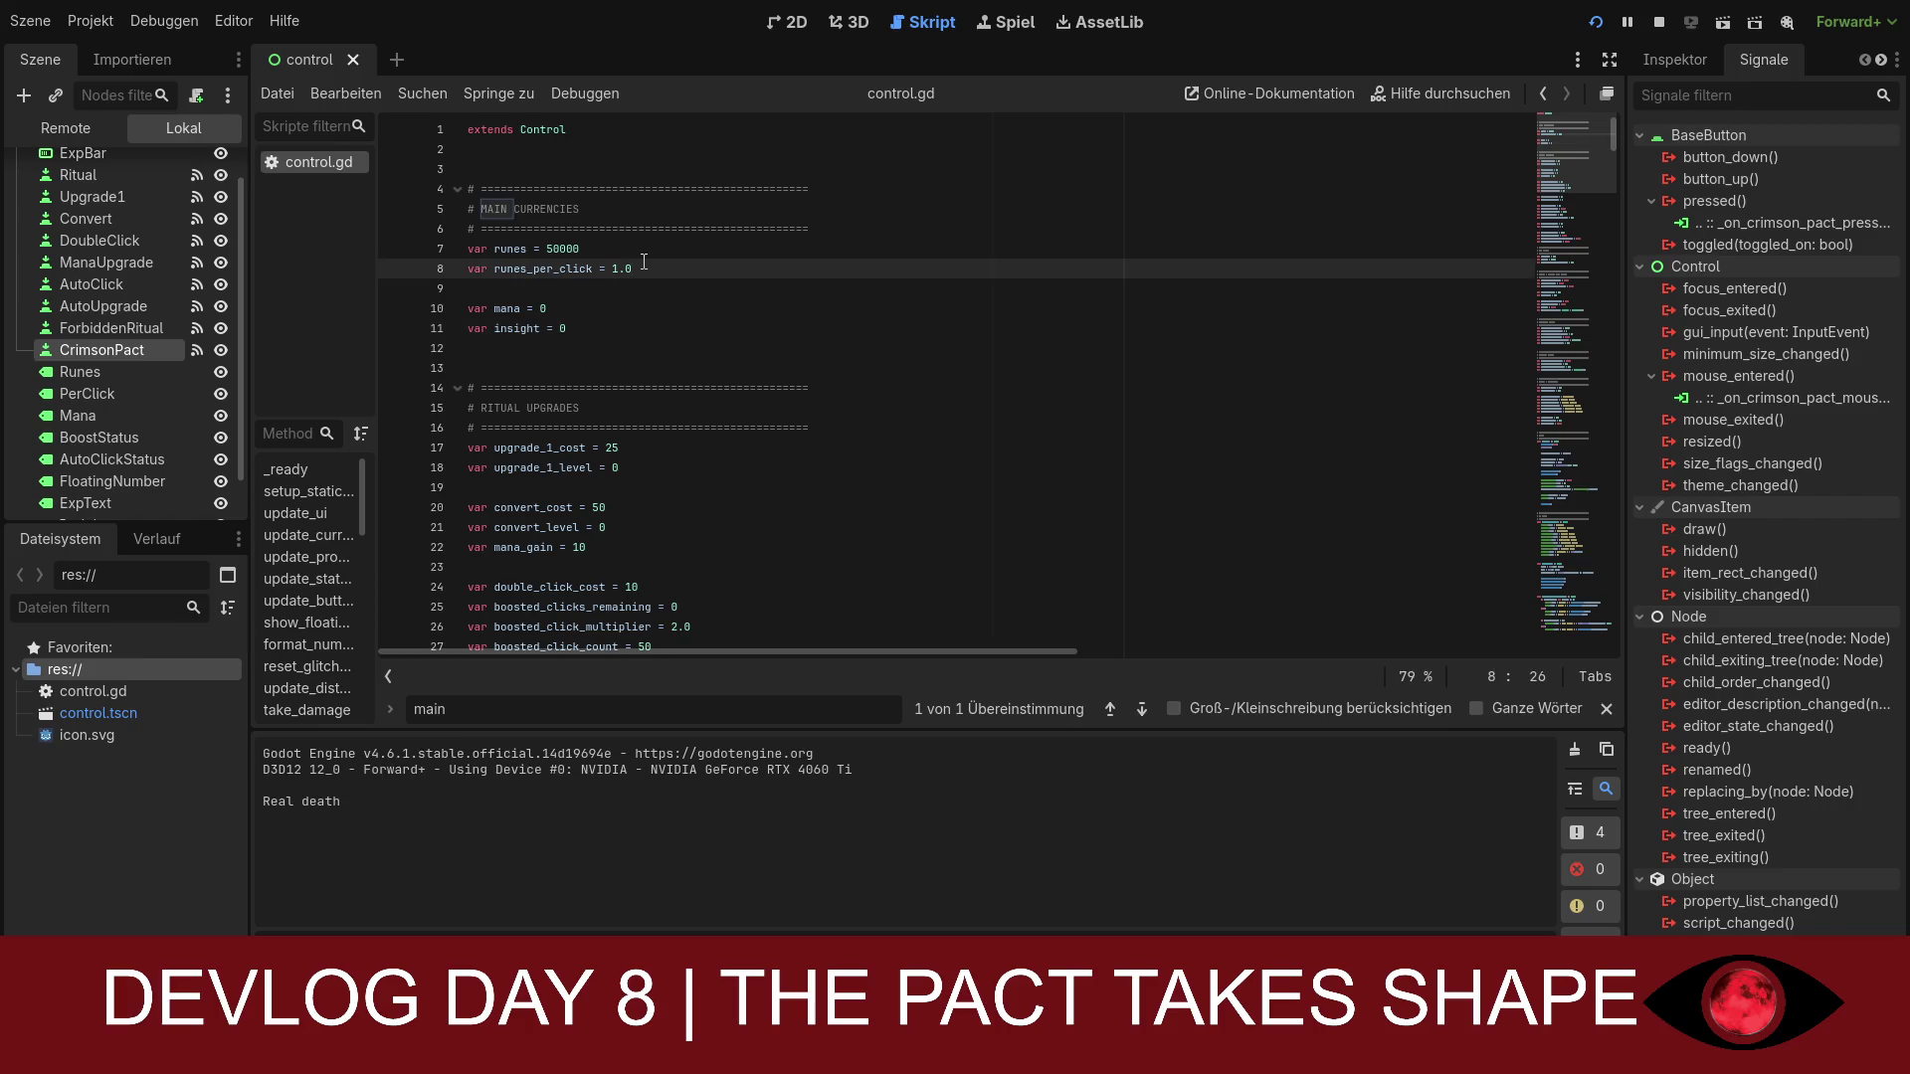
key("Return")
type("var crimson_pact_click_multiplier = 1.0 var crimson_pact_growth_factor = 1.15")
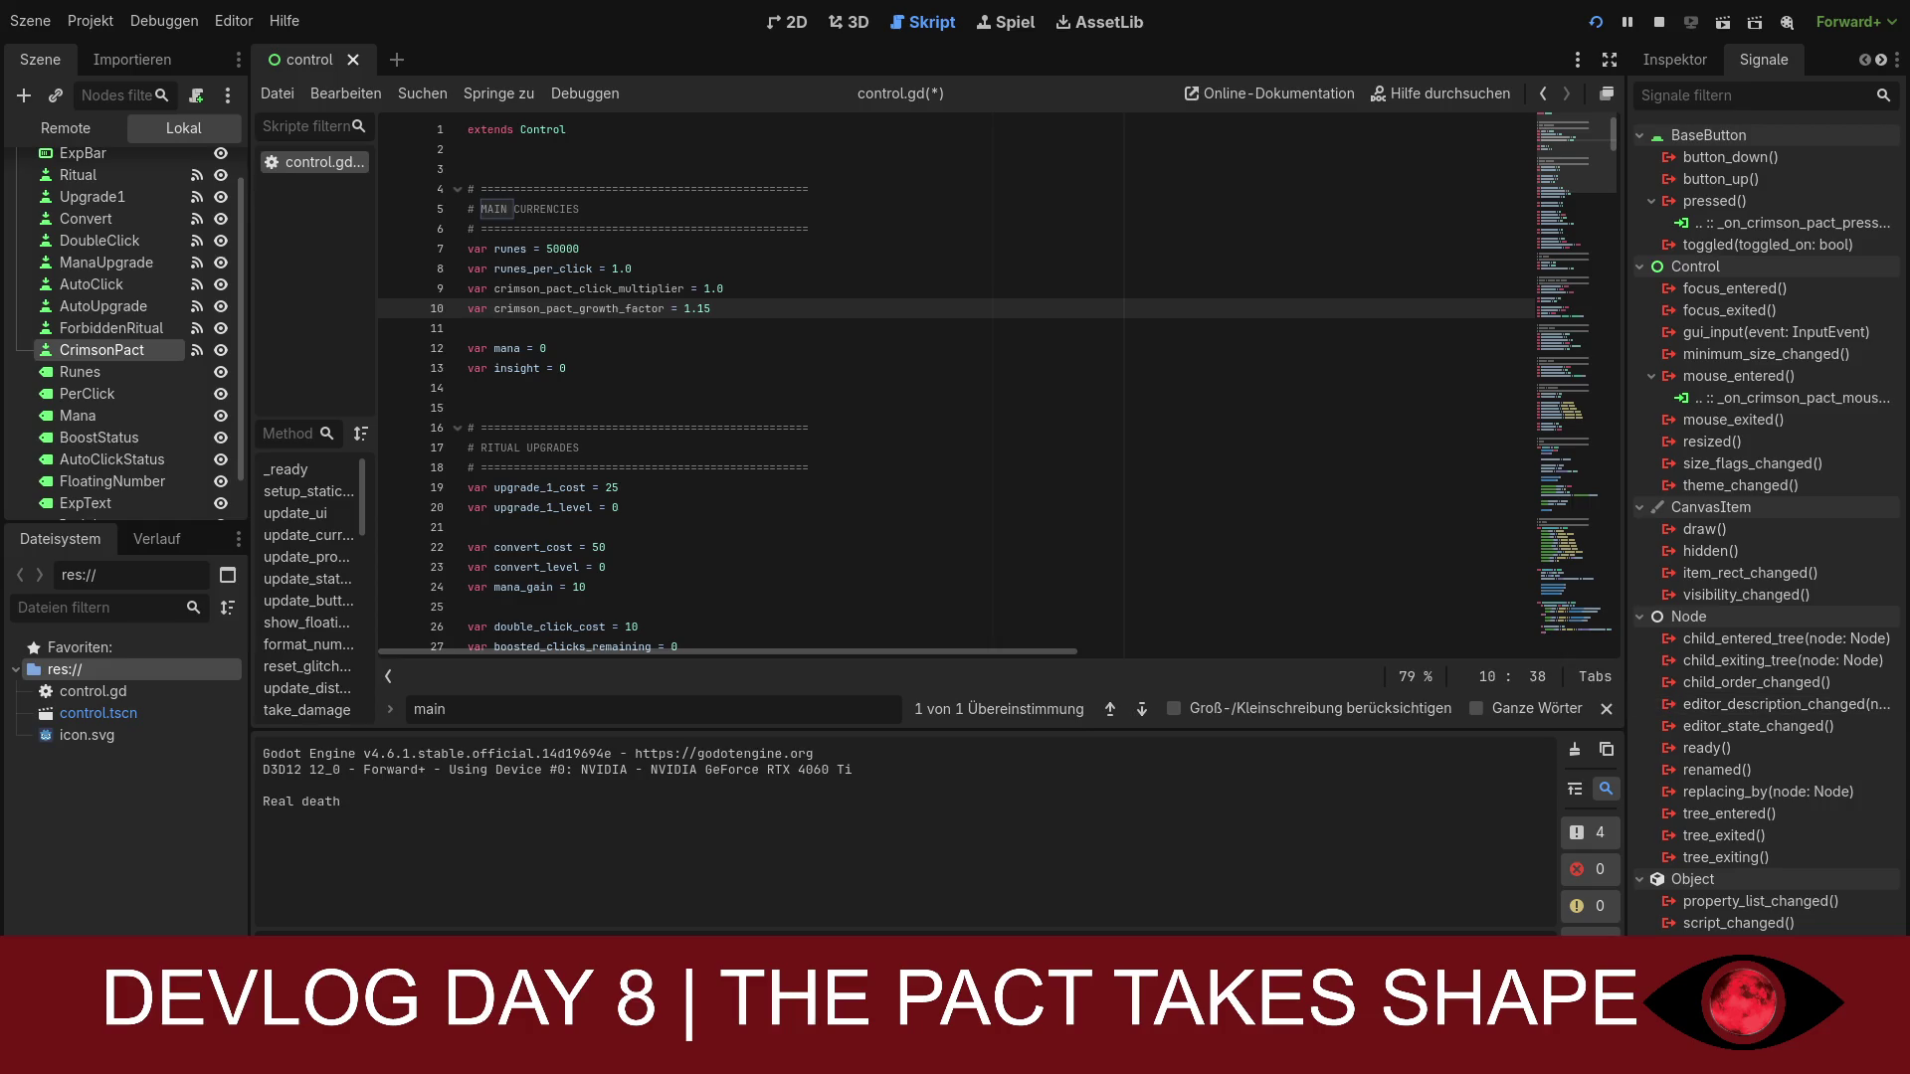
key("BackSpace")
key("BackSpace")
key("BackSpace")
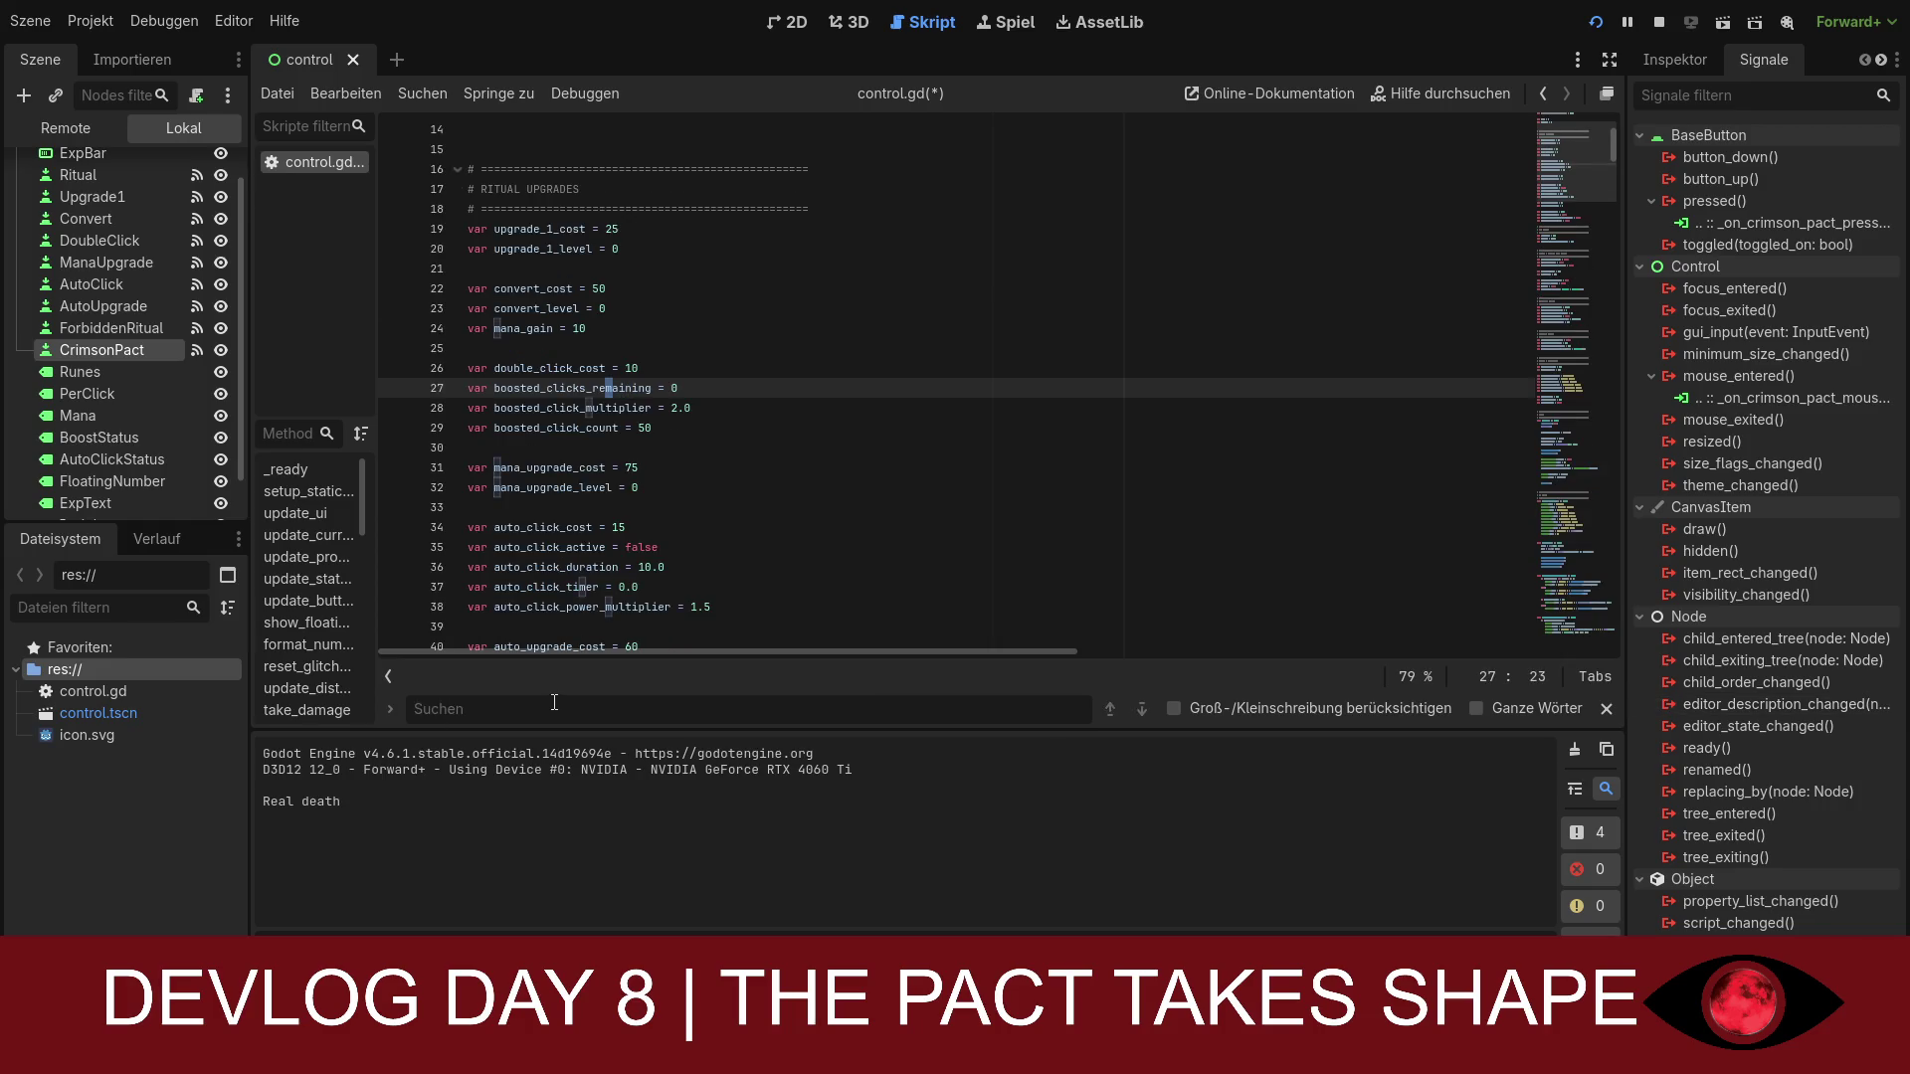
Add 'crimson_pact_click_multiplier *= crimson_pact_growth_factor' after exp_value = 0 in _on_crimson_pact_pressed.
type("crimson")
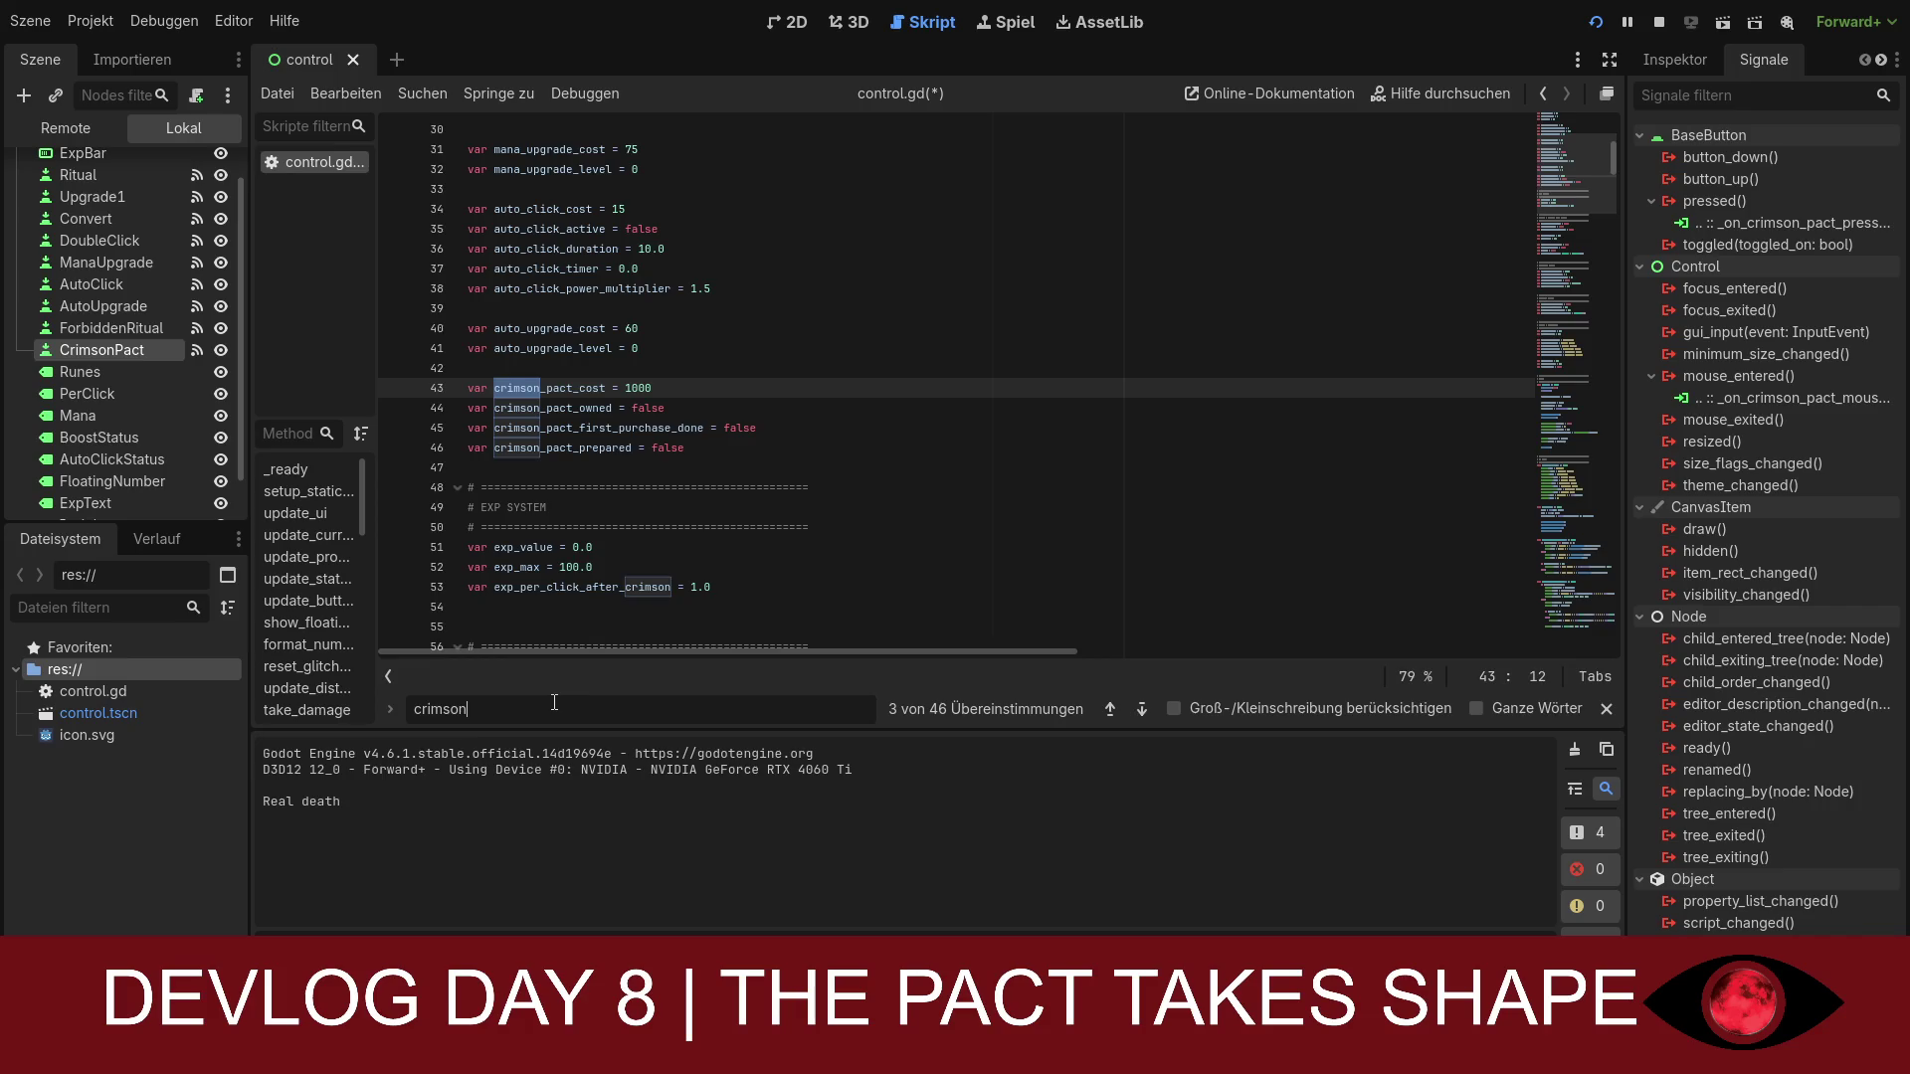
type("_pact_")
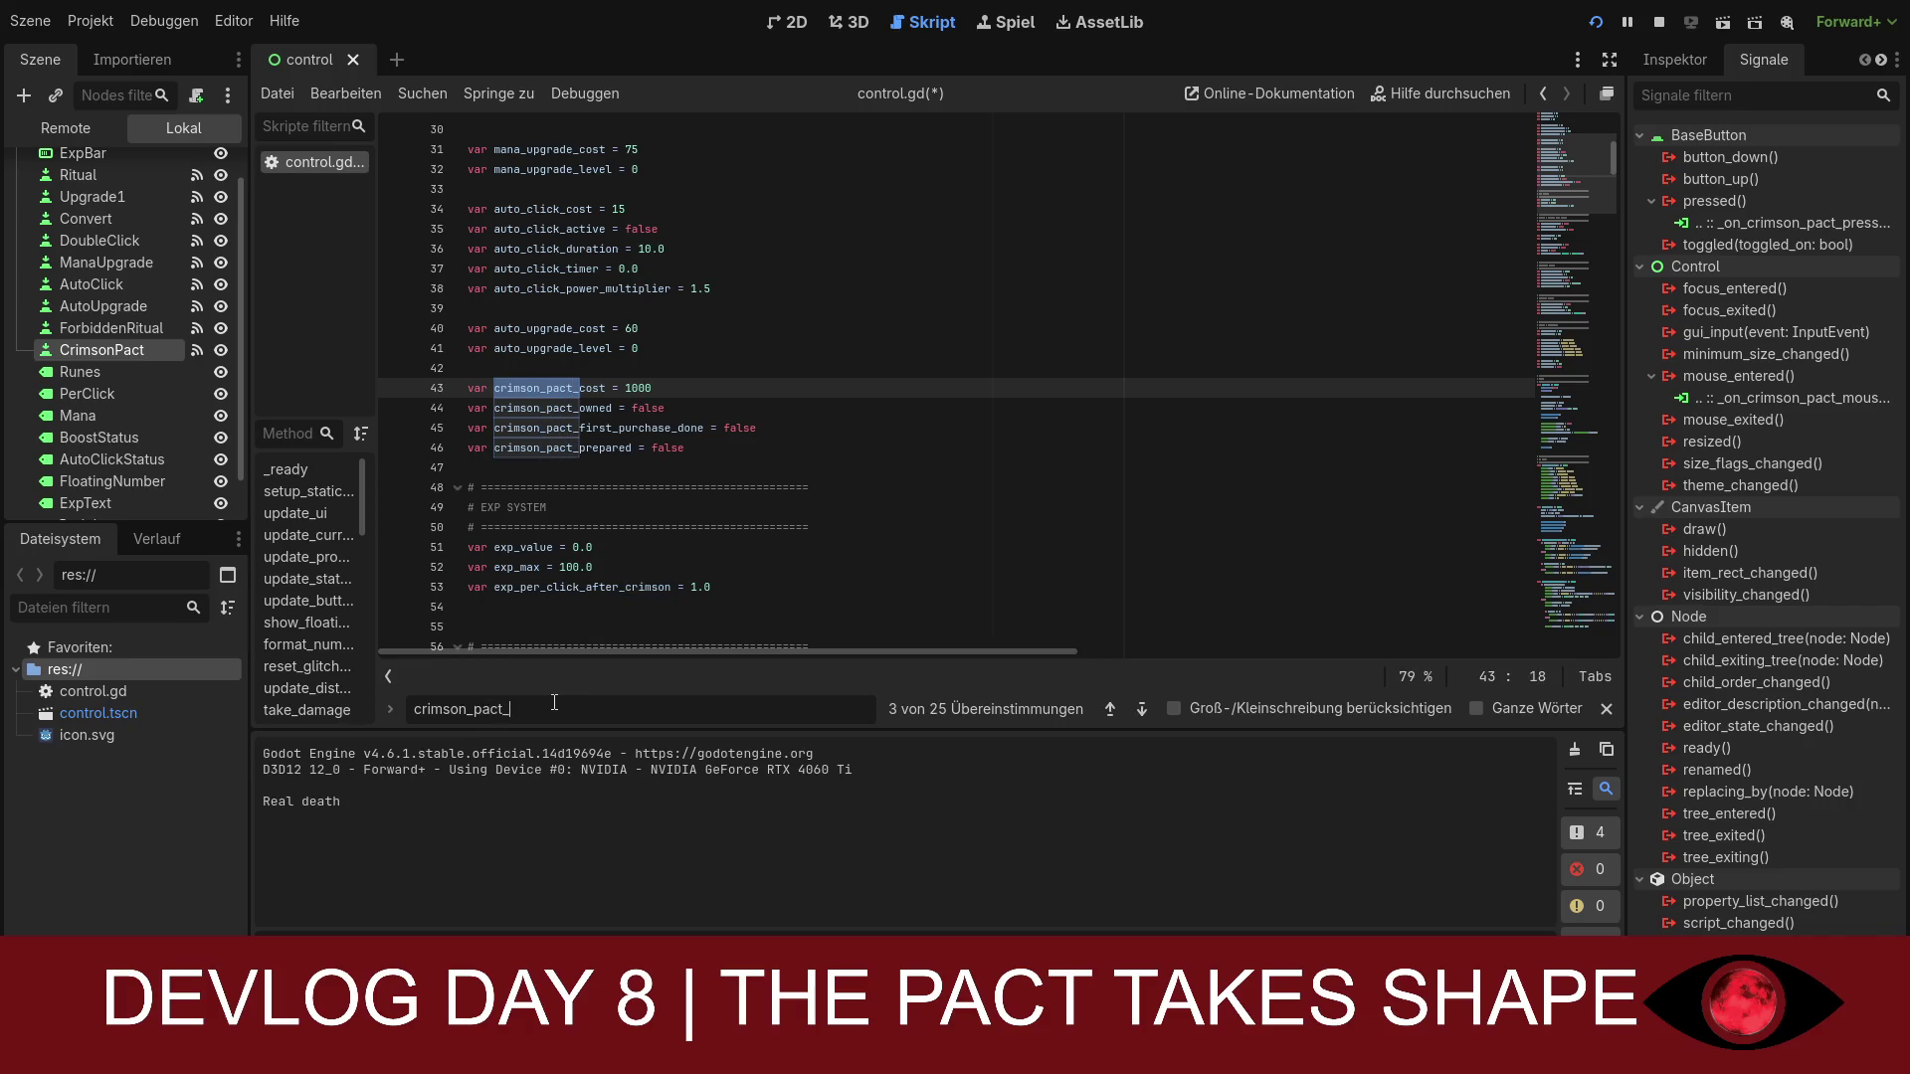
type("pressed")
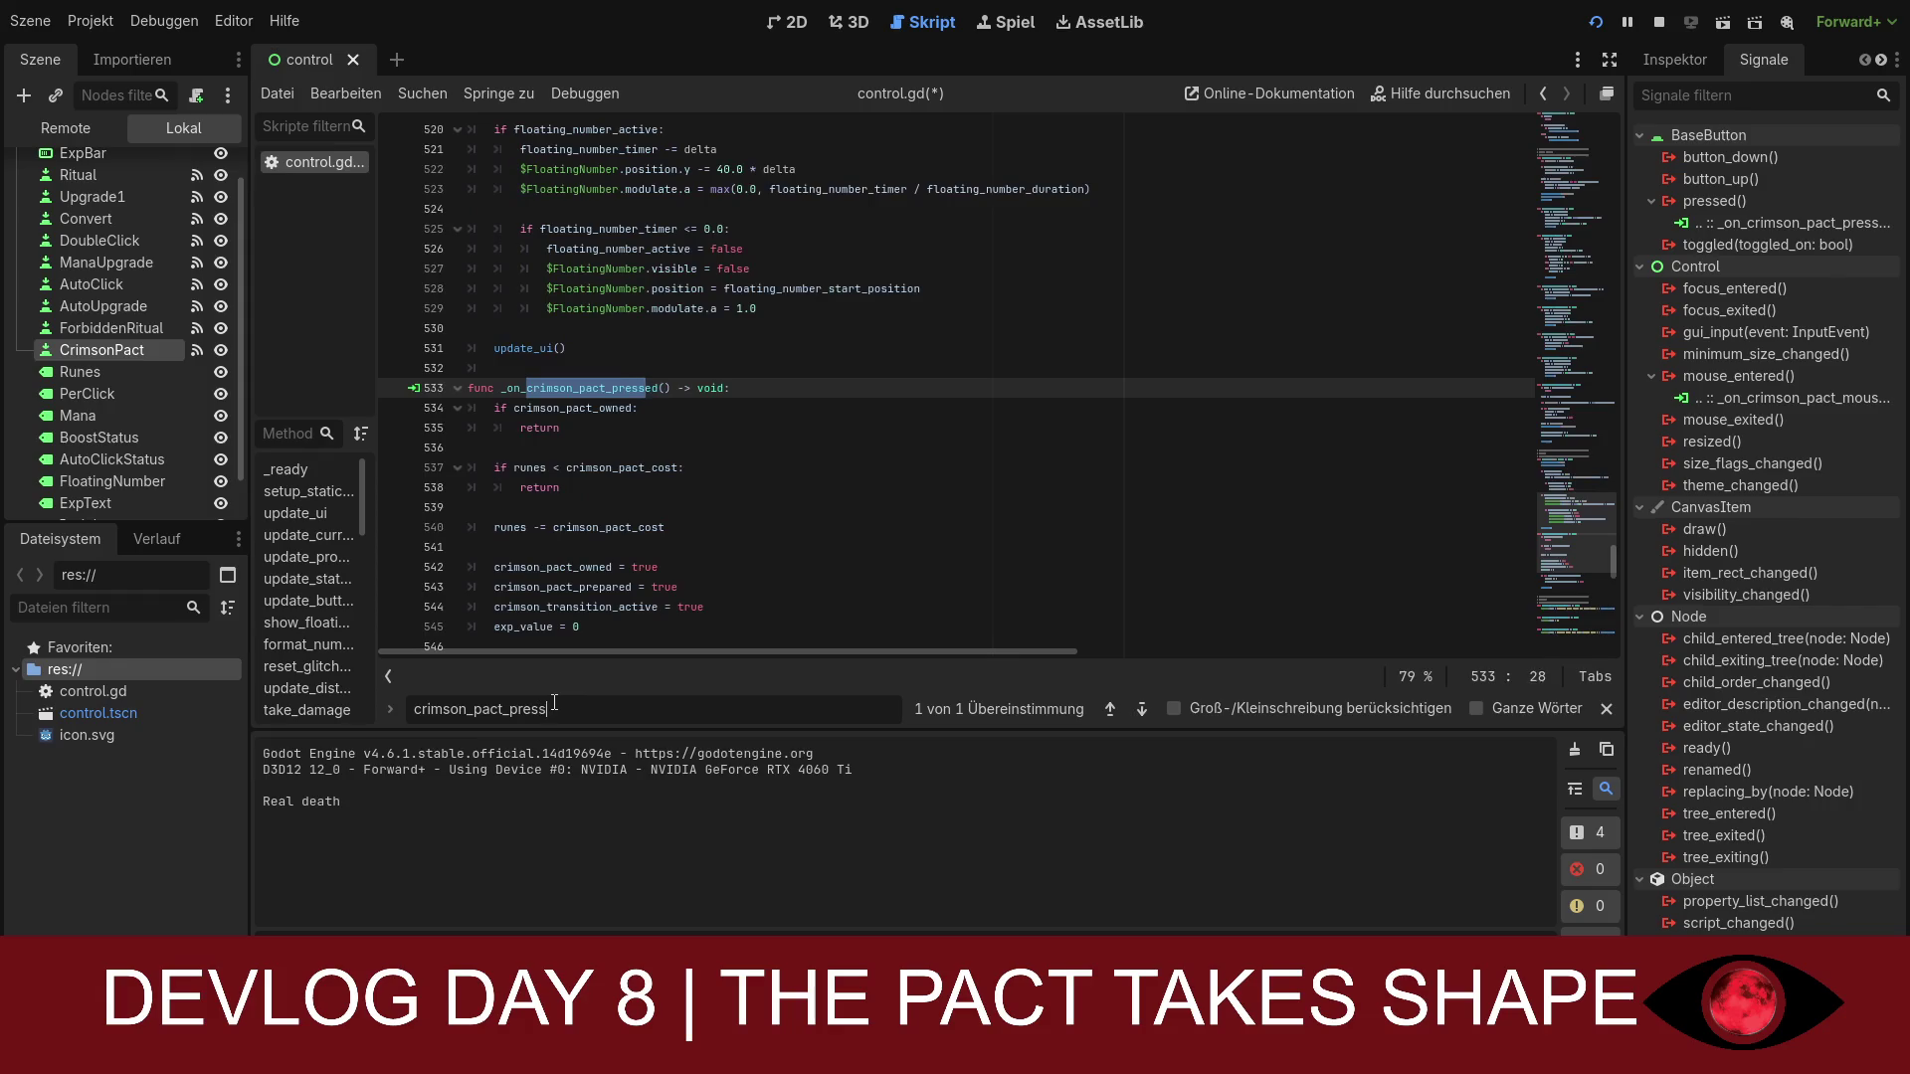
scroll(618, 538, "down", 2)
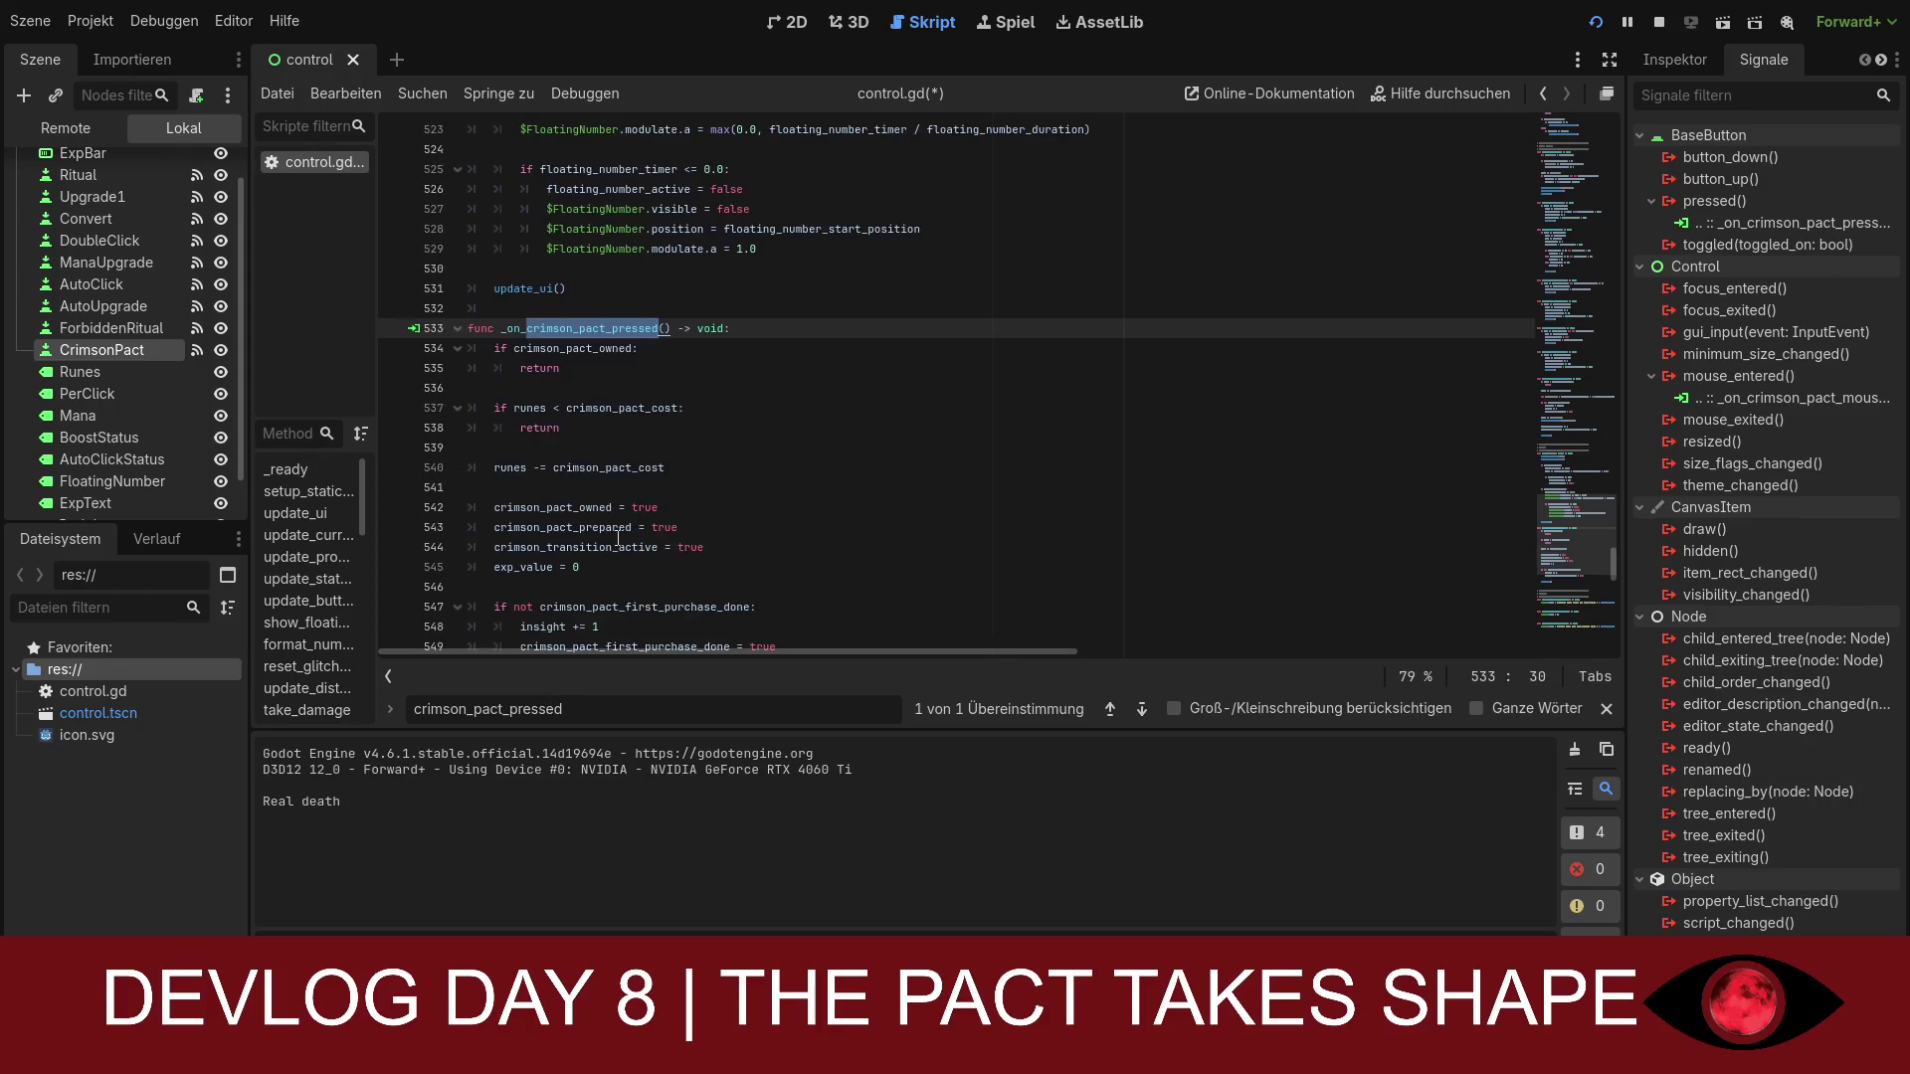
scroll(618, 538, "down", 1)
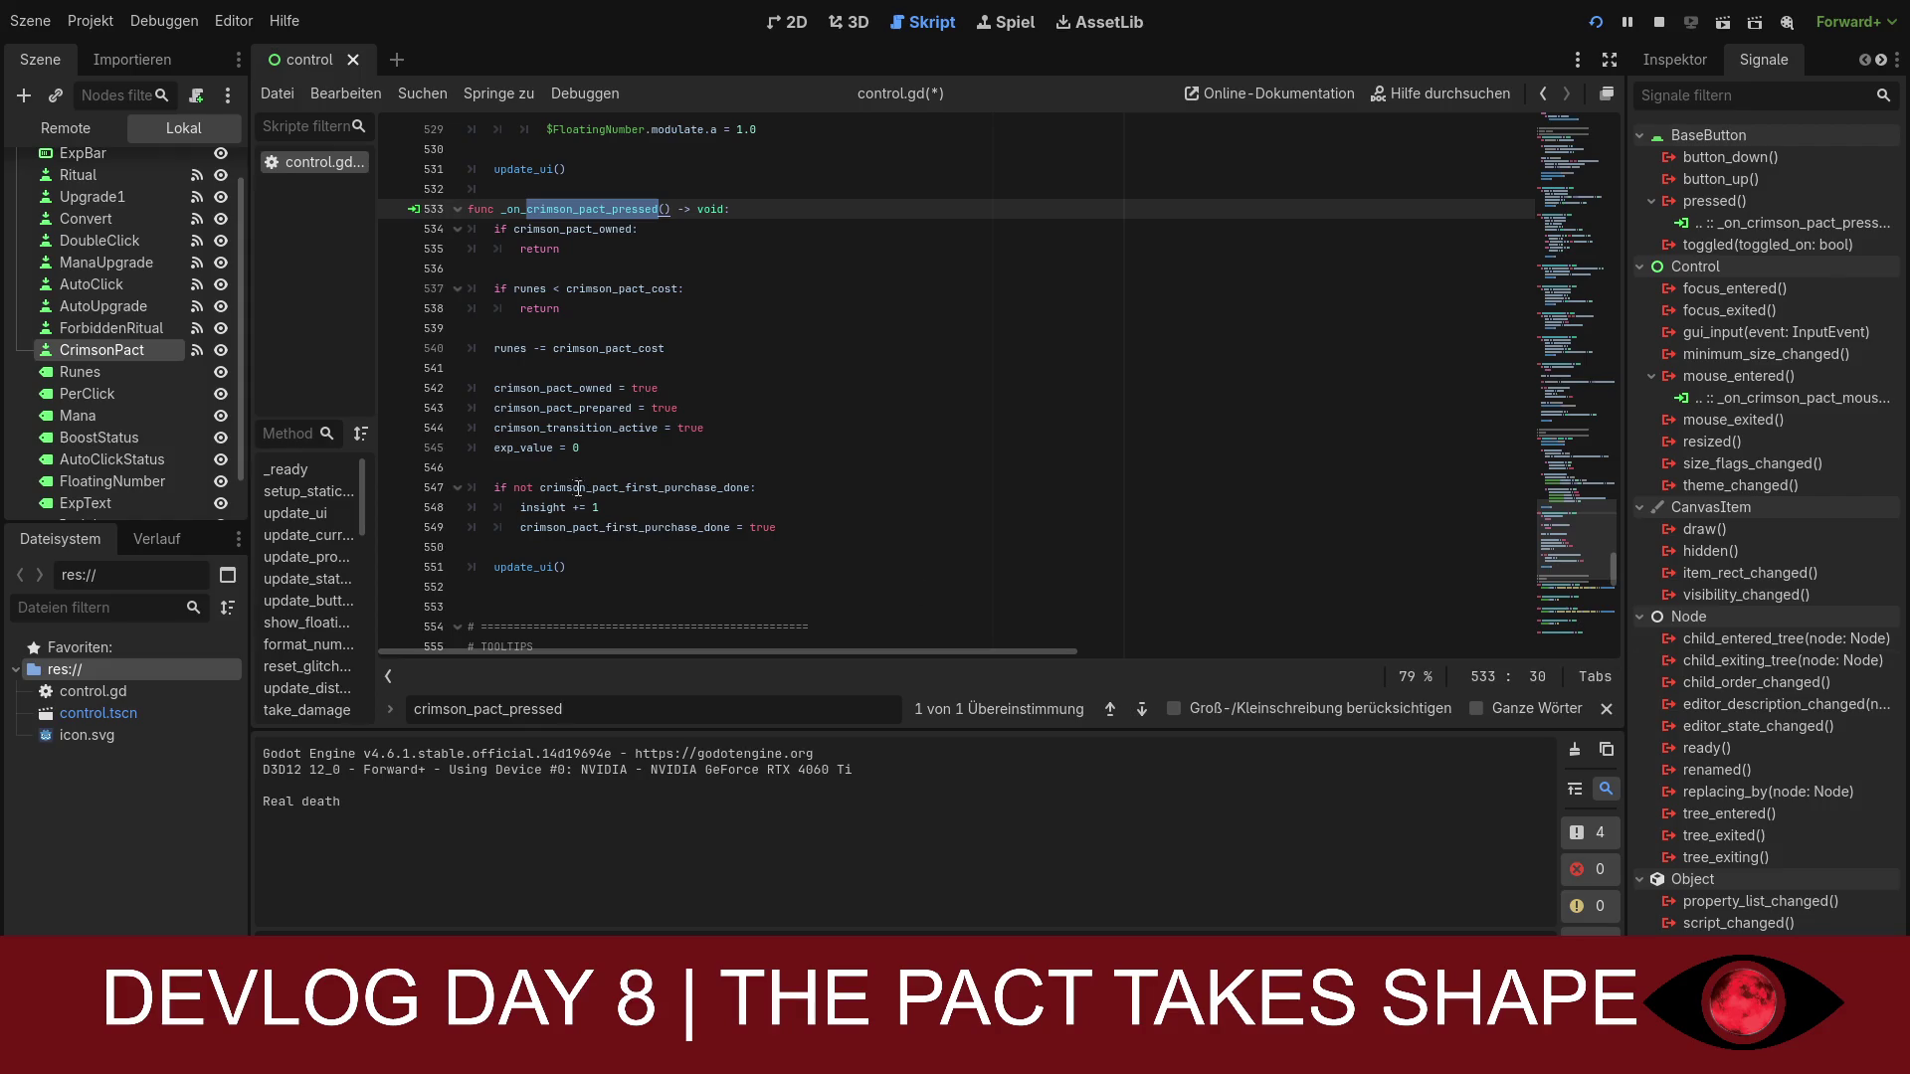
left_click(586, 449)
key("Return")
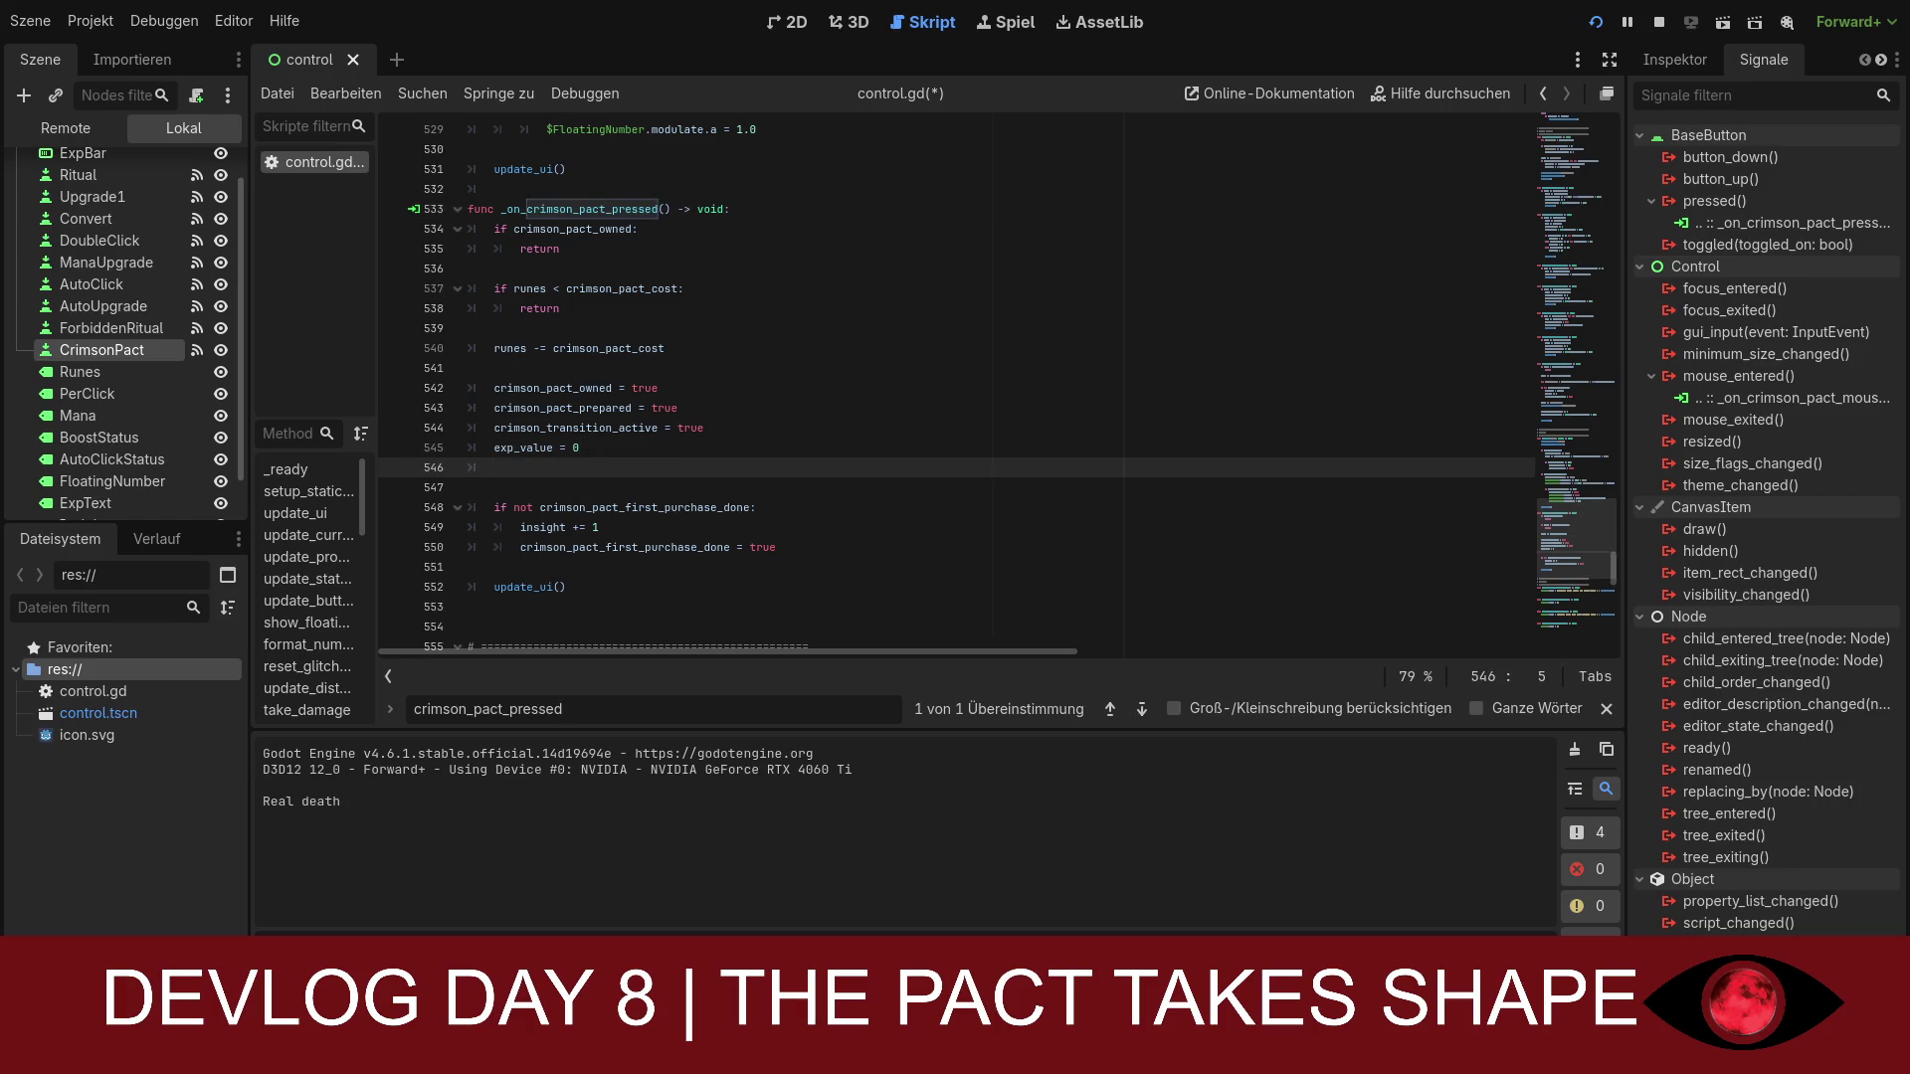
type("crimson_pact_click_multiplier *= crimson_pact_growth_factor")
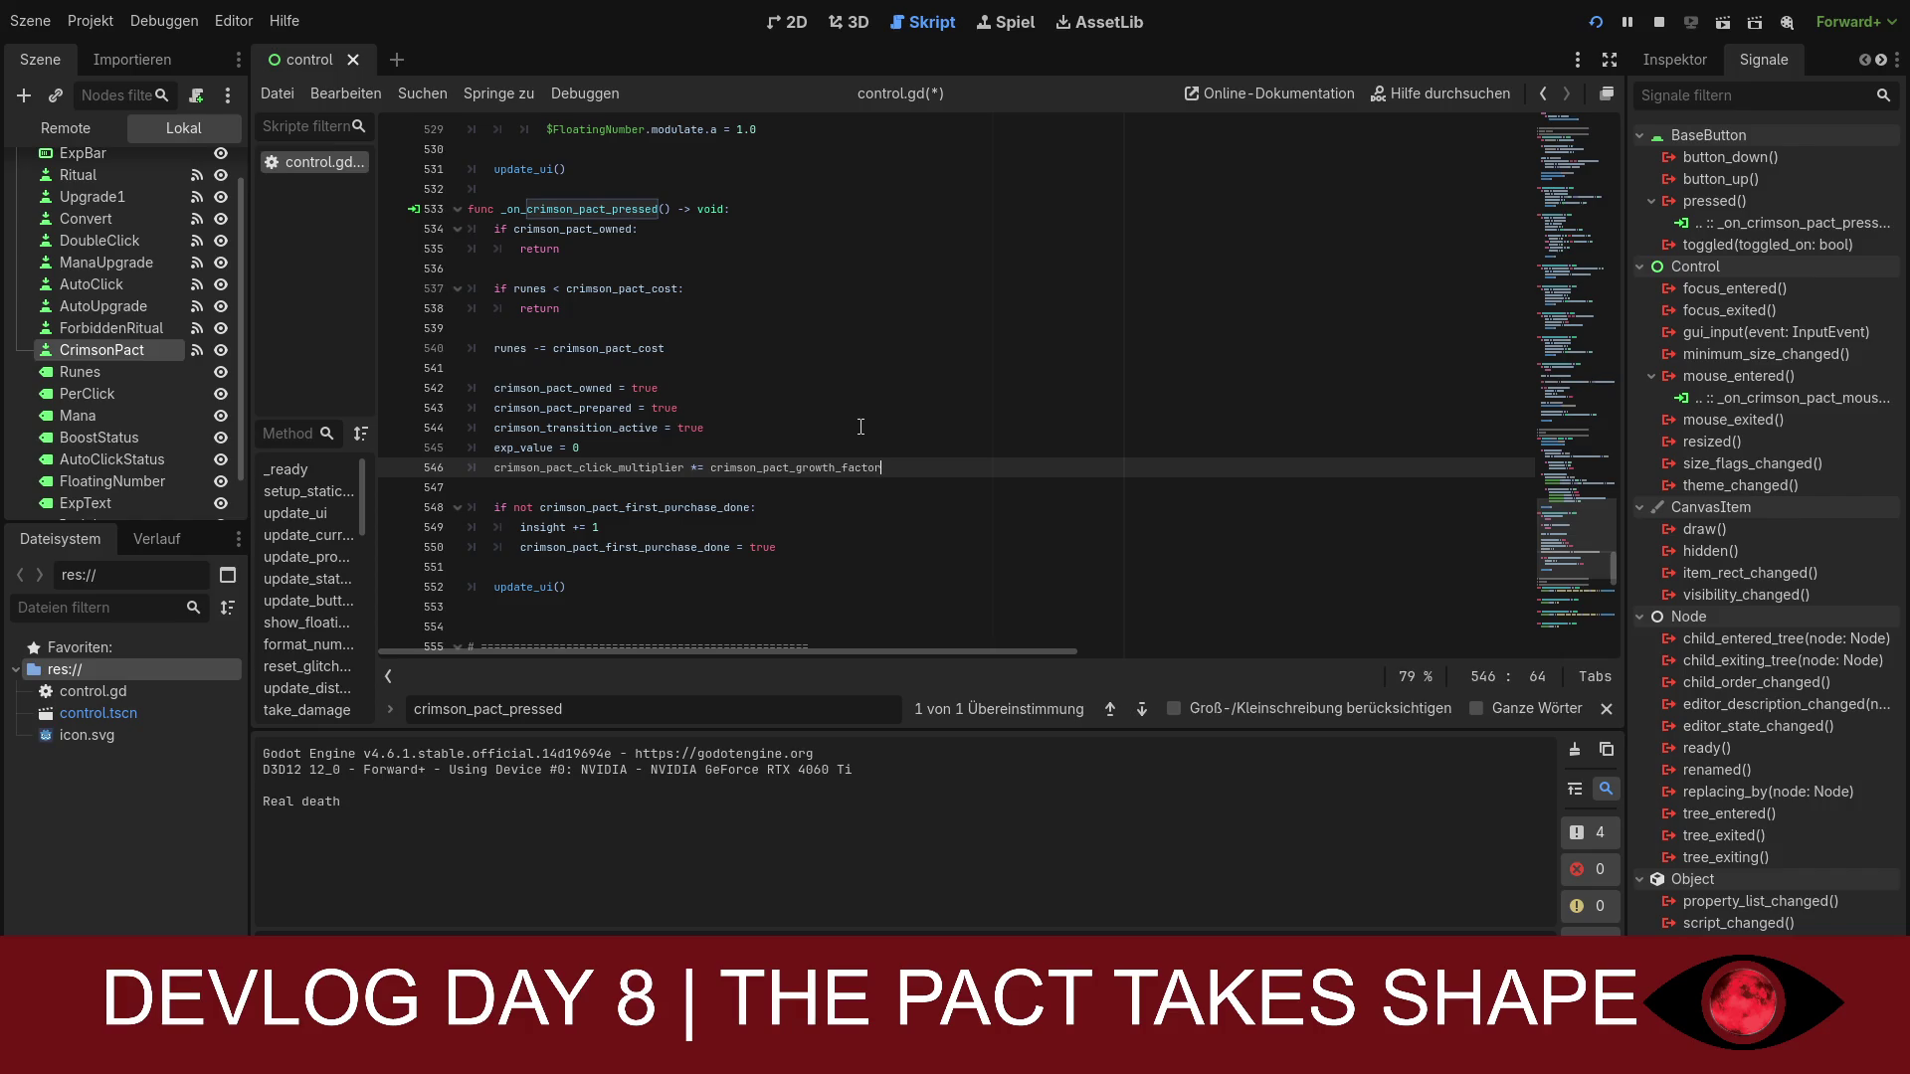
key("ctrl+shift+Left")
key("ctrl+shift+Left")
key("ctrl+shift+Left")
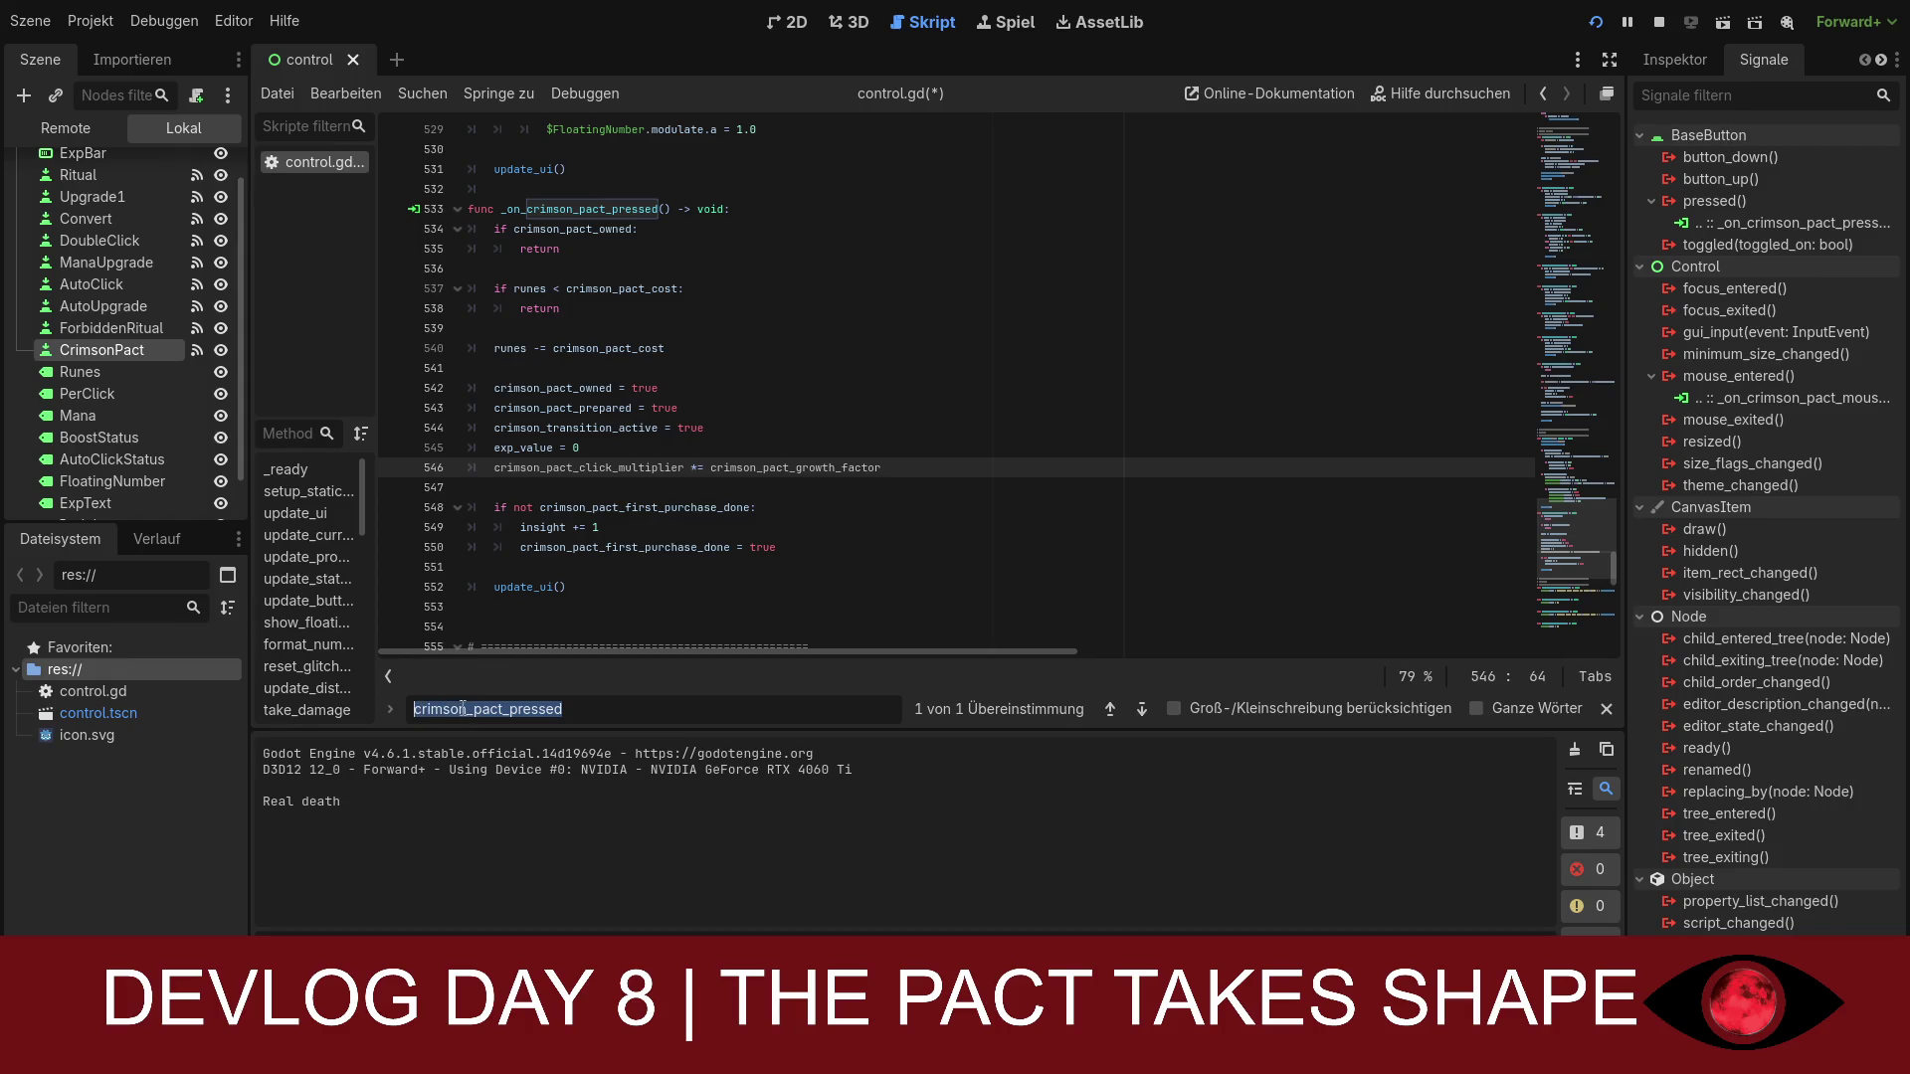
type("ritual_")
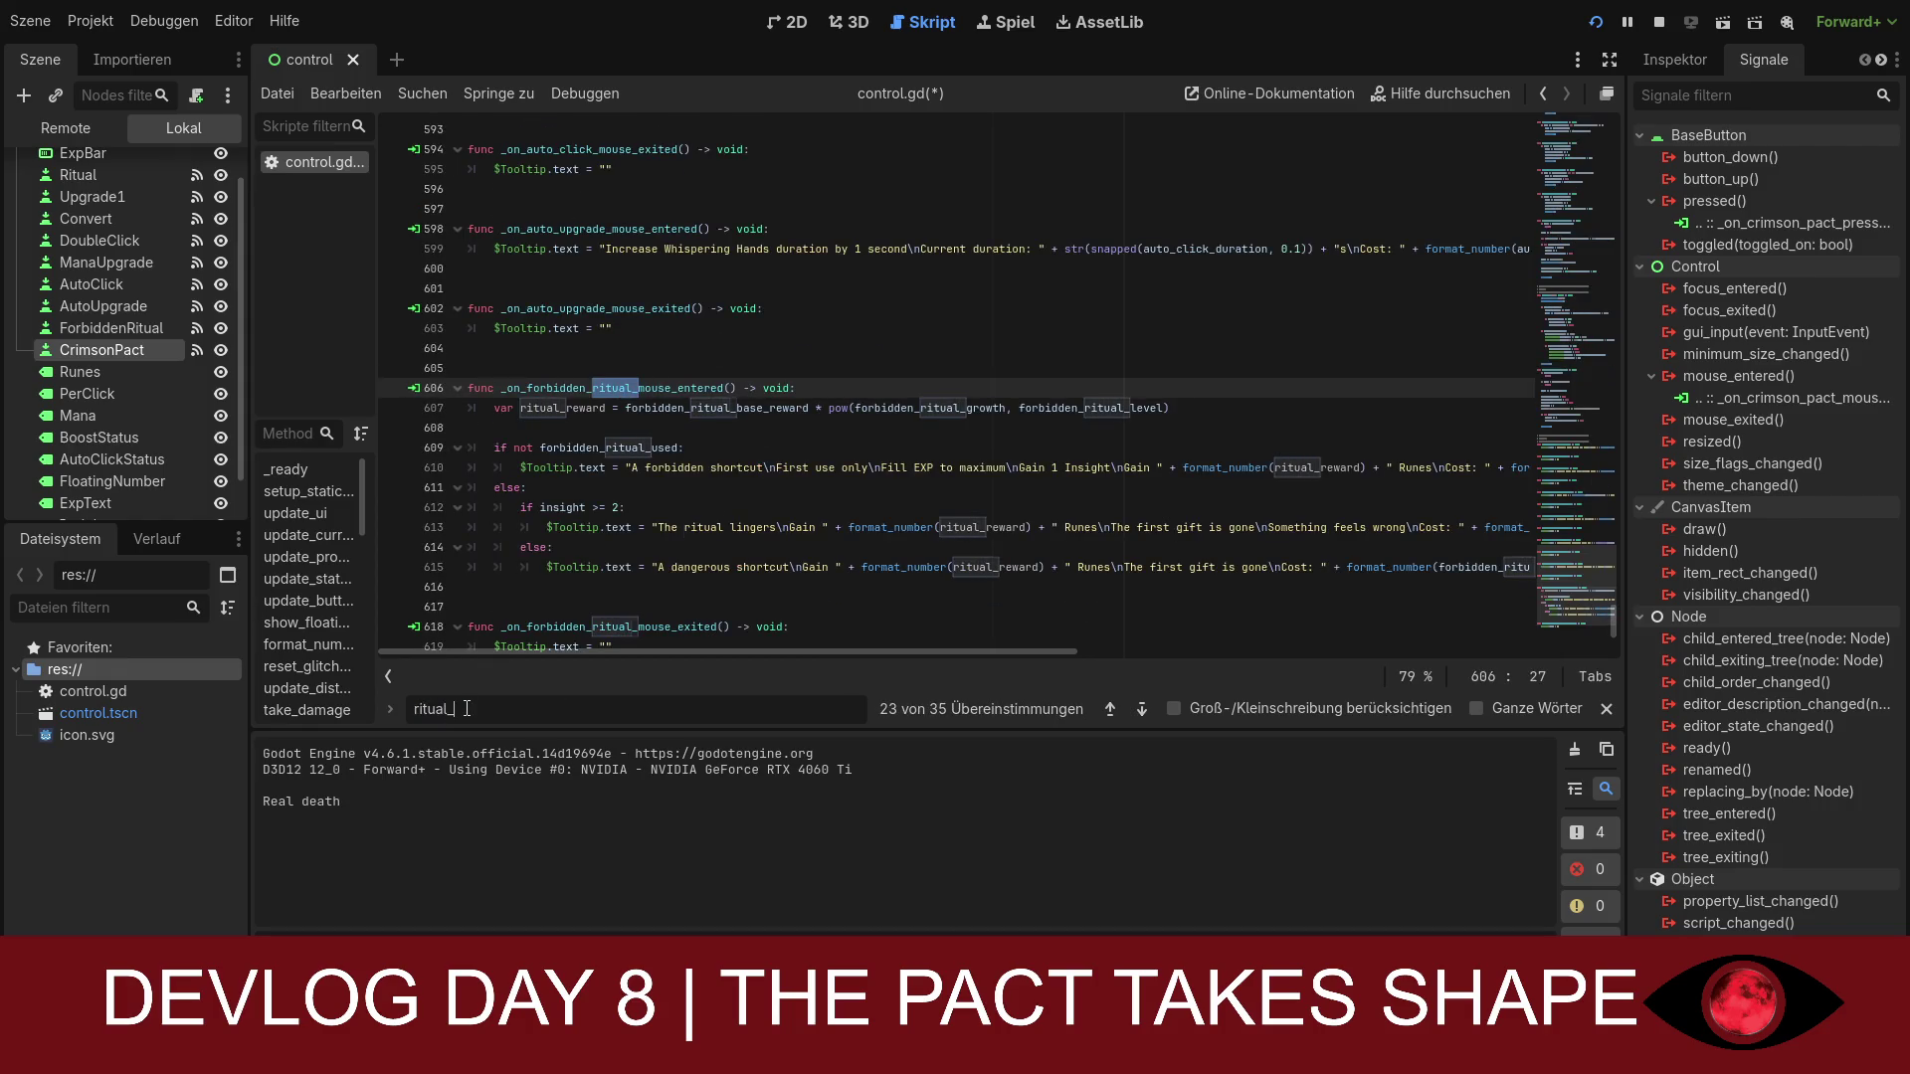
type("prese")
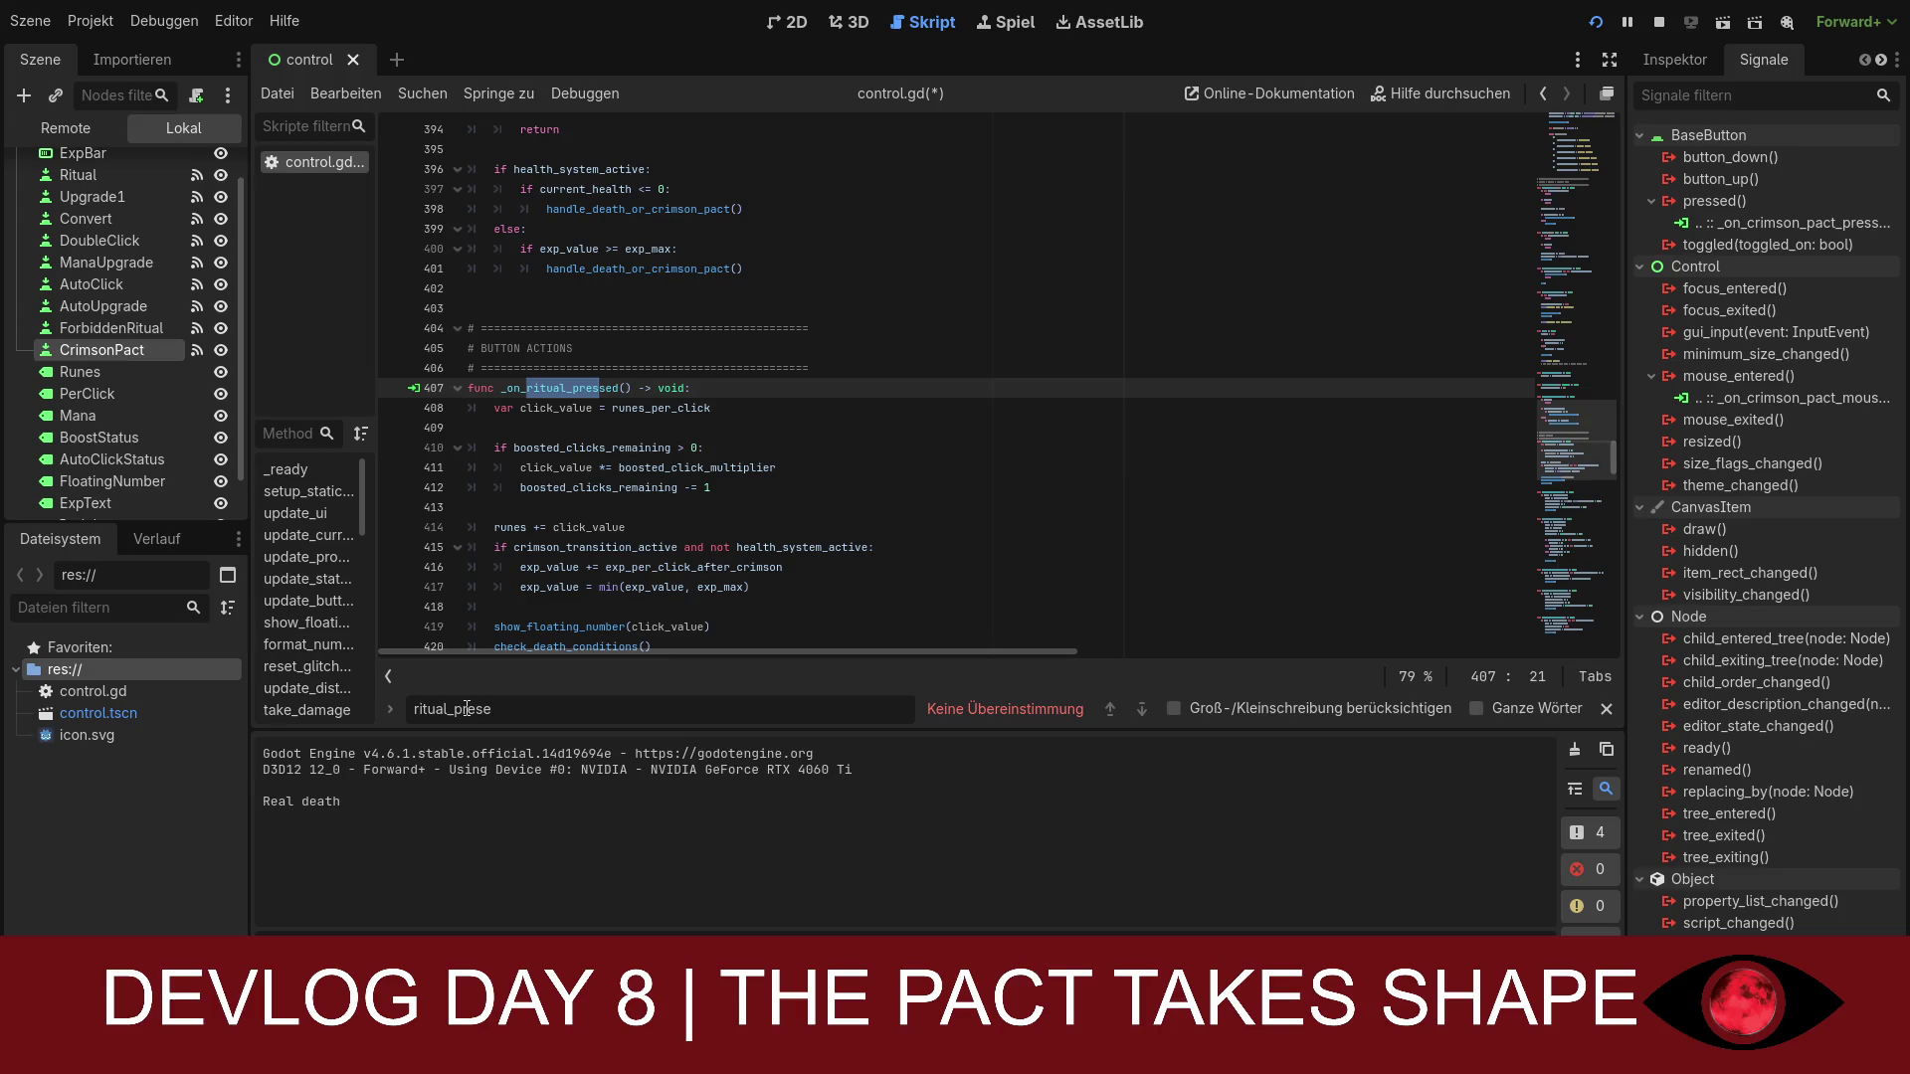
In _on_ritual_pressed, make click_value multiply runes_per_click by crimson_pact_click_multiplier.
key("BackSpace")
type("sed")
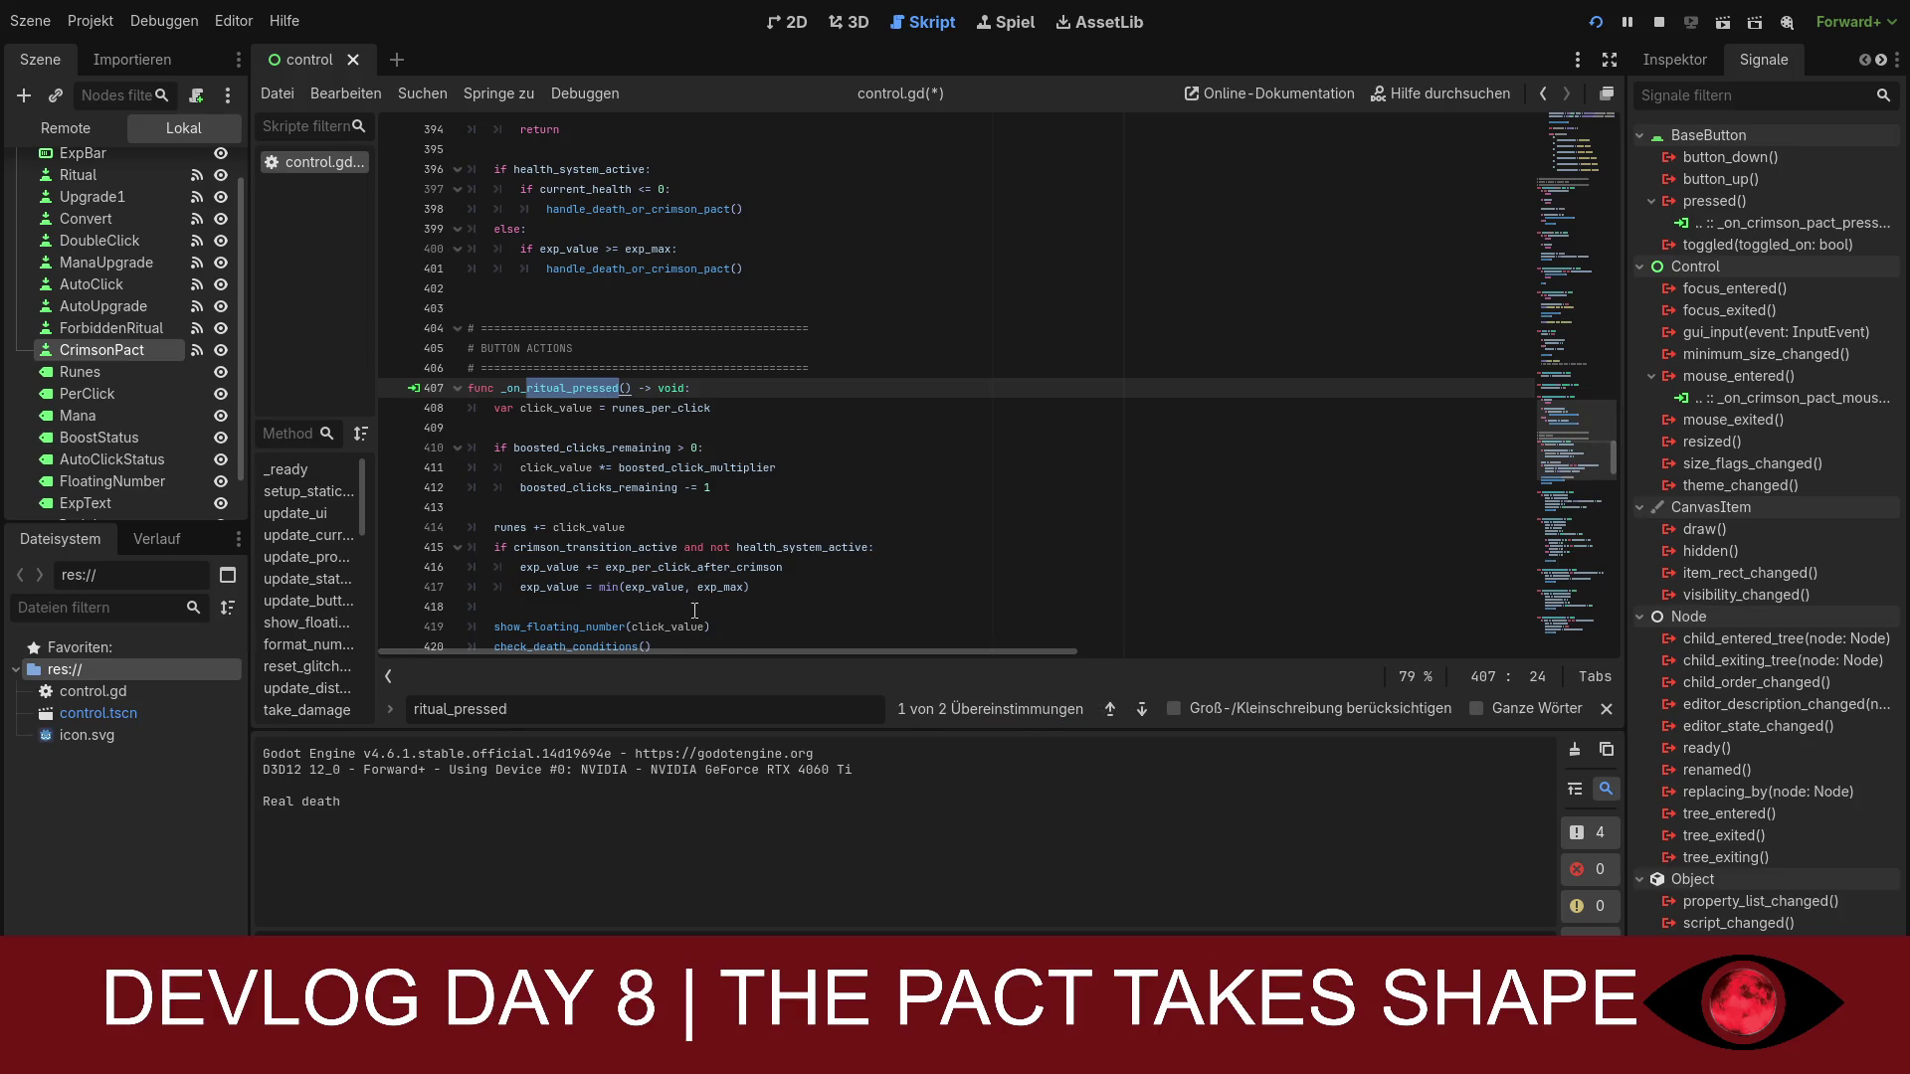
scroll(694, 610, "down", 1)
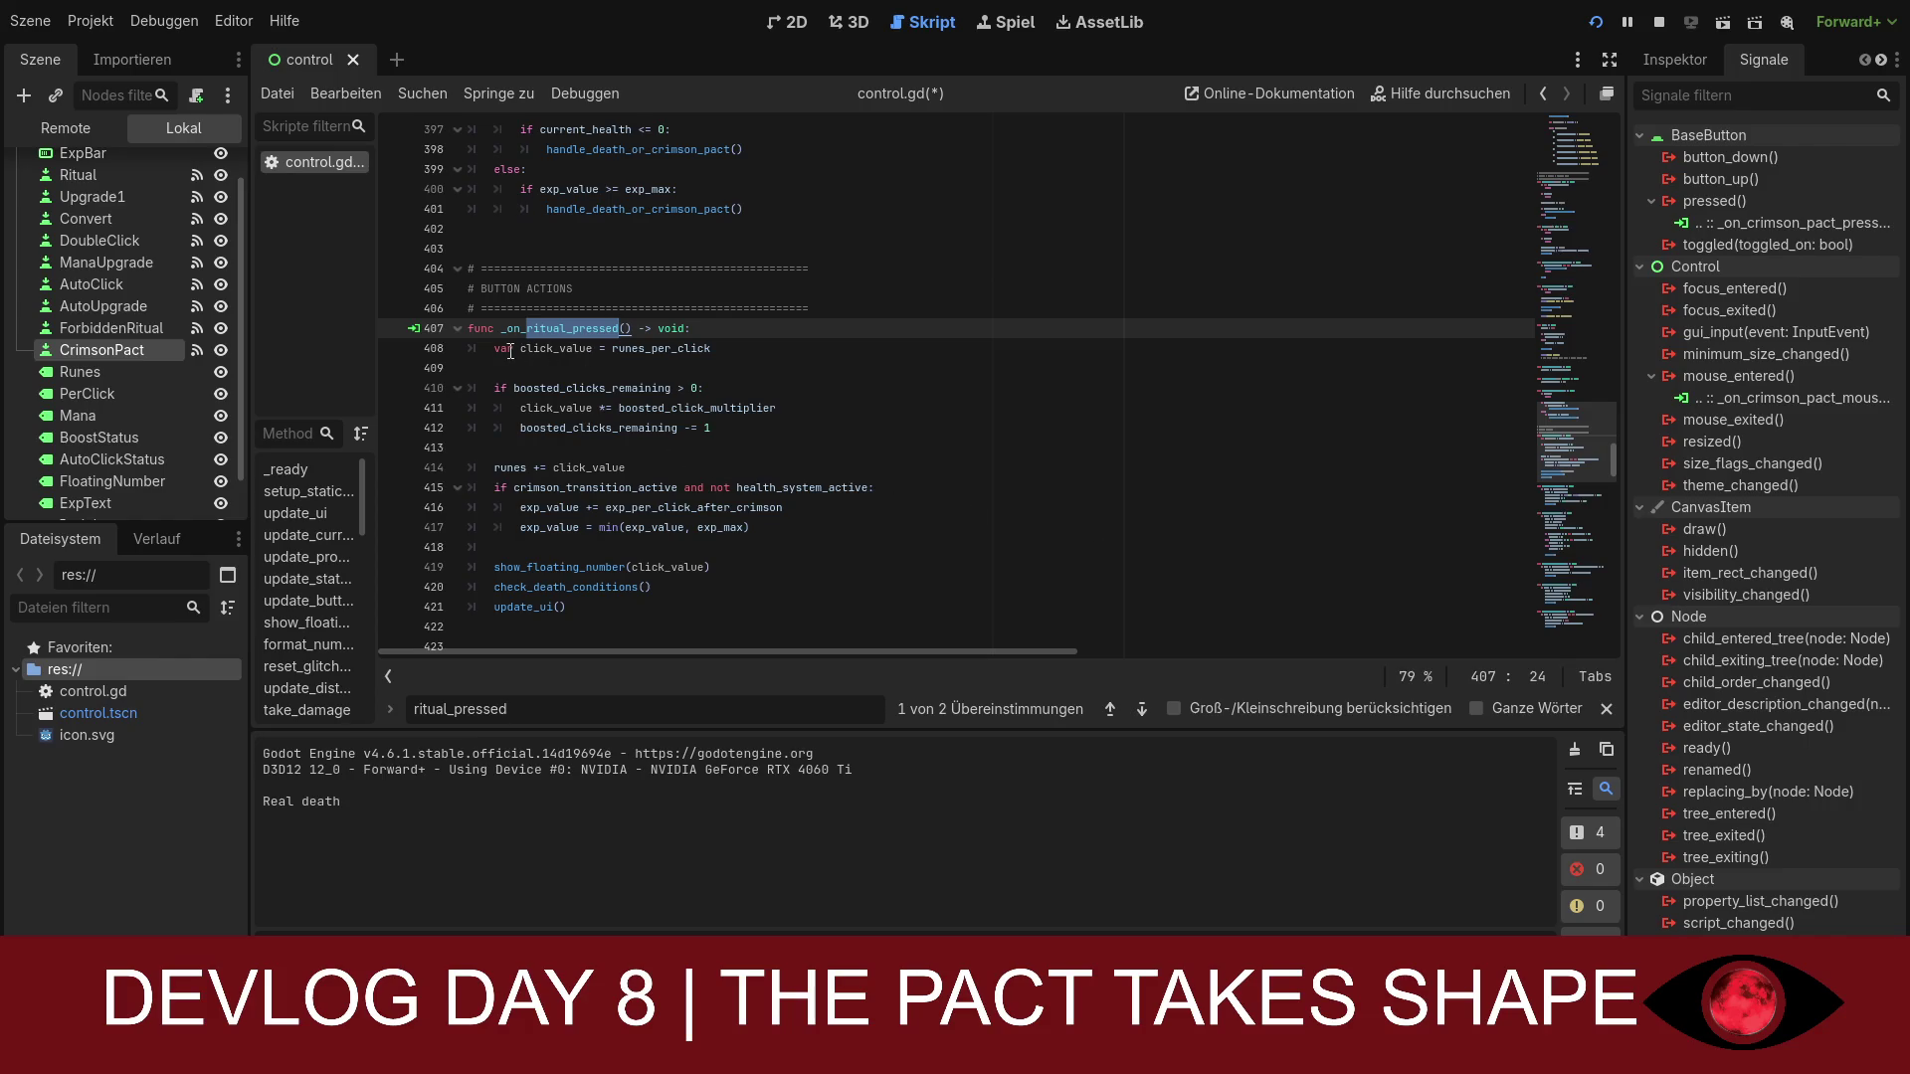
left_click(715, 349)
key("Return")
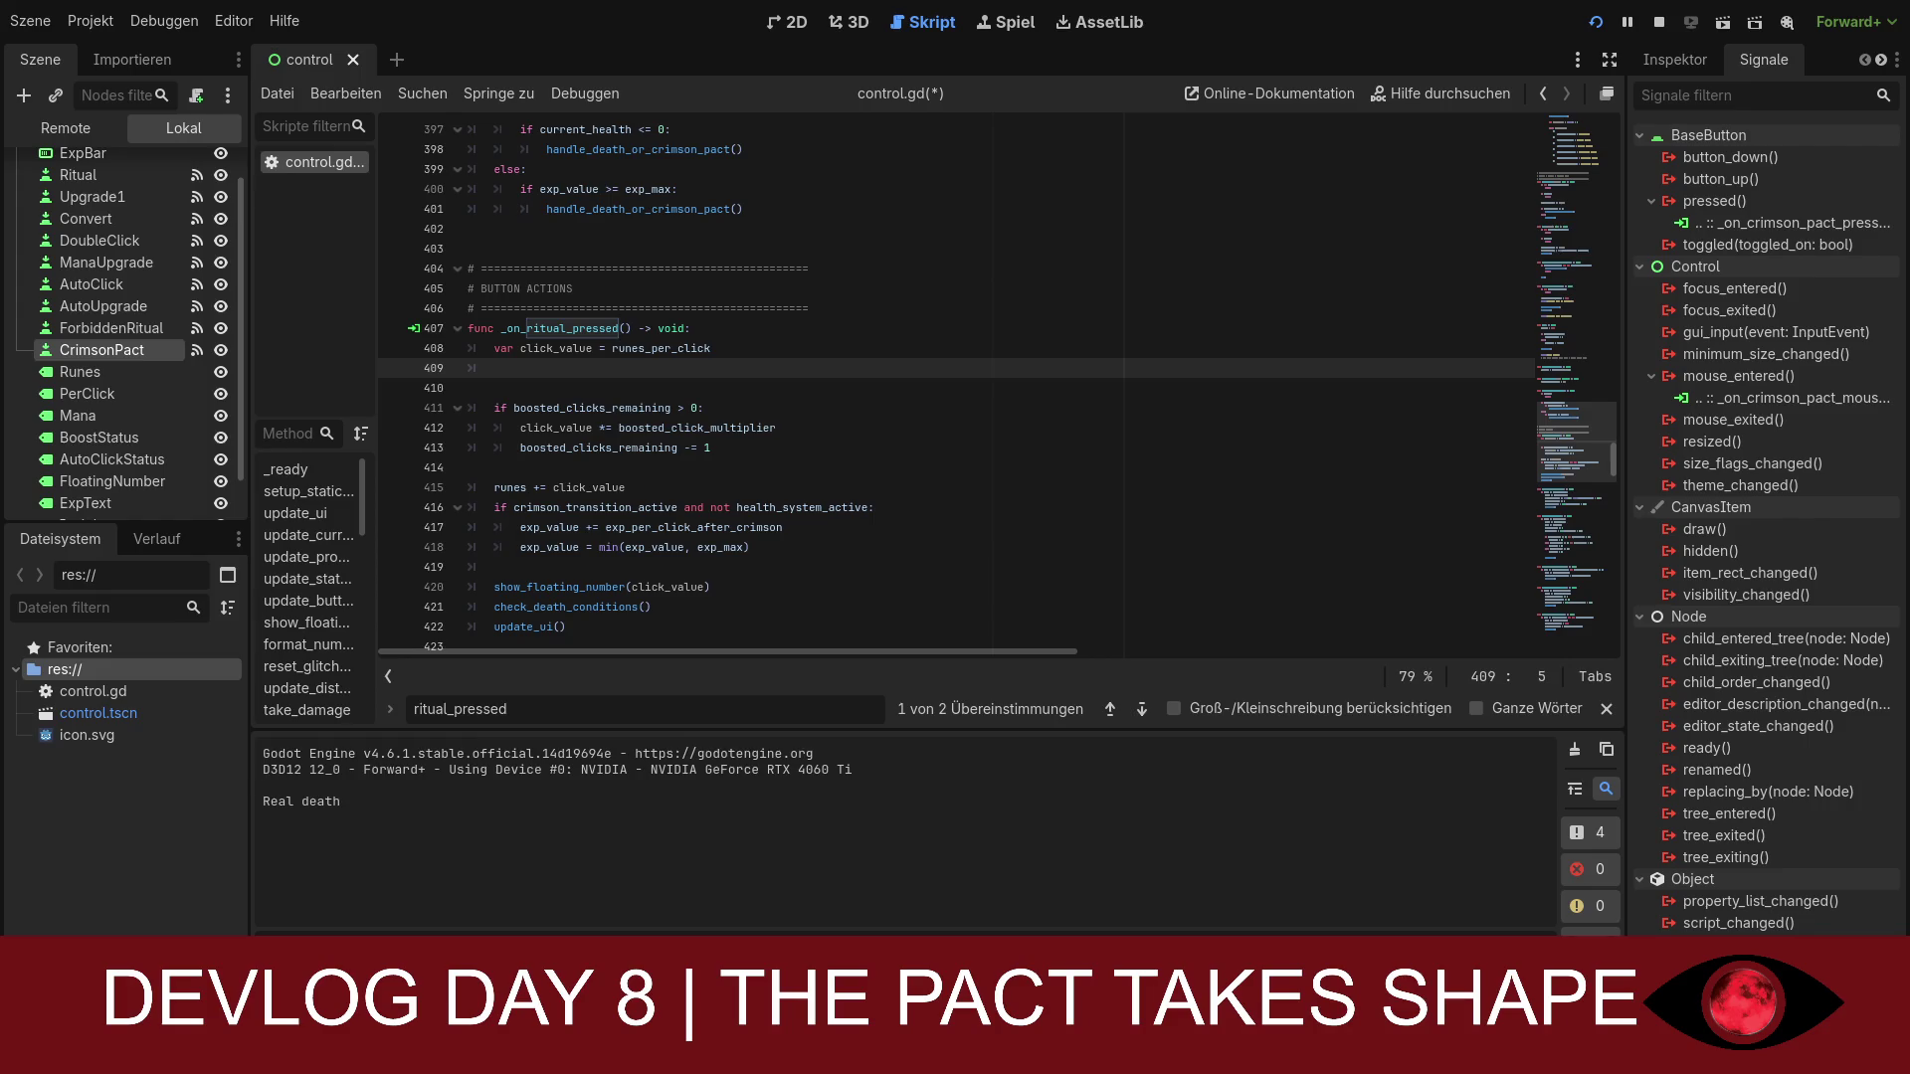
left_click_drag(711, 348, 495, 350)
type("var click_value = runes_per_click * crimson_pact_click_multiplier")
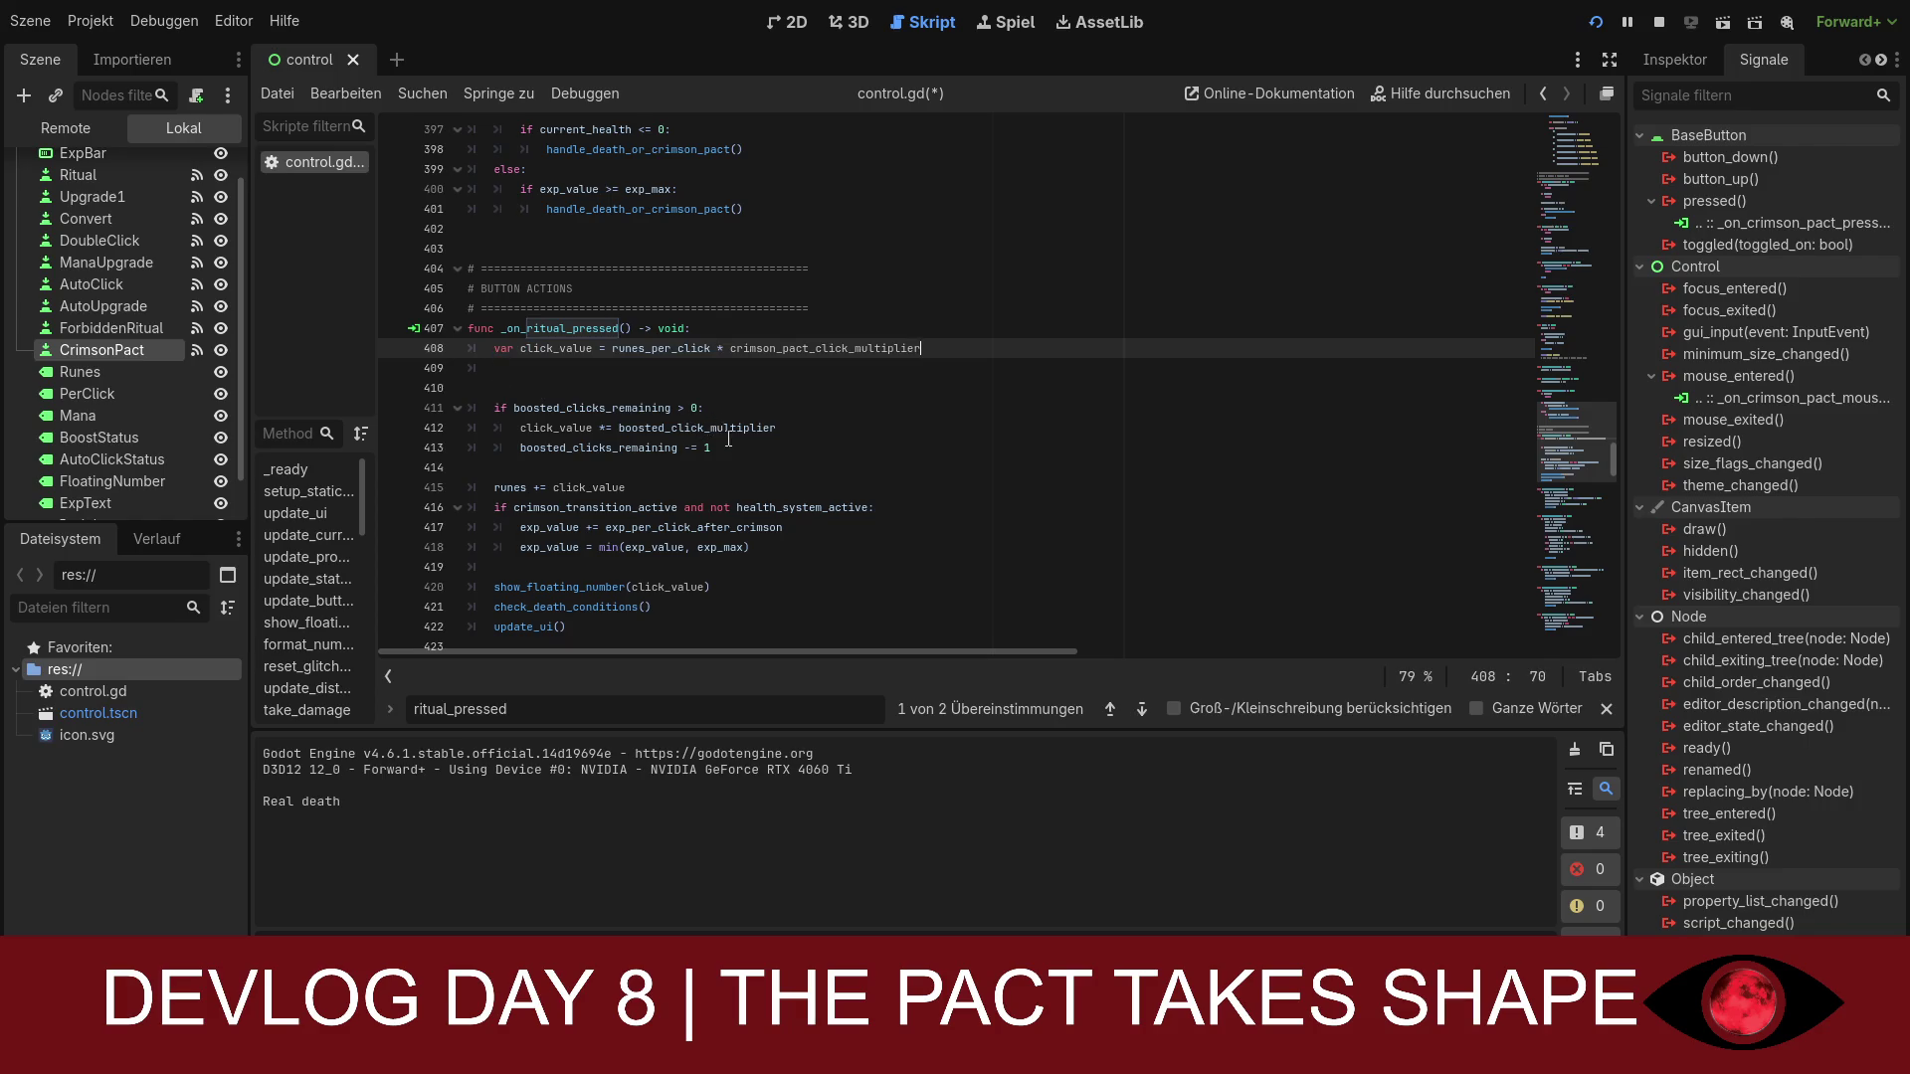
Delete the stray blank line 409 and save control.gd.
left_click(624, 375)
key("BackSpace")
left_click(622, 387)
key("BackSpace")
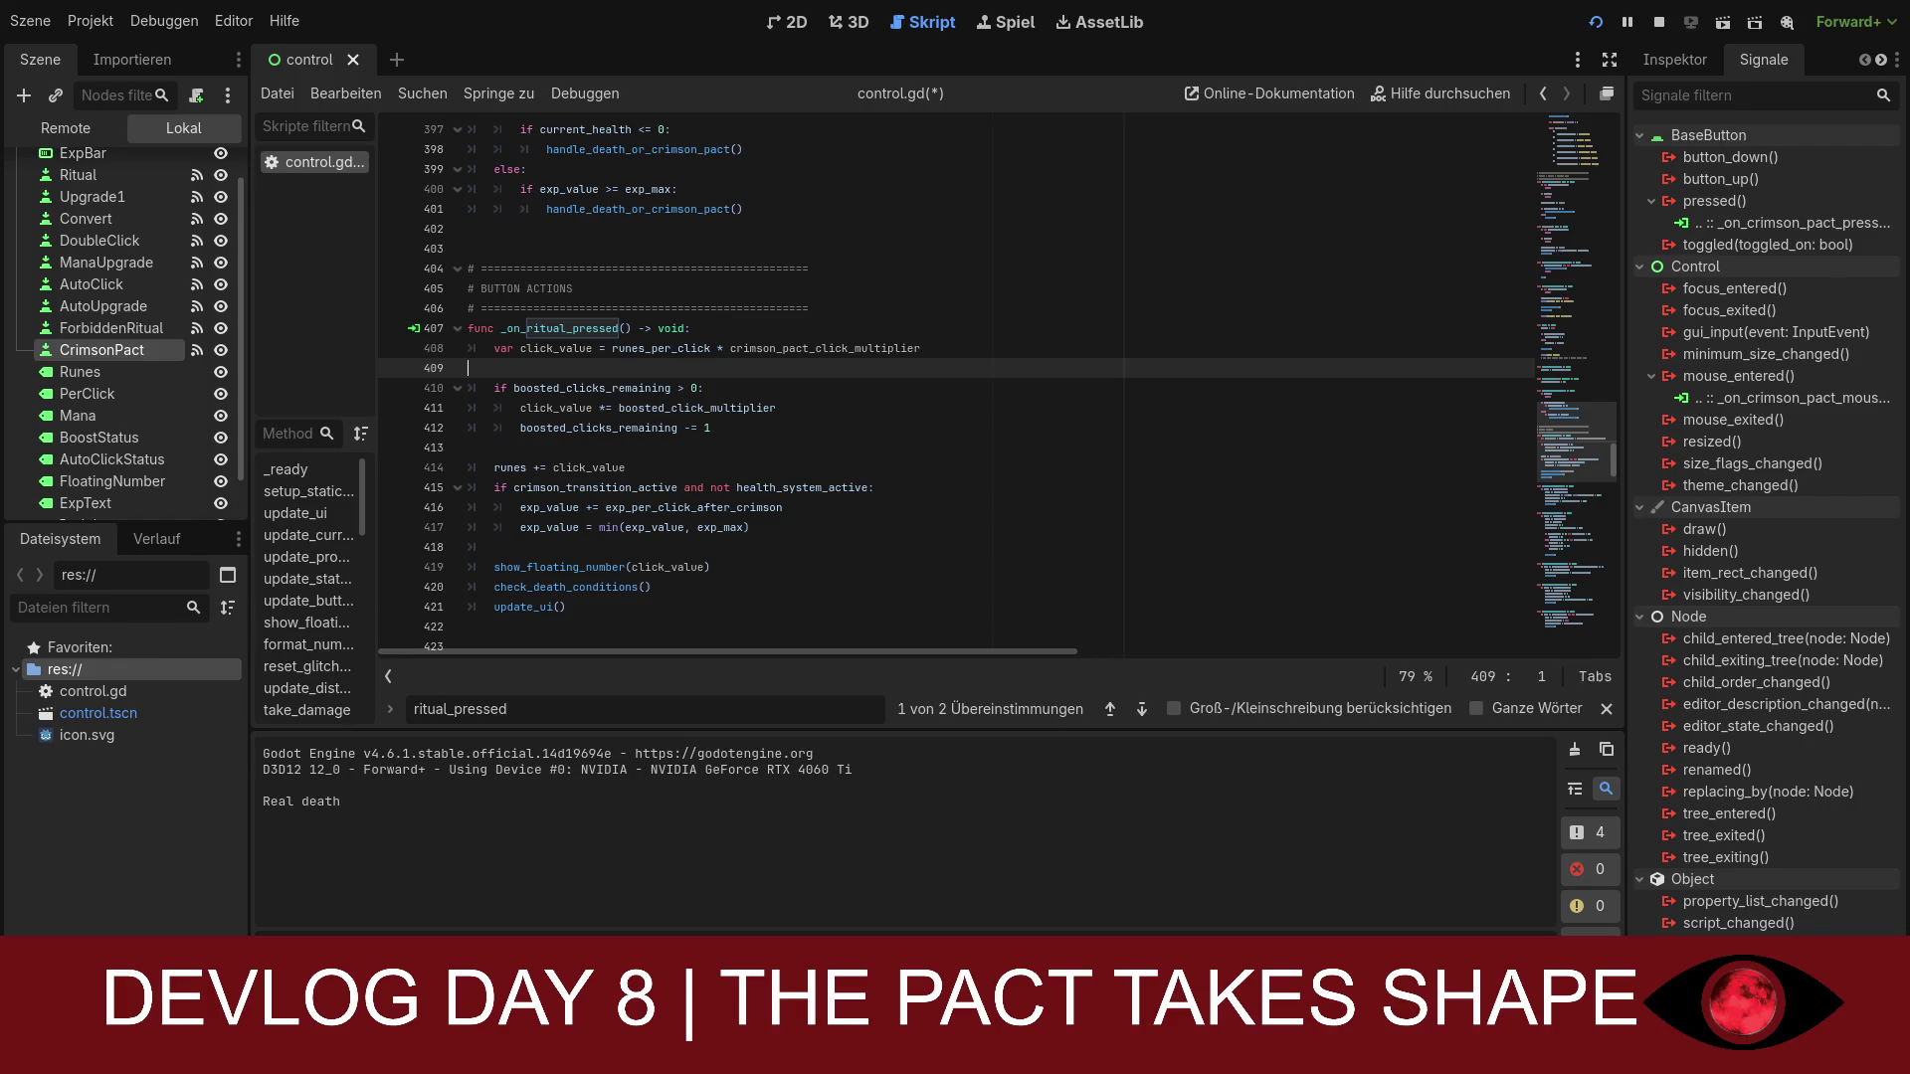
left_click(1045, 487)
key("ctrl+s")
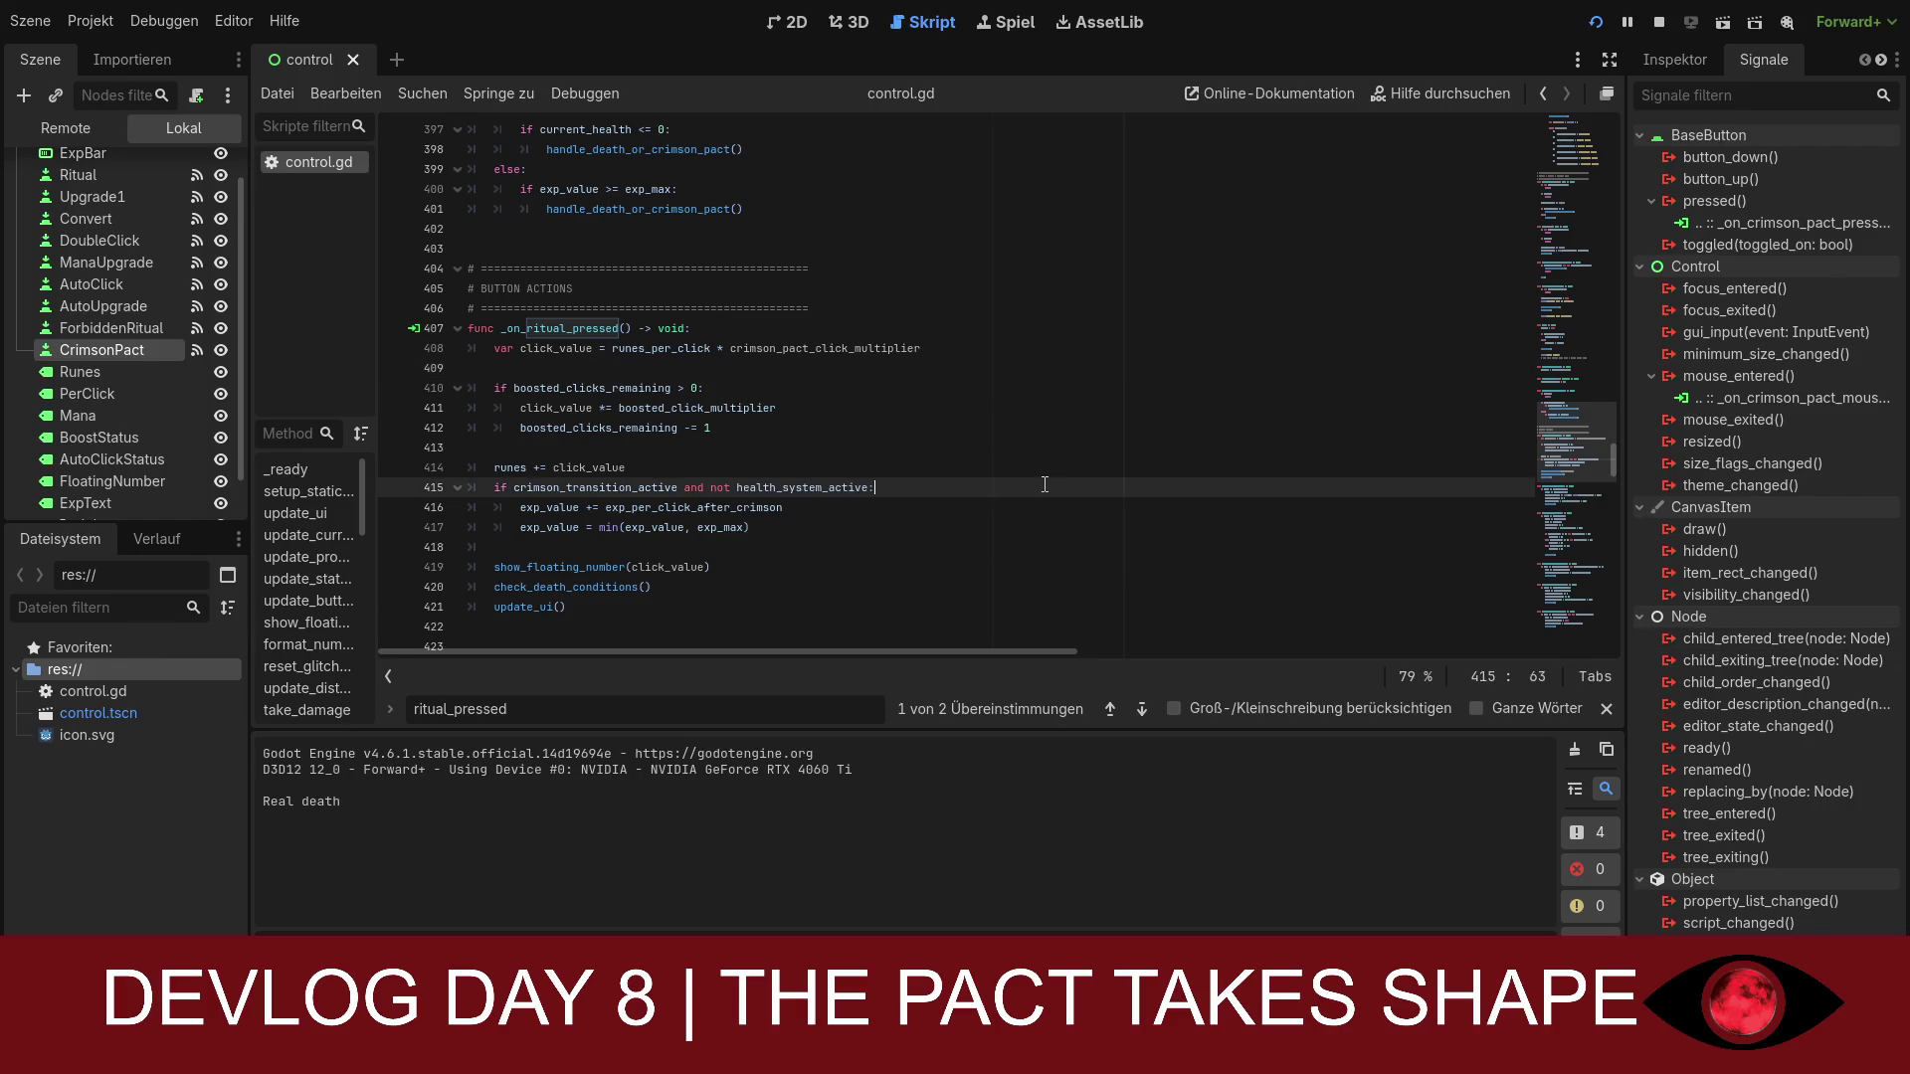
Relaunch the game, trigger Forbidden Ritual, and buy the Crimson Pact.
left_click(1596, 22)
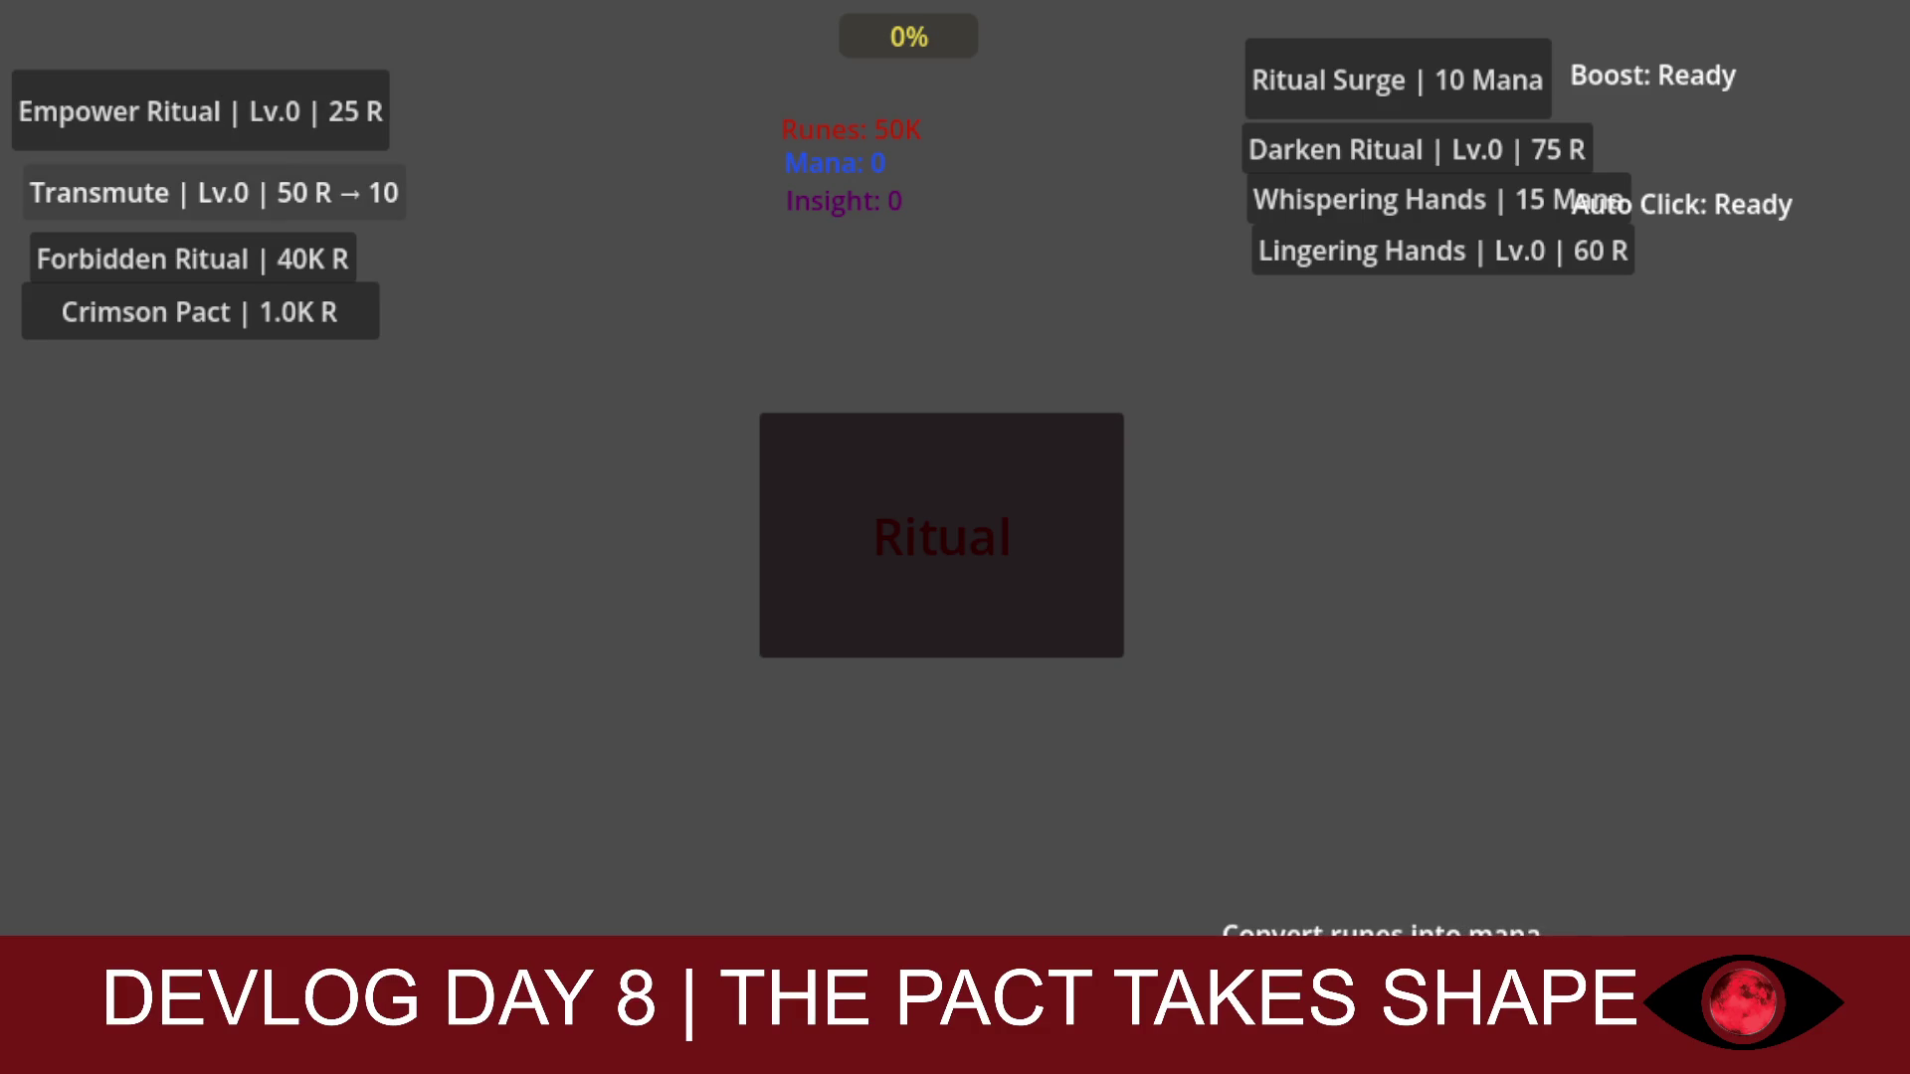
left_click(262, 262)
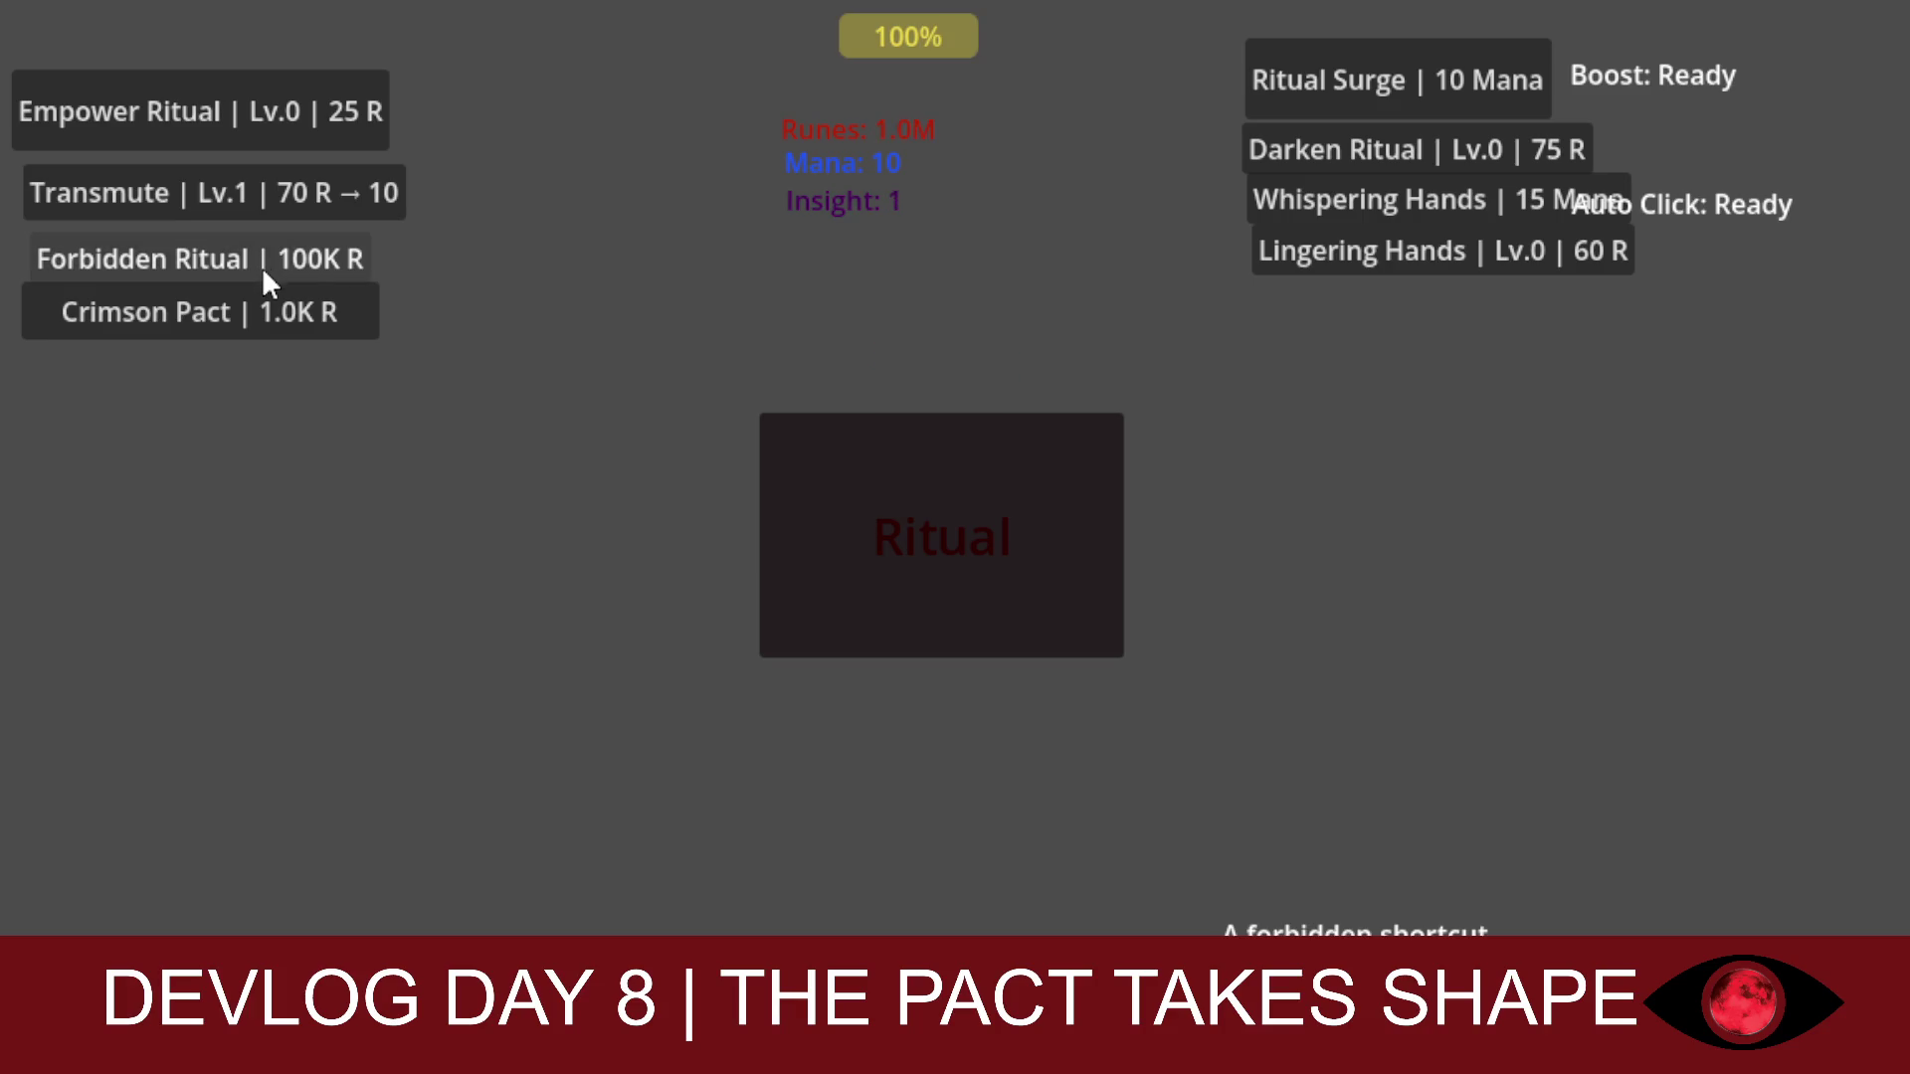
left_click(259, 307)
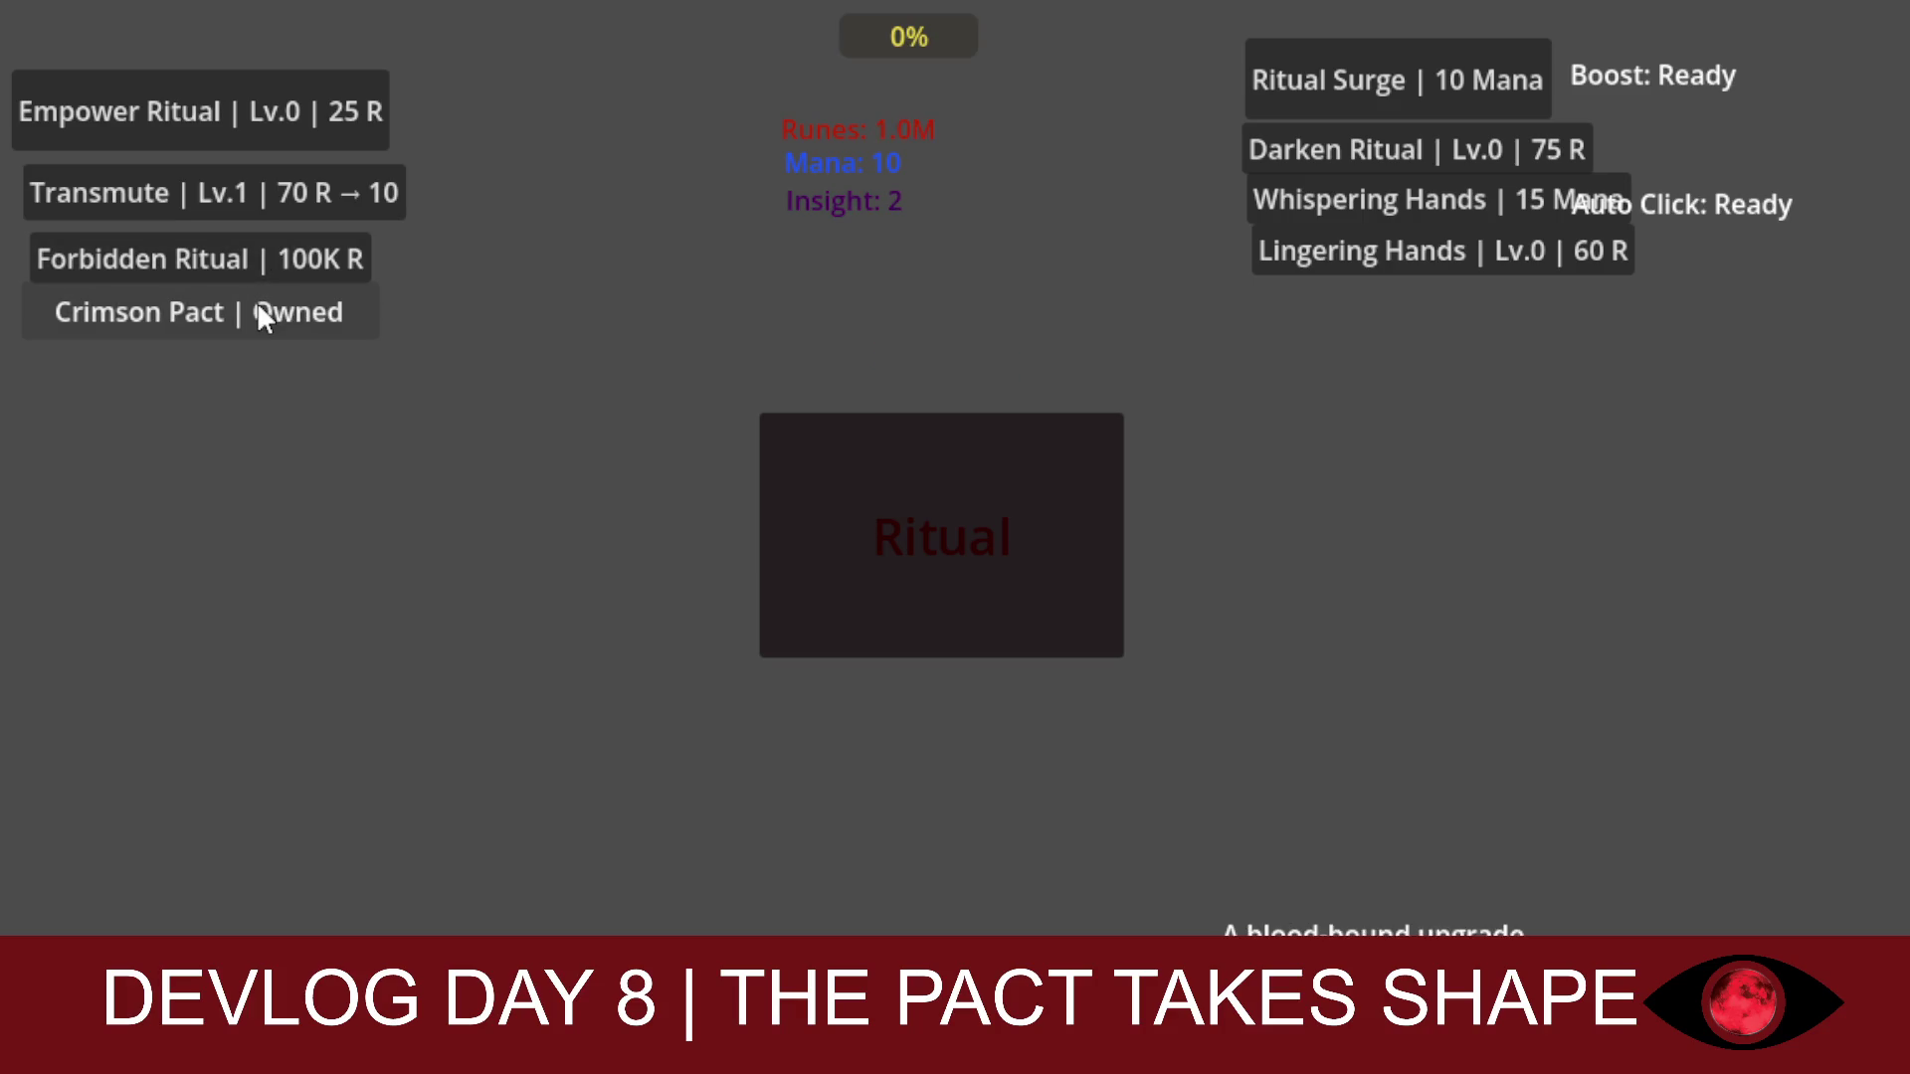
left_click(1104, 498)
Upgrade Empower Ritual and perform rituals until EXP reads 26/100 at 9.0 per click.
left_click(315, 106)
left_click(925, 462)
left_click(921, 461)
left_click(909, 450)
left_click(929, 461)
left_click(926, 463)
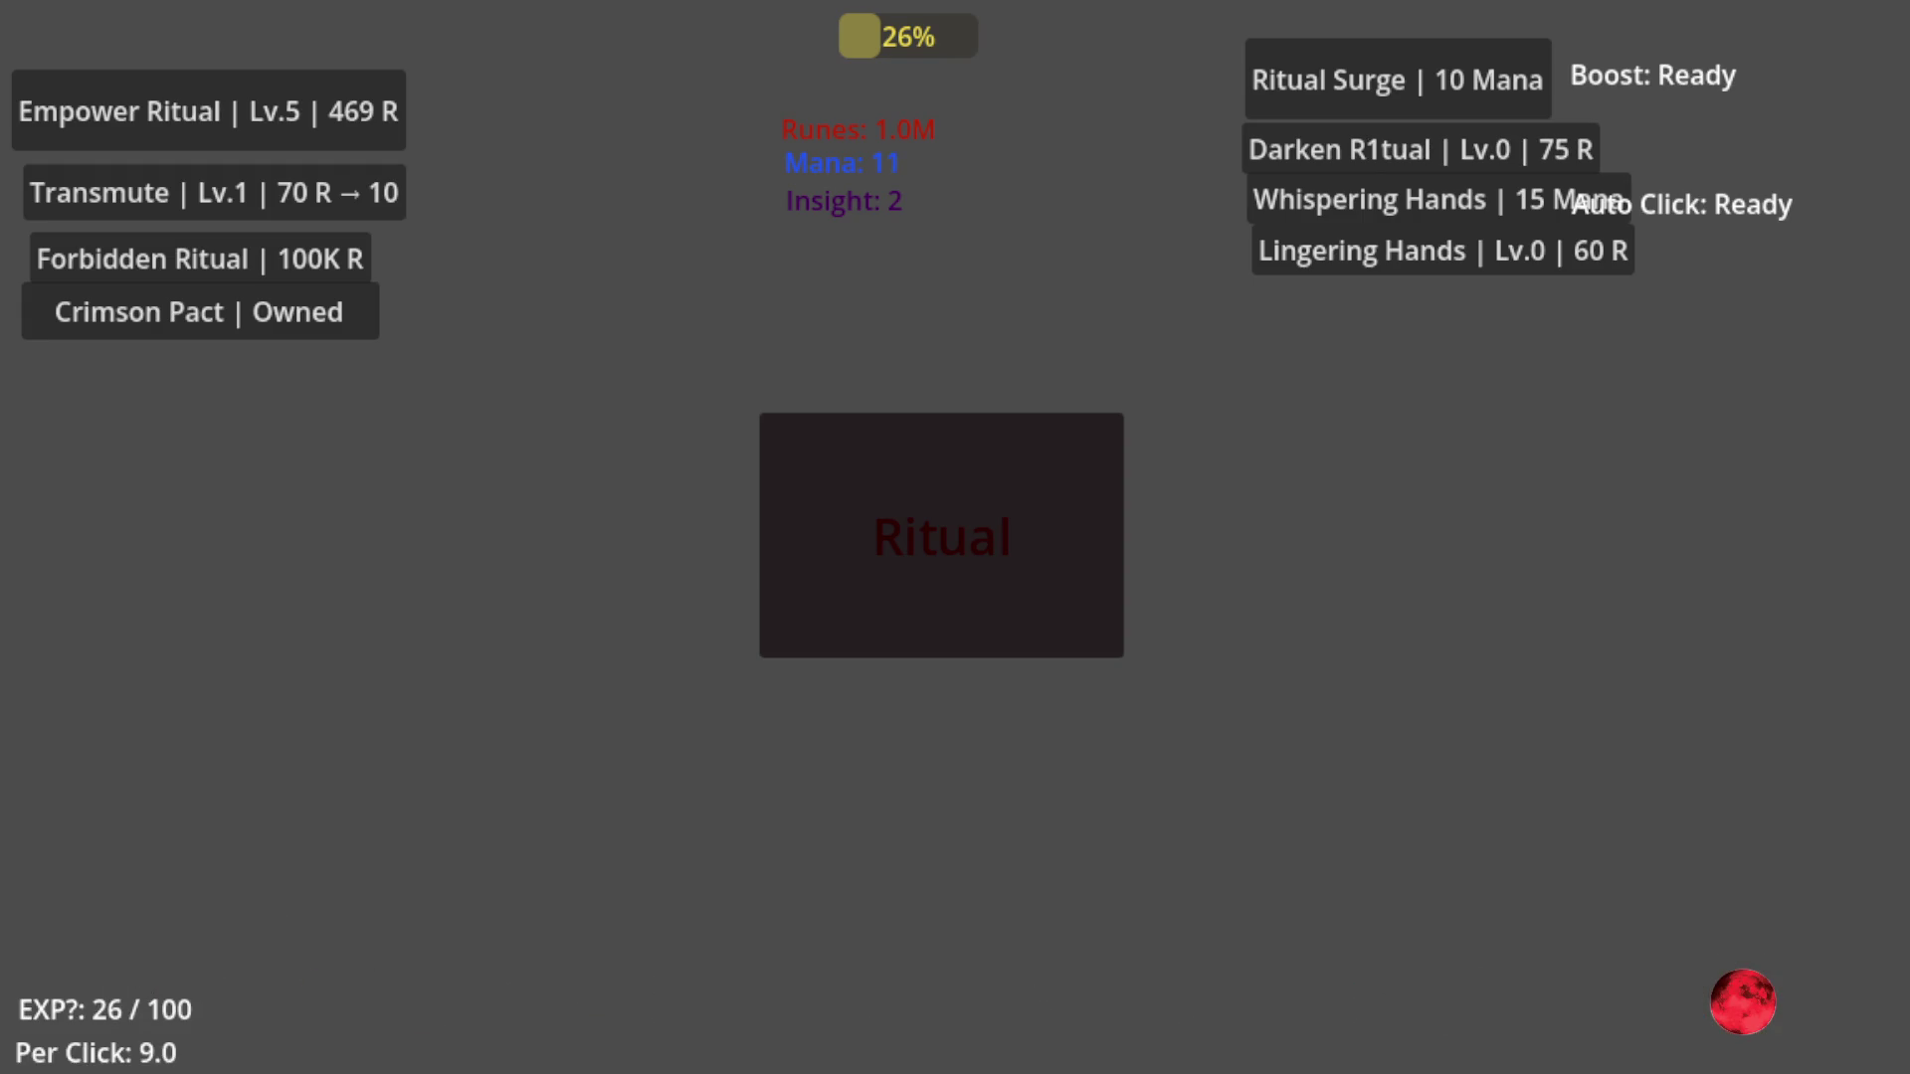
Upgrade Empower Ritual repeatedly toward Lv.23 and trigger Forbidden Ritual again.
left_click(820, 585)
left_click(821, 585)
left_click(820, 585)
left_click(311, 89)
left_click(311, 90)
left_click(312, 90)
left_click(312, 90)
left_click(312, 90)
left_click(311, 90)
left_click(282, 256)
left_click(282, 257)
left_click(283, 257)
left_click(277, 111)
left_click(276, 111)
left_click(276, 110)
left_click(276, 110)
left_click(276, 111)
left_click(276, 111)
left_click(277, 110)
left_click(277, 111)
left_click(276, 111)
left_click(277, 110)
left_click(276, 111)
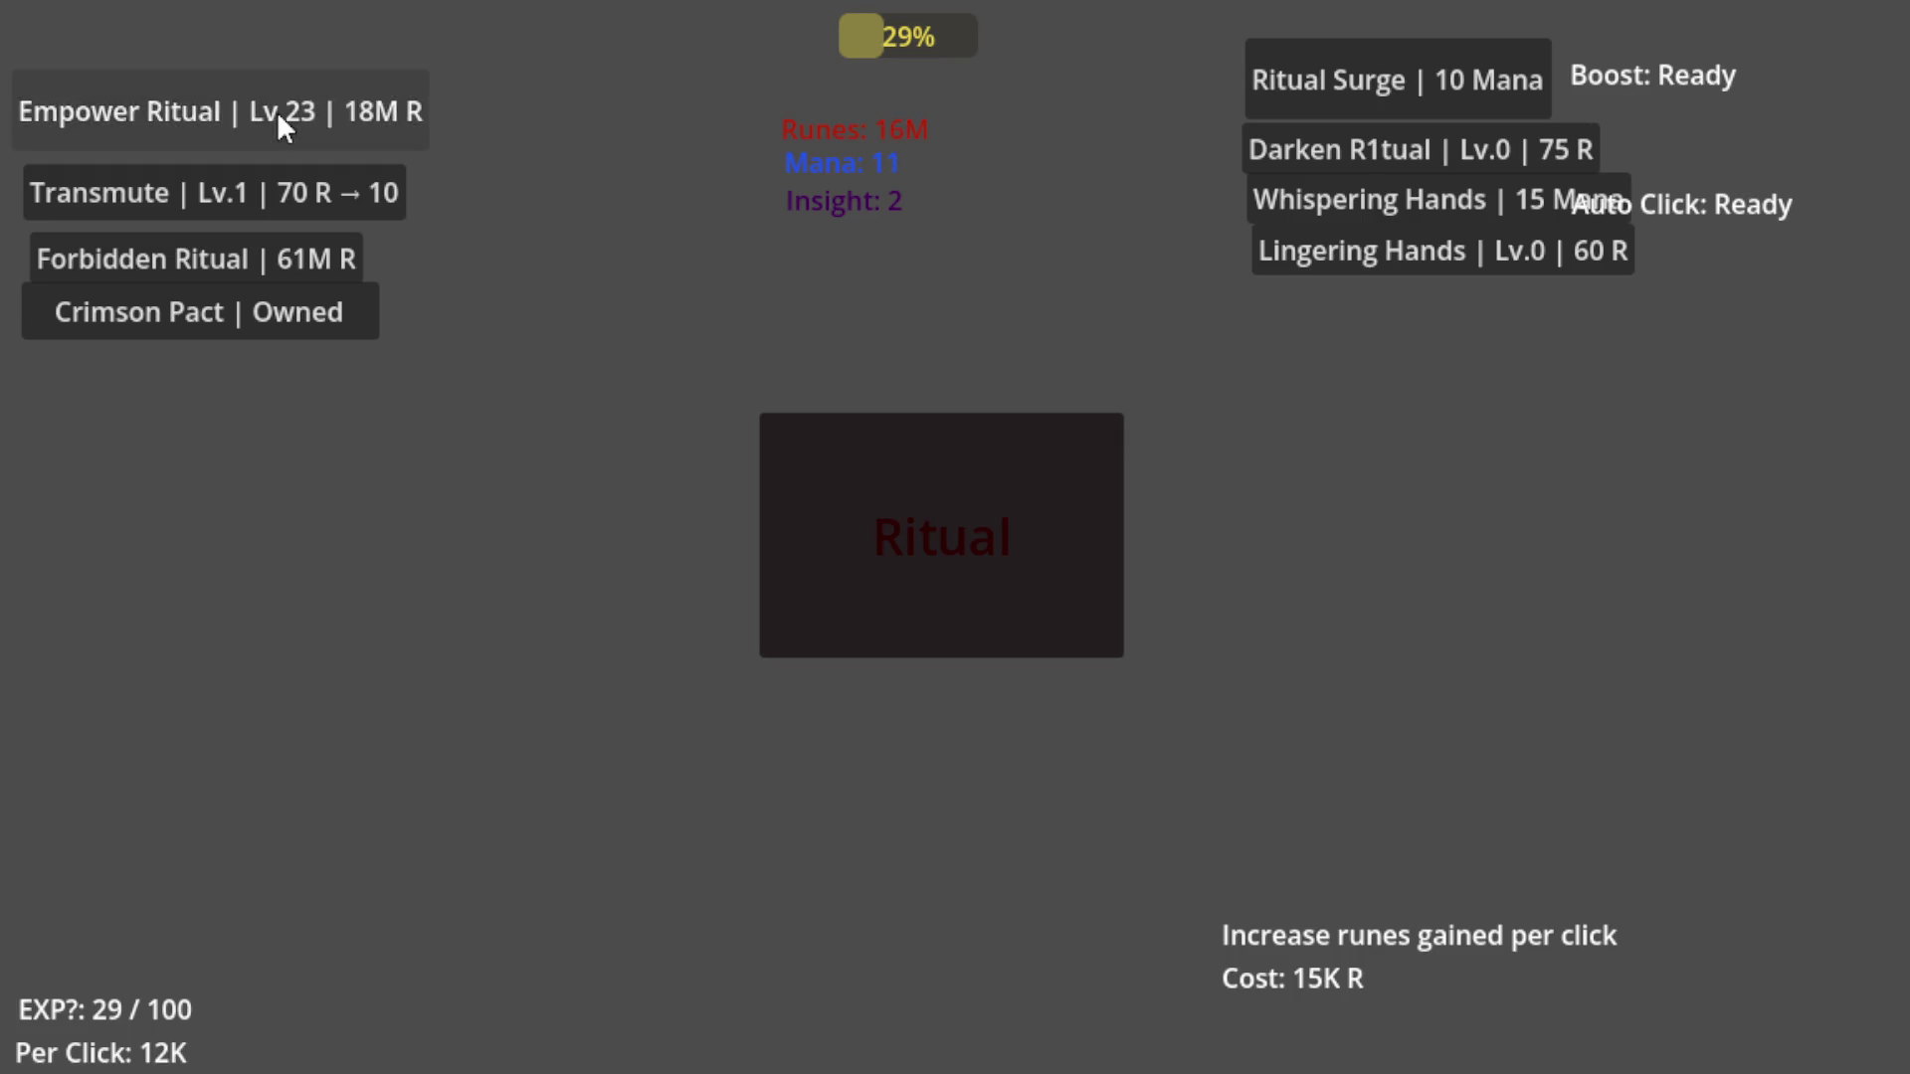
Perform rituals repeatedly until EXP reads 100 / 100 and runes climb to 7.5M.
left_click(845, 546)
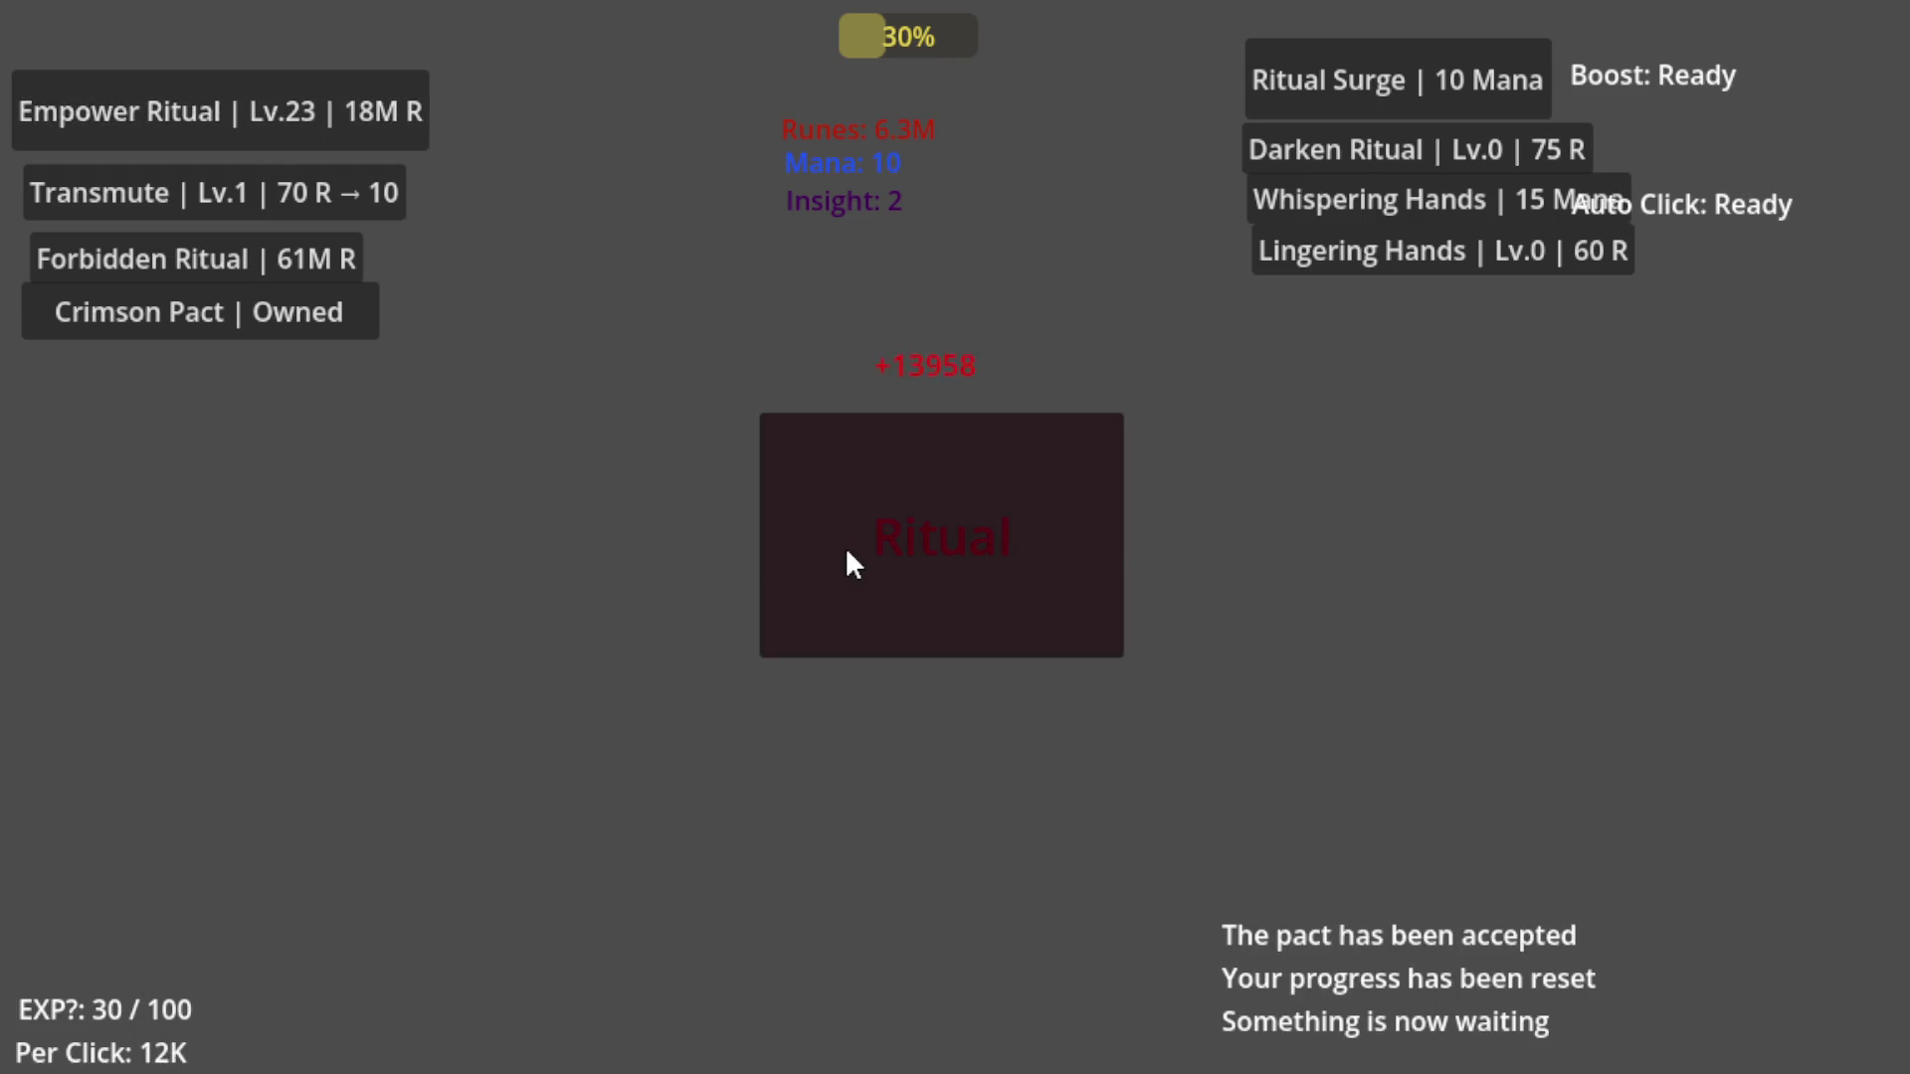
left_click(833, 604)
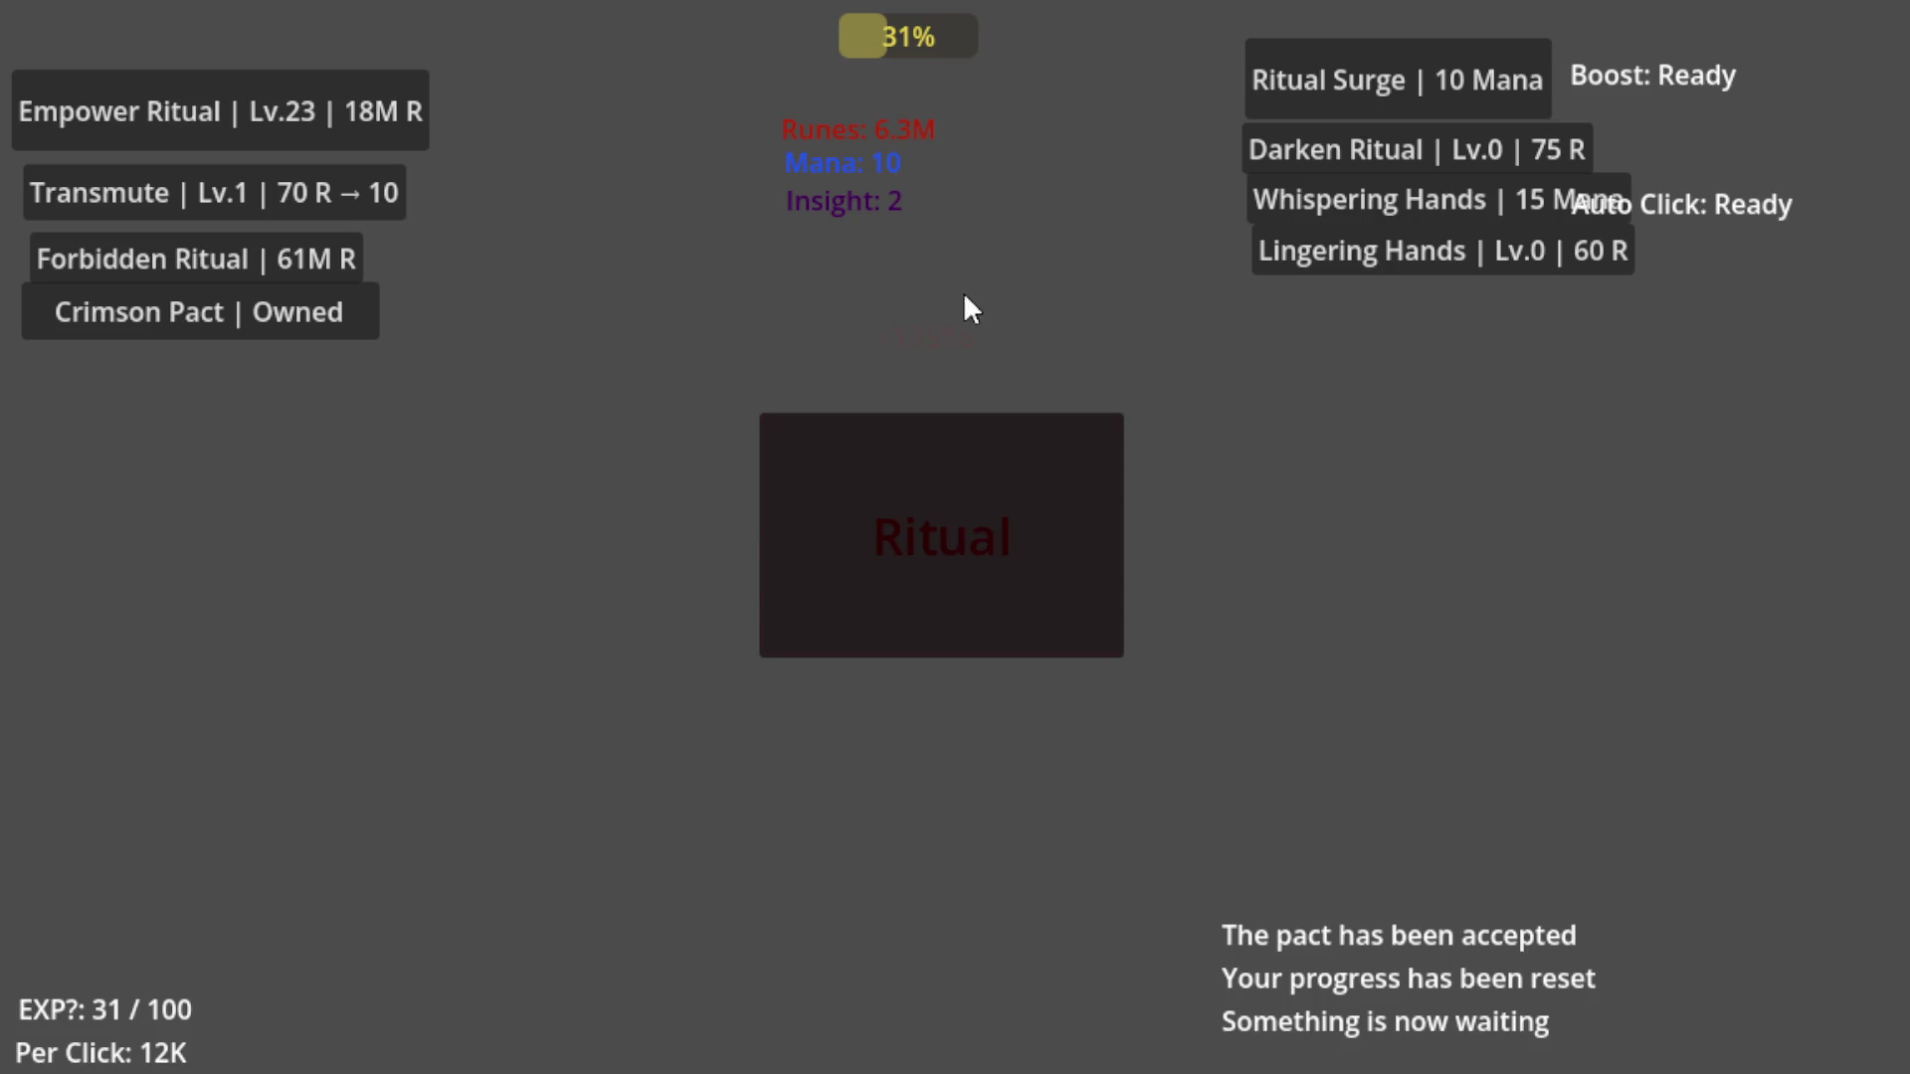
left_click(815, 517)
left_click(814, 517)
left_click(814, 517)
left_click(815, 517)
left_click(815, 517)
left_click(815, 518)
left_click(815, 517)
left_click(814, 517)
left_click(822, 515)
left_click(821, 515)
left_click(826, 510)
left_click(825, 509)
left_click(832, 509)
left_click(832, 509)
left_click(832, 510)
left_click(831, 509)
left_click(831, 509)
left_click(832, 509)
left_click(832, 509)
left_click(831, 510)
left_click(832, 509)
left_click(831, 510)
left_click(831, 509)
left_click(831, 510)
left_click(831, 509)
left_click(832, 509)
left_click(832, 510)
left_click(832, 509)
left_click(832, 509)
left_click(832, 509)
left_click(832, 509)
left_click(831, 508)
left_click(831, 507)
left_click(831, 507)
left_click(831, 507)
left_click(831, 507)
left_click(831, 507)
left_click(830, 508)
left_click(831, 508)
triple_click(830, 508)
triple_click(831, 508)
triple_click(831, 507)
triple_click(831, 507)
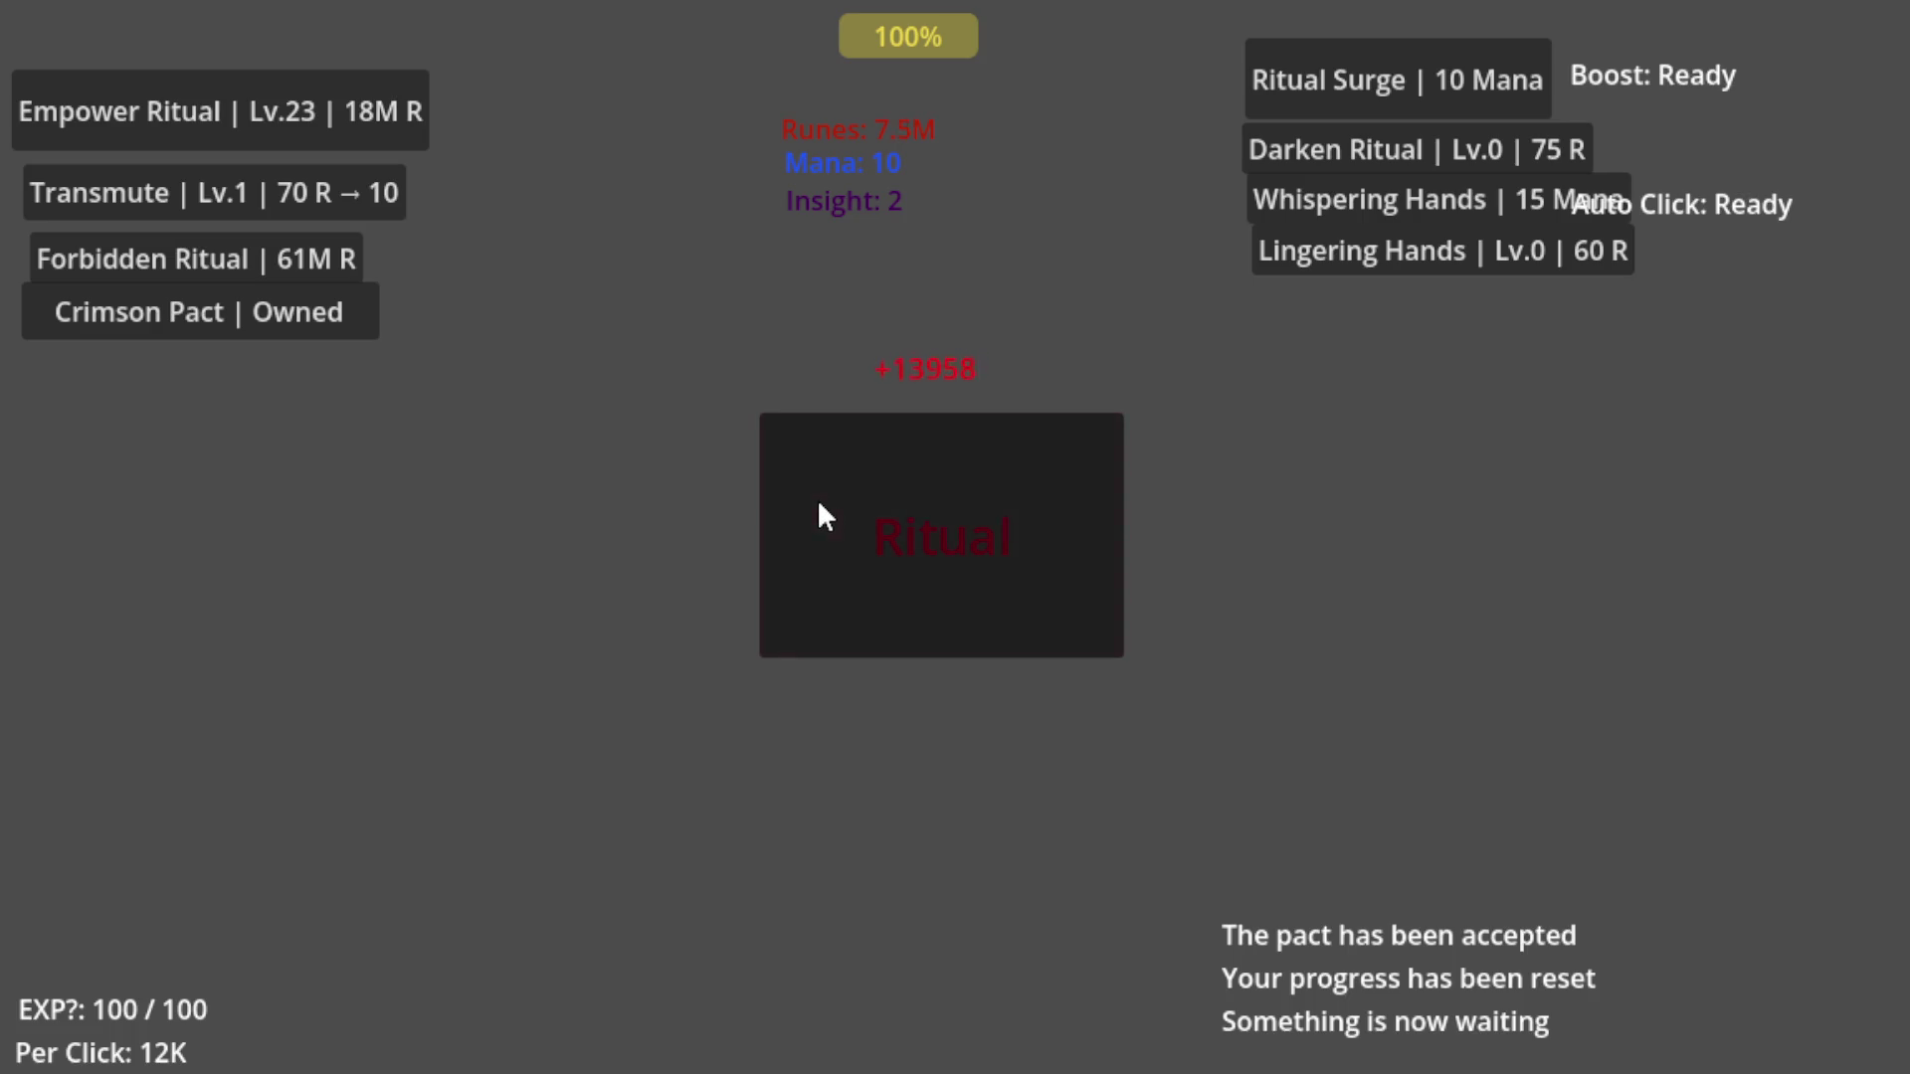
mouse_move(1264, 166)
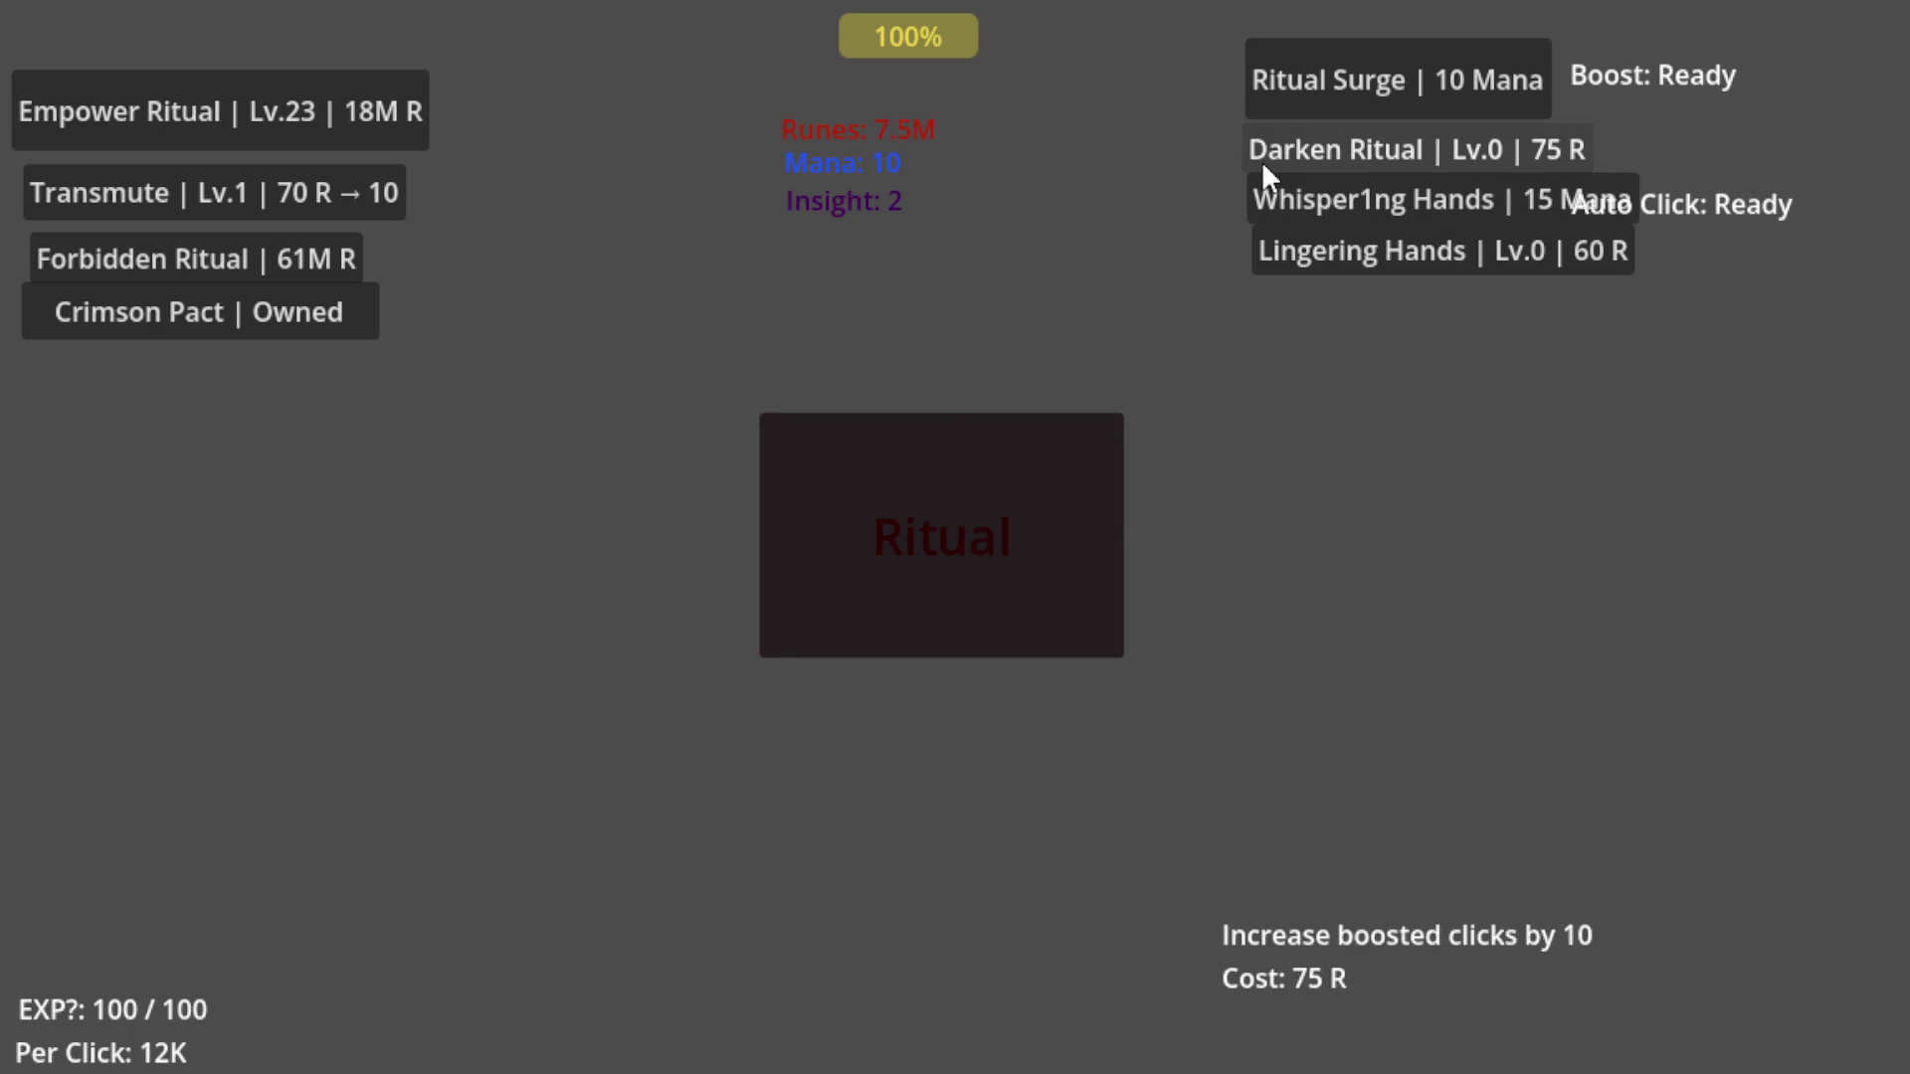
Upgrade Darken Ritual to Lv.21 and trigger Ritual Surge.
left_click(1298, 129)
left_click(1309, 145)
triple_click(1309, 145)
left_click(1317, 89)
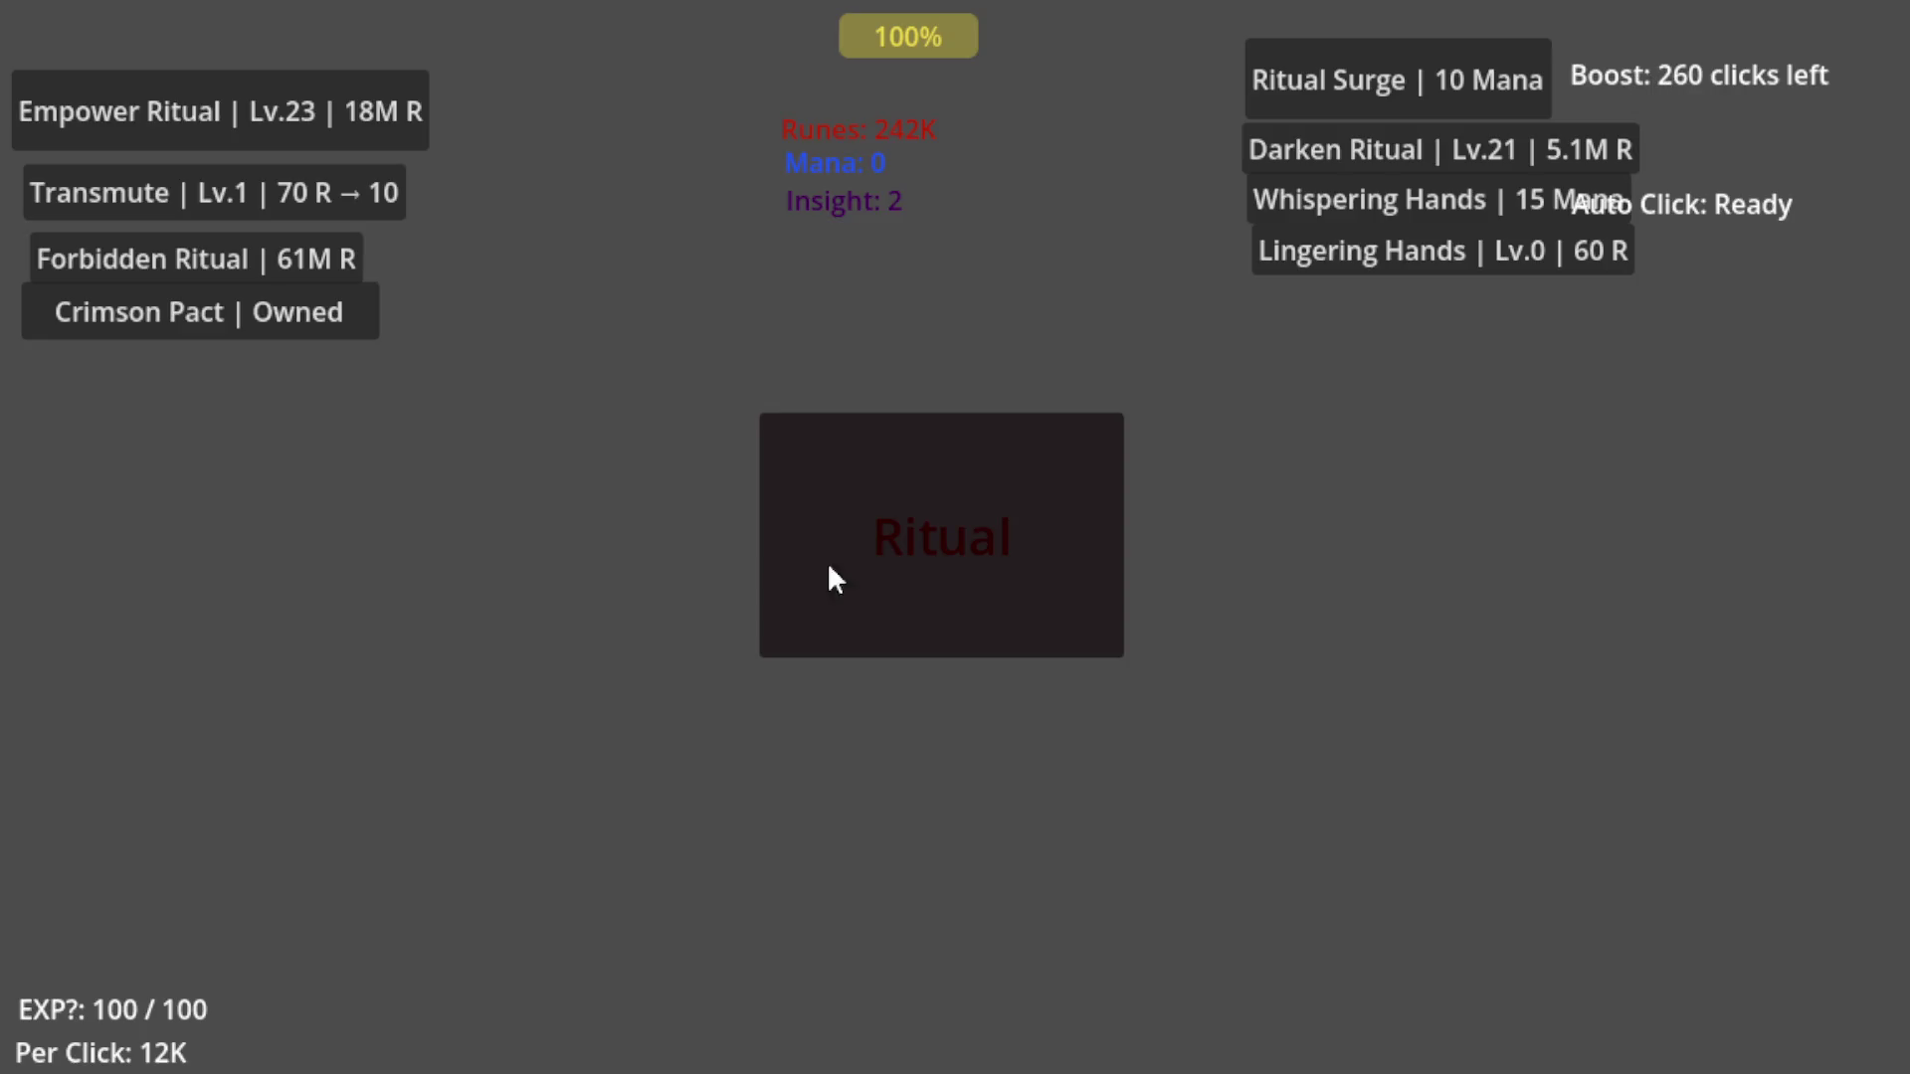
Perform a burst of boosted rituals to collect runes.
left_click(784, 600)
left_click(849, 525)
left_click(849, 524)
left_click(848, 524)
left_click(849, 524)
left_click(848, 525)
left_click(848, 524)
left_click(849, 524)
left_click(849, 525)
left_click(850, 510)
left_click(857, 506)
left_click(857, 506)
left_click(857, 507)
left_click(857, 506)
left_click(857, 507)
left_click(857, 507)
left_click(856, 507)
left_click(856, 506)
left_click(857, 507)
left_click(857, 506)
left_click(856, 506)
left_click(856, 506)
left_click(856, 506)
left_click(856, 506)
left_click(857, 506)
left_click(857, 507)
left_click(857, 507)
left_click(858, 507)
left_click(857, 507)
left_click(858, 507)
left_click(857, 507)
left_click(858, 508)
left_click(858, 508)
Upgrade Lingering Hands to Lv.18.
left_click(1321, 248)
left_click(1321, 248)
left_click(1321, 249)
left_click(1321, 248)
left_click(1321, 248)
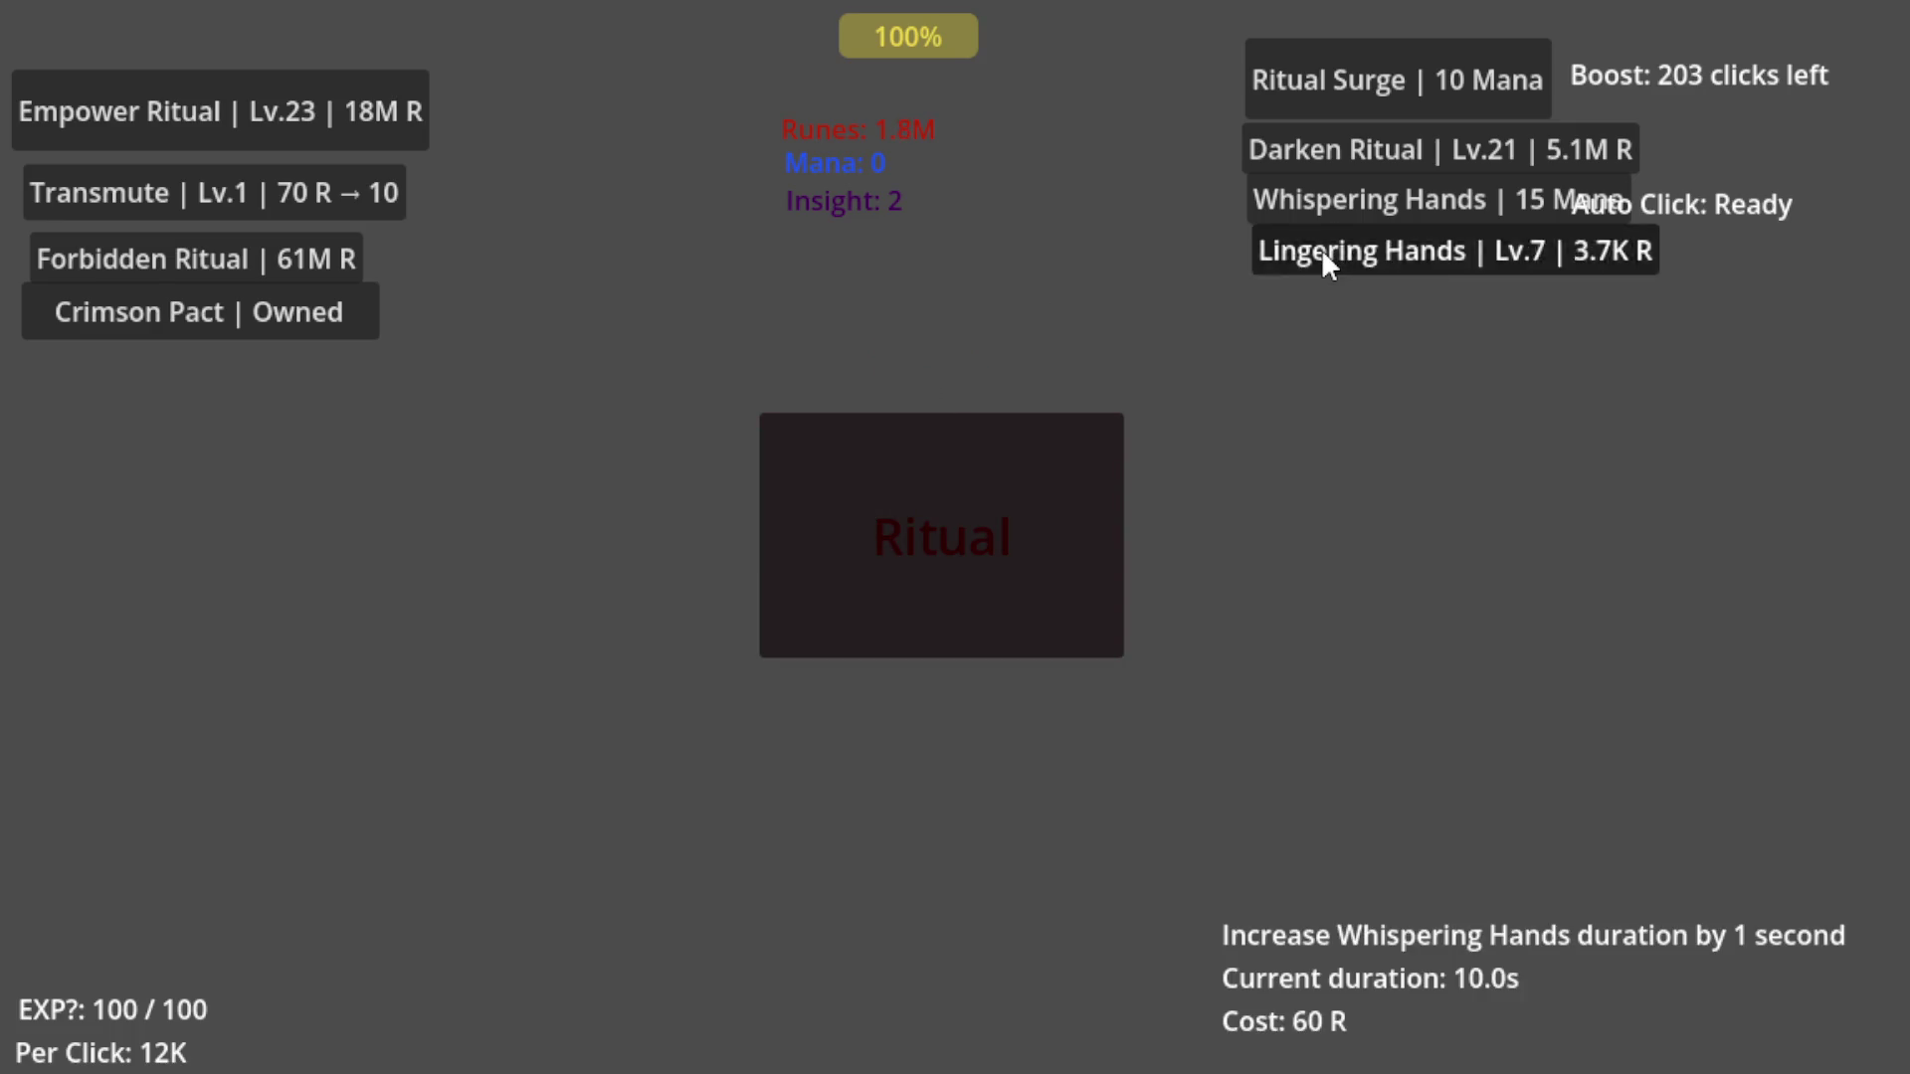
left_click(1321, 249)
left_click(1321, 249)
left_click(1321, 249)
left_click(1321, 249)
left_click(1321, 249)
left_click(1321, 249)
left_click(1322, 248)
left_click(1321, 248)
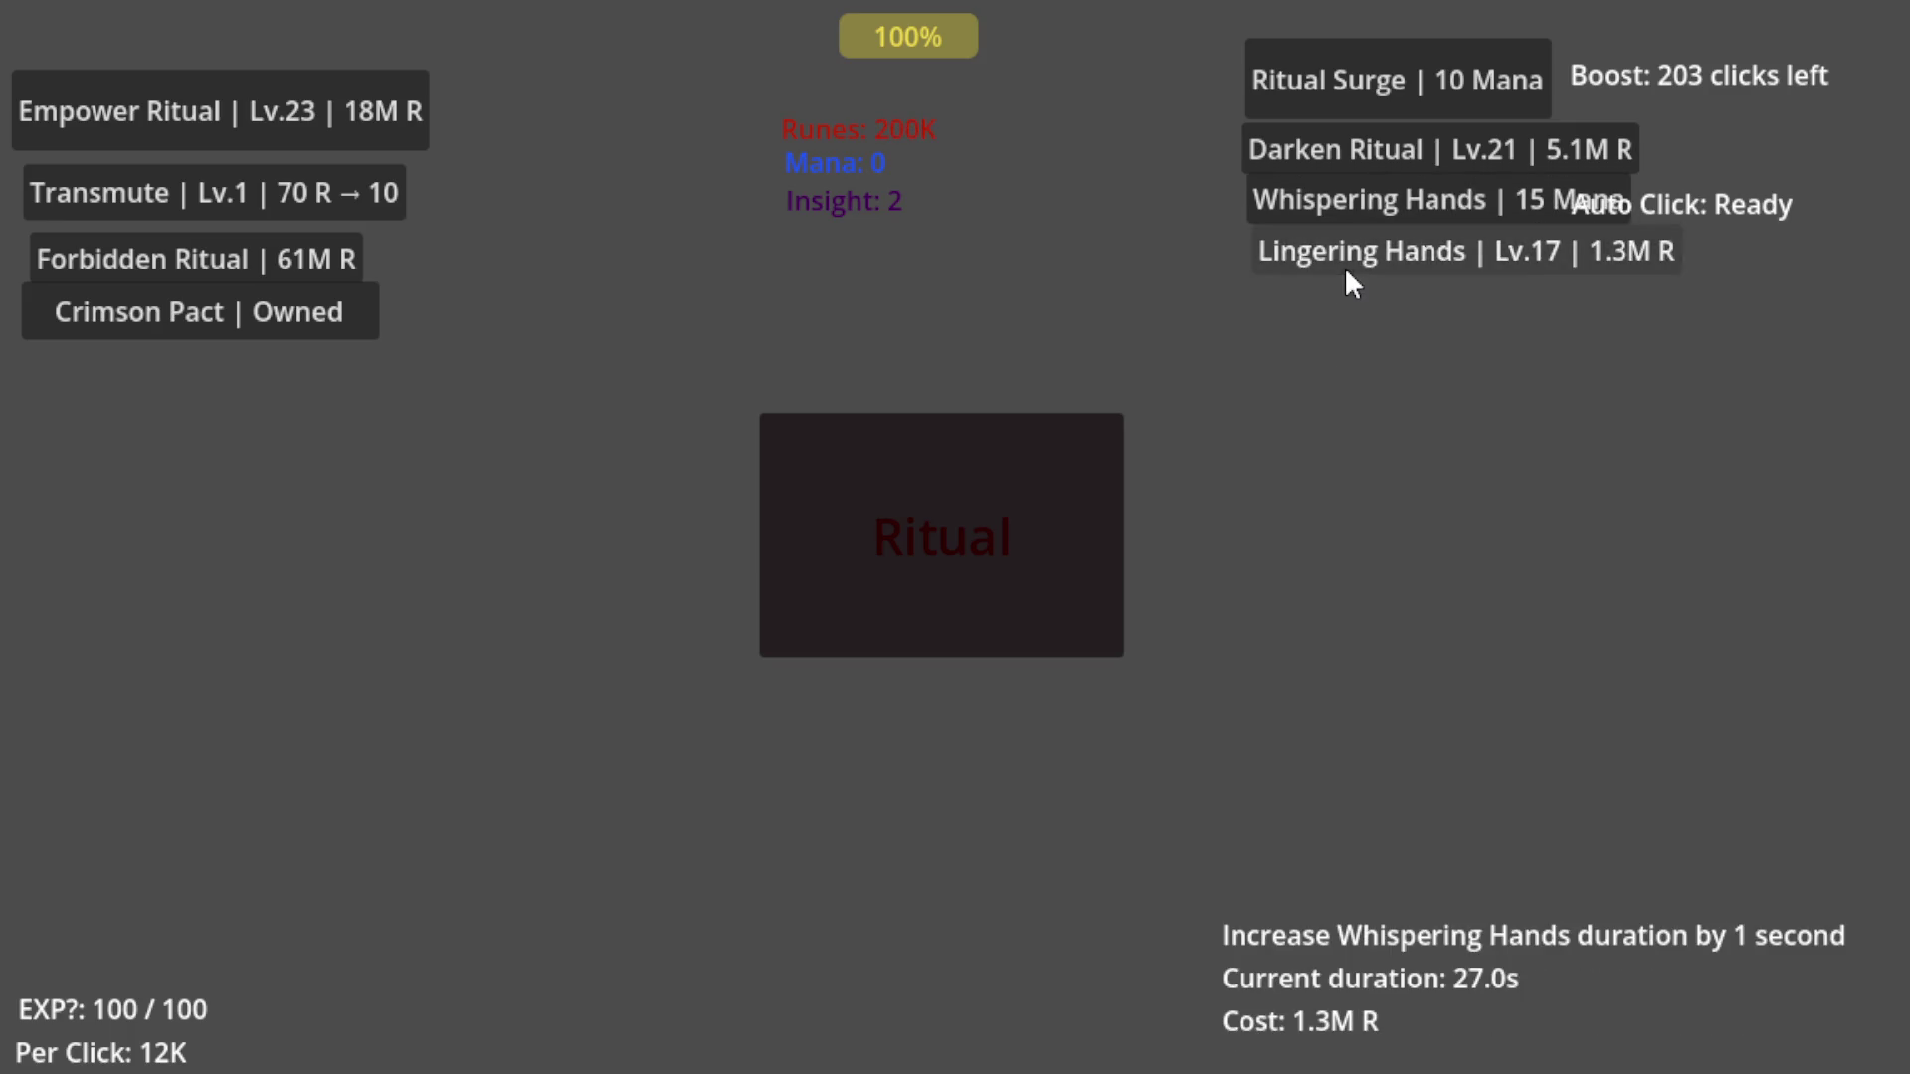
left_click(806, 471)
left_click(807, 469)
left_click(807, 470)
left_click(806, 469)
left_click(807, 469)
left_click(806, 469)
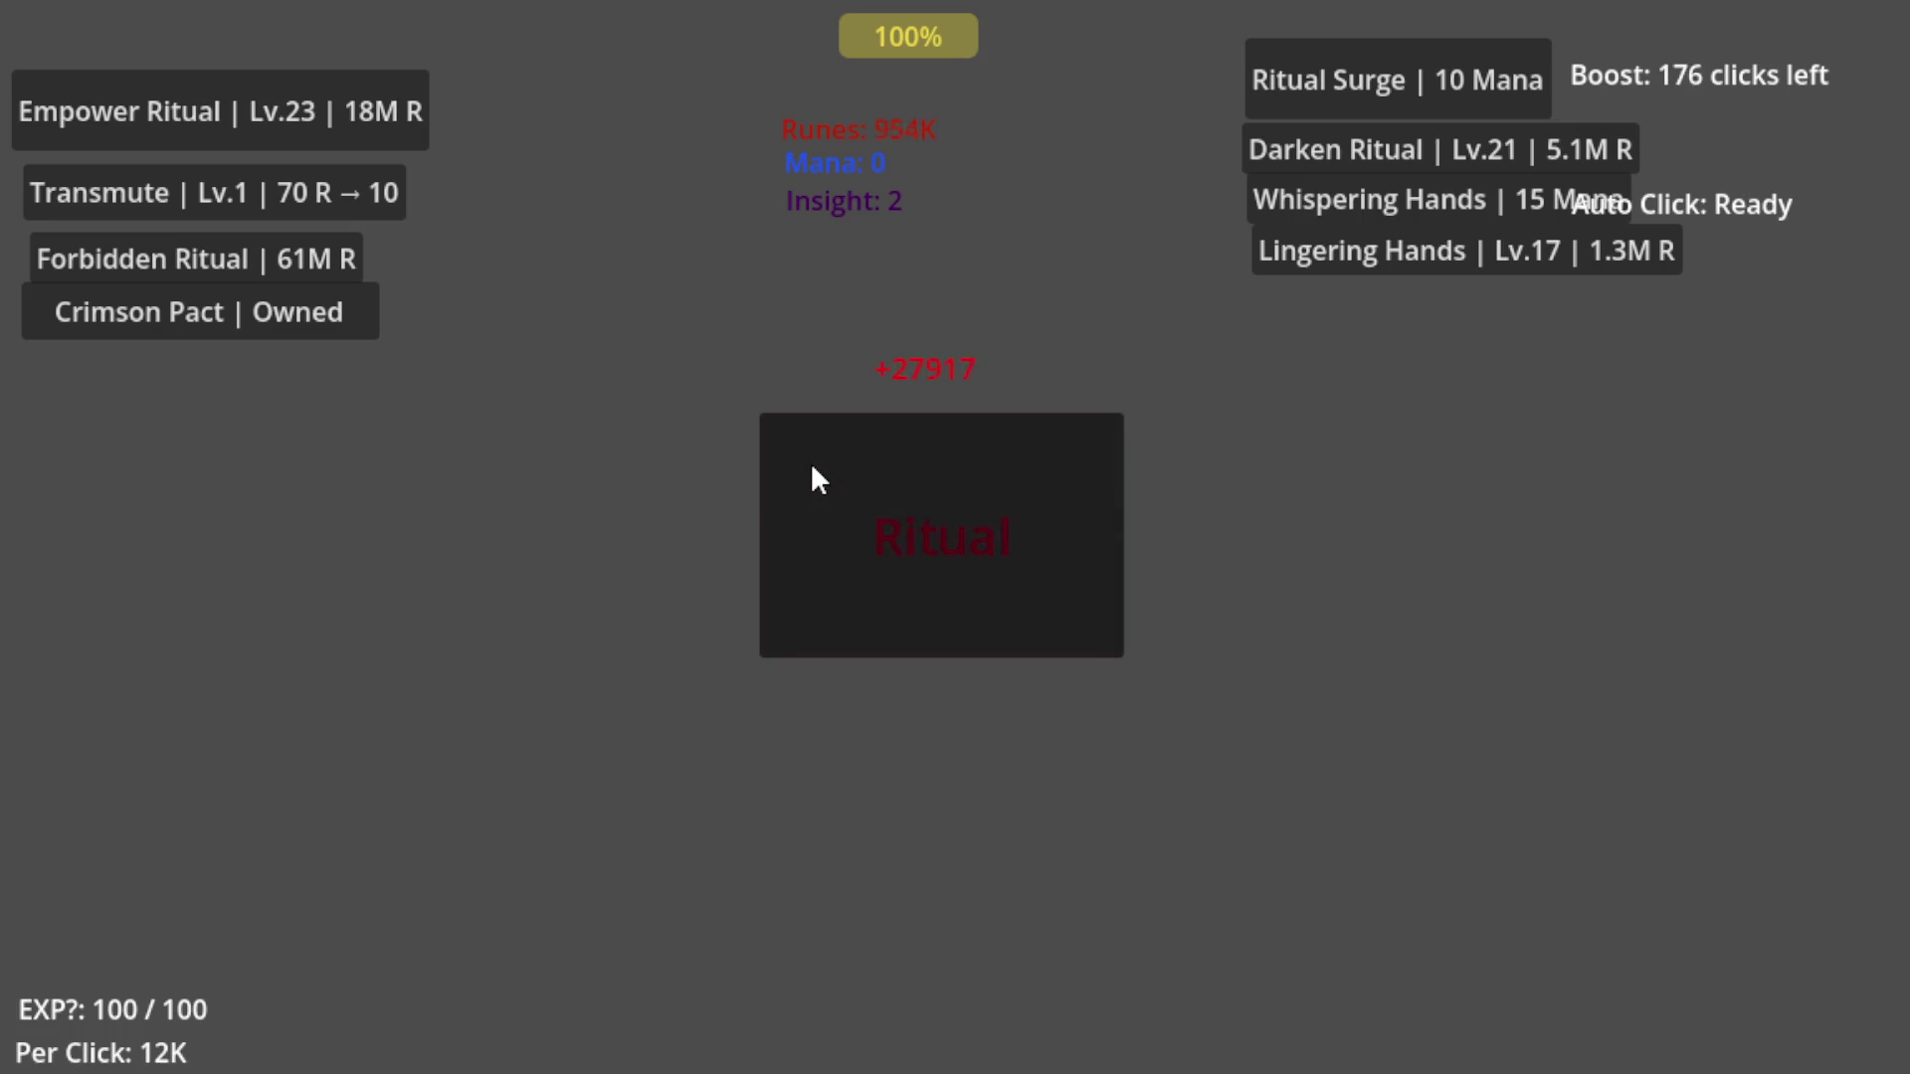
left_click(812, 468)
left_click(811, 467)
left_click(812, 468)
left_click(812, 467)
left_click(812, 468)
left_click(811, 468)
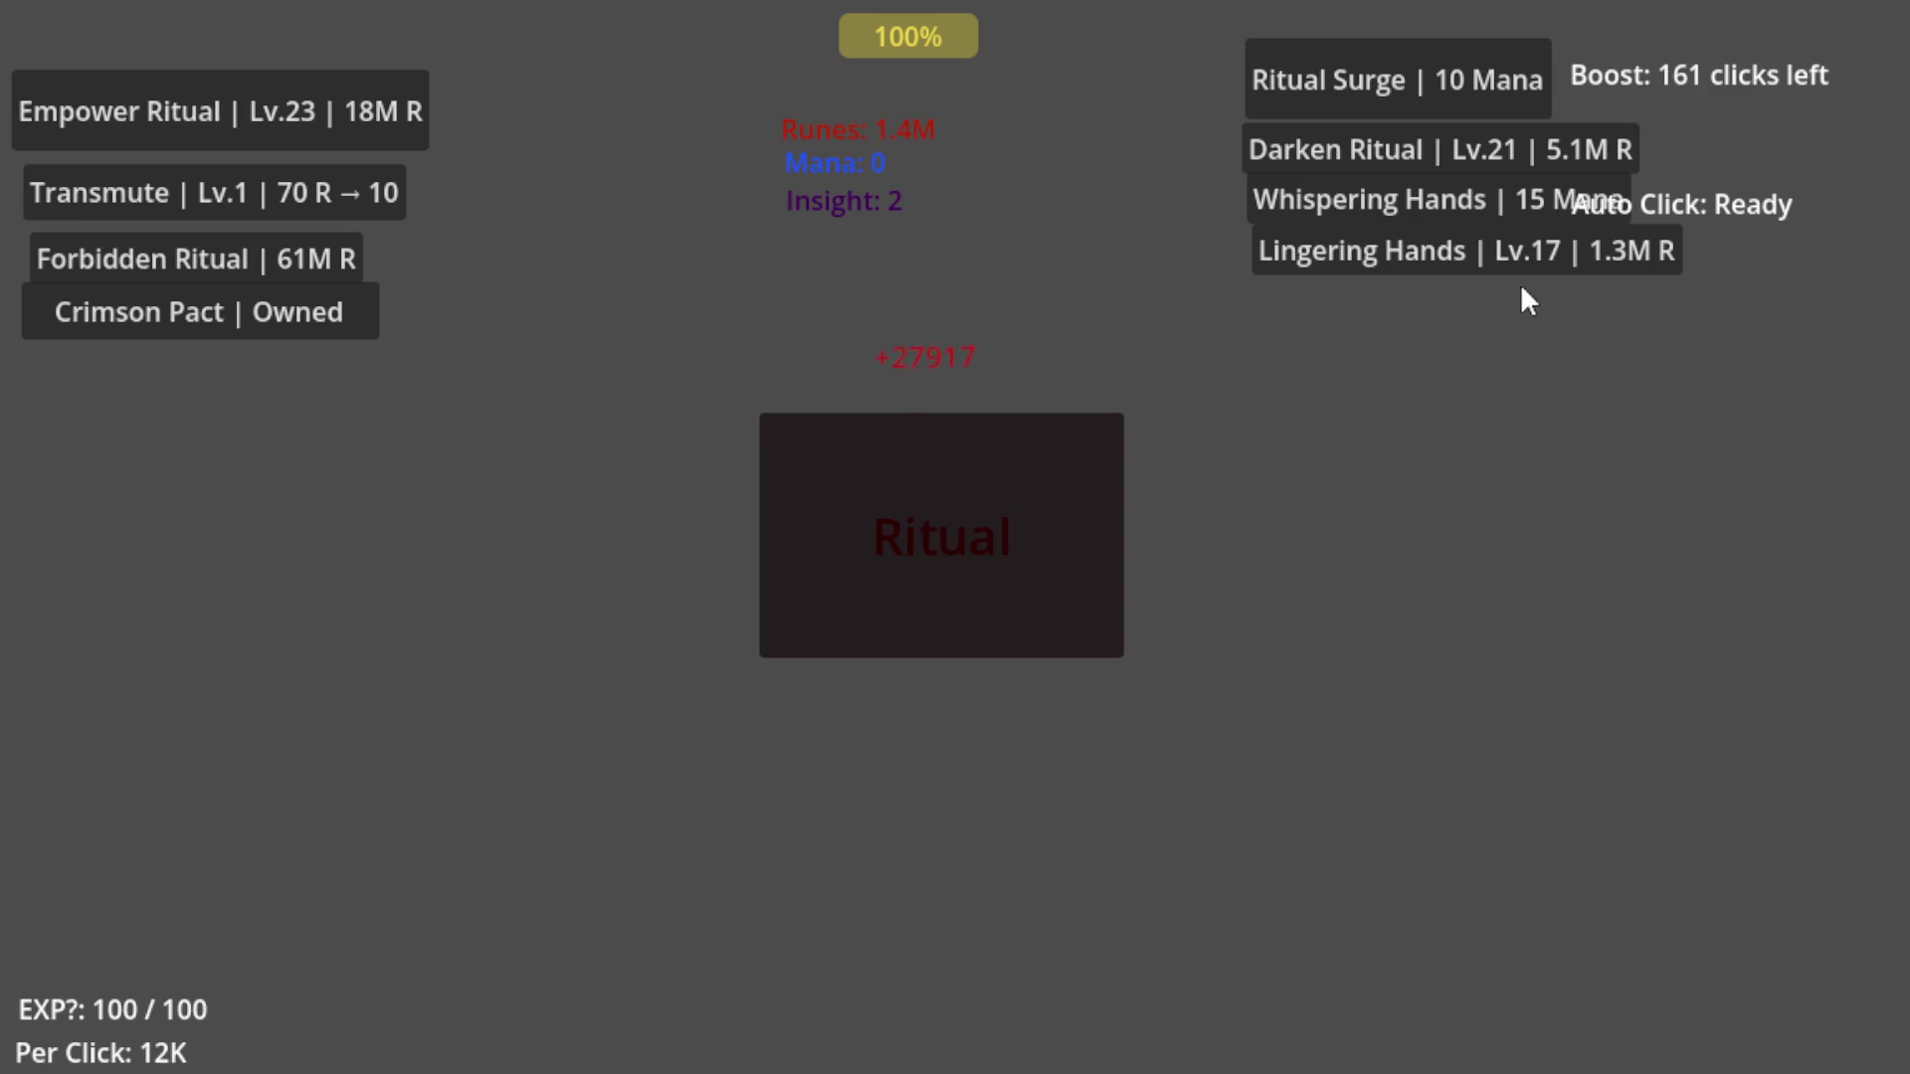
left_click(1531, 268)
Perform more boosted rituals to earn runes for Transmute.
left_click(1019, 449)
left_click(1019, 450)
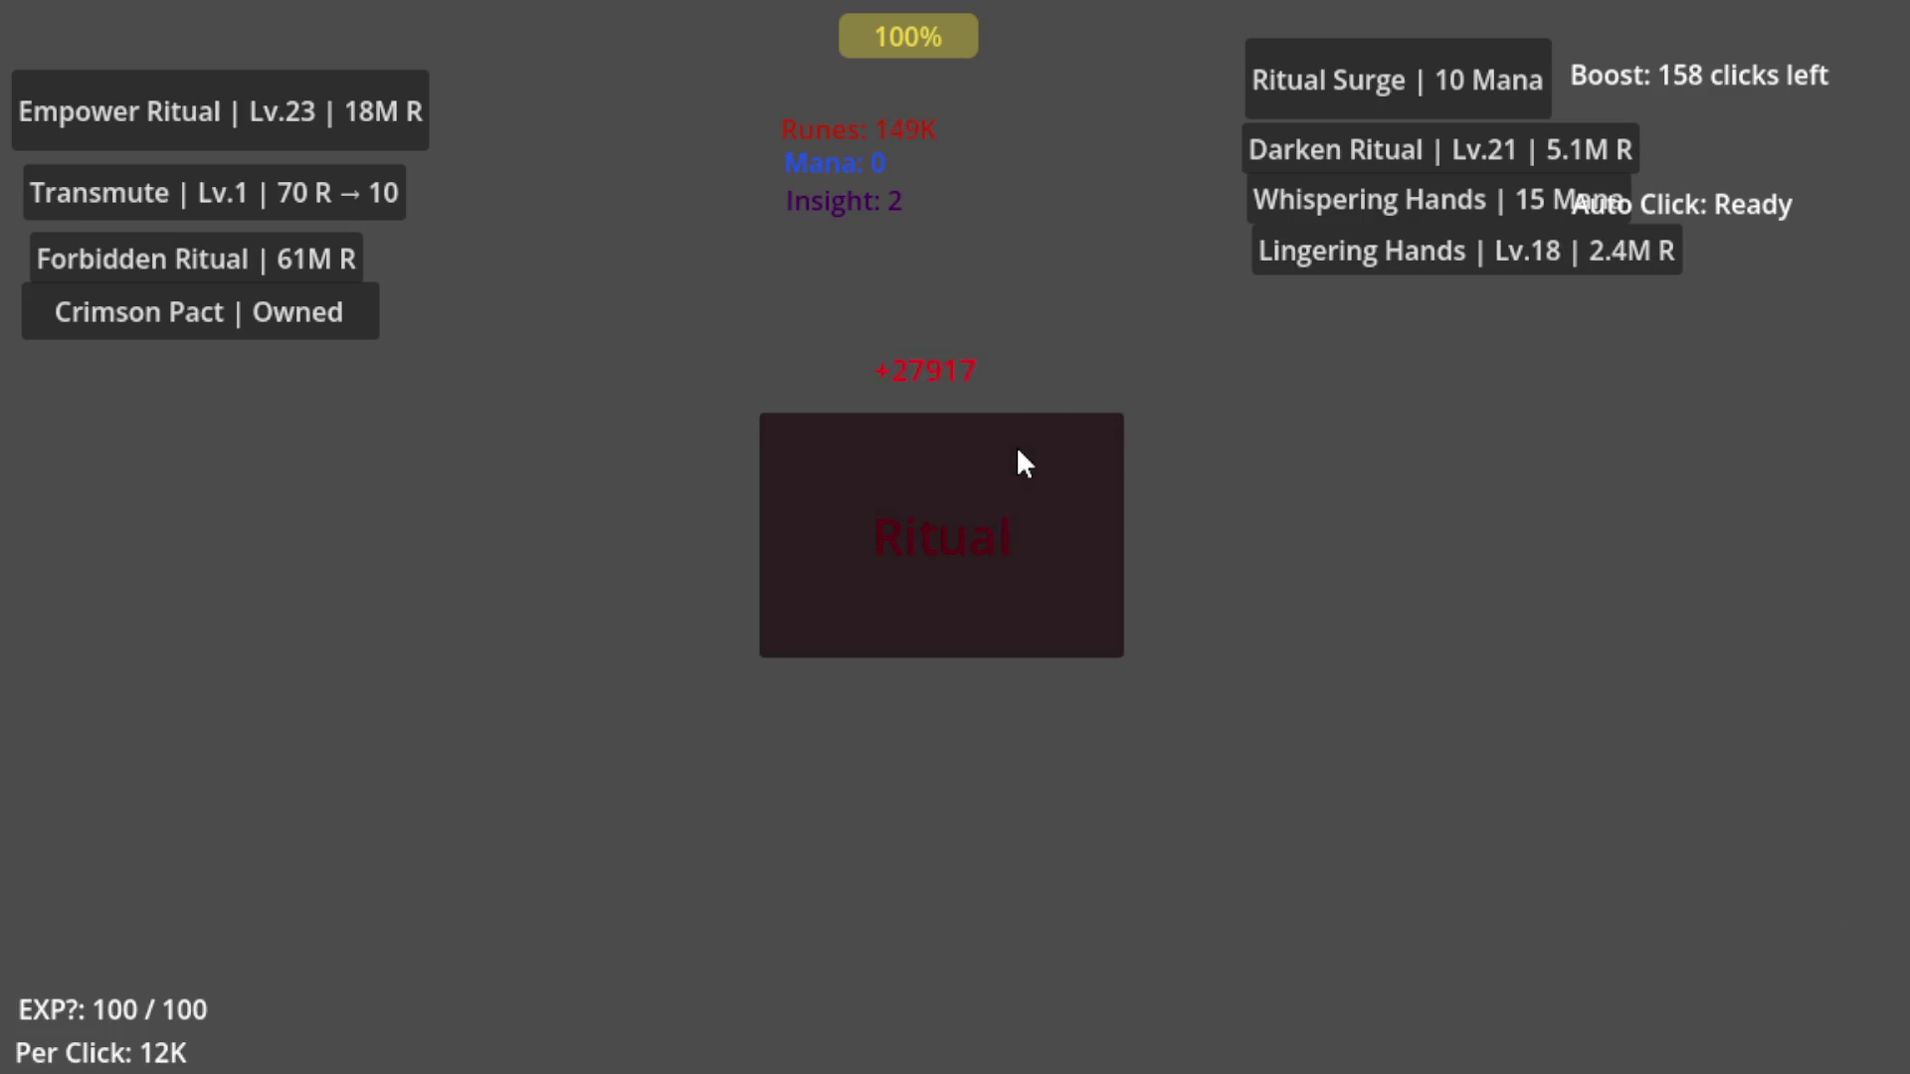
left_click(1019, 450)
left_click(1018, 450)
left_click(1019, 450)
left_click(1019, 449)
left_click(1019, 450)
left_click(1018, 450)
left_click(1019, 449)
left_click(1019, 450)
left_click(1019, 450)
left_click(1019, 450)
left_click(1018, 449)
left_click(1019, 449)
left_click(1018, 450)
left_click(1018, 450)
Upgrade Transmute to Lv.14 to convert runes into mana.
left_click(1016, 446)
left_click(1017, 446)
left_click(1016, 446)
left_click(1017, 445)
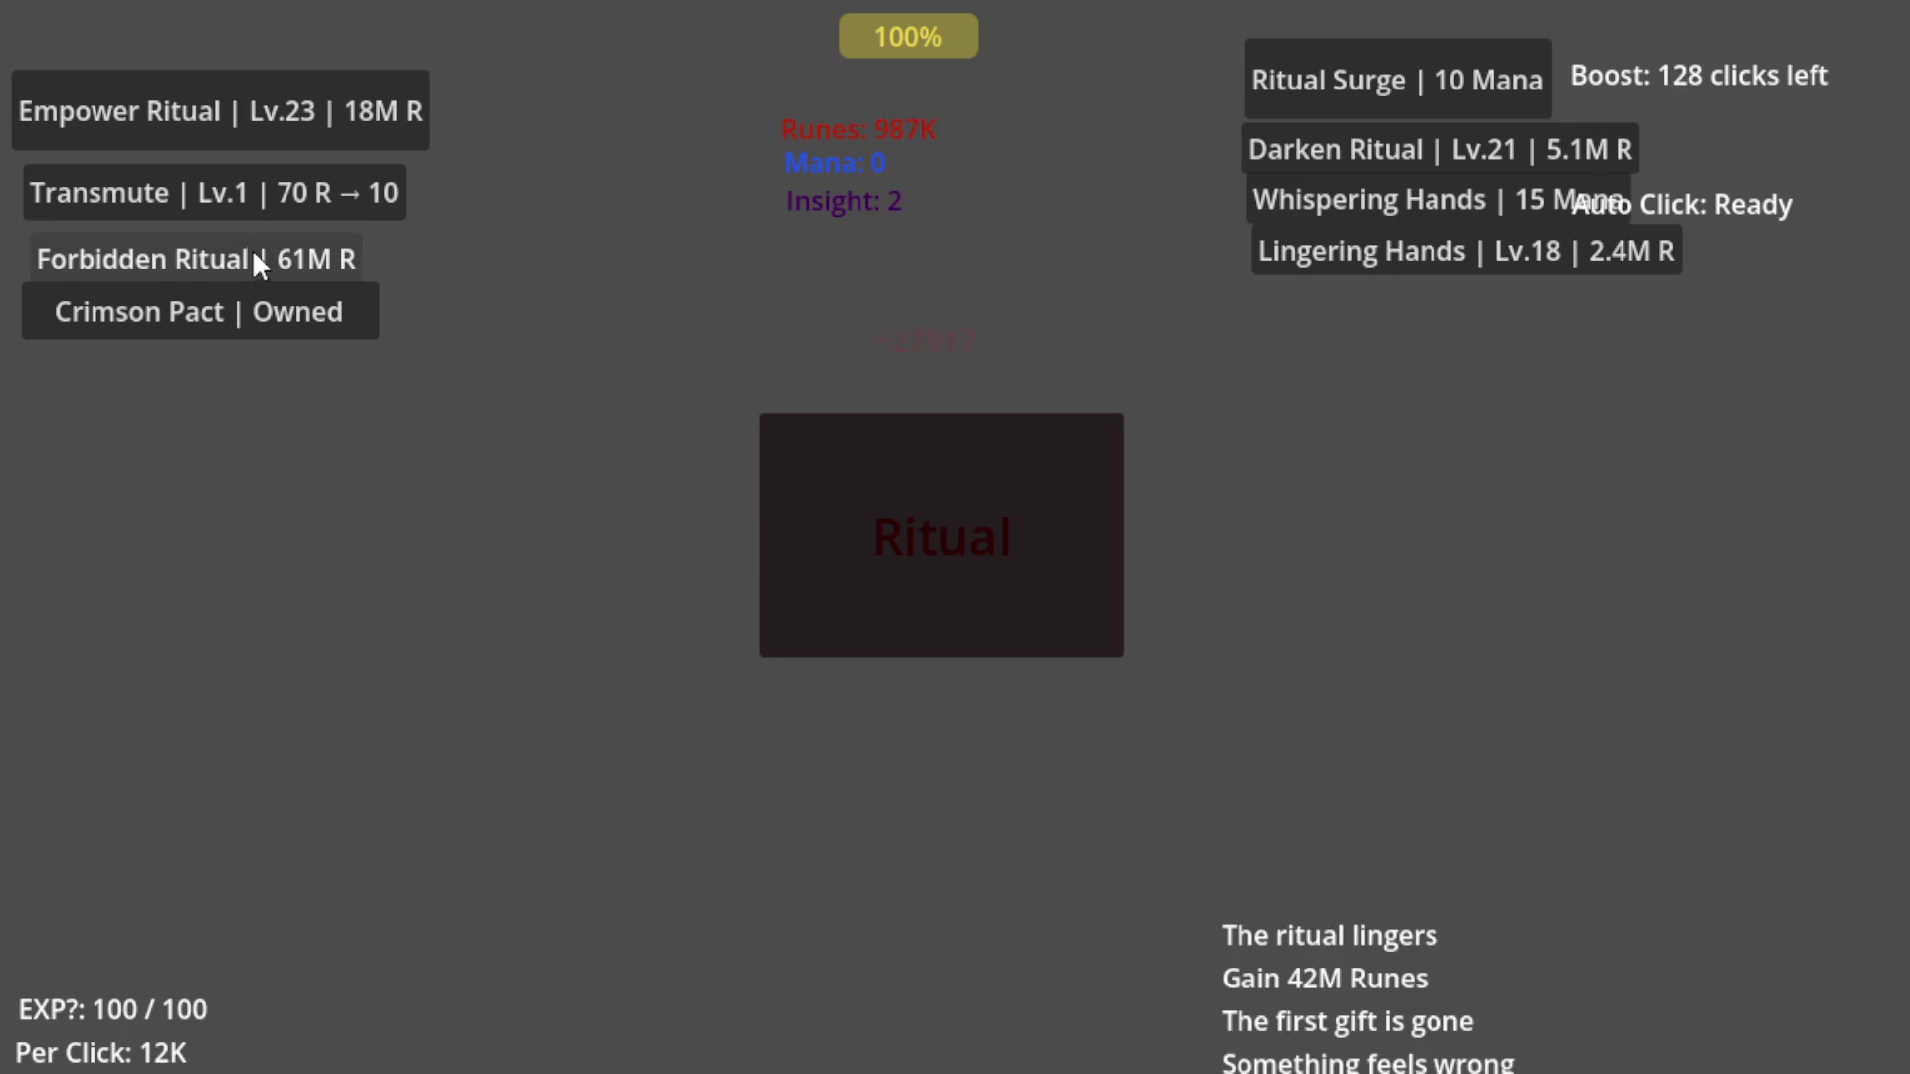
left_click(268, 205)
left_click(268, 205)
left_click(267, 205)
left_click(266, 201)
left_click(267, 201)
left_click(267, 201)
left_click(267, 201)
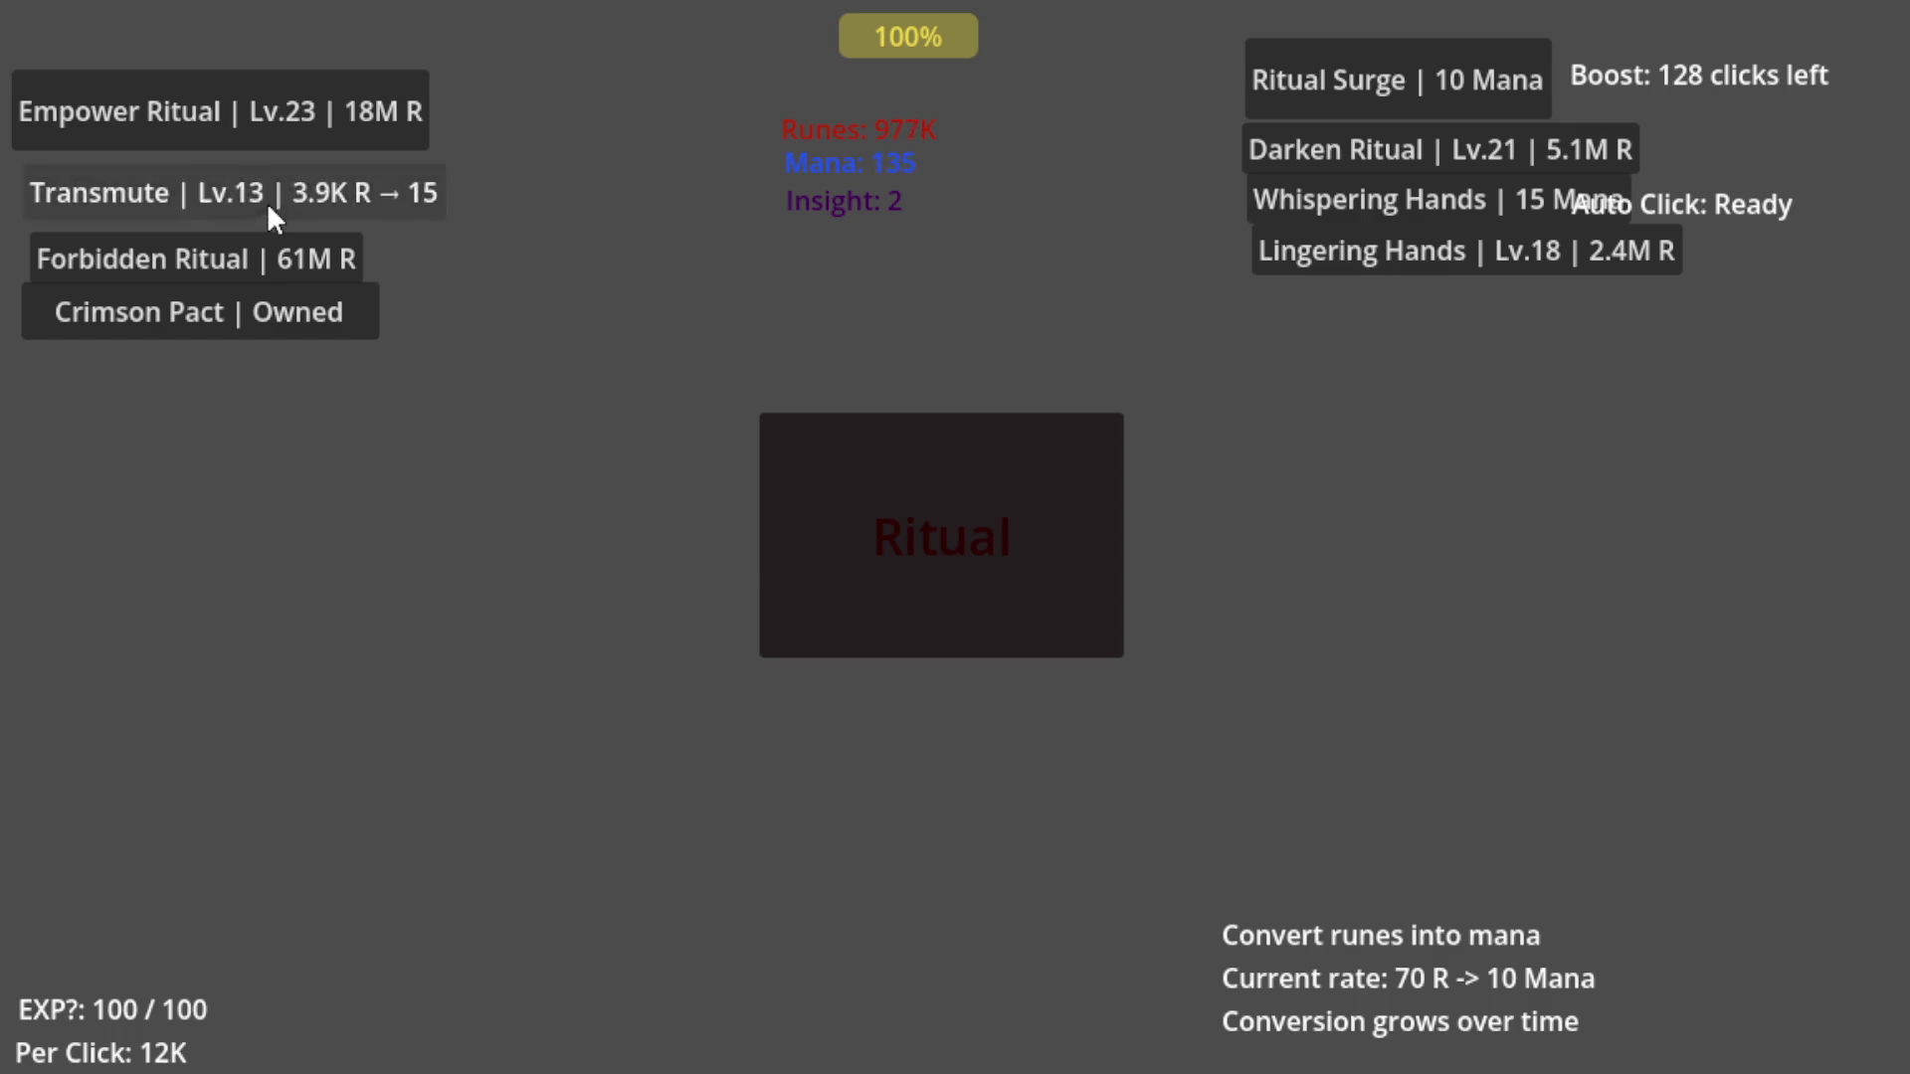
left_click(266, 201)
left_click(803, 495)
left_click(804, 495)
left_click(803, 495)
left_click(800, 487)
left_click(799, 486)
left_click(800, 486)
left_click(800, 487)
left_click(799, 487)
left_click(799, 487)
left_click(800, 486)
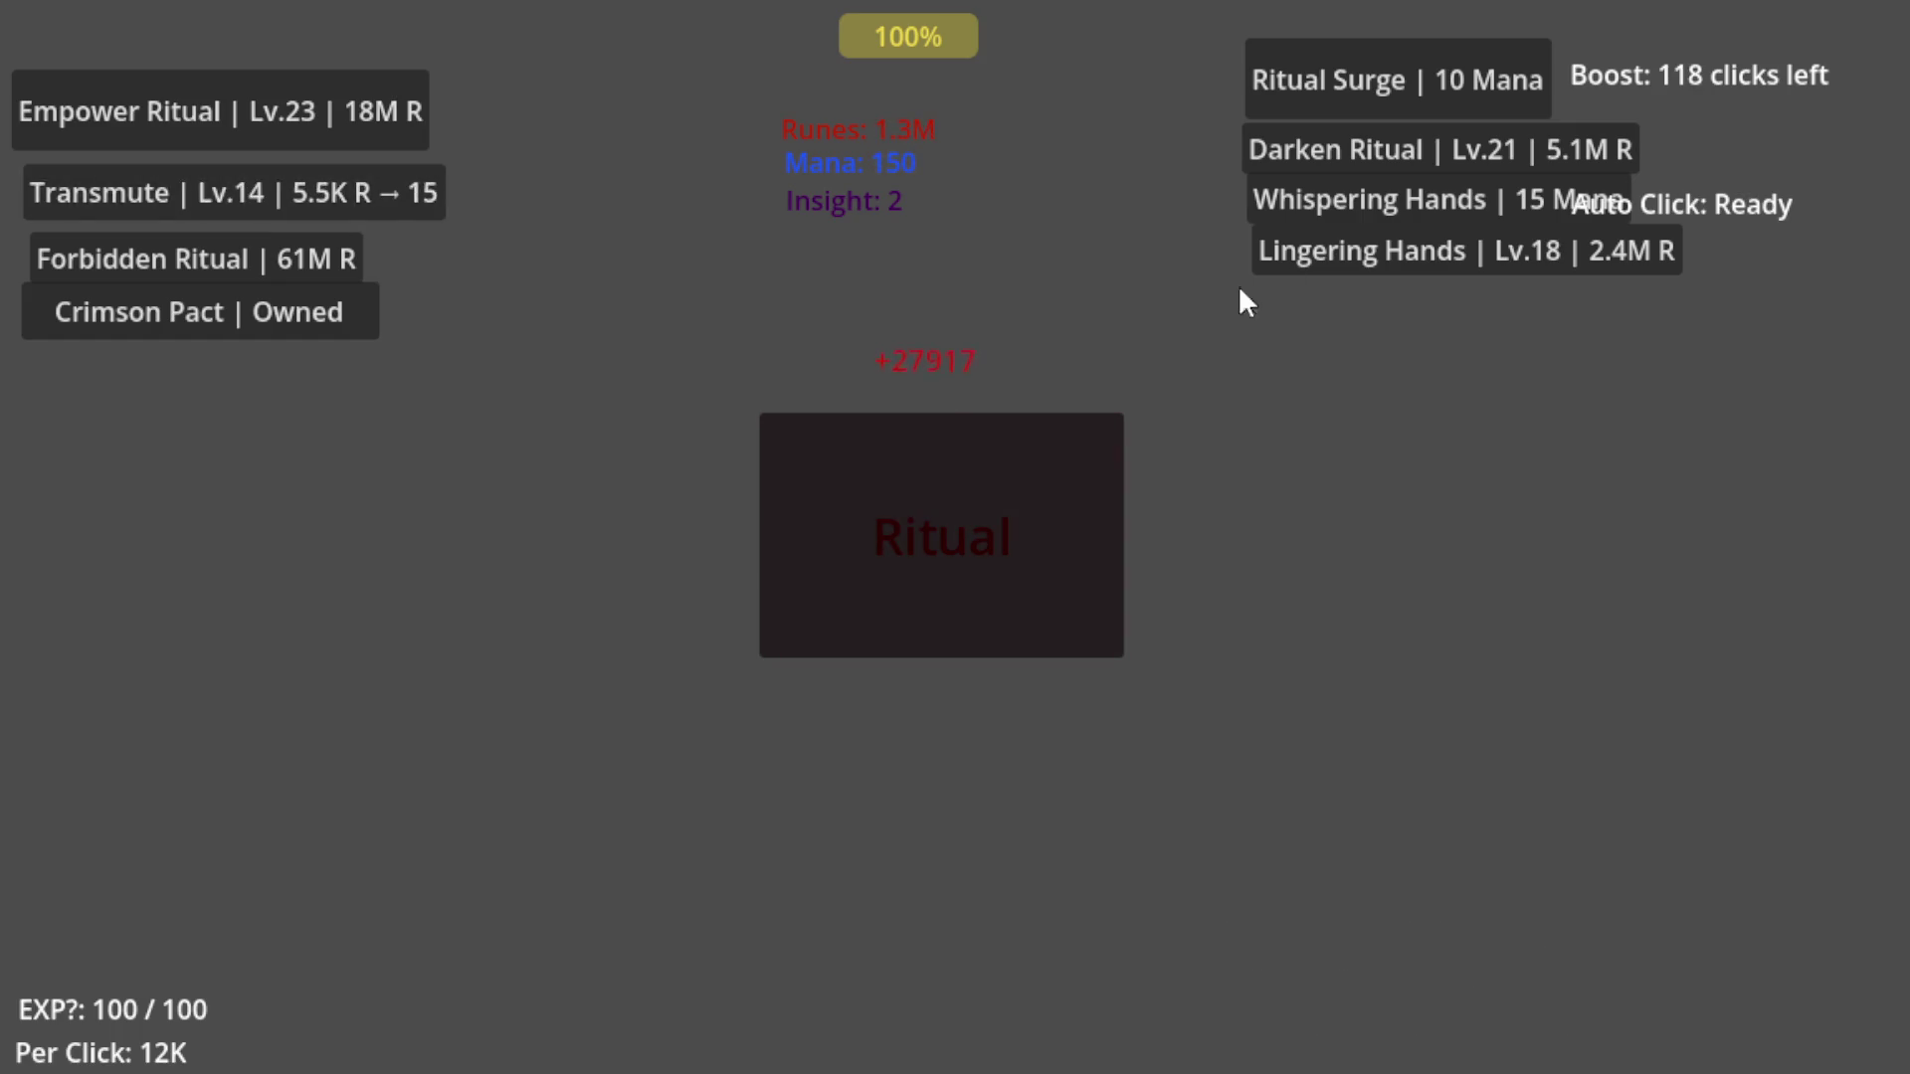
Start Whispering Hands auto clicking while performing rituals.
left_click(1349, 207)
left_click(949, 463)
left_click(910, 500)
left_click(909, 499)
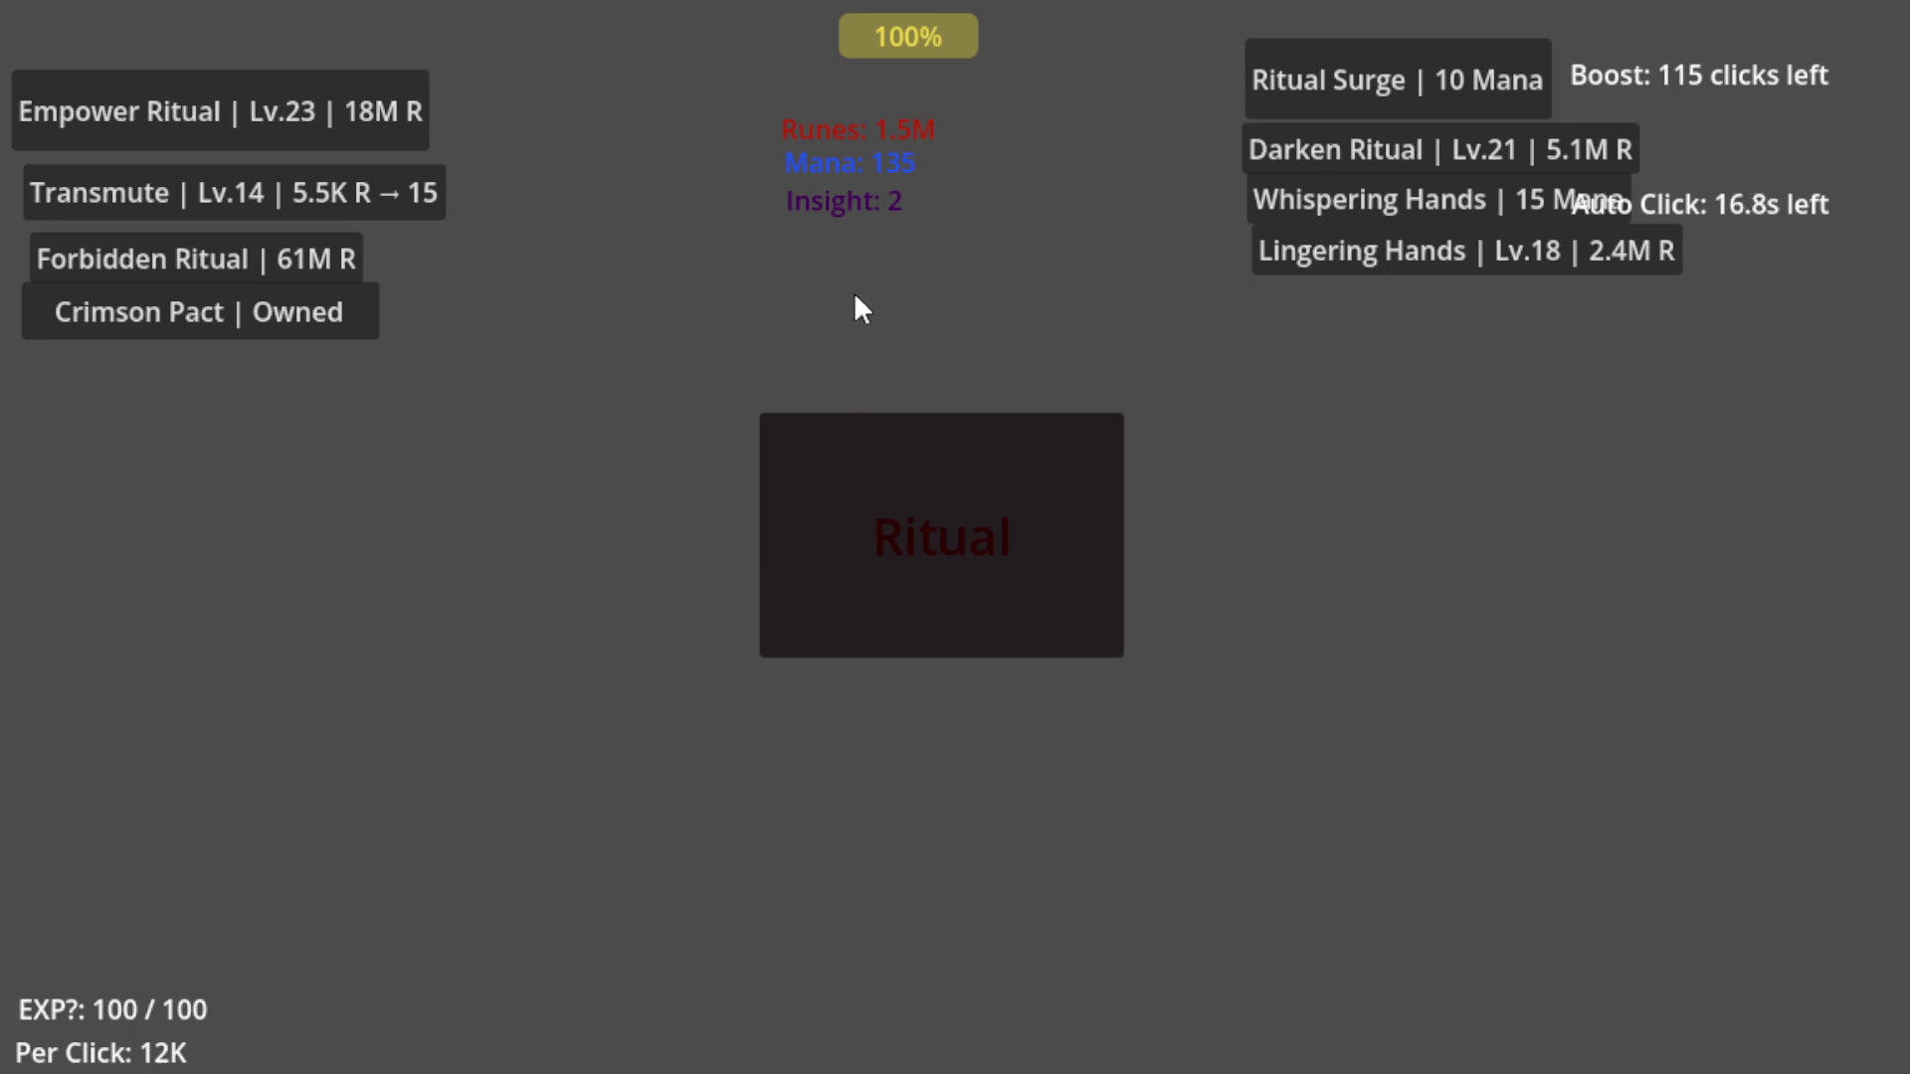
Spam the Ritual button to spend the boosted clicks.
left_click(880, 562)
left_click(880, 562)
left_click(881, 562)
left_click(880, 562)
left_click(880, 562)
left_click(881, 549)
left_click(884, 548)
left_click(888, 546)
left_click(890, 545)
left_click(891, 546)
left_click(892, 543)
left_click(893, 541)
left_click(894, 539)
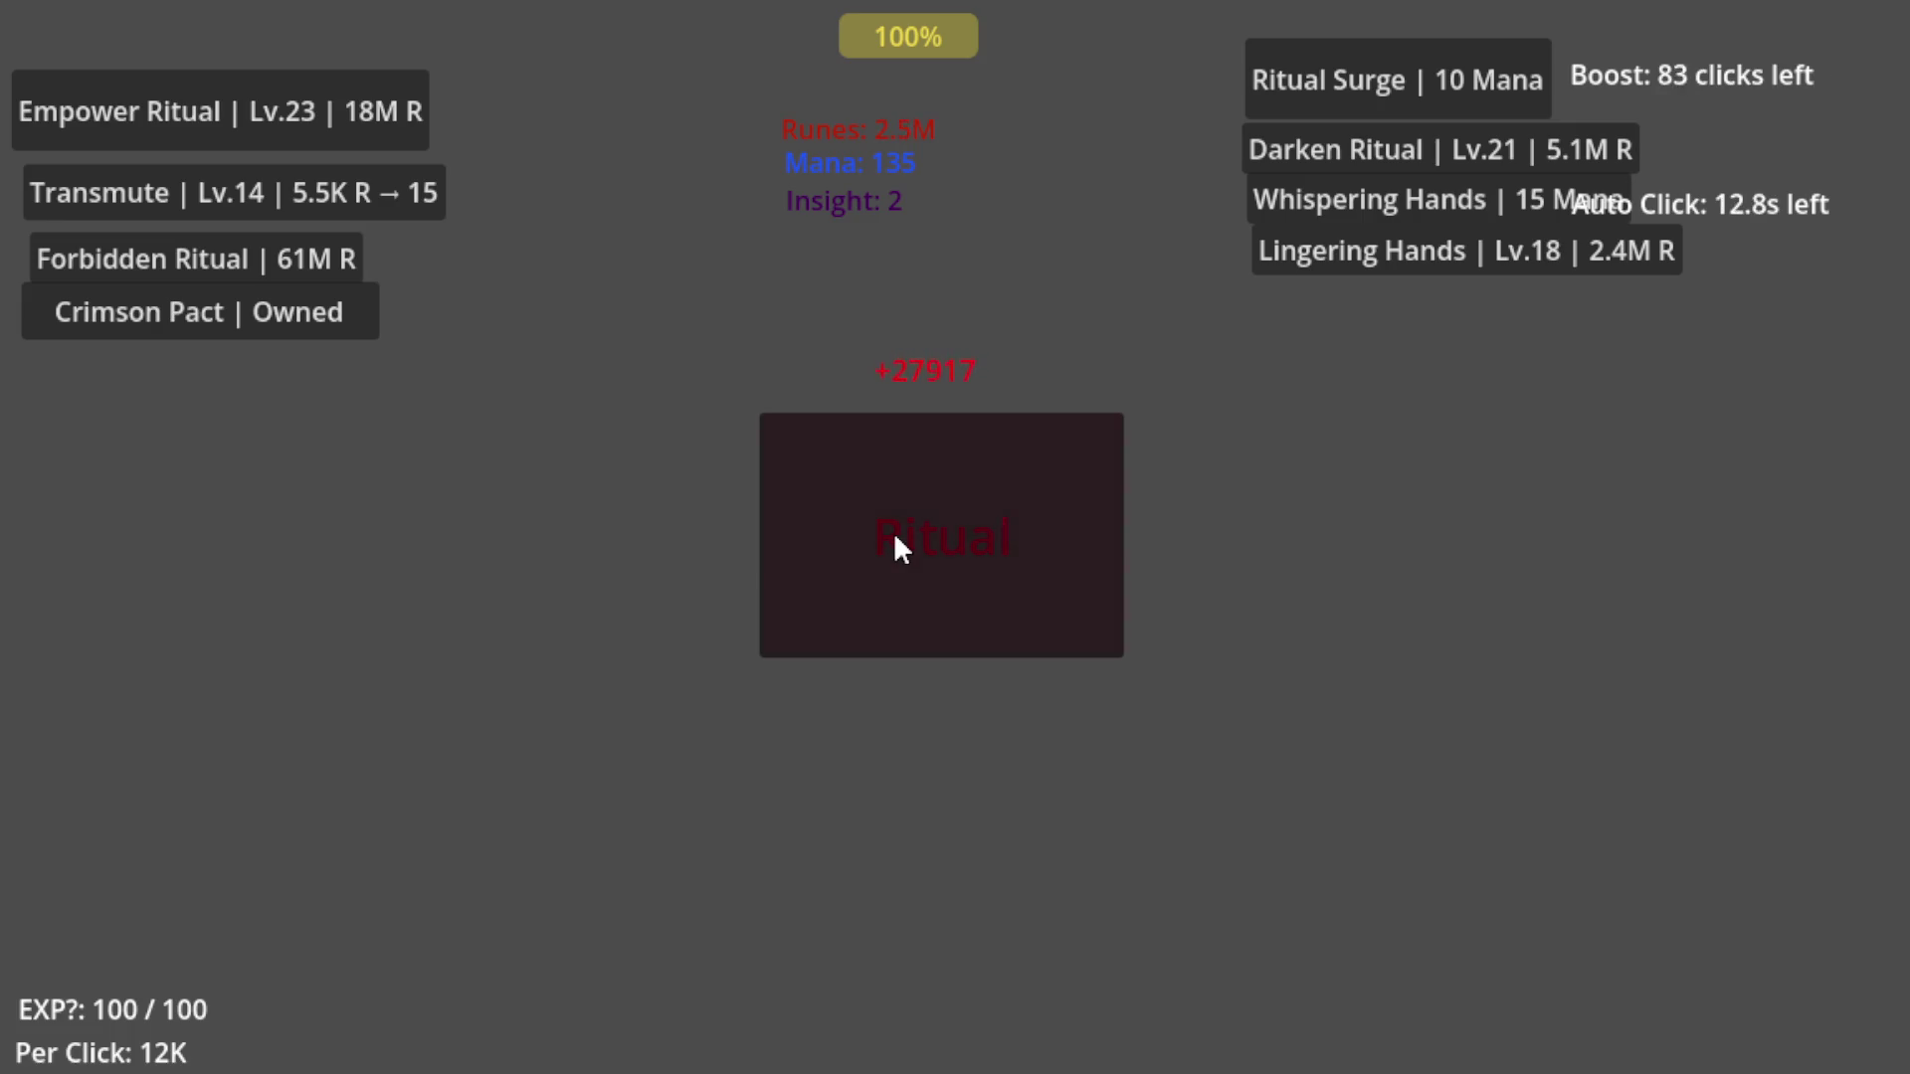
left_click(894, 539)
left_click(894, 539)
left_click(894, 540)
left_click(894, 539)
left_click(896, 531)
left_click(896, 529)
left_click(897, 528)
Use up the remaining boosted clicks on the Ritual, reaching 135 Mana.
left_click(1007, 481)
left_click(1007, 480)
left_click(1007, 481)
left_click(1007, 480)
left_click(1007, 480)
left_click(1008, 487)
left_click(1008, 486)
left_click(1008, 486)
left_click(1009, 486)
left_click(1009, 487)
left_click(1009, 486)
left_click(1008, 486)
left_click(1009, 486)
left_click(1008, 486)
left_click(1008, 486)
left_click(1008, 486)
left_click(1008, 487)
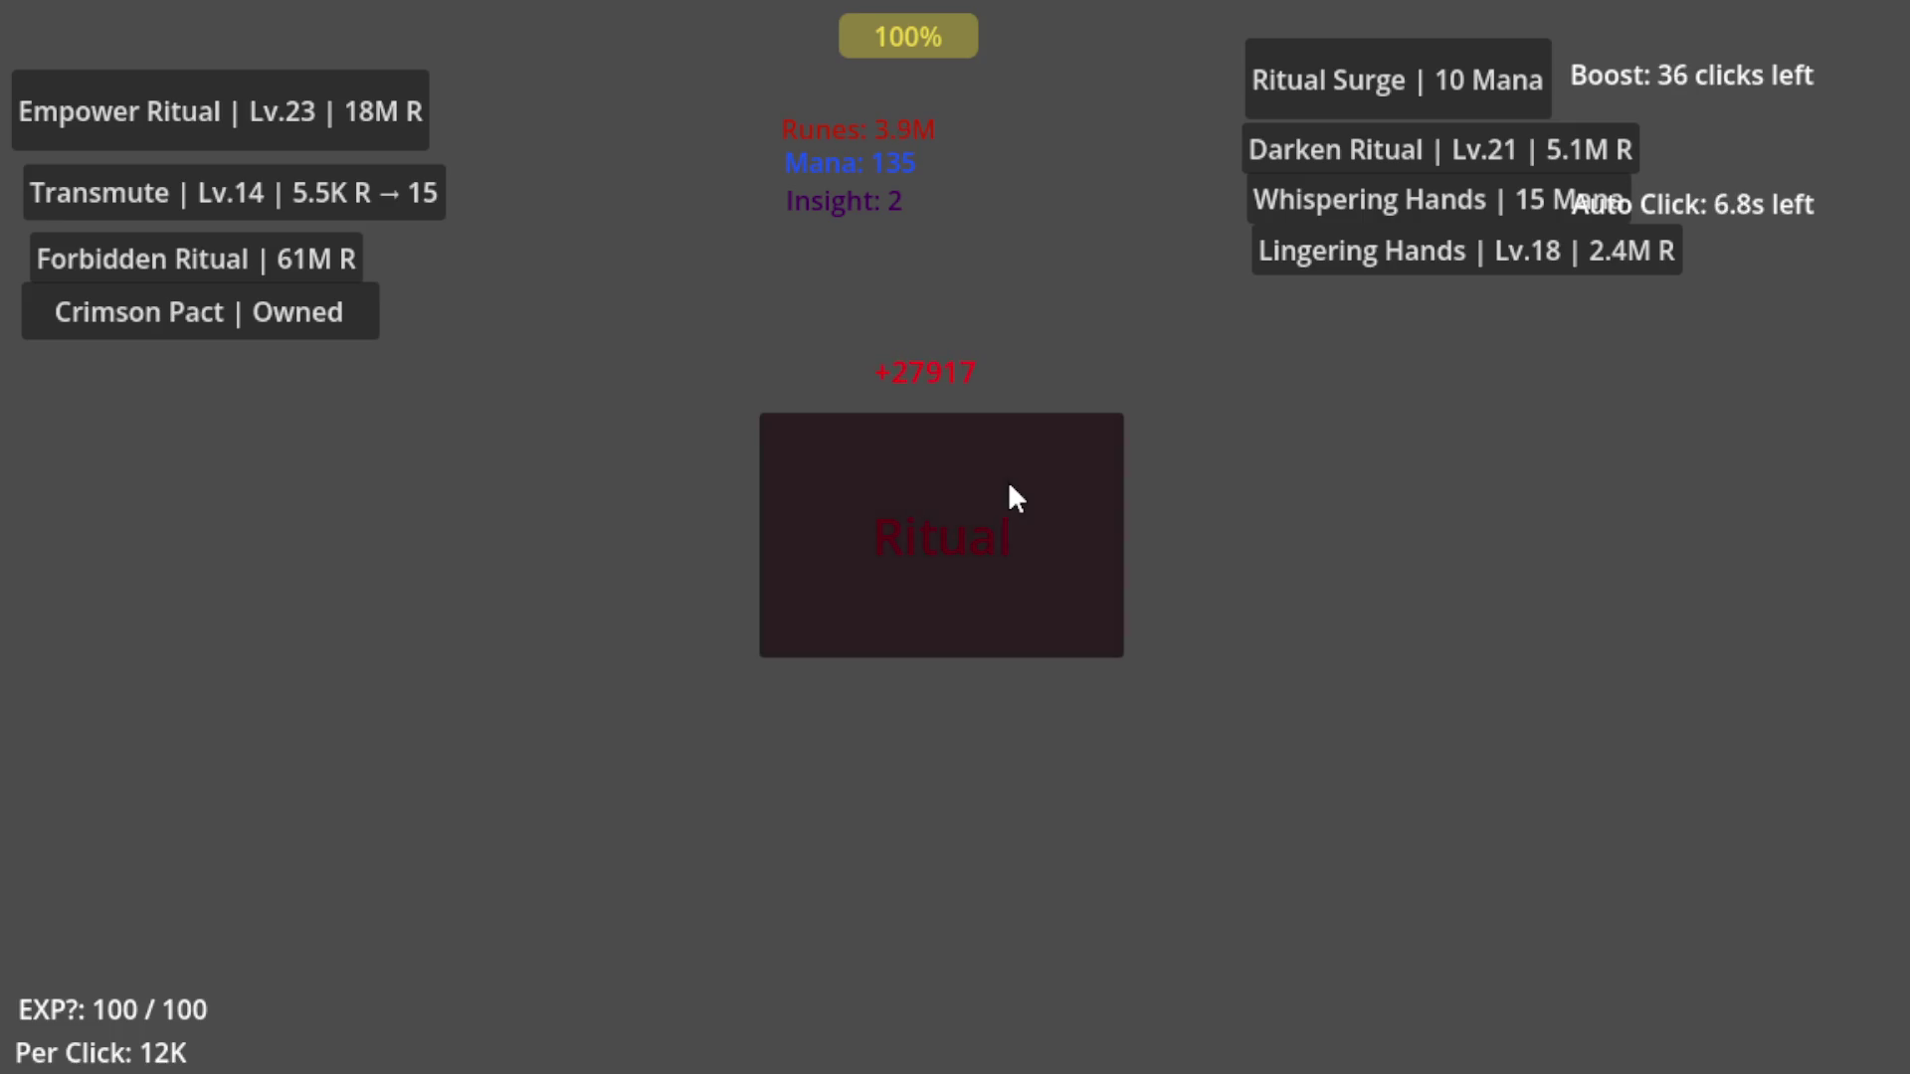
left_click(1009, 486)
left_click(1008, 487)
left_click(1008, 487)
left_click(1008, 487)
left_click(1008, 486)
left_click(1008, 486)
left_click(1009, 486)
left_click(1009, 487)
left_click(1009, 487)
left_click(1009, 487)
double_click(1004, 487)
double_click(1004, 488)
double_click(1005, 488)
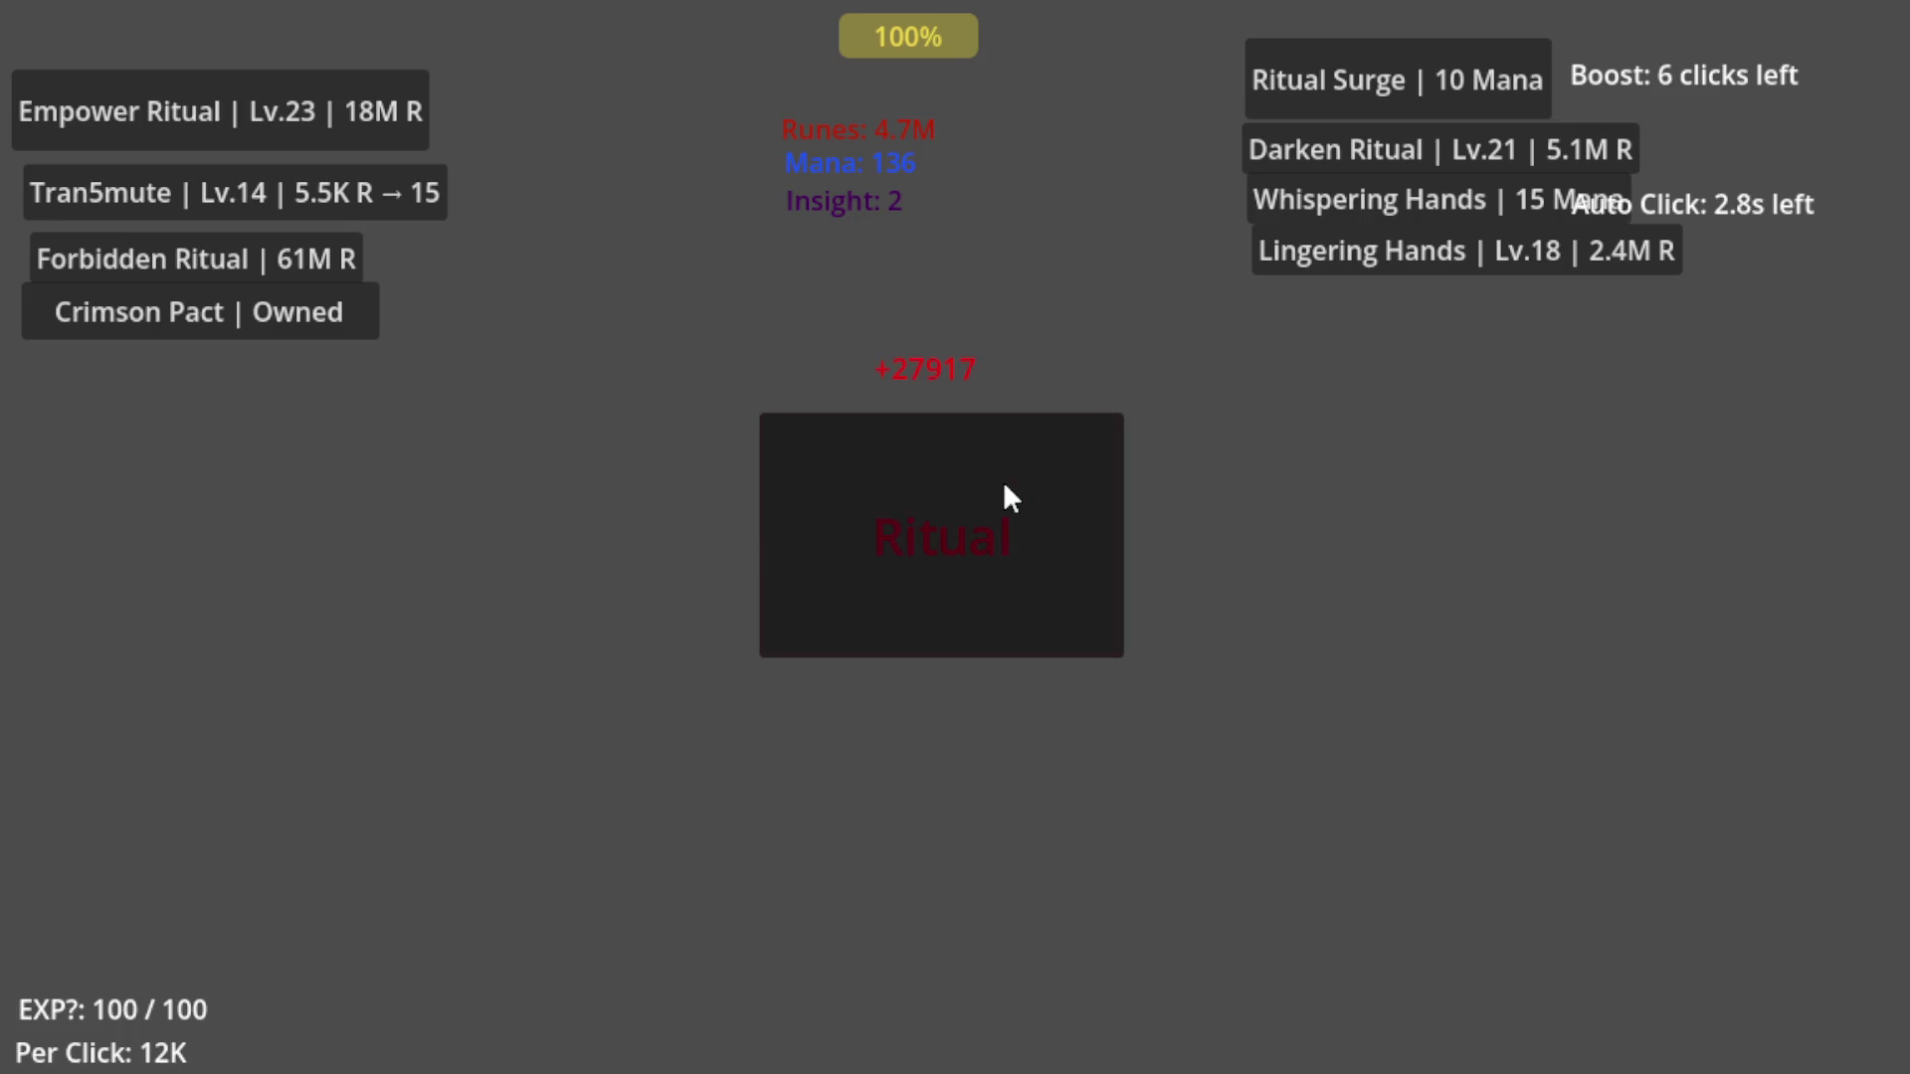
triple_click(1005, 487)
triple_click(1005, 487)
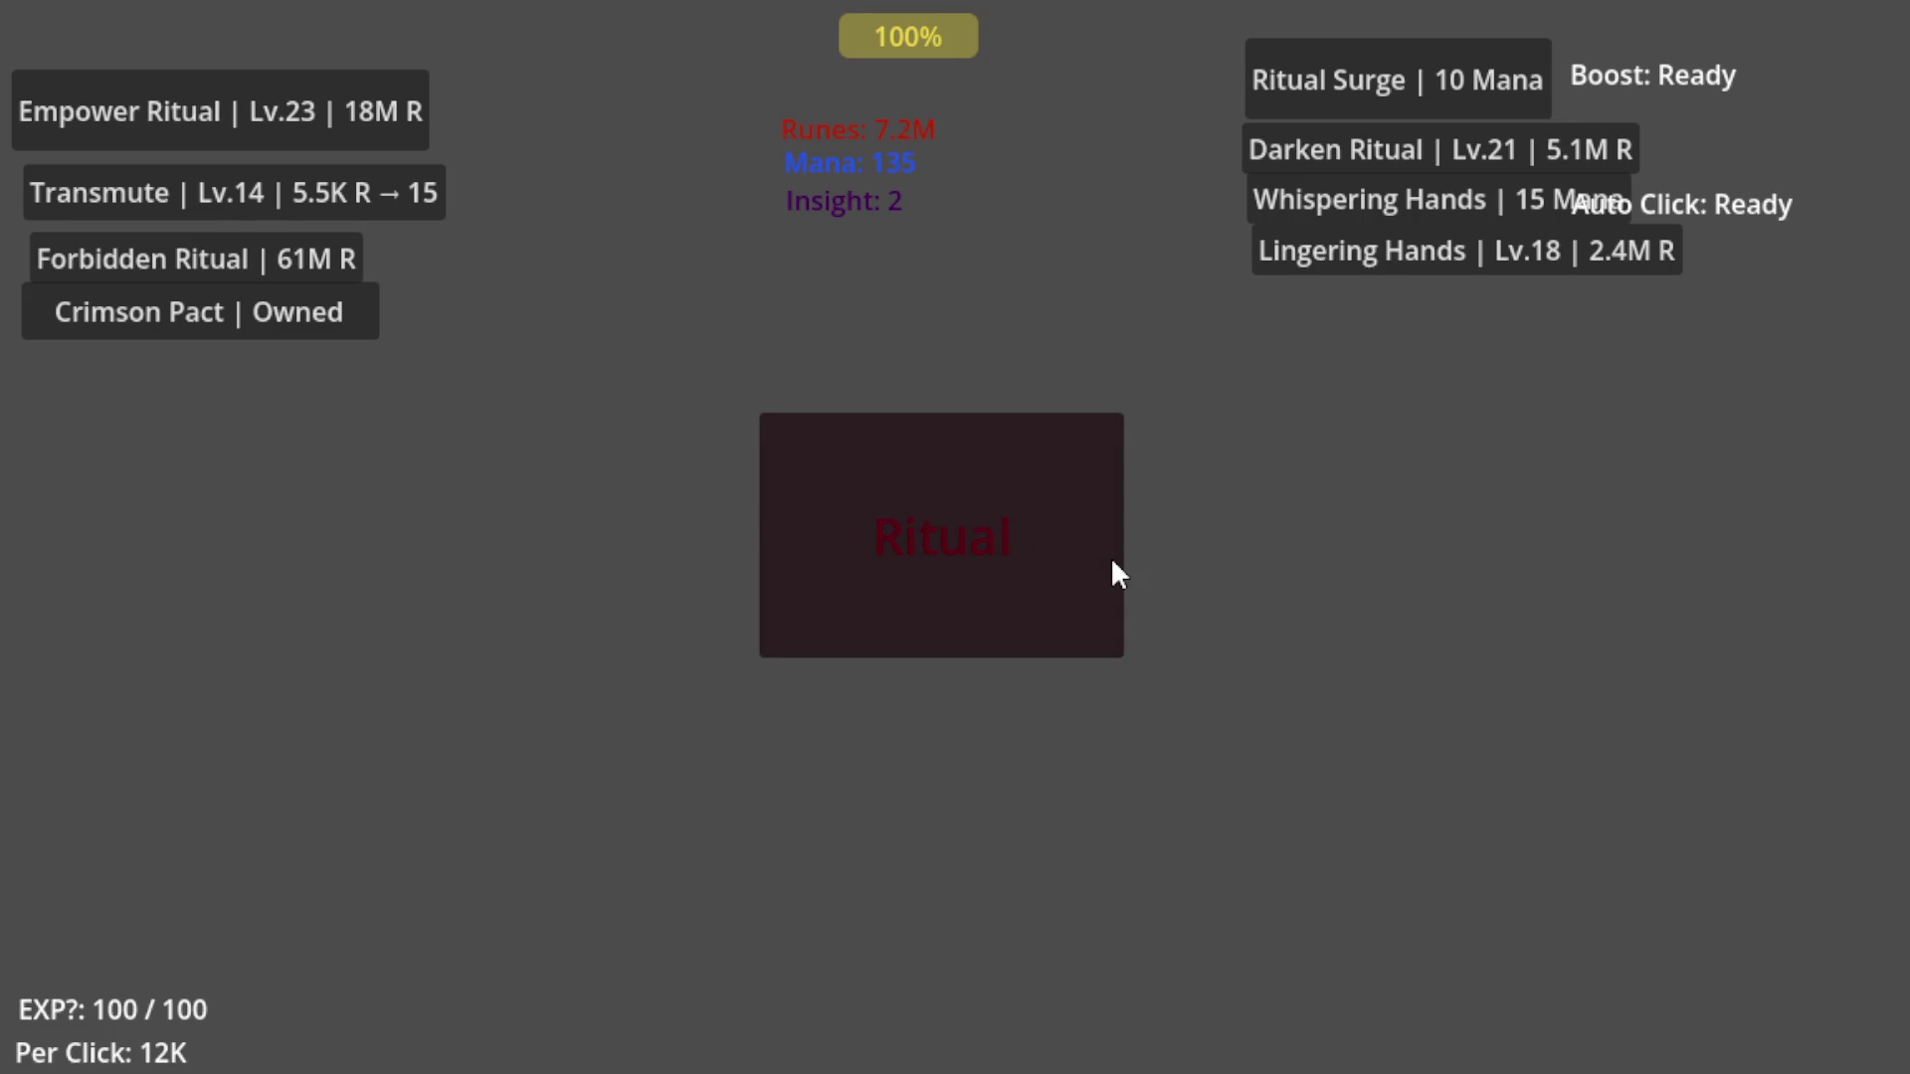
Perform one more ritual in the test run, which ends with 'Real death' logged.
left_click(977, 532)
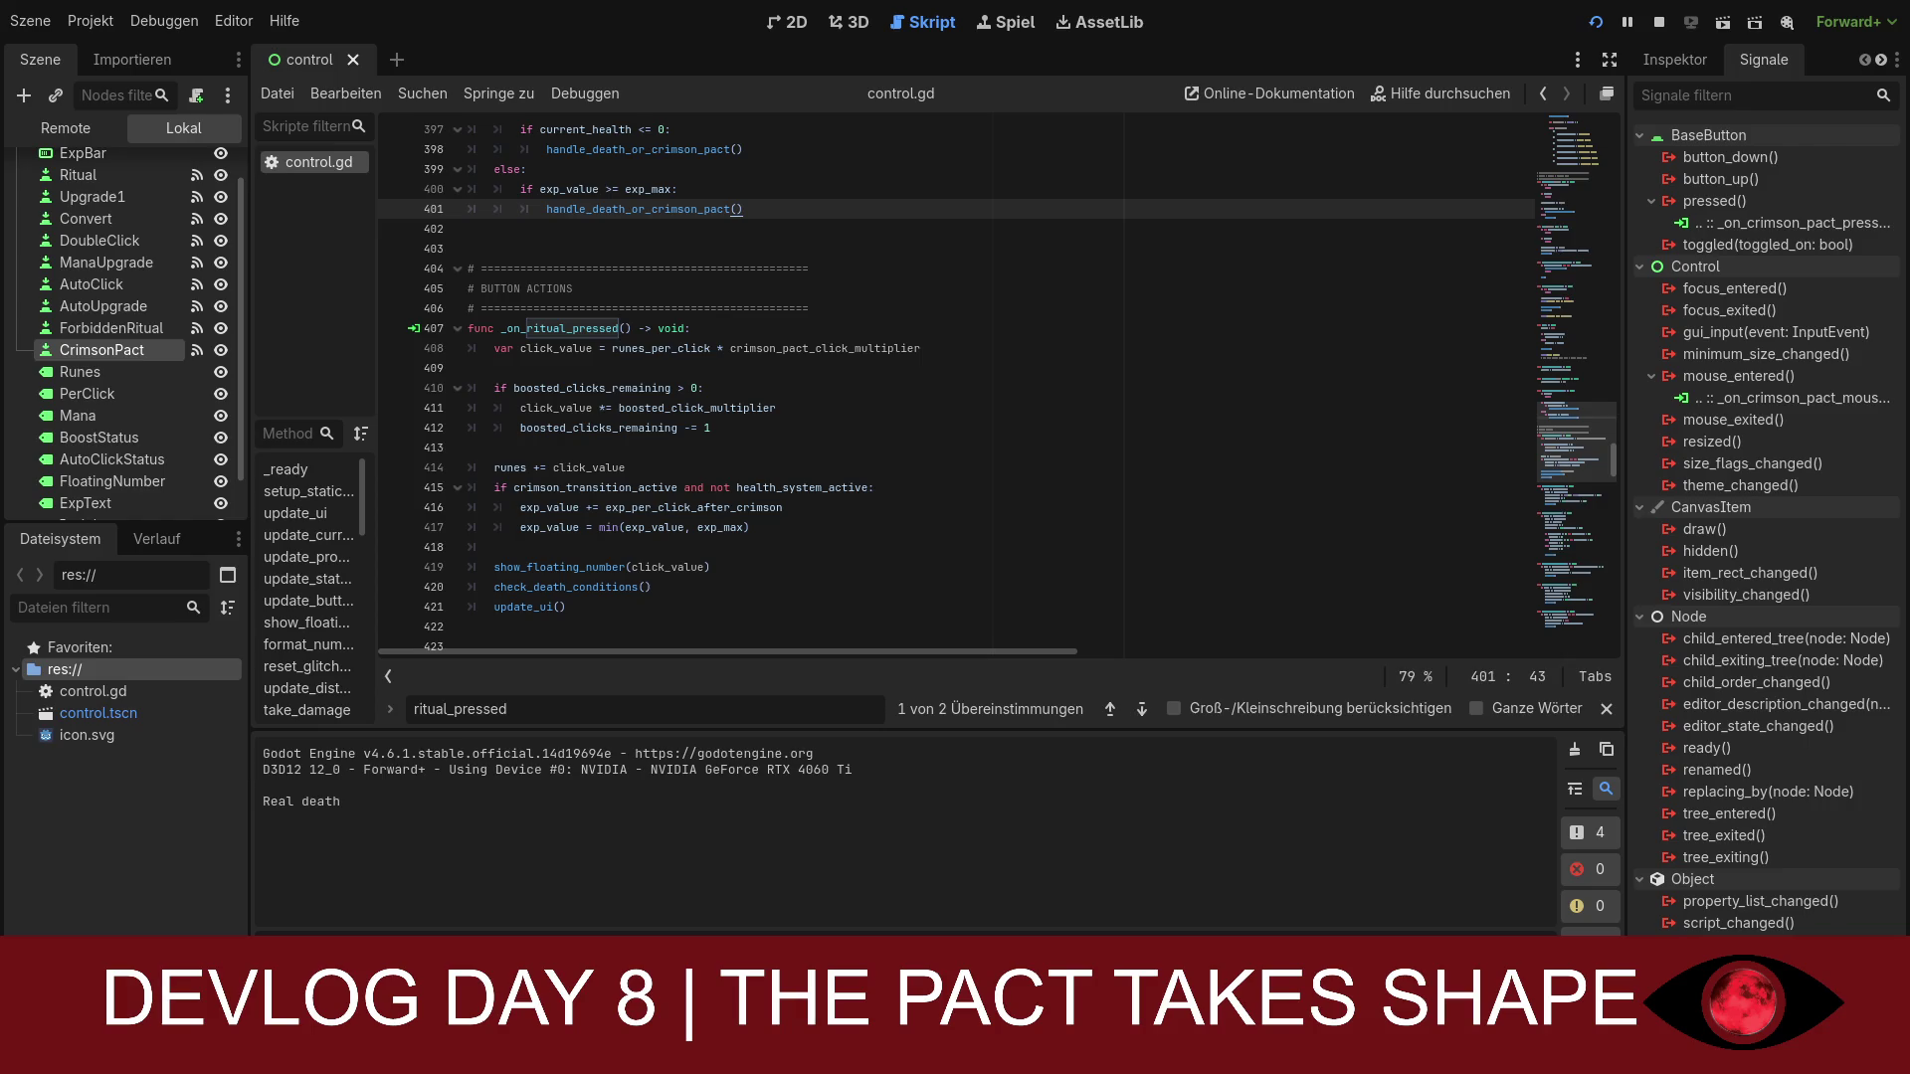
Search control.gd for 'trigger_crimson'.
left_click(723, 488)
left_click(642, 714)
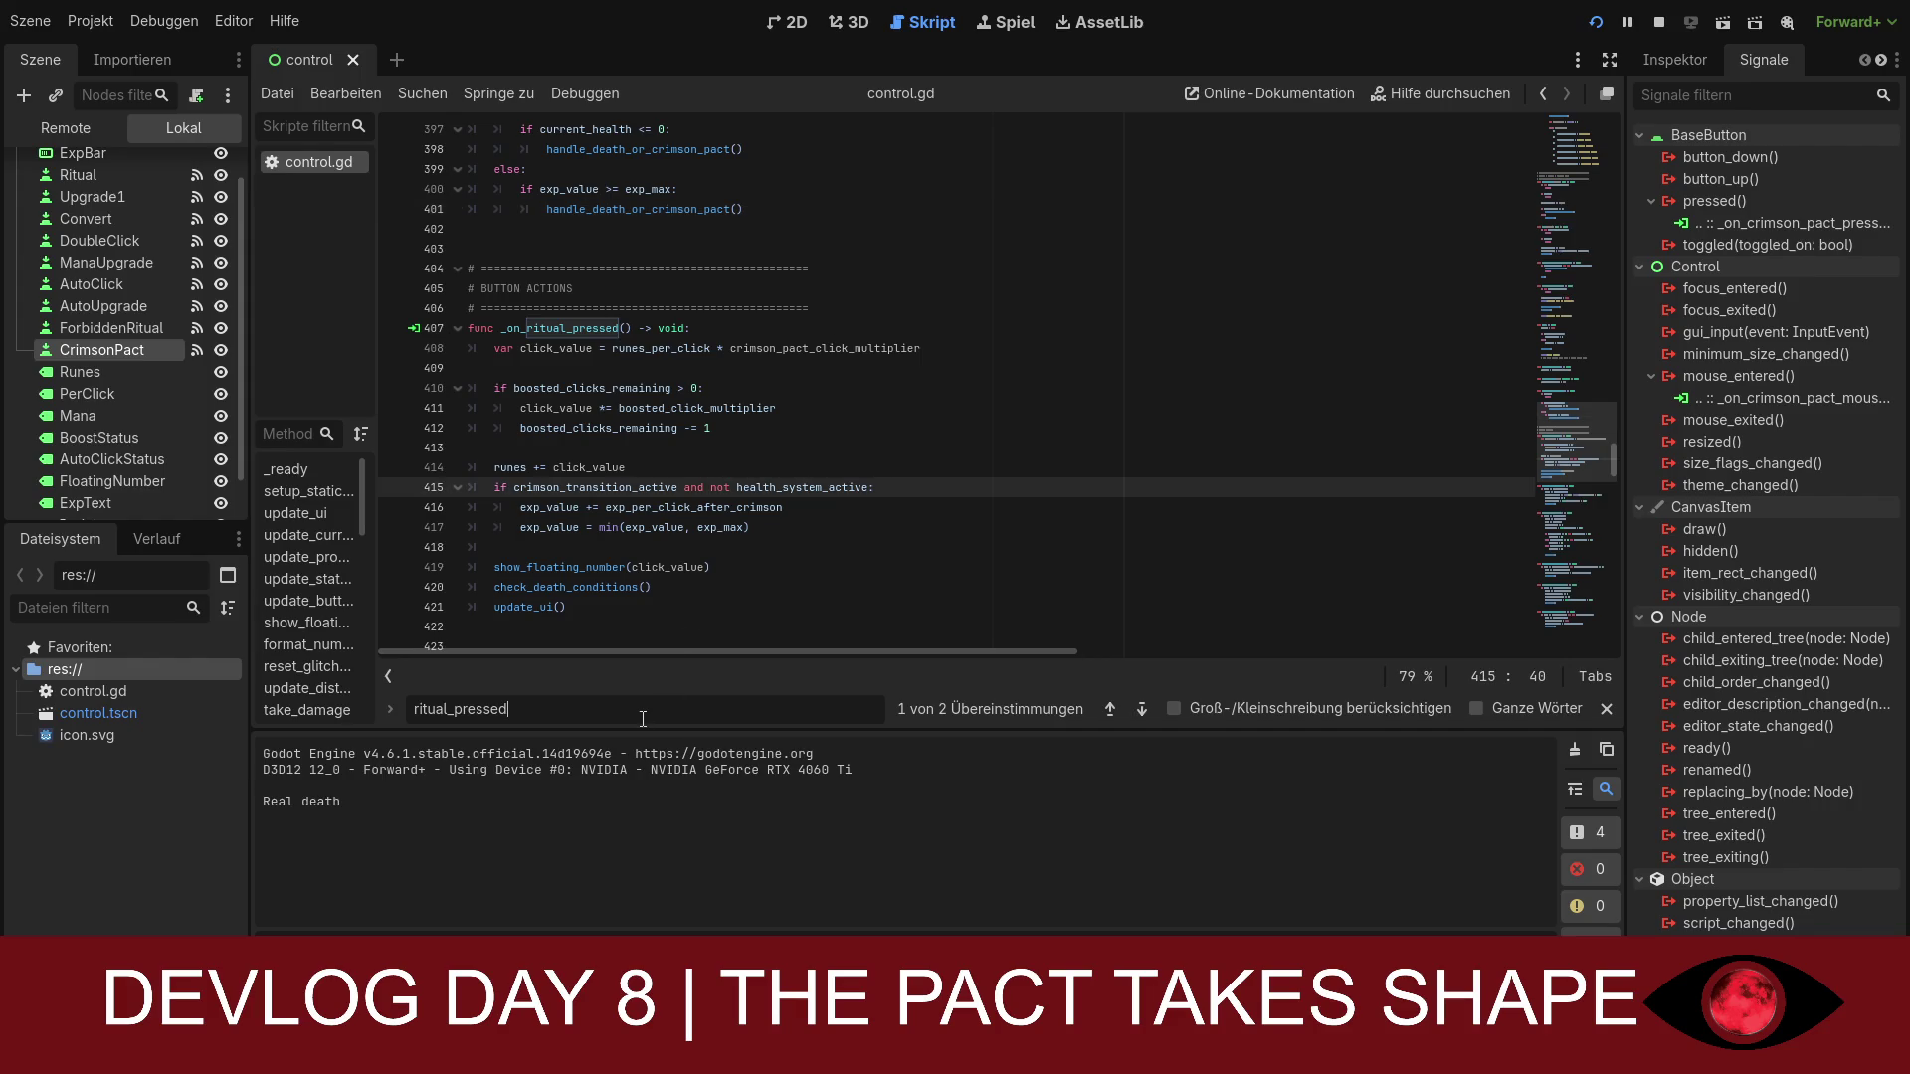
key("BackSpace")
key("BackSpace")
key("BackSpace")
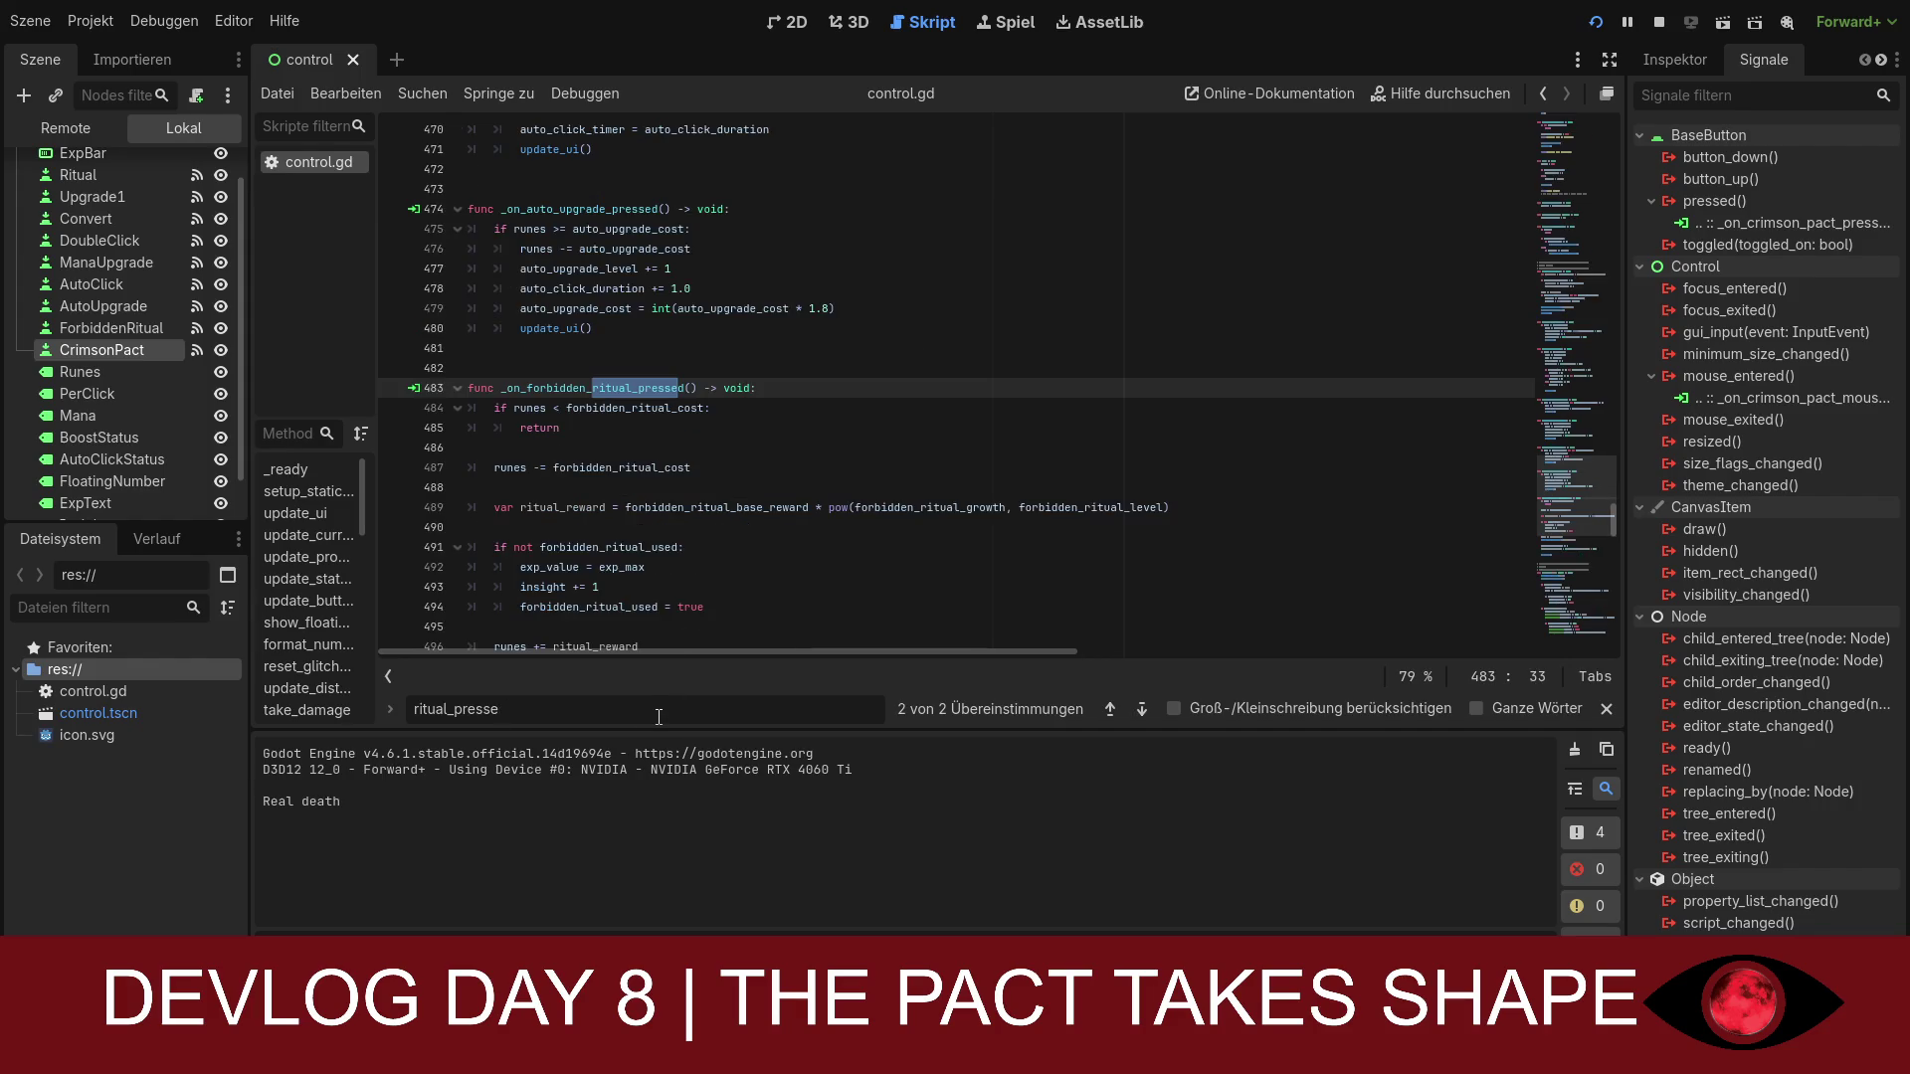
key("BackSpace")
key("BackSpace")
key("BackSpace")
type("tri")
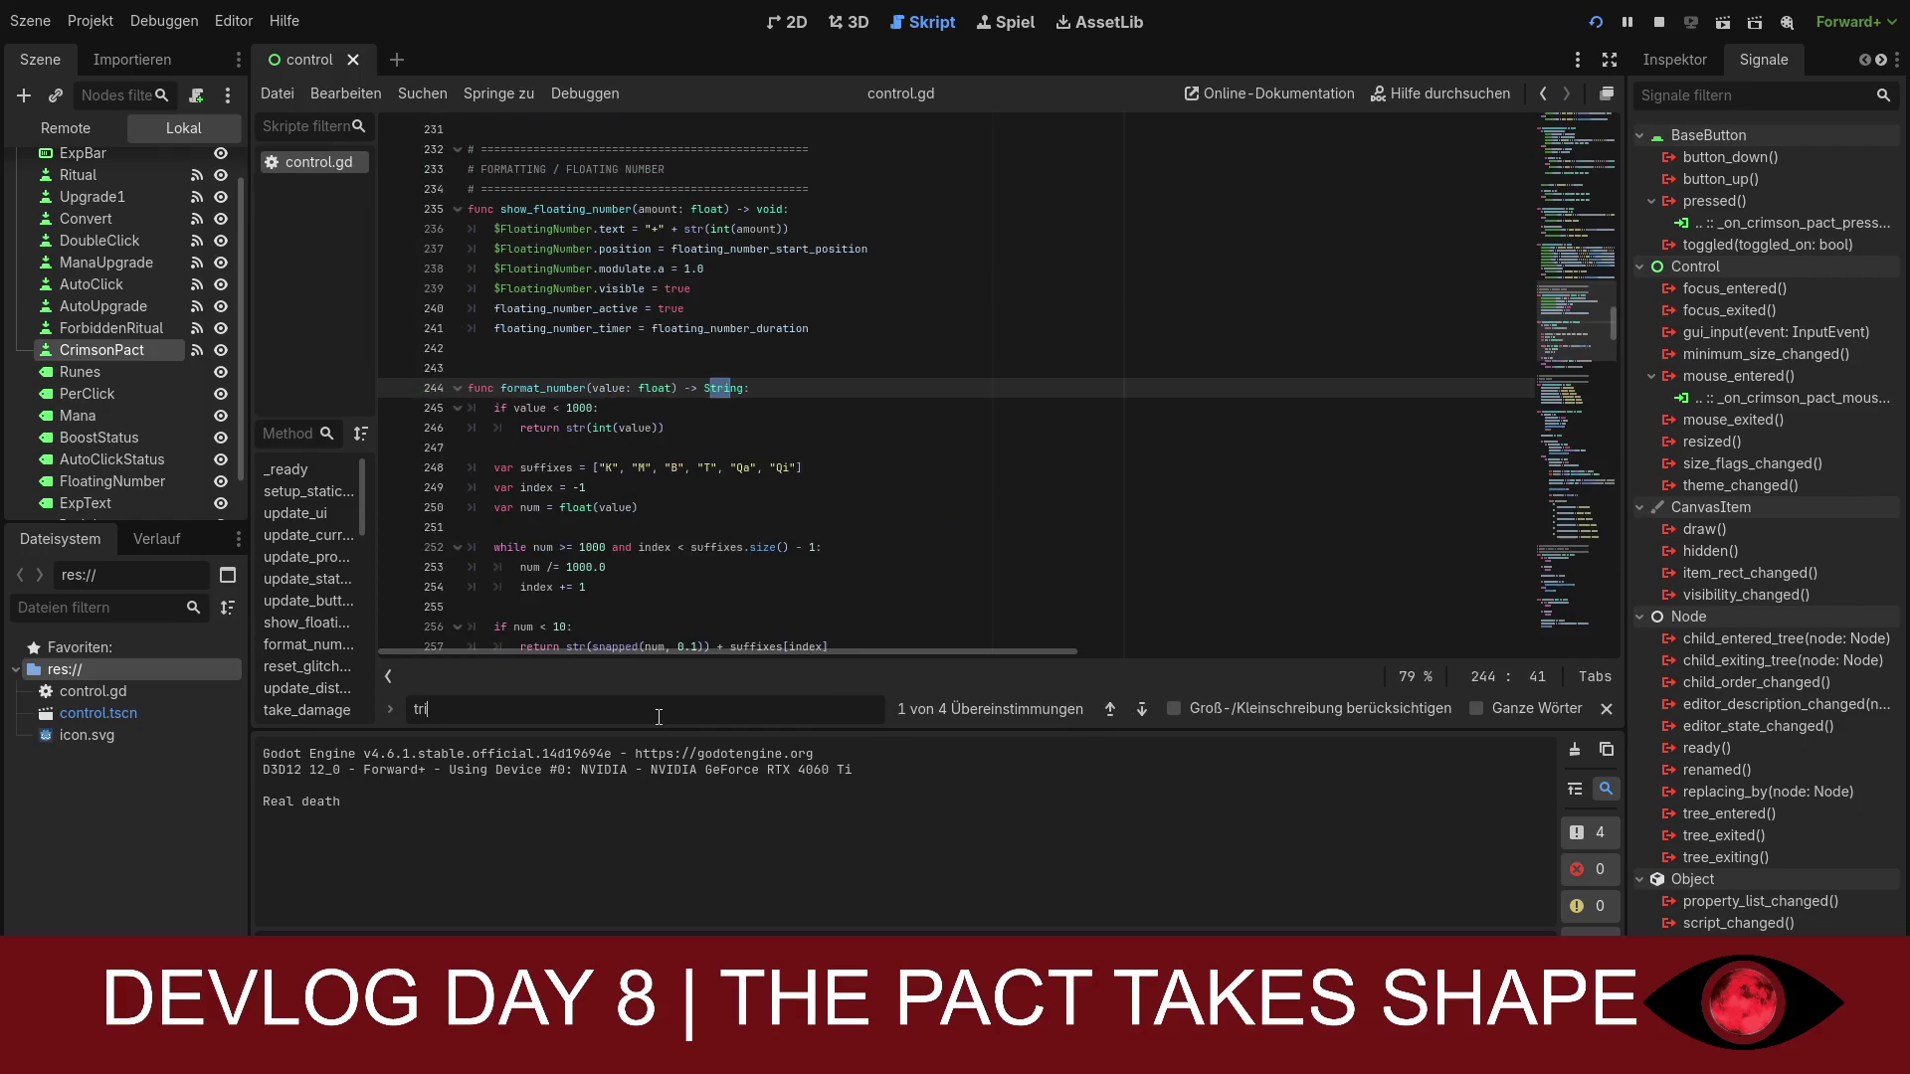
type("gger ")
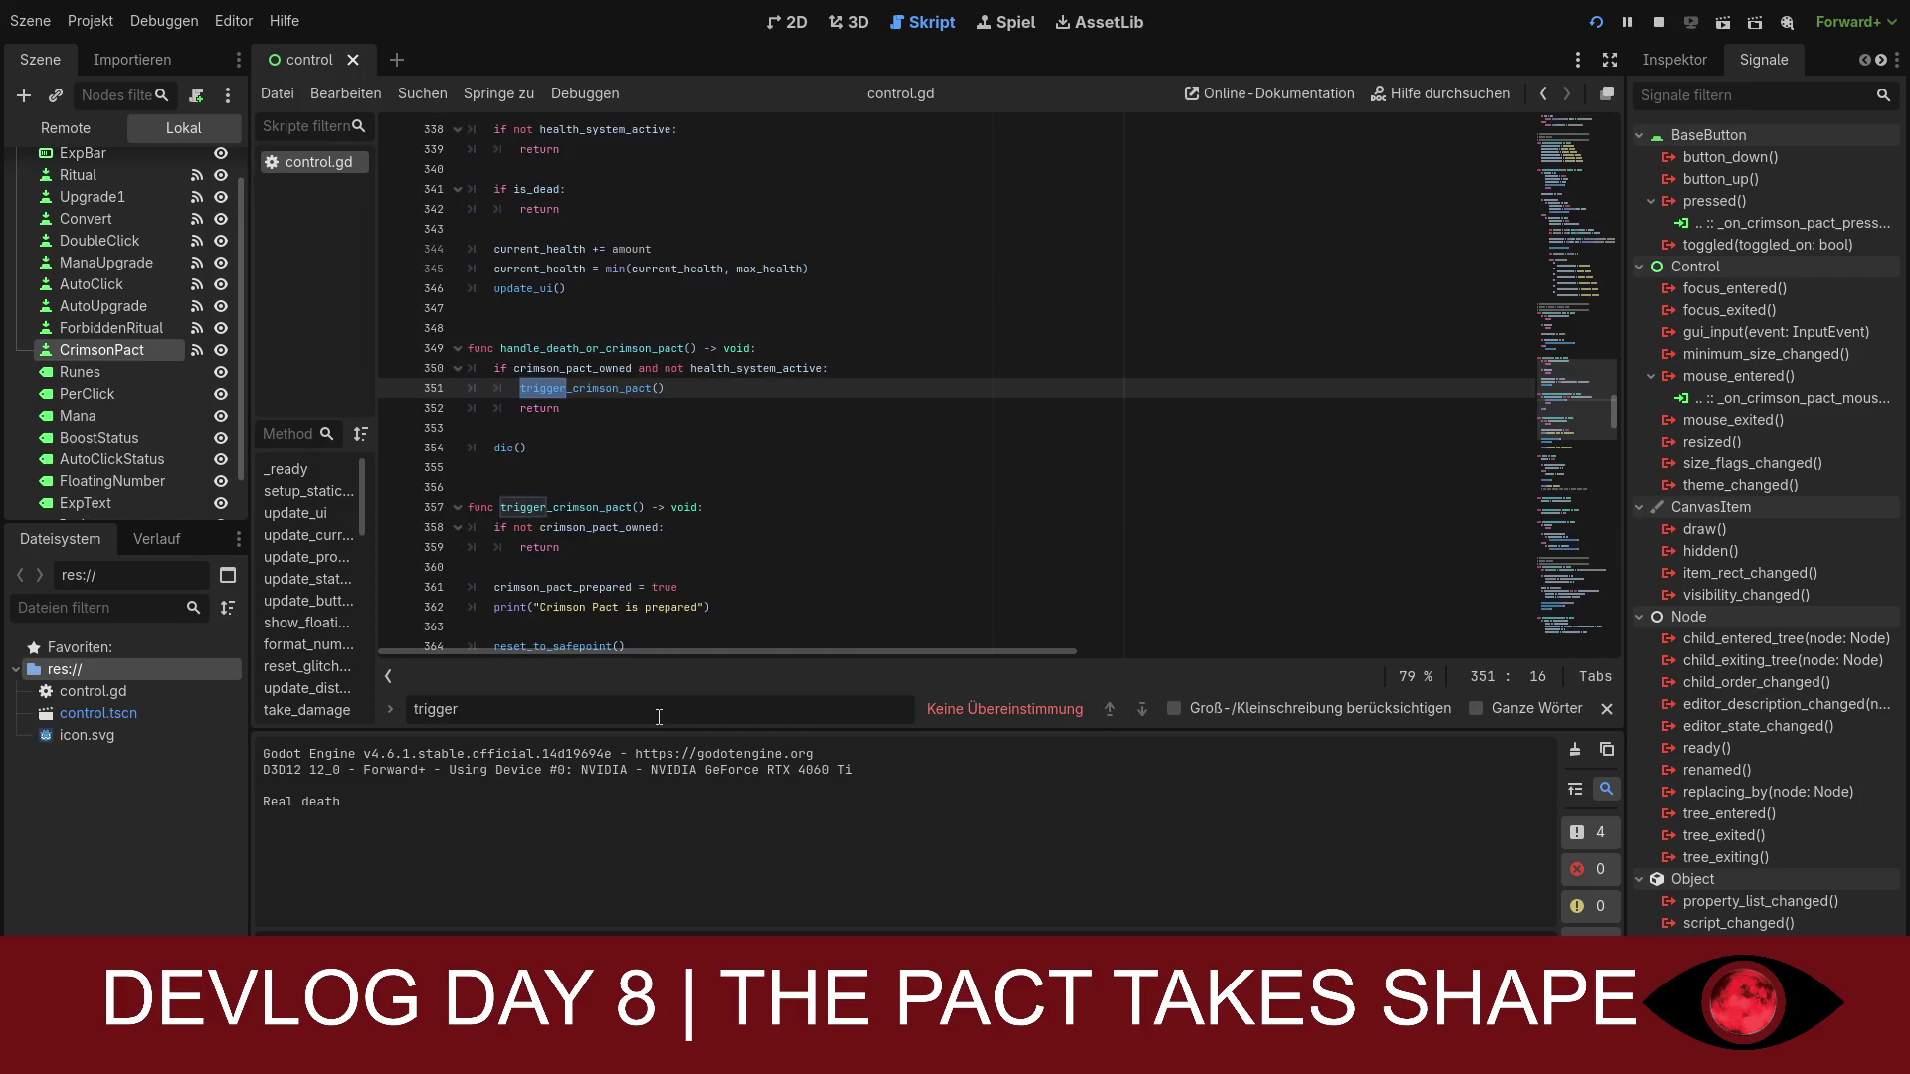
type(" crimson")
key("BackSpace")
key("BackSpace")
key("BackSpace")
key("BackSpace")
key("BackSpace")
type("_crimson")
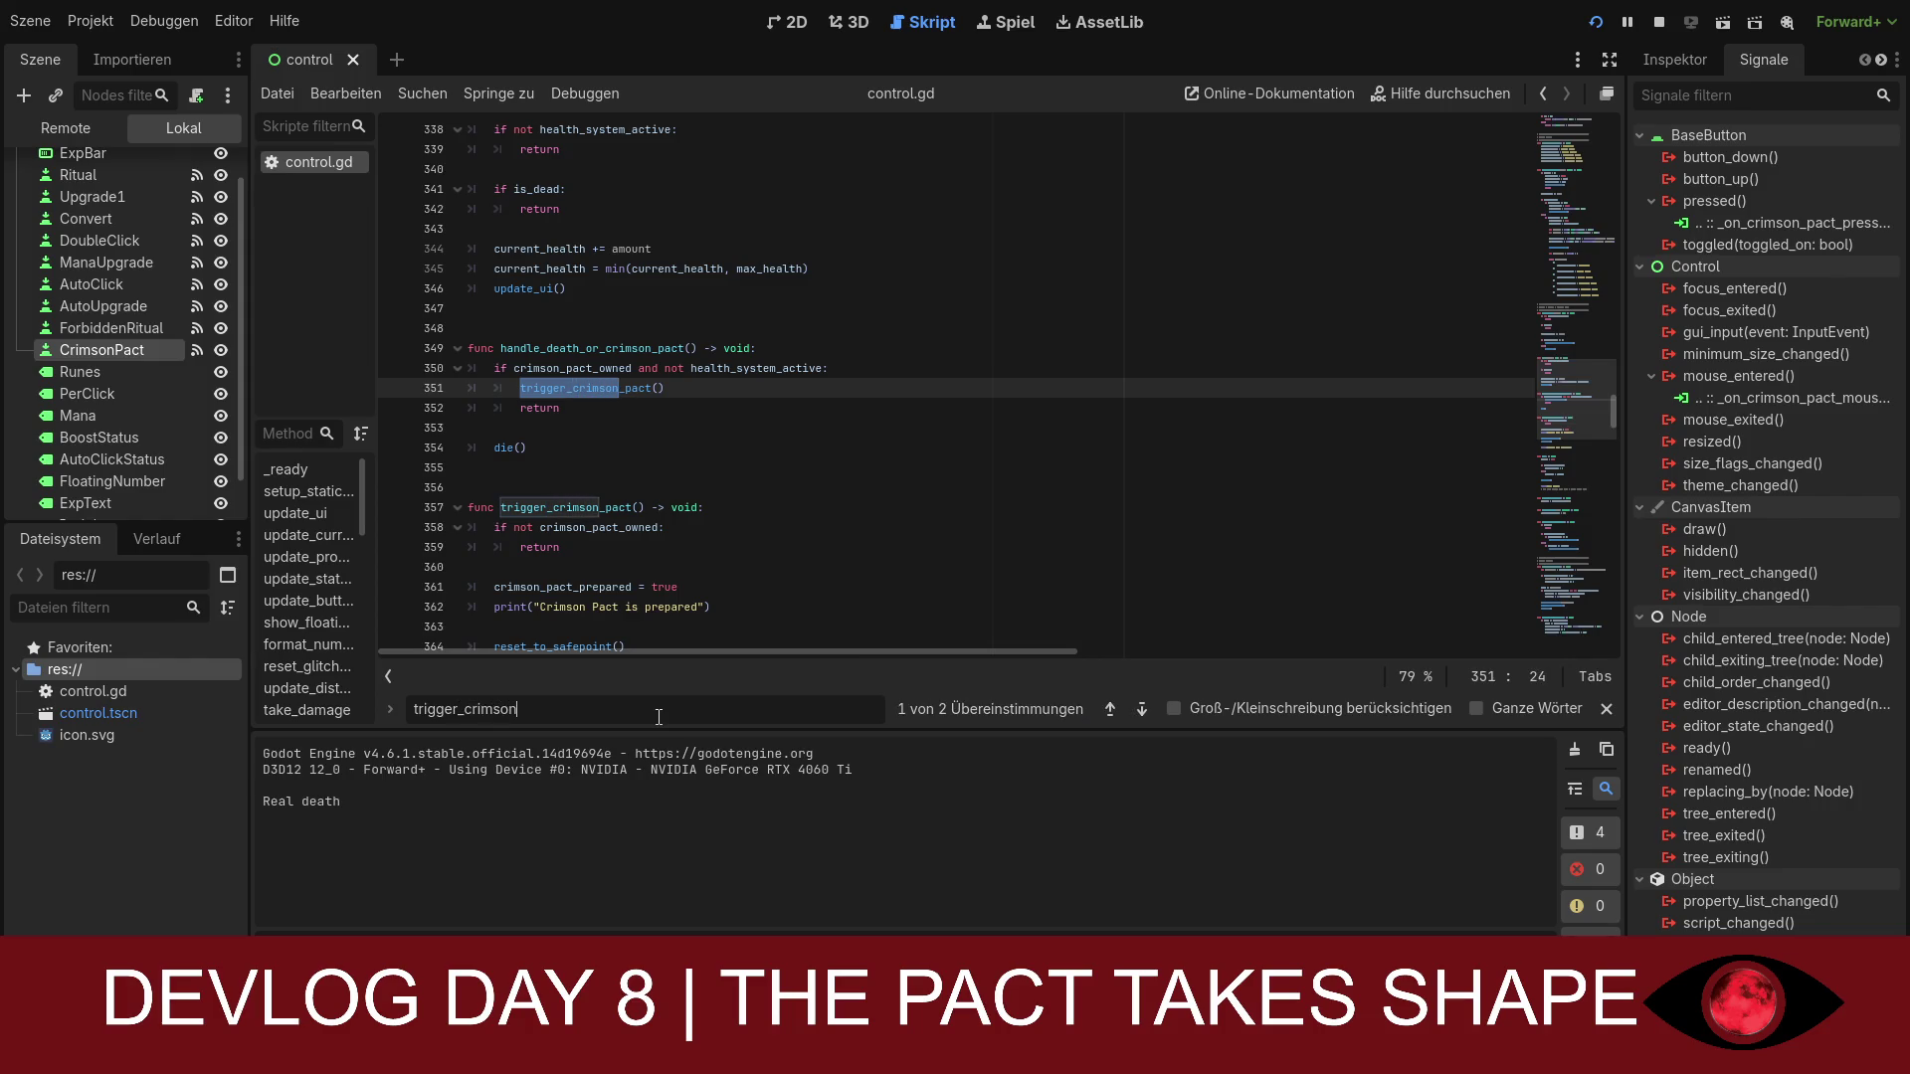
Select the whole trigger_crimson_pact function, lines 357–367.
scroll(636, 468, "down", 3)
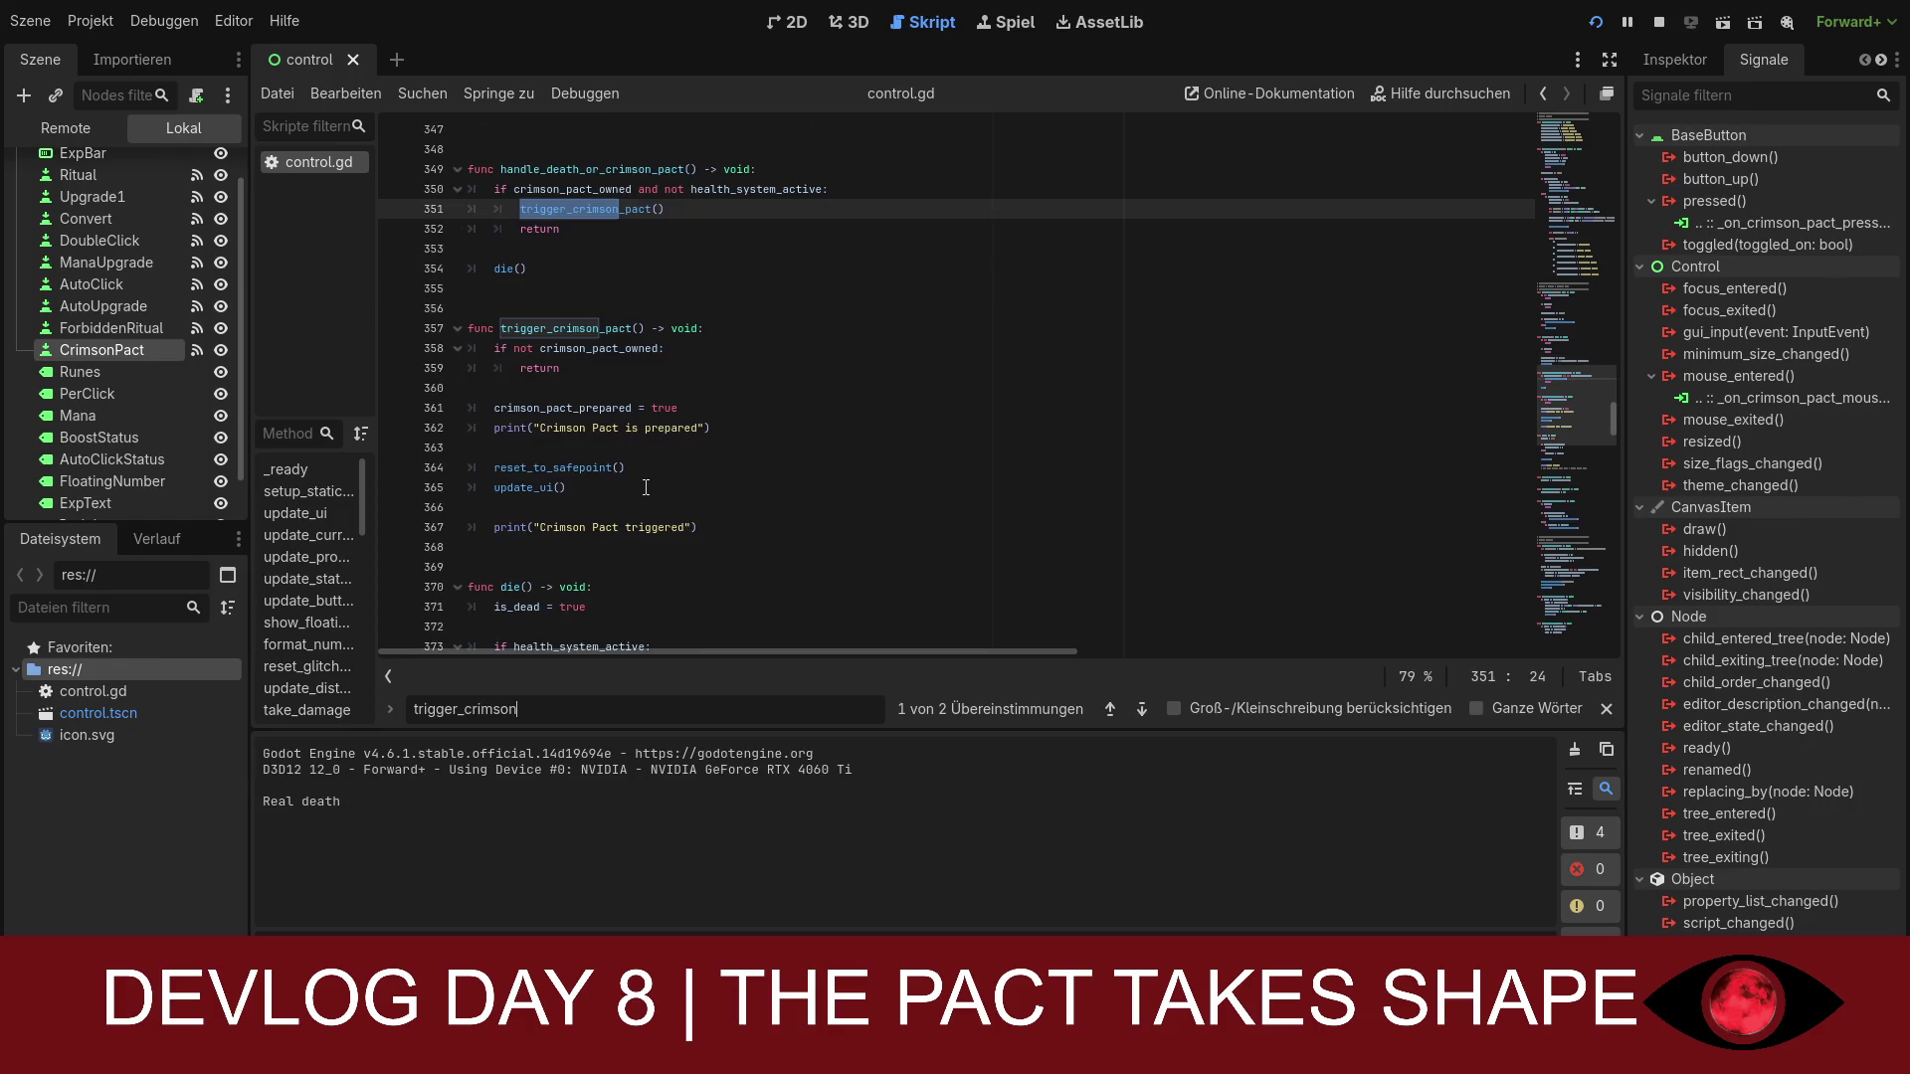
scroll(646, 493, "down", 1)
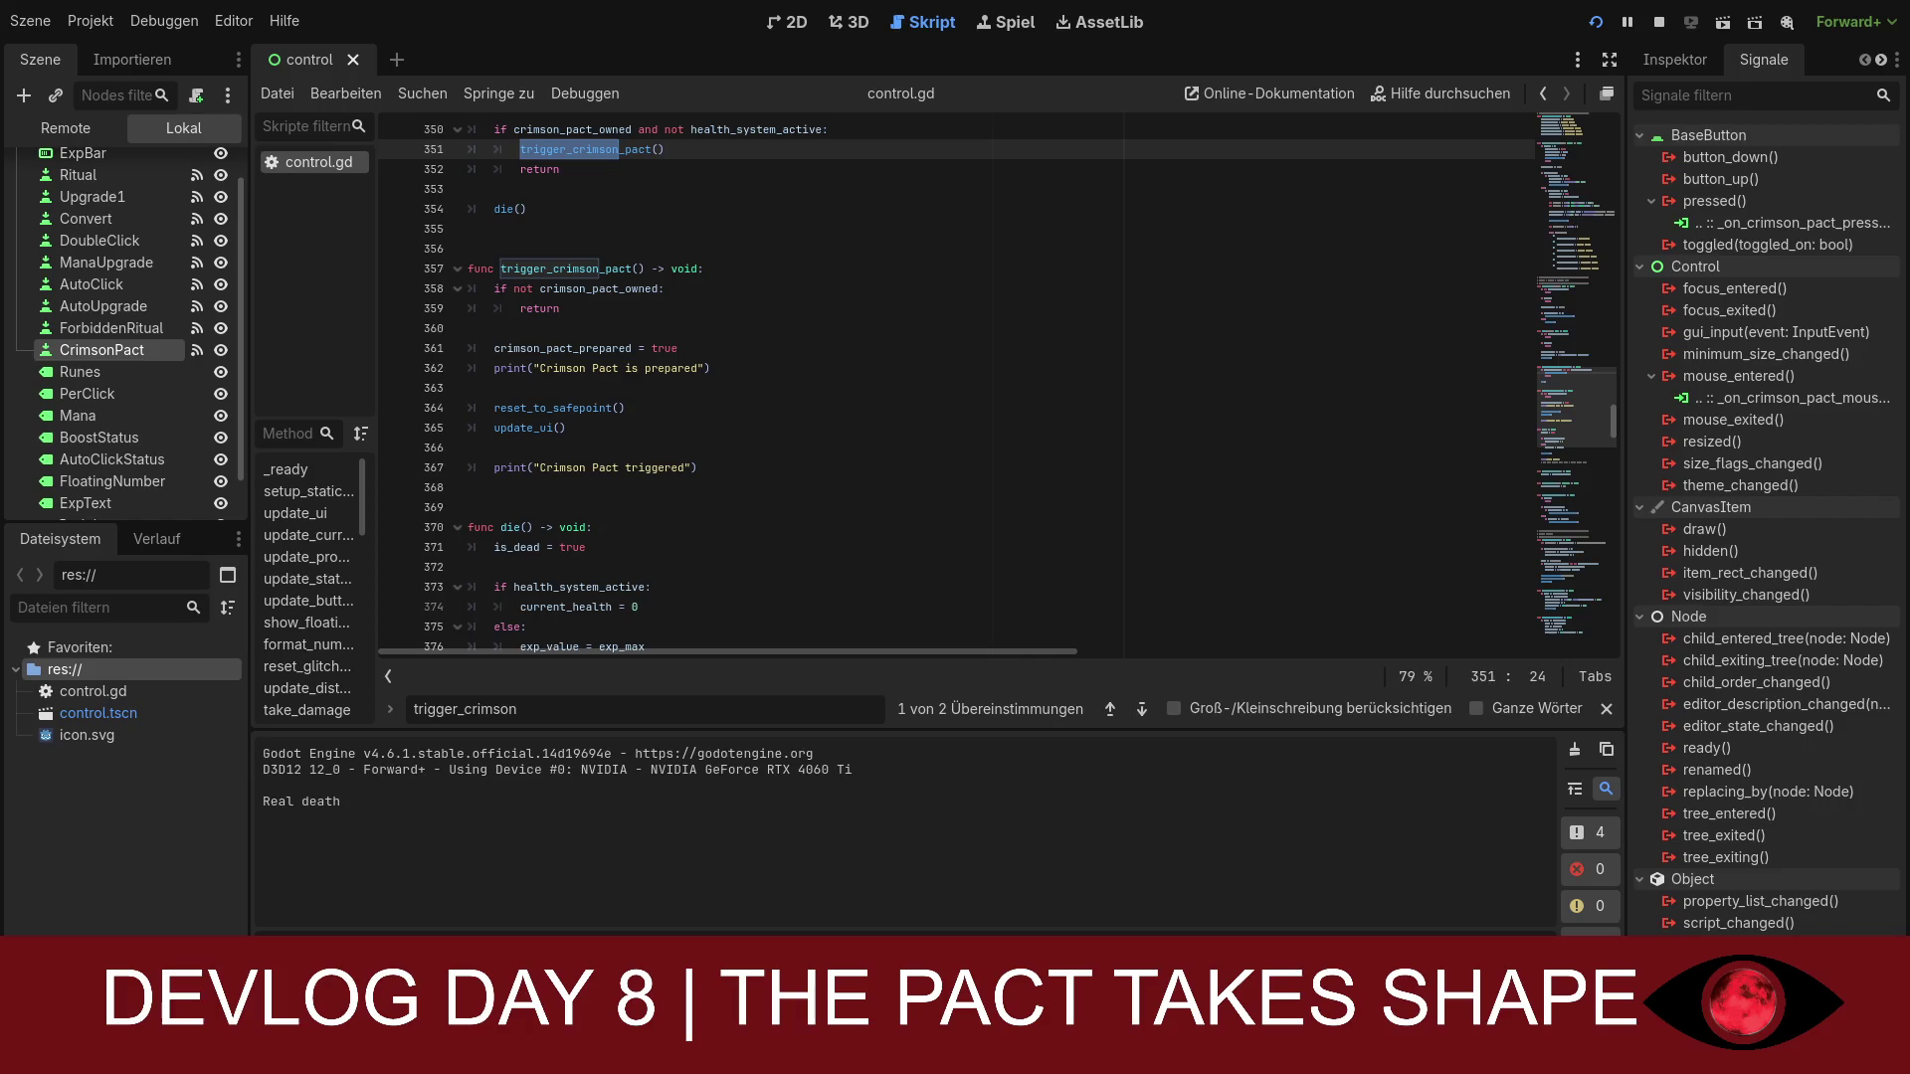
left_click_drag(699, 468, 470, 277)
key("Right")
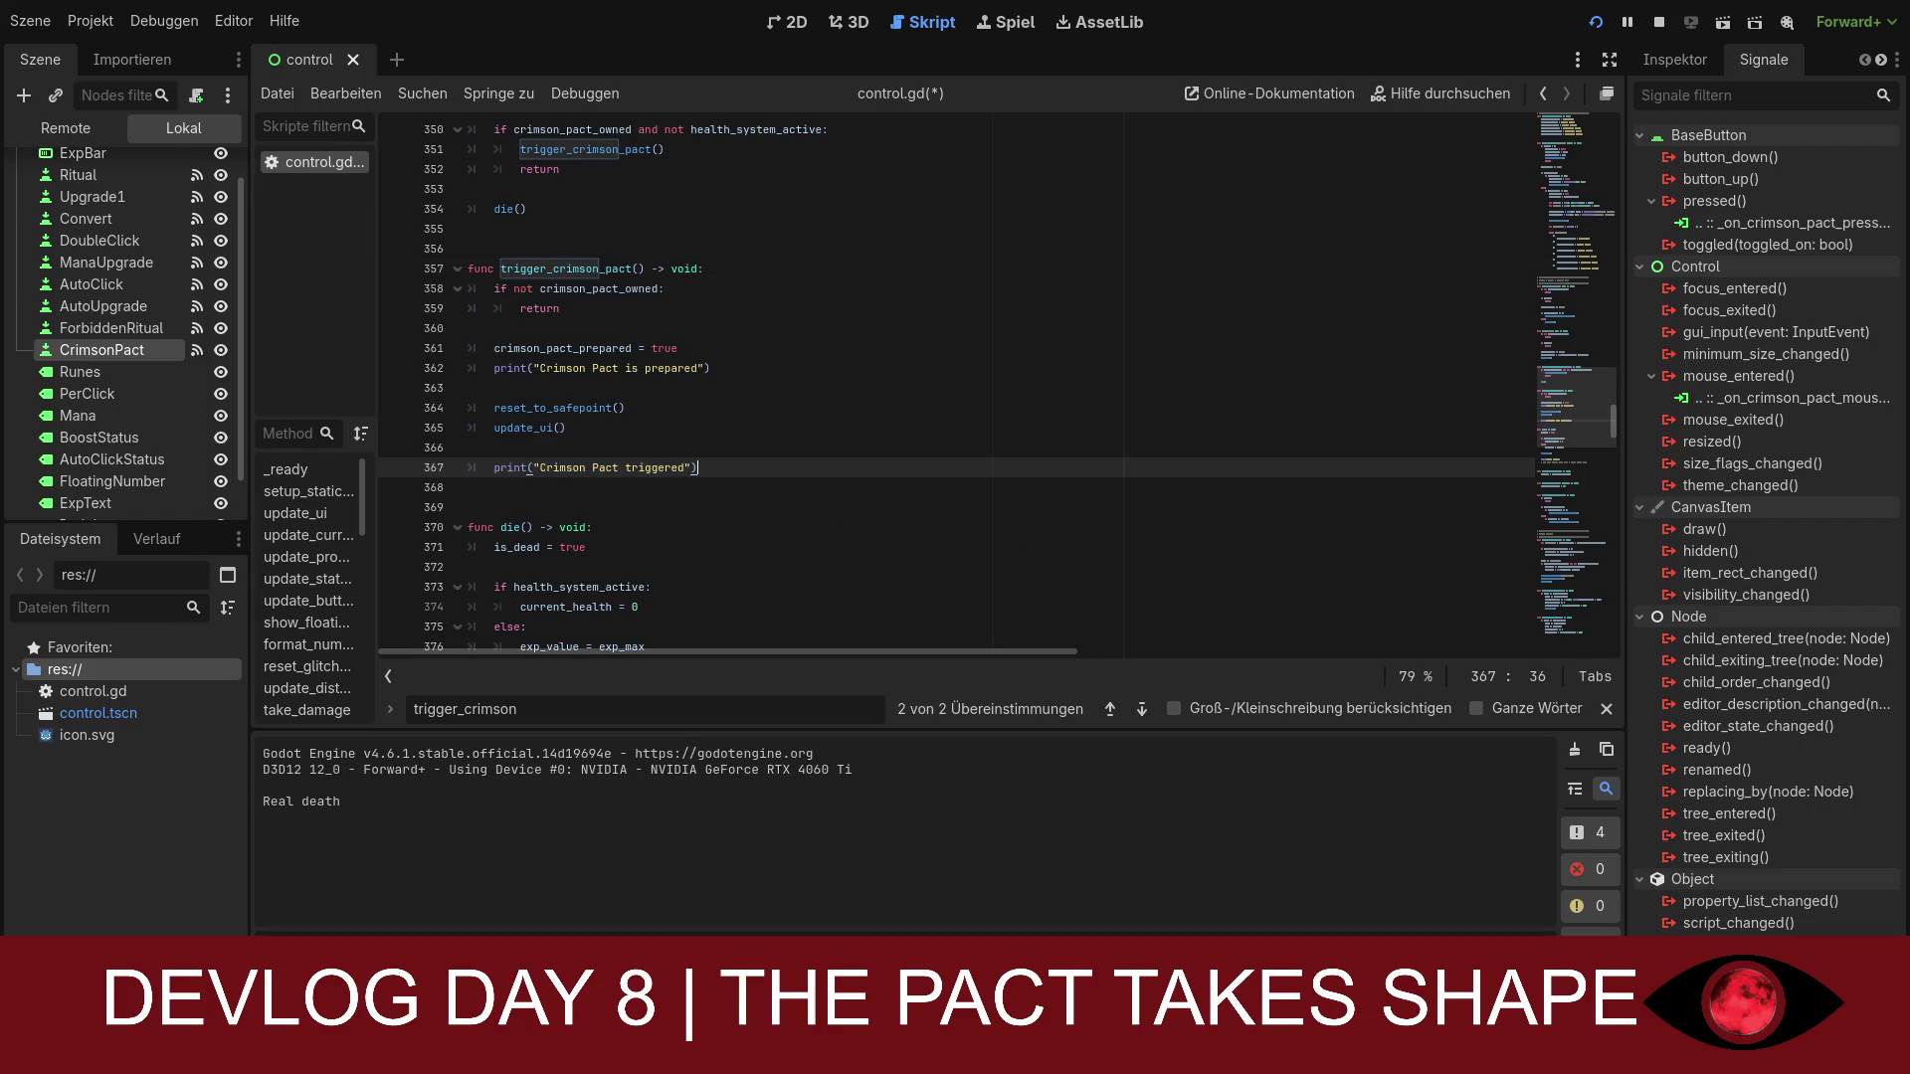
left_click_drag(705, 460, 467, 261)
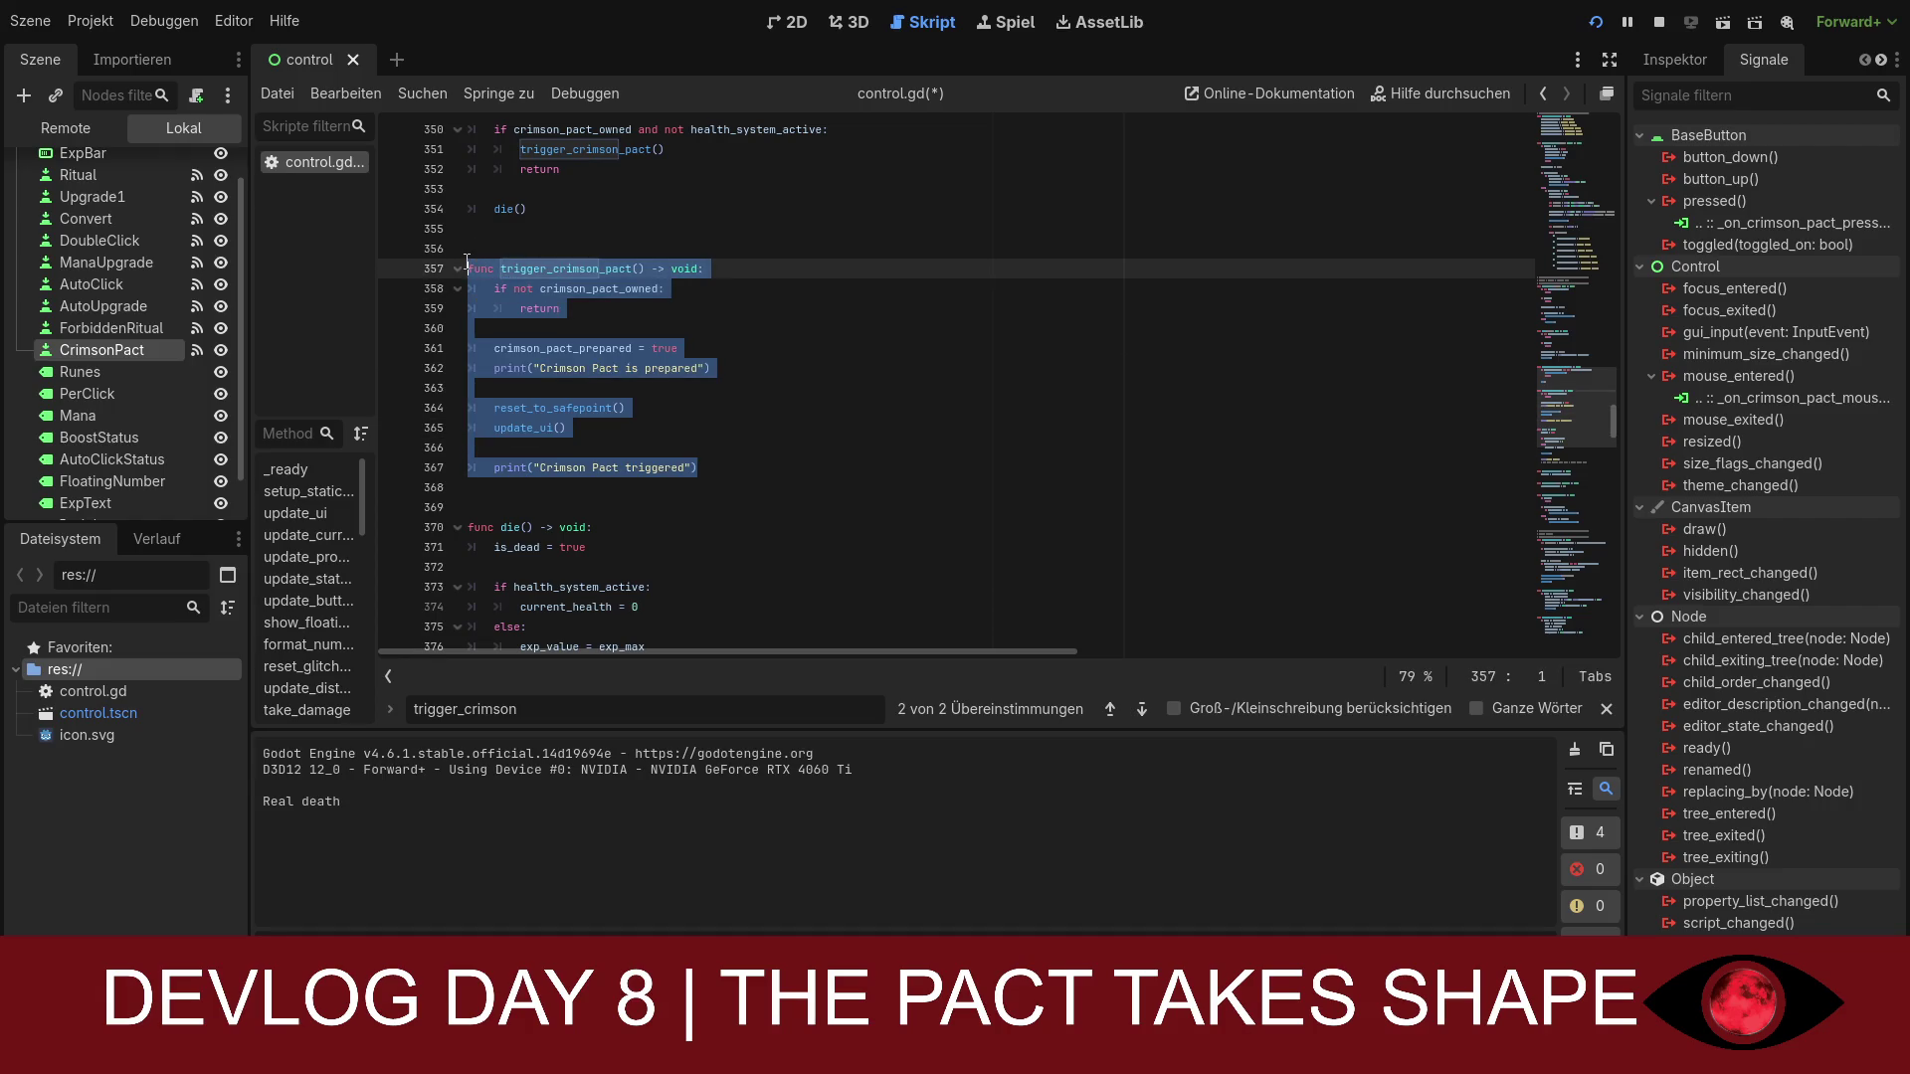
Paste the new trigger_crimson_pact body over the selection, then search for 'death'.
type("func trigger_crimson_pact() -> void: \tif not crimson_pact_owned: \t\treturn  \tif not crimson_transition_active: \t\treturn  \thealth_system_active = true \thealth_revealed = true \tcrimson_transition_active = false \tcrimson_pact_used = true  \tcurrent_health = max_health \treset_to_safepoint() \tupdate_ui()  \tprint(\"Crimson Pact triggered\")")
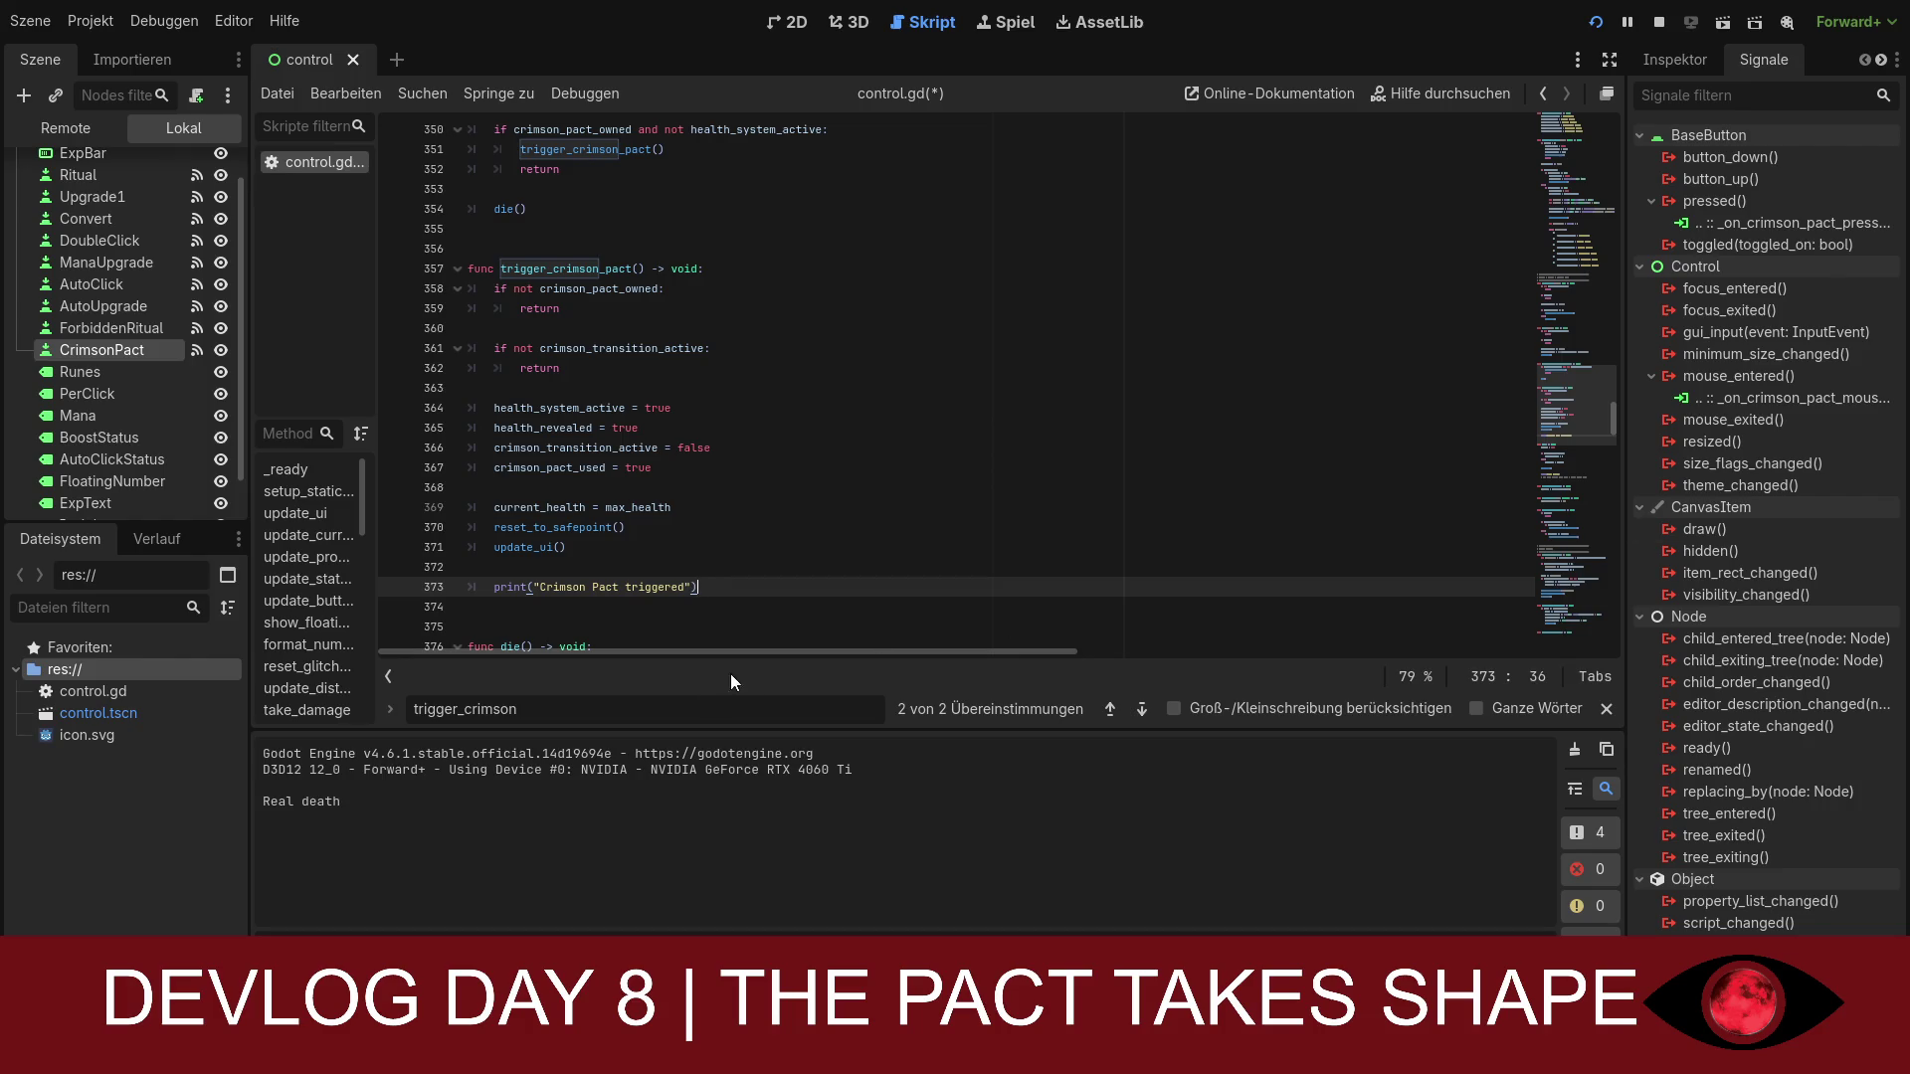
double_click(509, 708)
type("death")
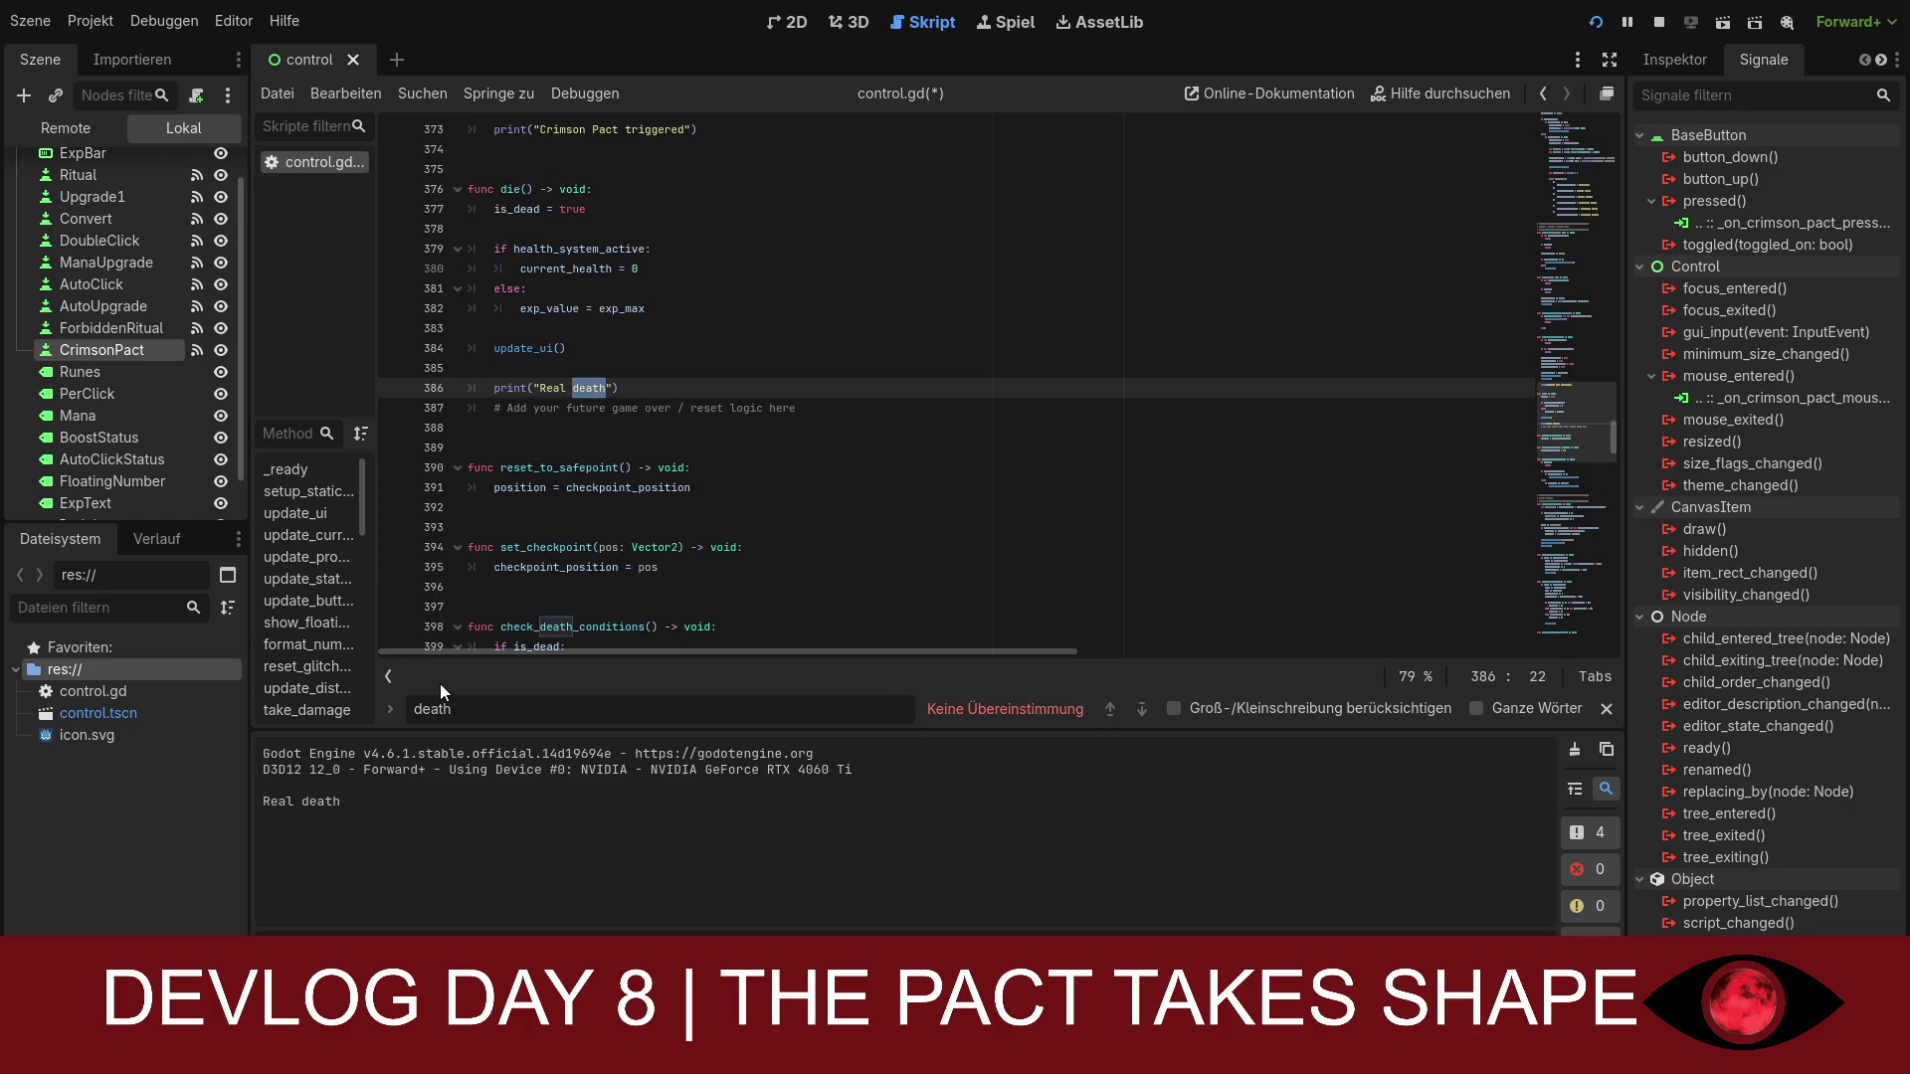
Find check_death_conditions via 'death_condi' and paste the version with the crimson_transition_active branch.
key("BackSpace")
key("BackSpace")
key("BackSpace")
type("_condi")
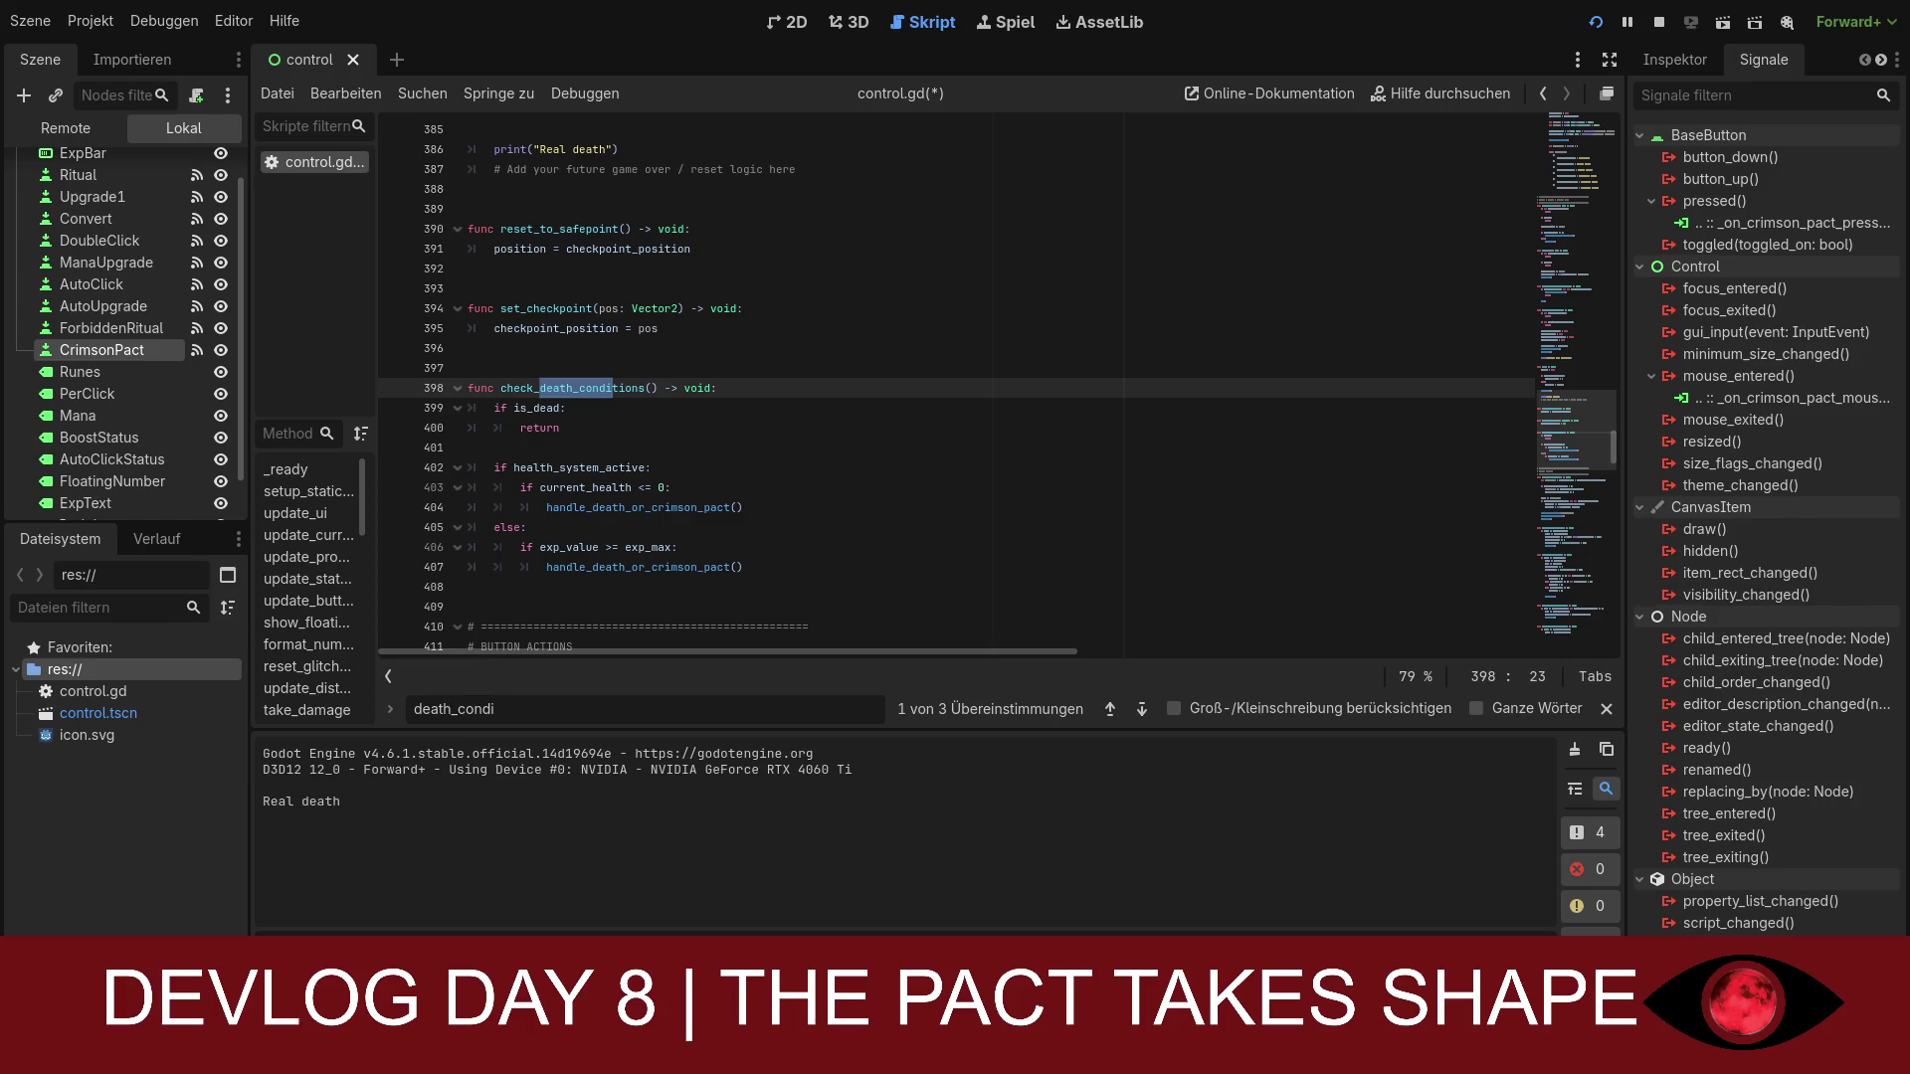
mouse_move(756, 587)
left_mouse_down()
mouse_move(696, 577)
mouse_move(464, 381)
left_mouse_up()
type("func check_death_conditions() -> void: \tif is_dead: \t\treturn  \tif crimson_transition_active and not health_system_active: \t\tif exp_value >= exp_max: \t\t\ttrigger_crimson_pact() \t\t\treturn  \tif health_system_active: \t\tif current_health <= 0: \t\t\tdie()")
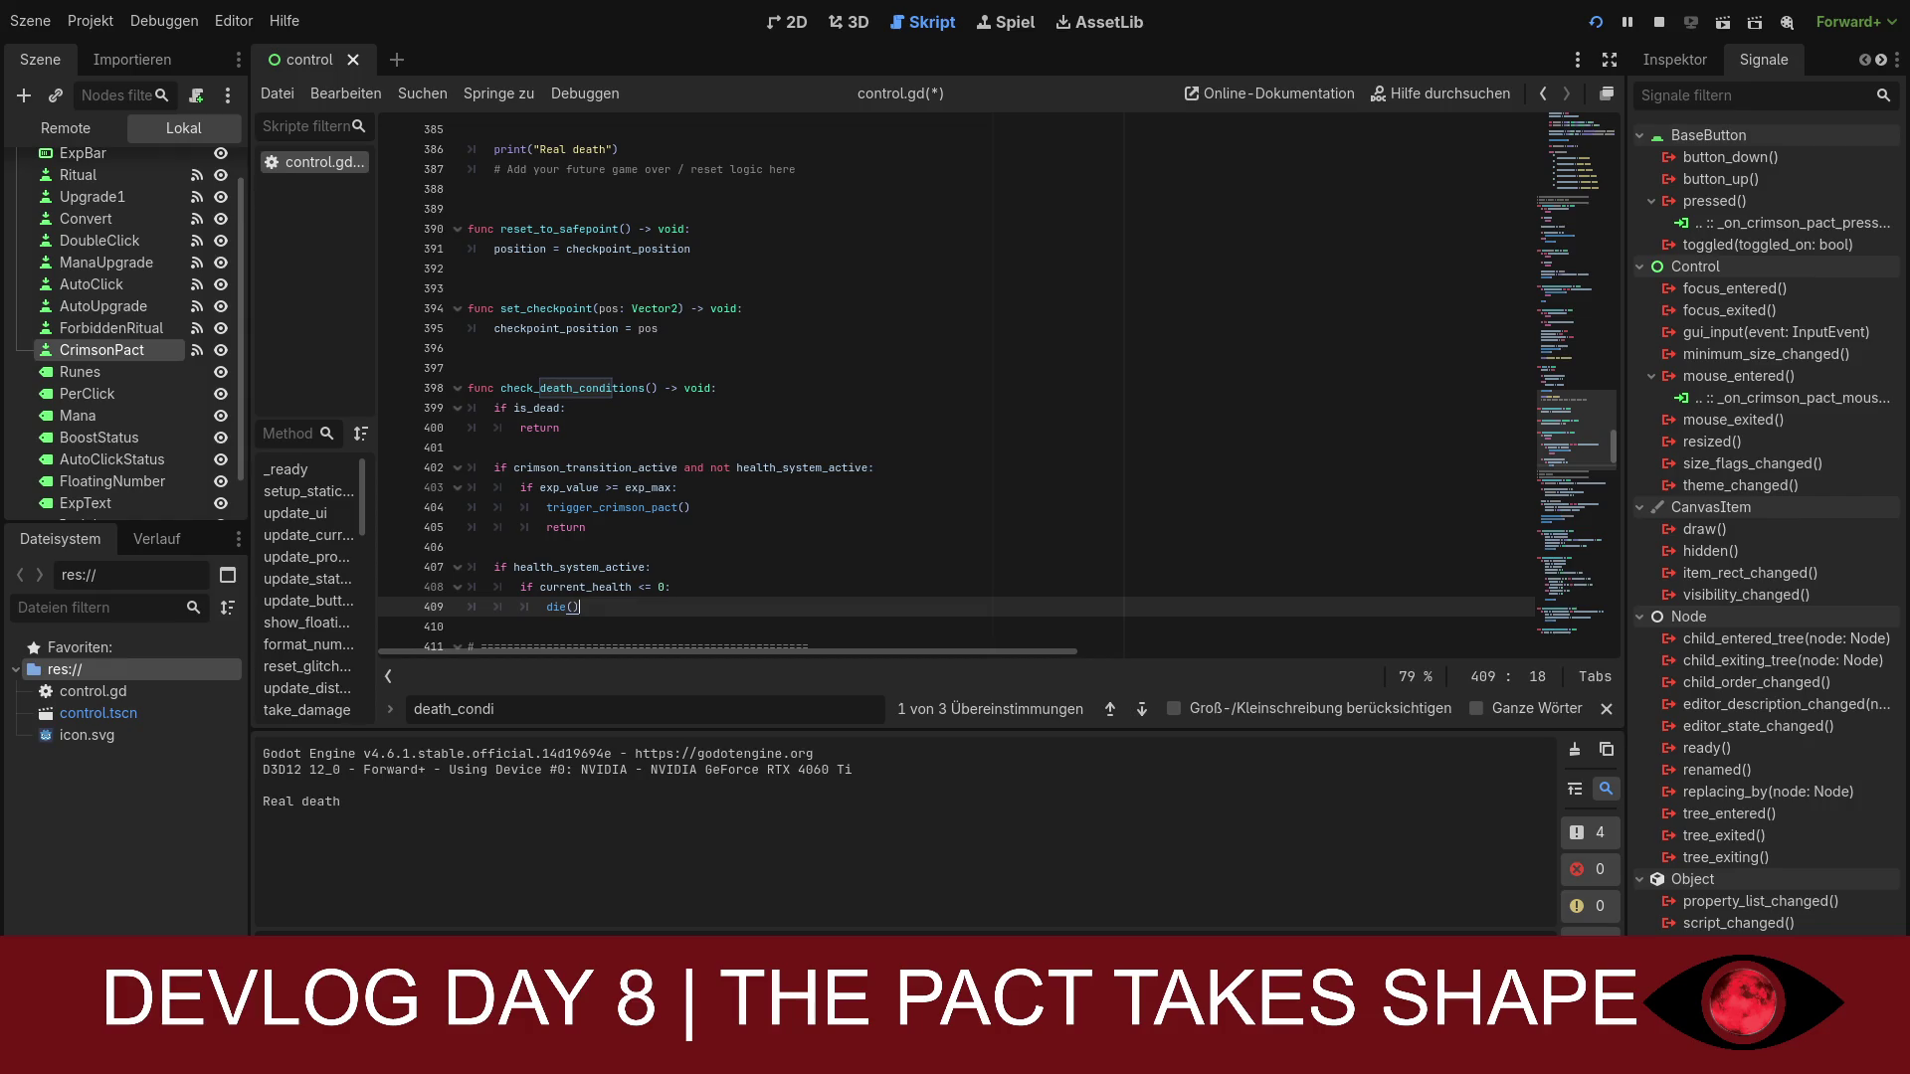
scroll(693, 568, "down", 1)
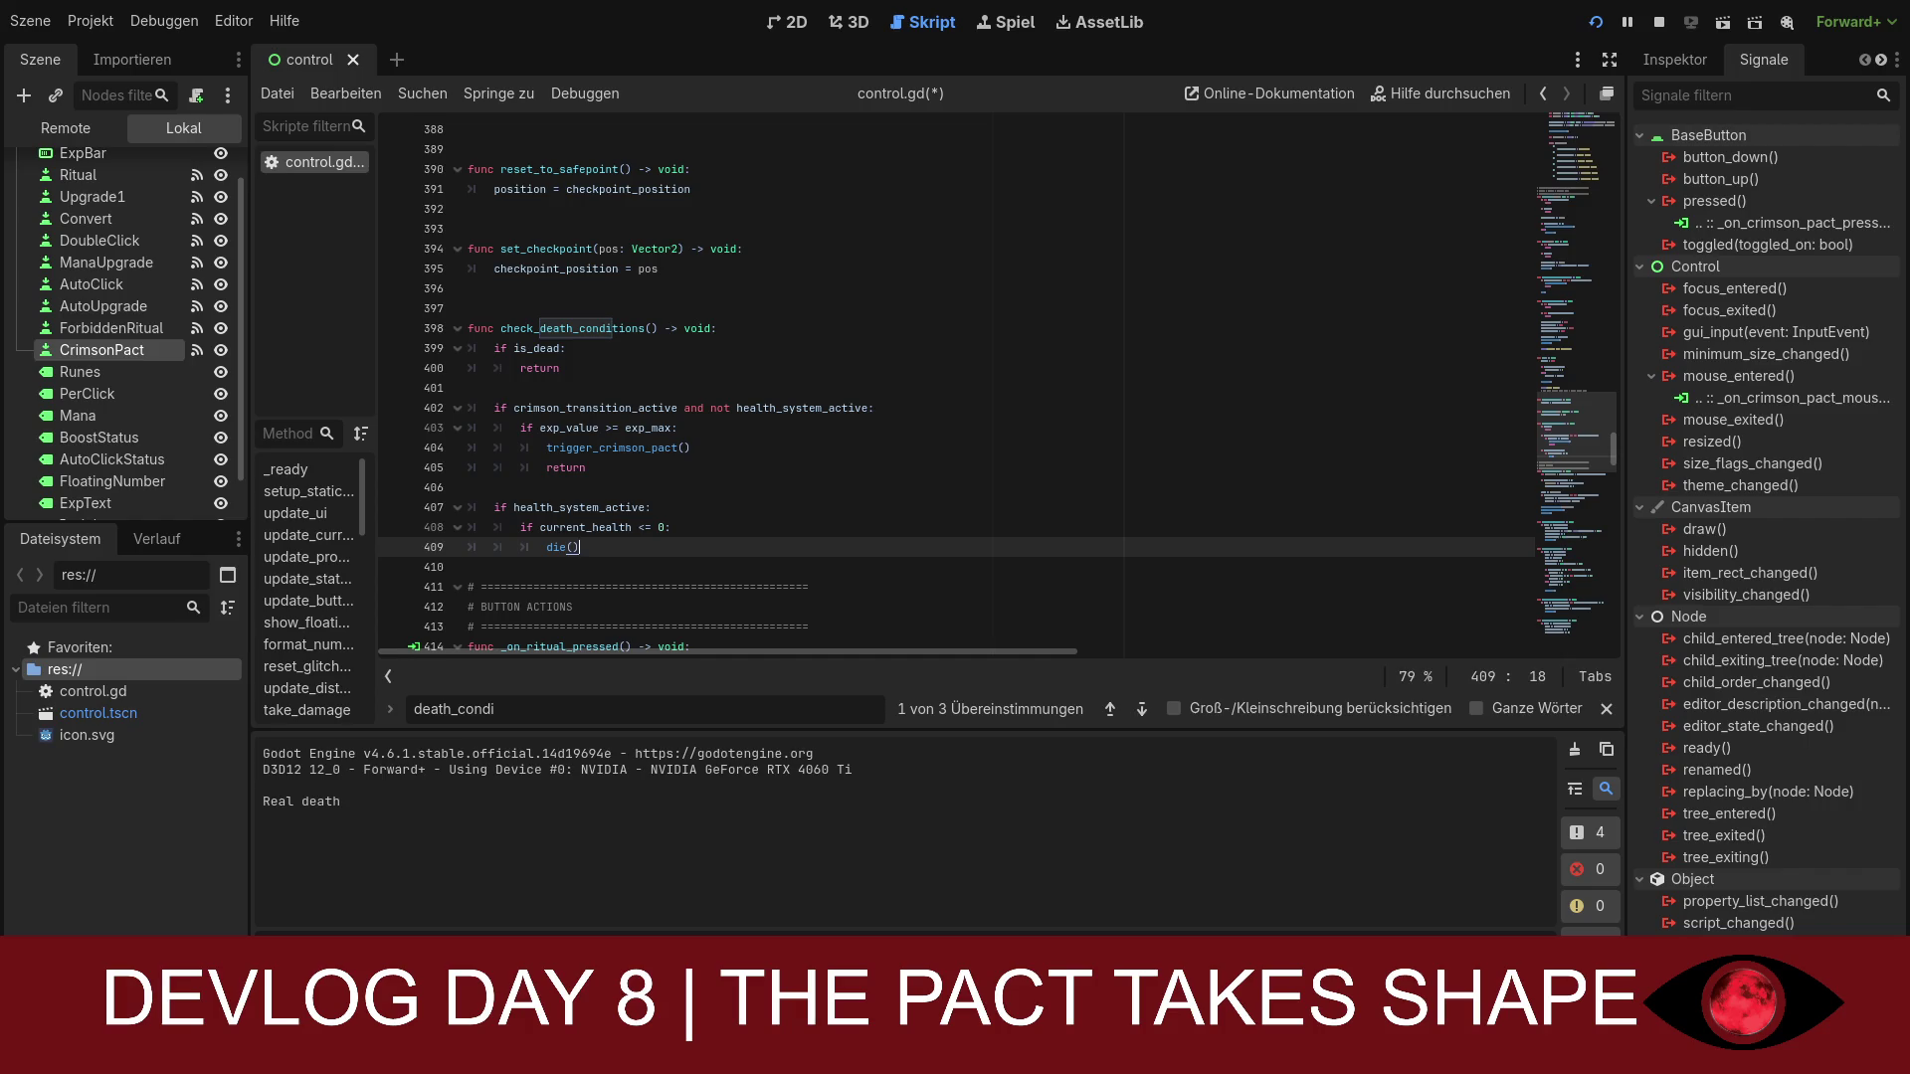
Save control.gd and launch the game to test the changes.
left_click(678, 427)
key("ctrl+s")
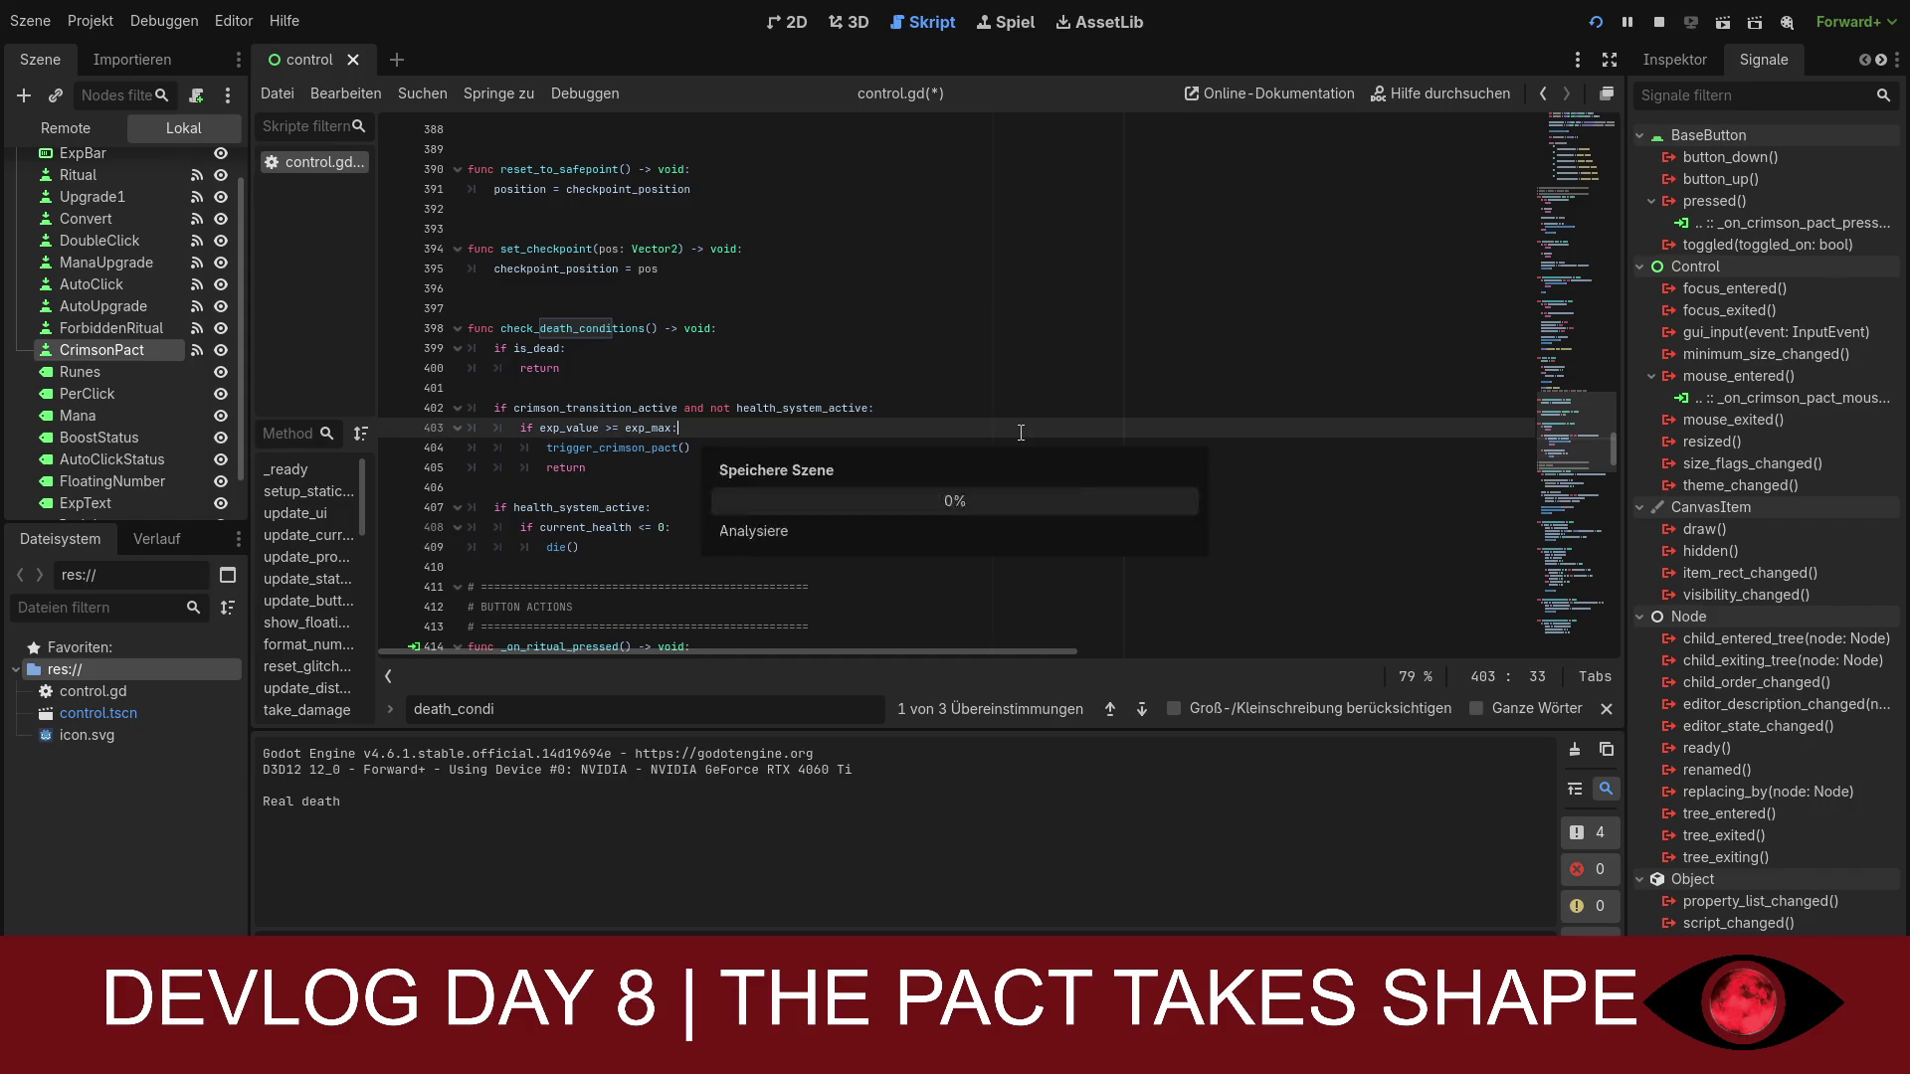
left_click(1593, 27)
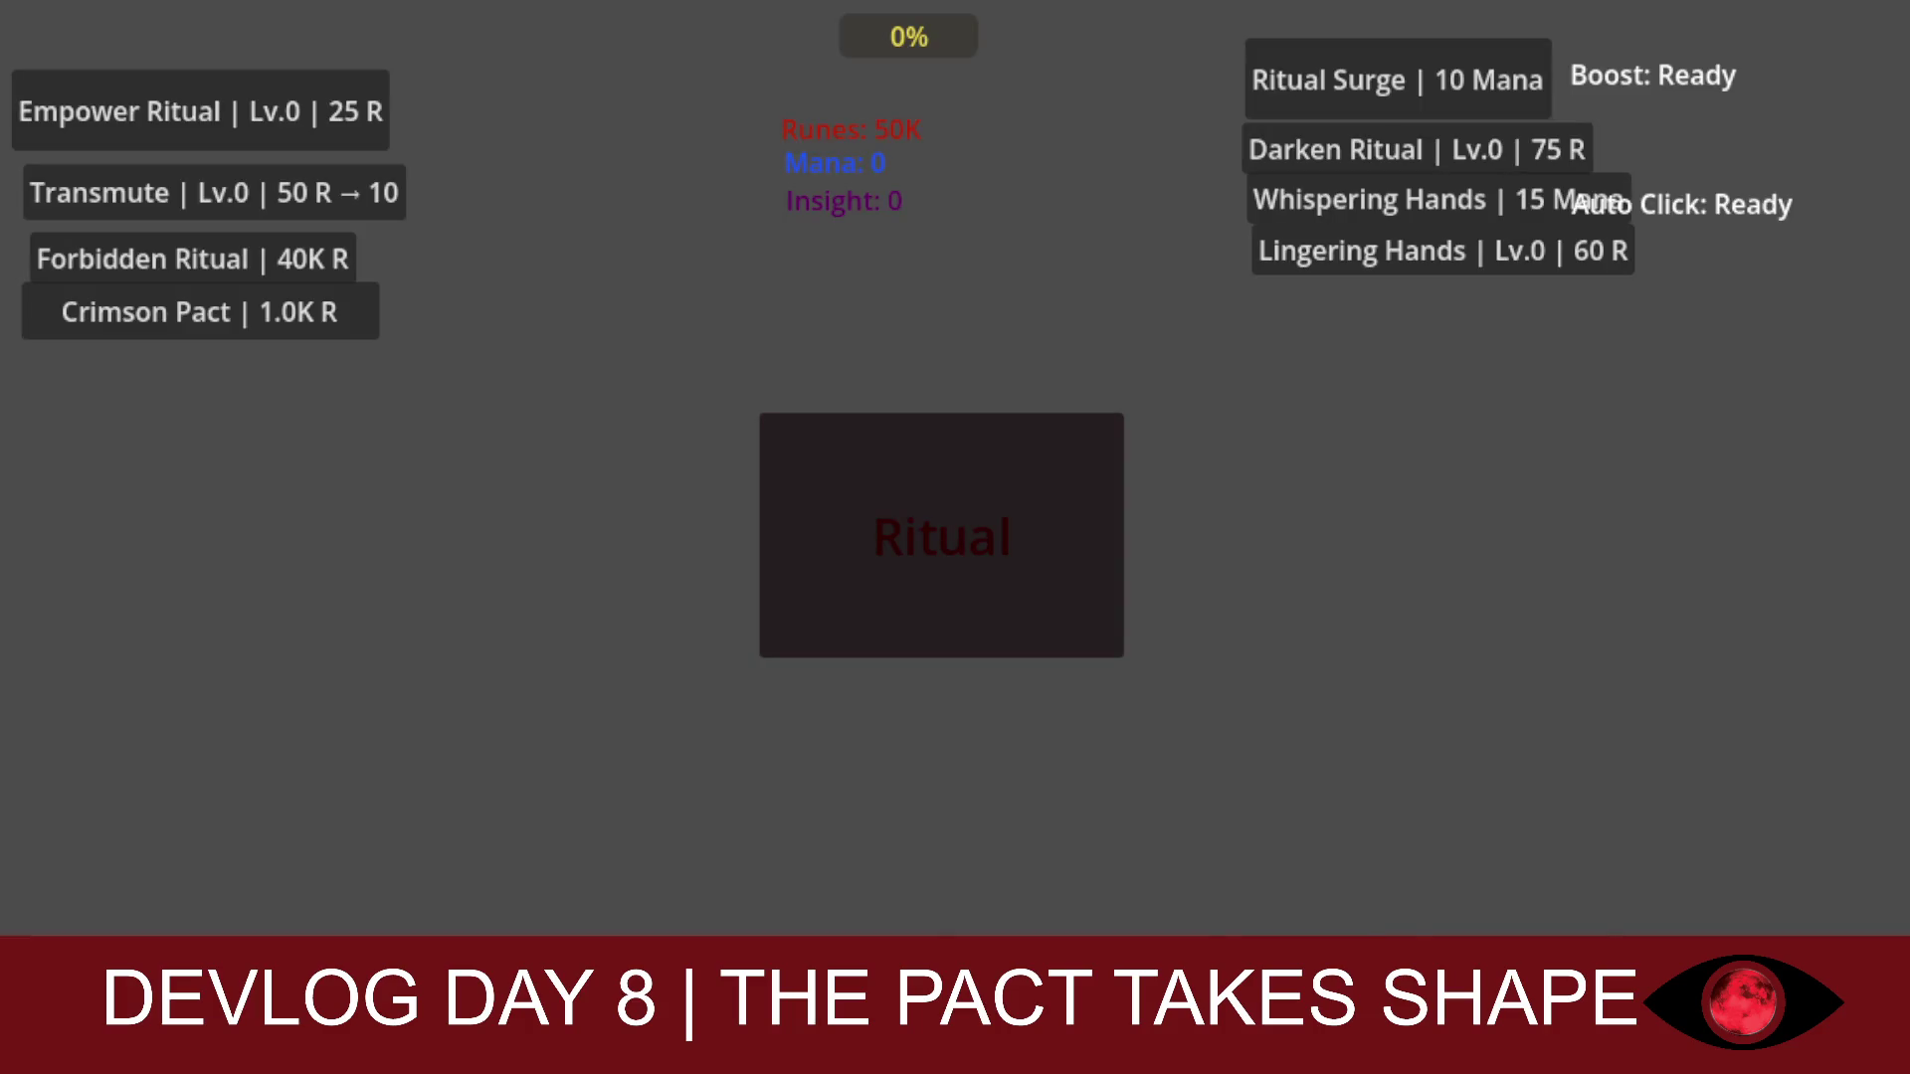
Buy a level of Transmute, the Forbidden Ritual and the Crimson Pact.
left_click(227, 202)
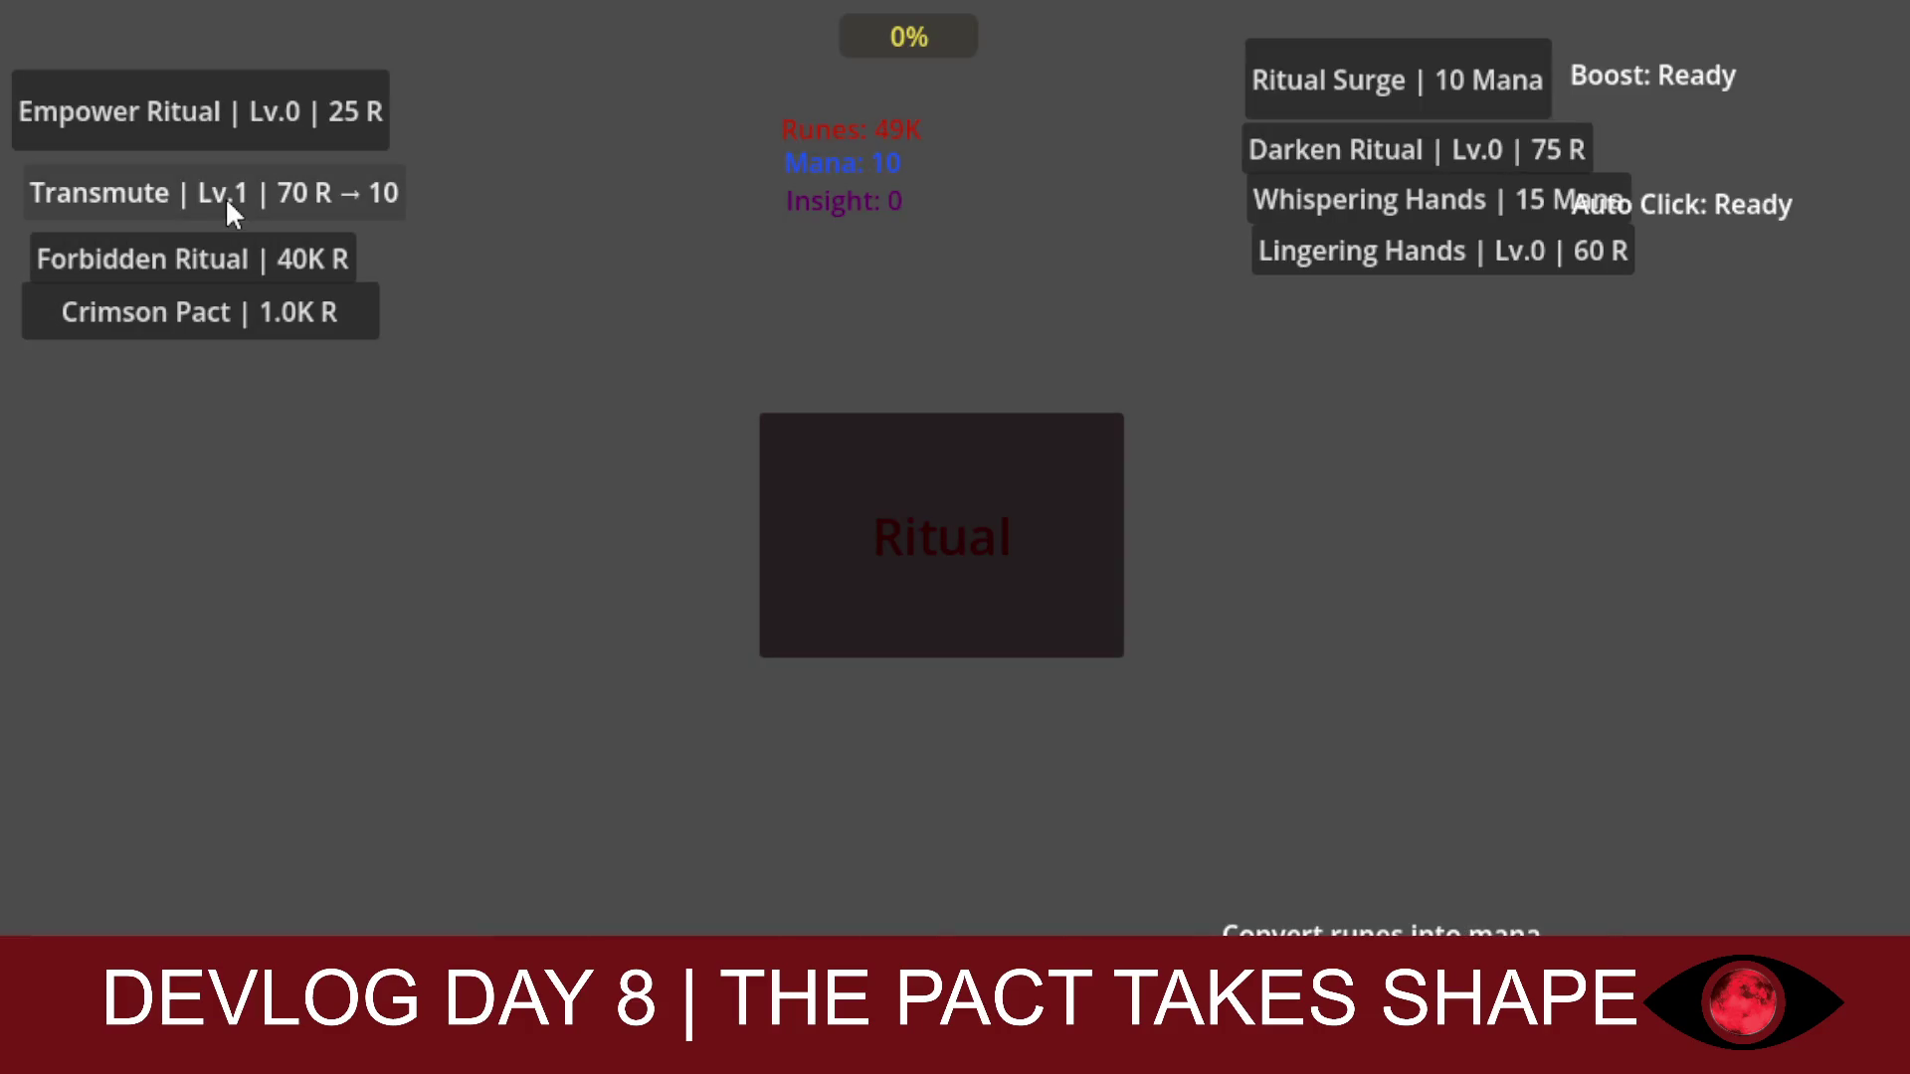
left_click(231, 256)
left_click(223, 314)
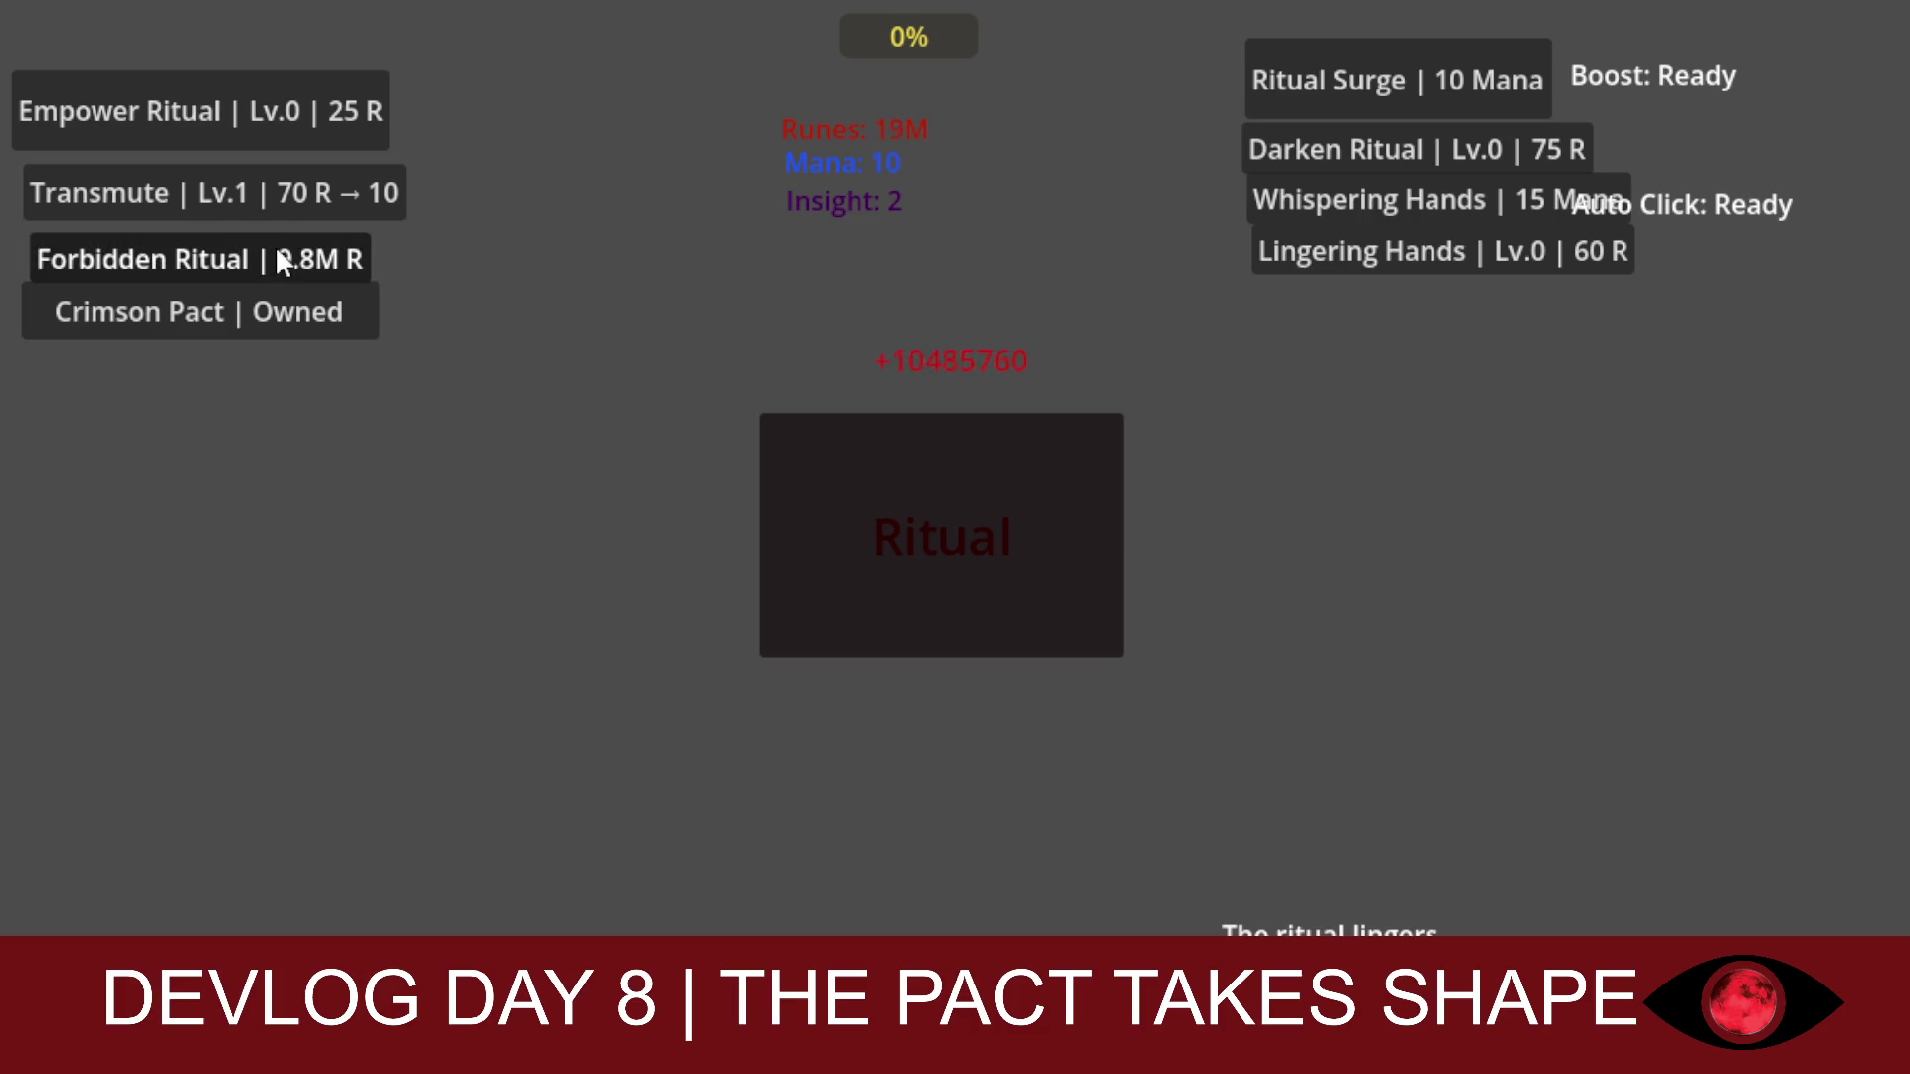
Level Empower Ritual up to 23.
left_click(207, 114)
left_click(208, 117)
left_click(209, 112)
left_click(209, 112)
left_click(209, 112)
left_click(843, 499)
Perform two rituals for runes and EXP, then activate the Ritual Surge boost.
left_click(316, 139)
left_click(827, 466)
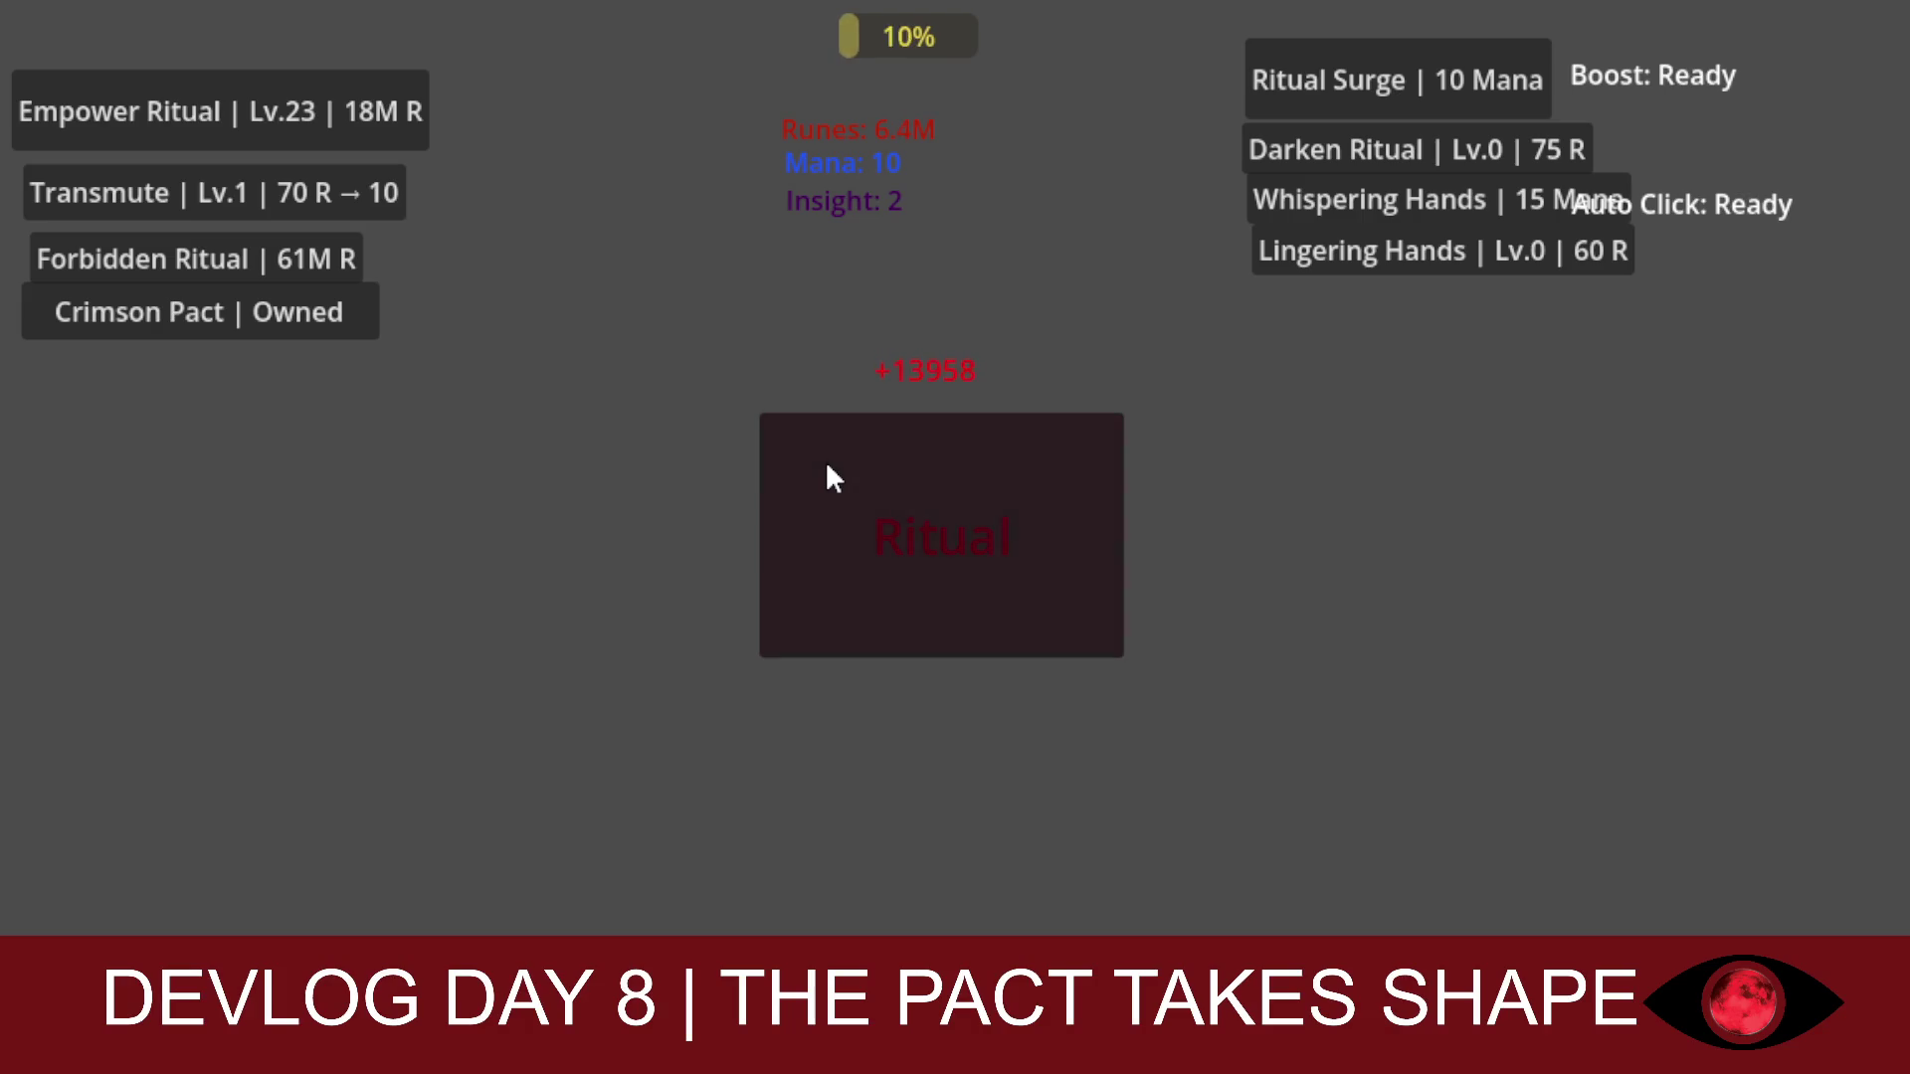
left_click(1359, 99)
Perform boosted rituals repeatedly to push the EXP bar past 70%.
left_click(970, 559)
double_click(970, 559)
triple_click(970, 559)
left_click(970, 559)
double_click(970, 559)
double_click(970, 560)
triple_click(969, 559)
double_click(968, 559)
double_click(969, 559)
double_click(969, 559)
triple_click(970, 547)
double_click(970, 545)
double_click(971, 545)
double_click(971, 545)
triple_click(971, 545)
double_click(971, 541)
double_click(971, 539)
double_click(971, 538)
triple_click(970, 536)
triple_click(969, 536)
triple_click(967, 537)
double_click(965, 536)
double_click(962, 535)
double_click(963, 535)
triple_click(961, 534)
double_click(961, 534)
Keep performing rituals until the EXP bar is full at 100%, then ritual once more.
triple_click(961, 534)
double_click(959, 532)
triple_click(957, 529)
double_click(955, 525)
triple_click(951, 518)
double_click(948, 516)
triple_click(945, 513)
double_click(944, 514)
double_click(941, 505)
double_click(940, 501)
double_click(937, 499)
double_click(935, 496)
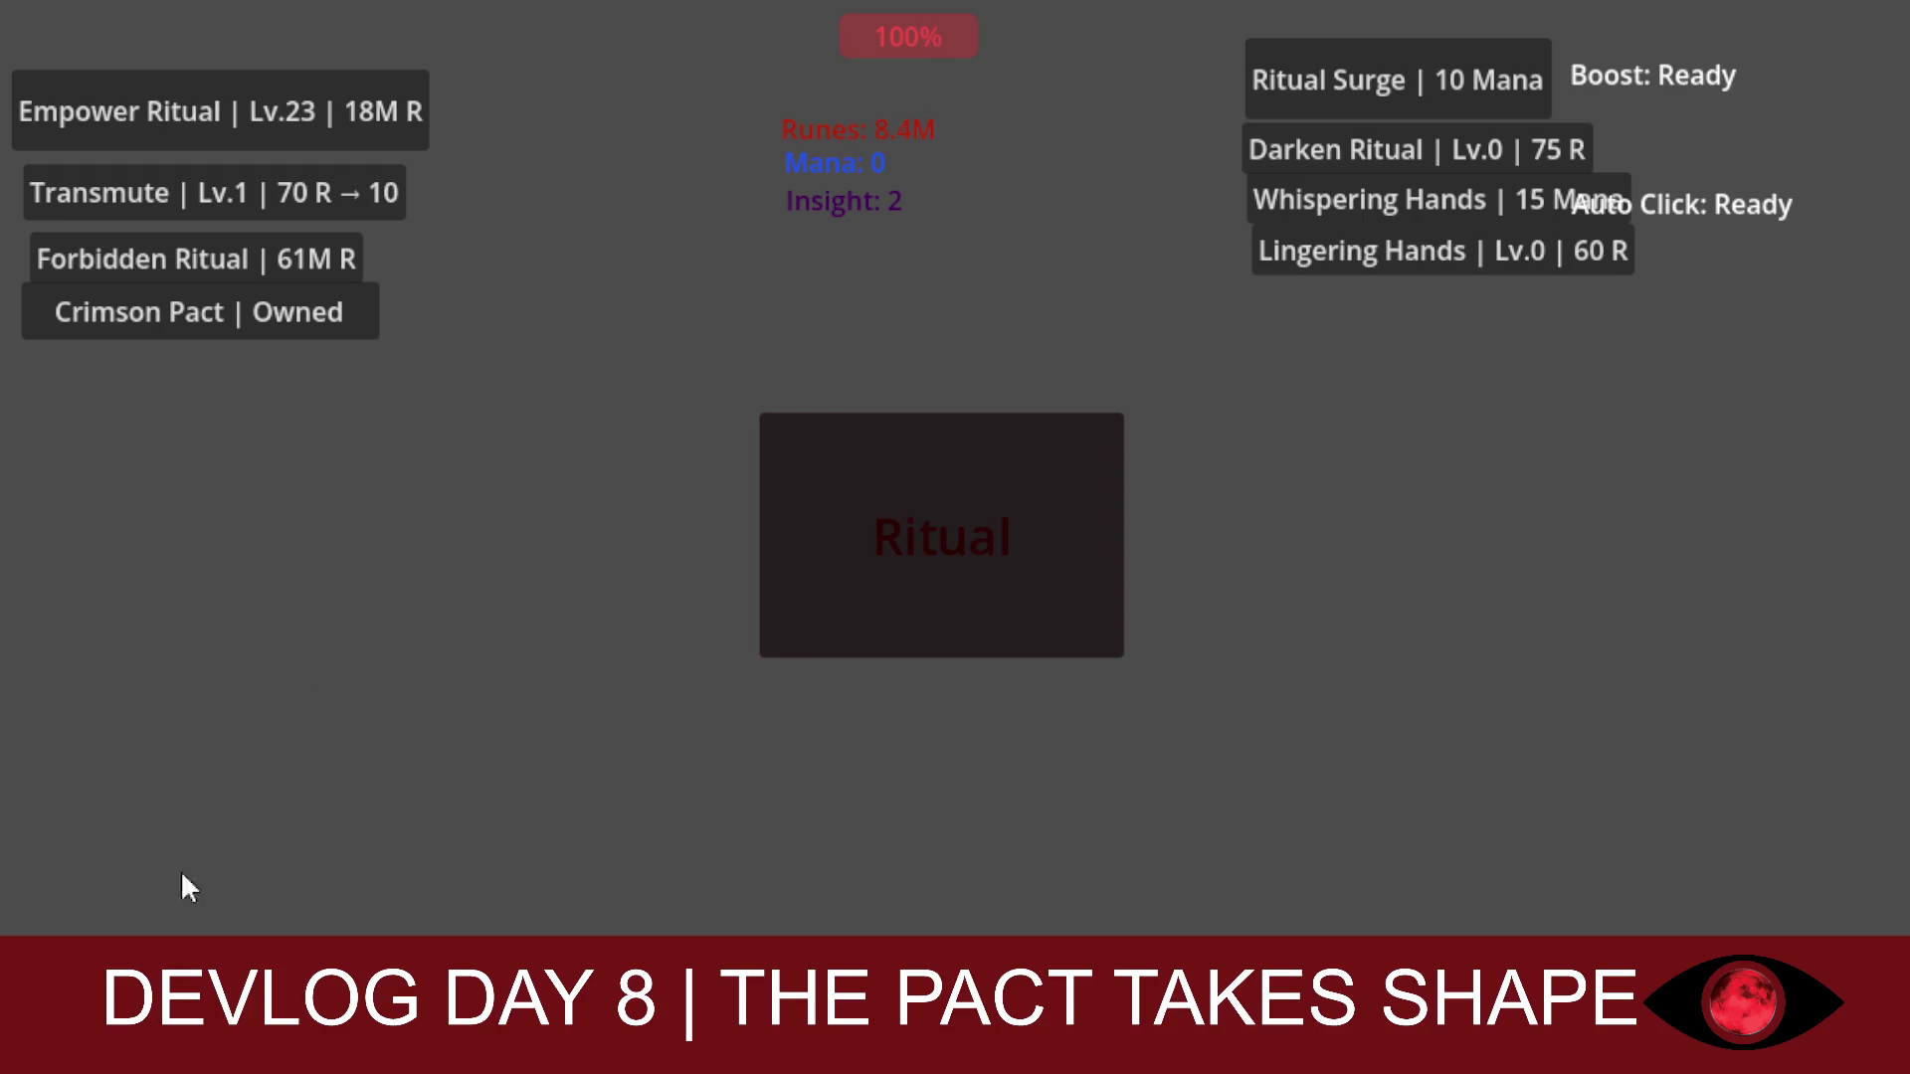
left_click(870, 520)
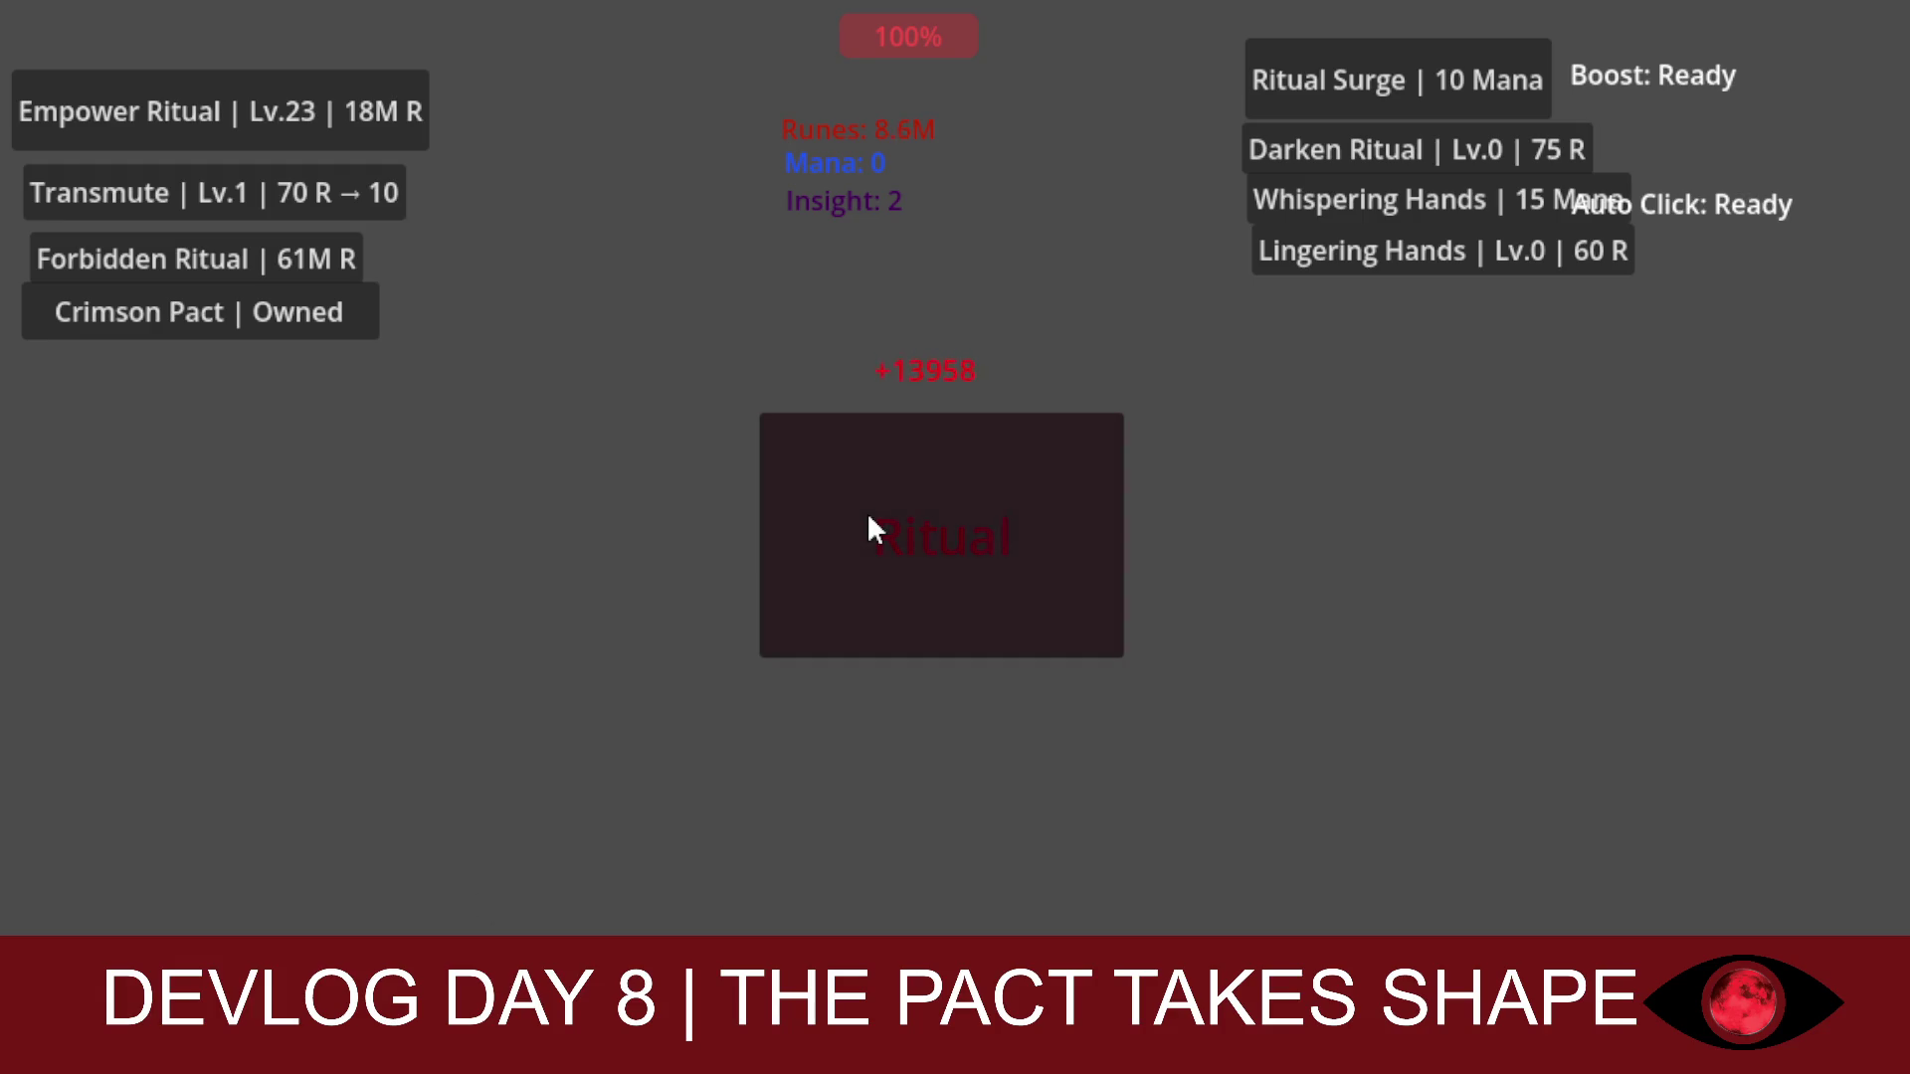
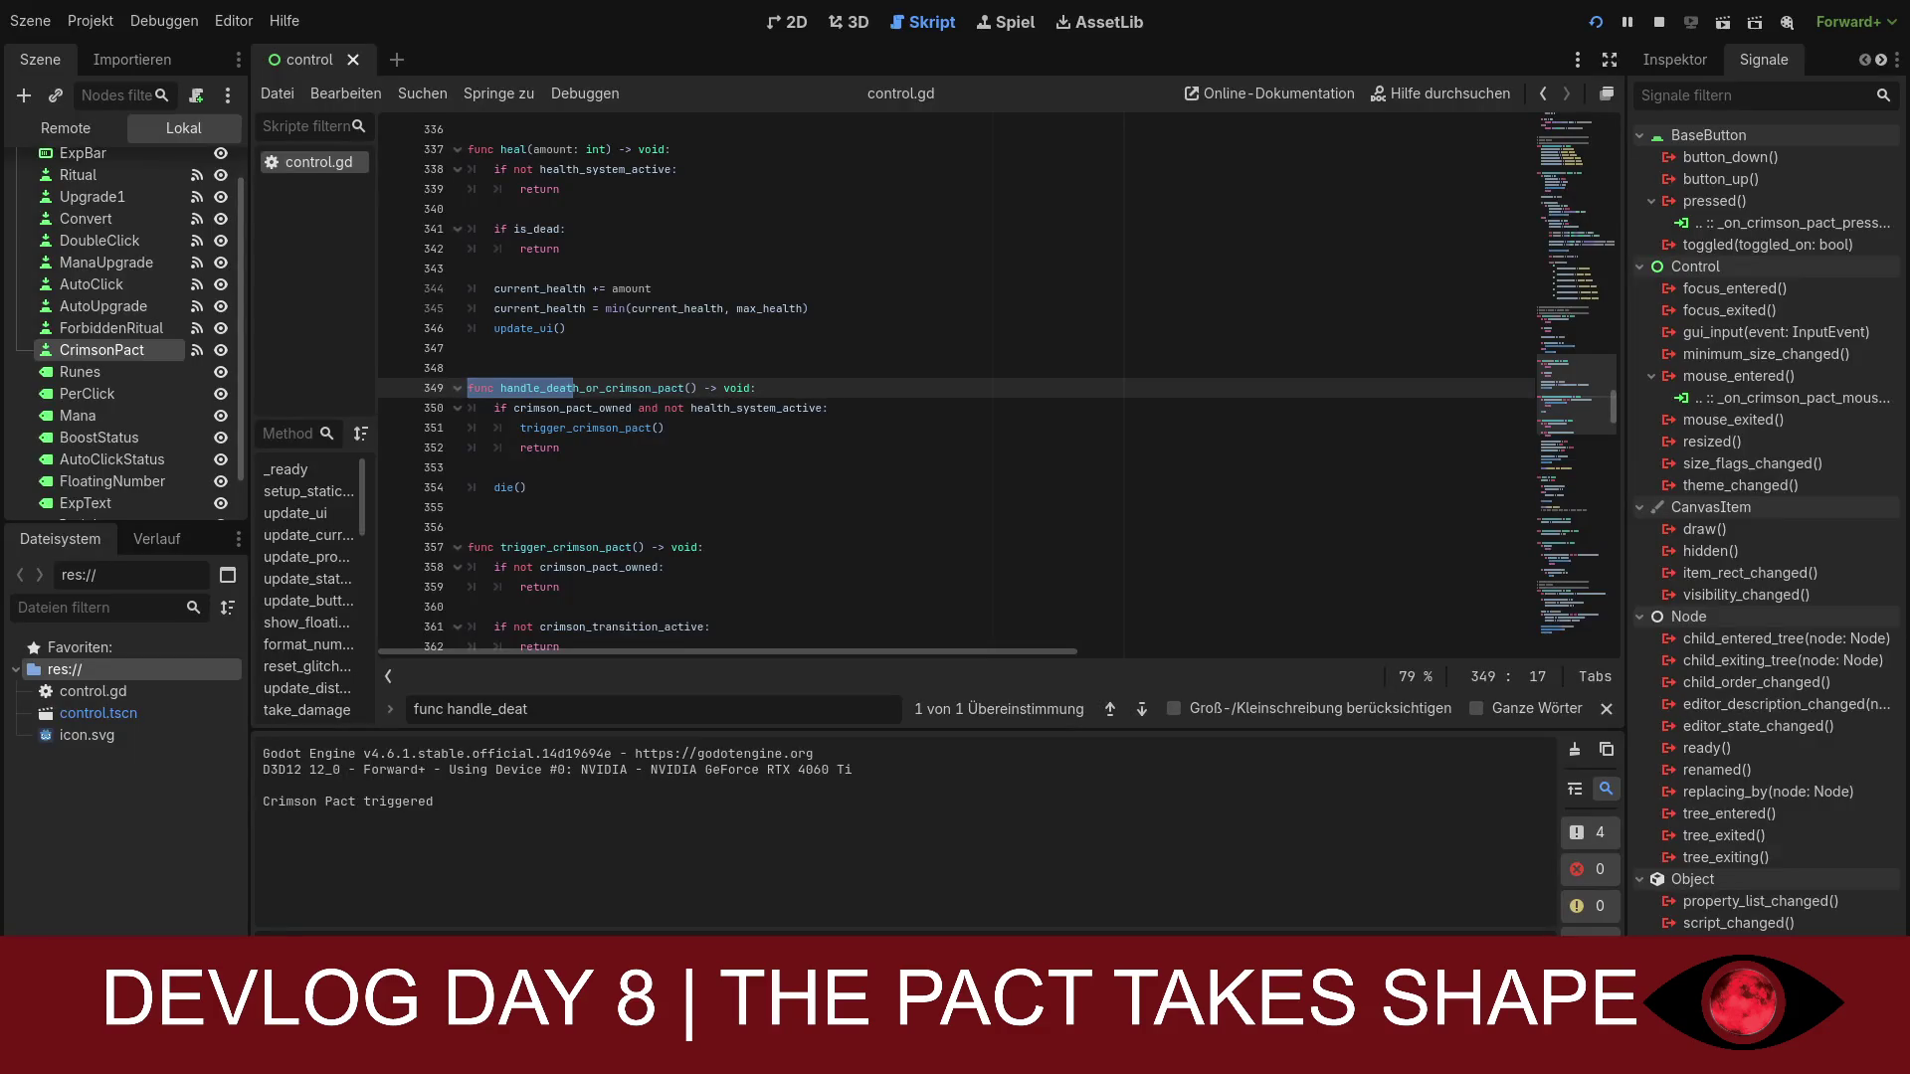
Search control.gd for 'func _on_ritual_pressed() -> void:' to reach its definition at line 414.
scroll(955, 373, "up", 1)
scroll(955, 373, "down", 3)
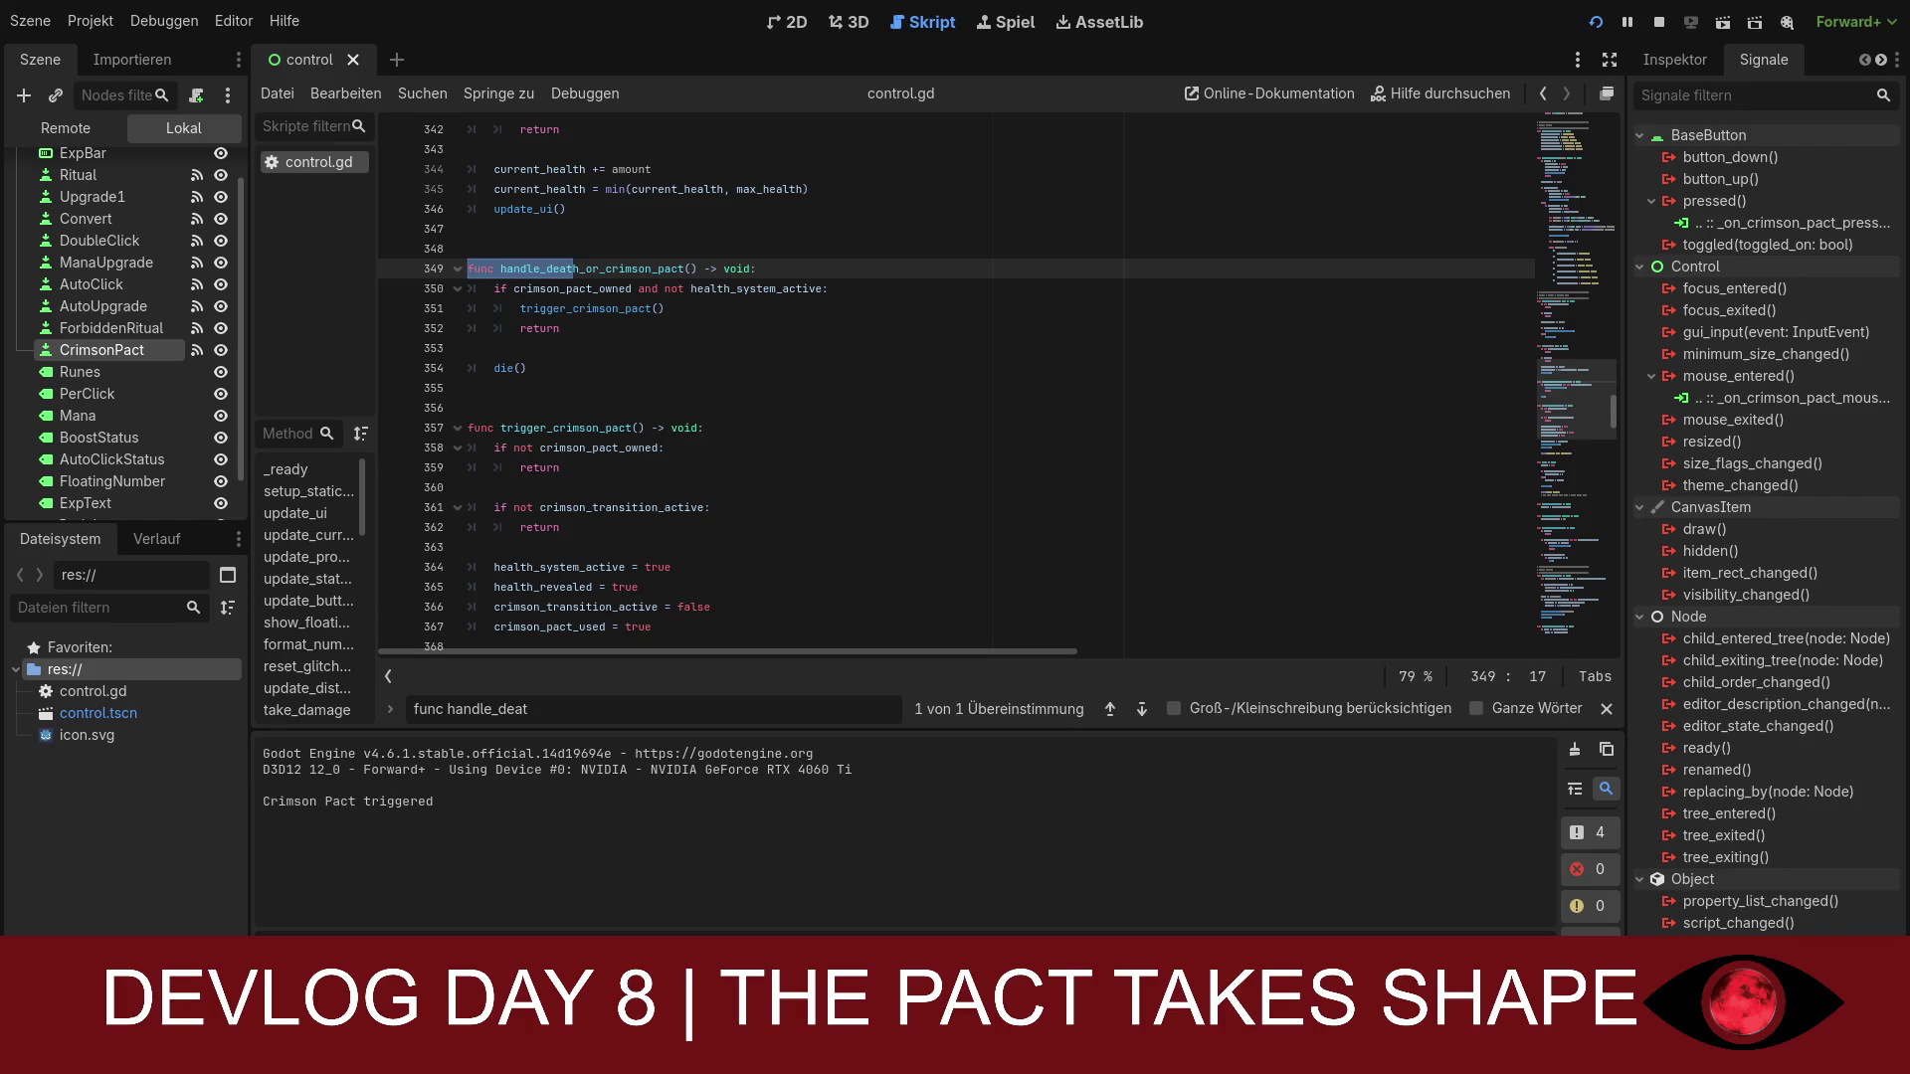
double_click(446, 711)
type("_on_ritual_pressed() -> void:")
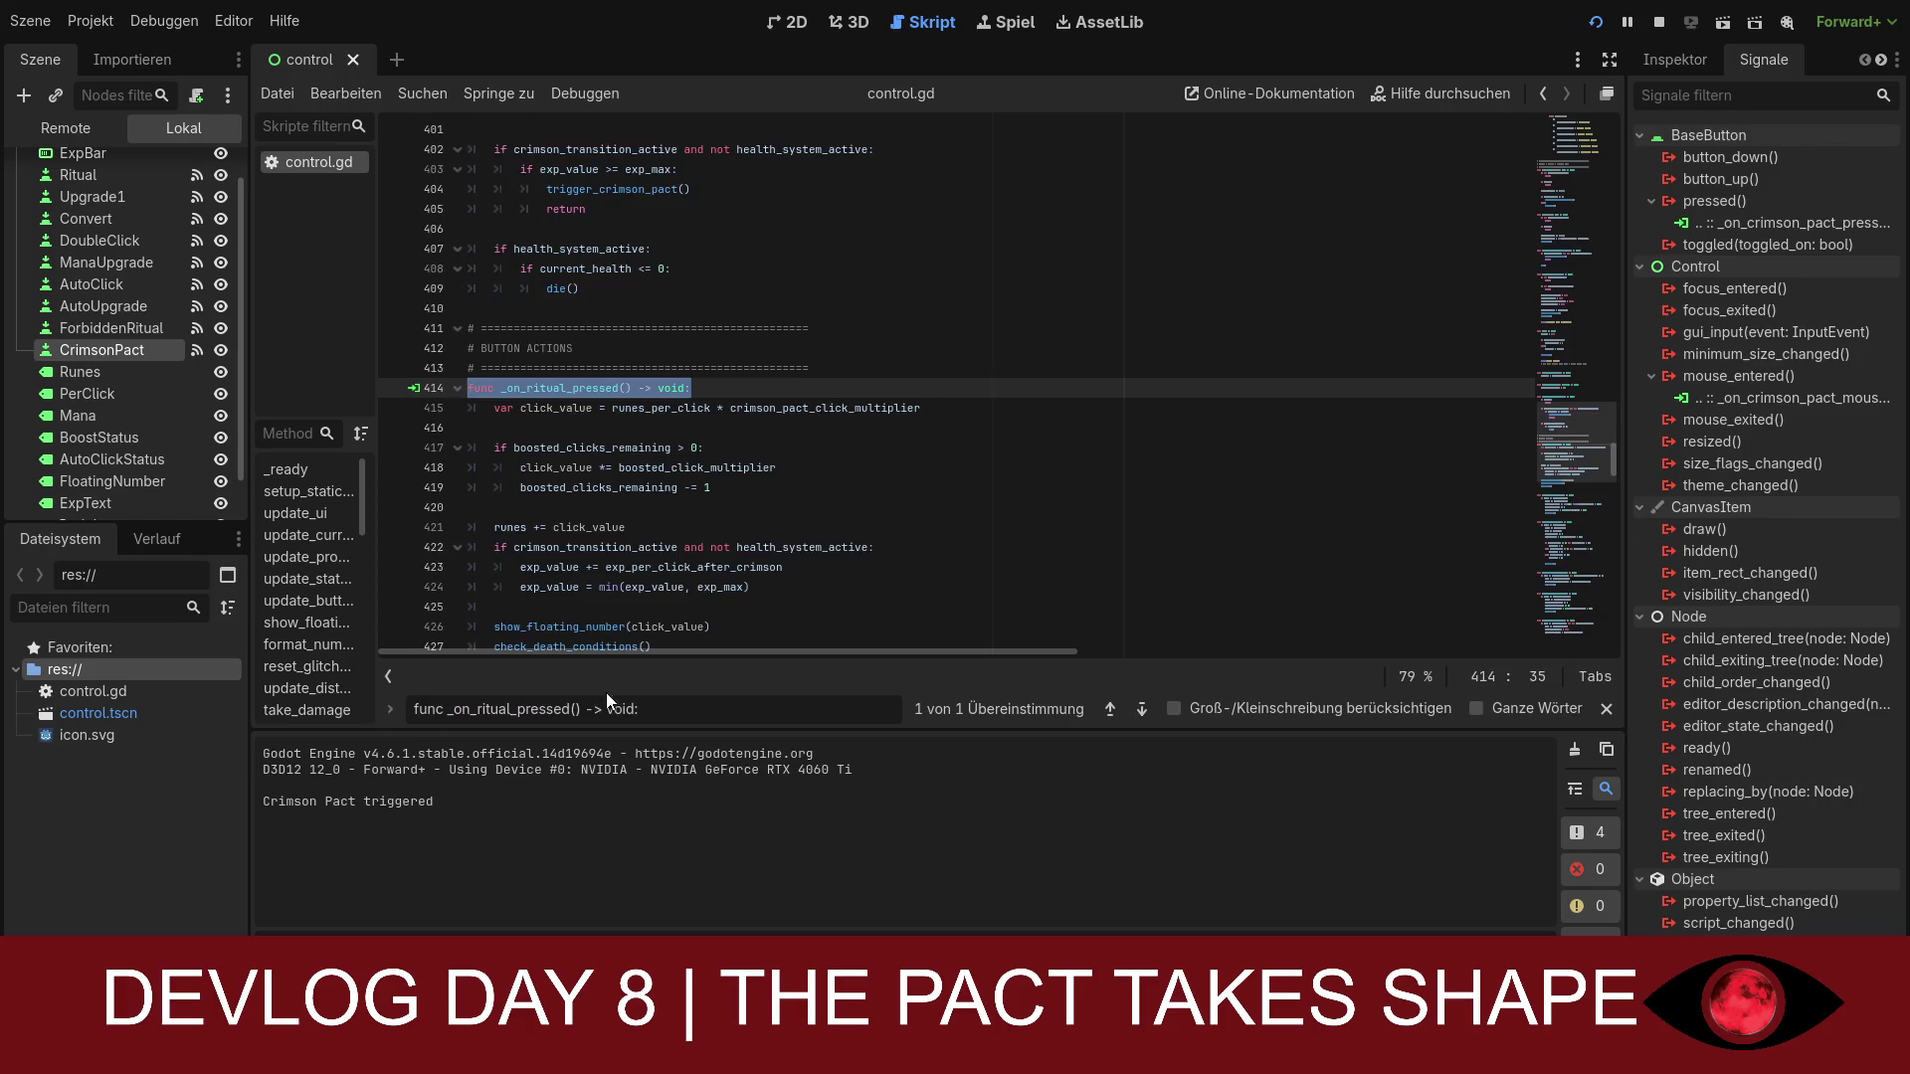
scroll(949, 580, "down", 1)
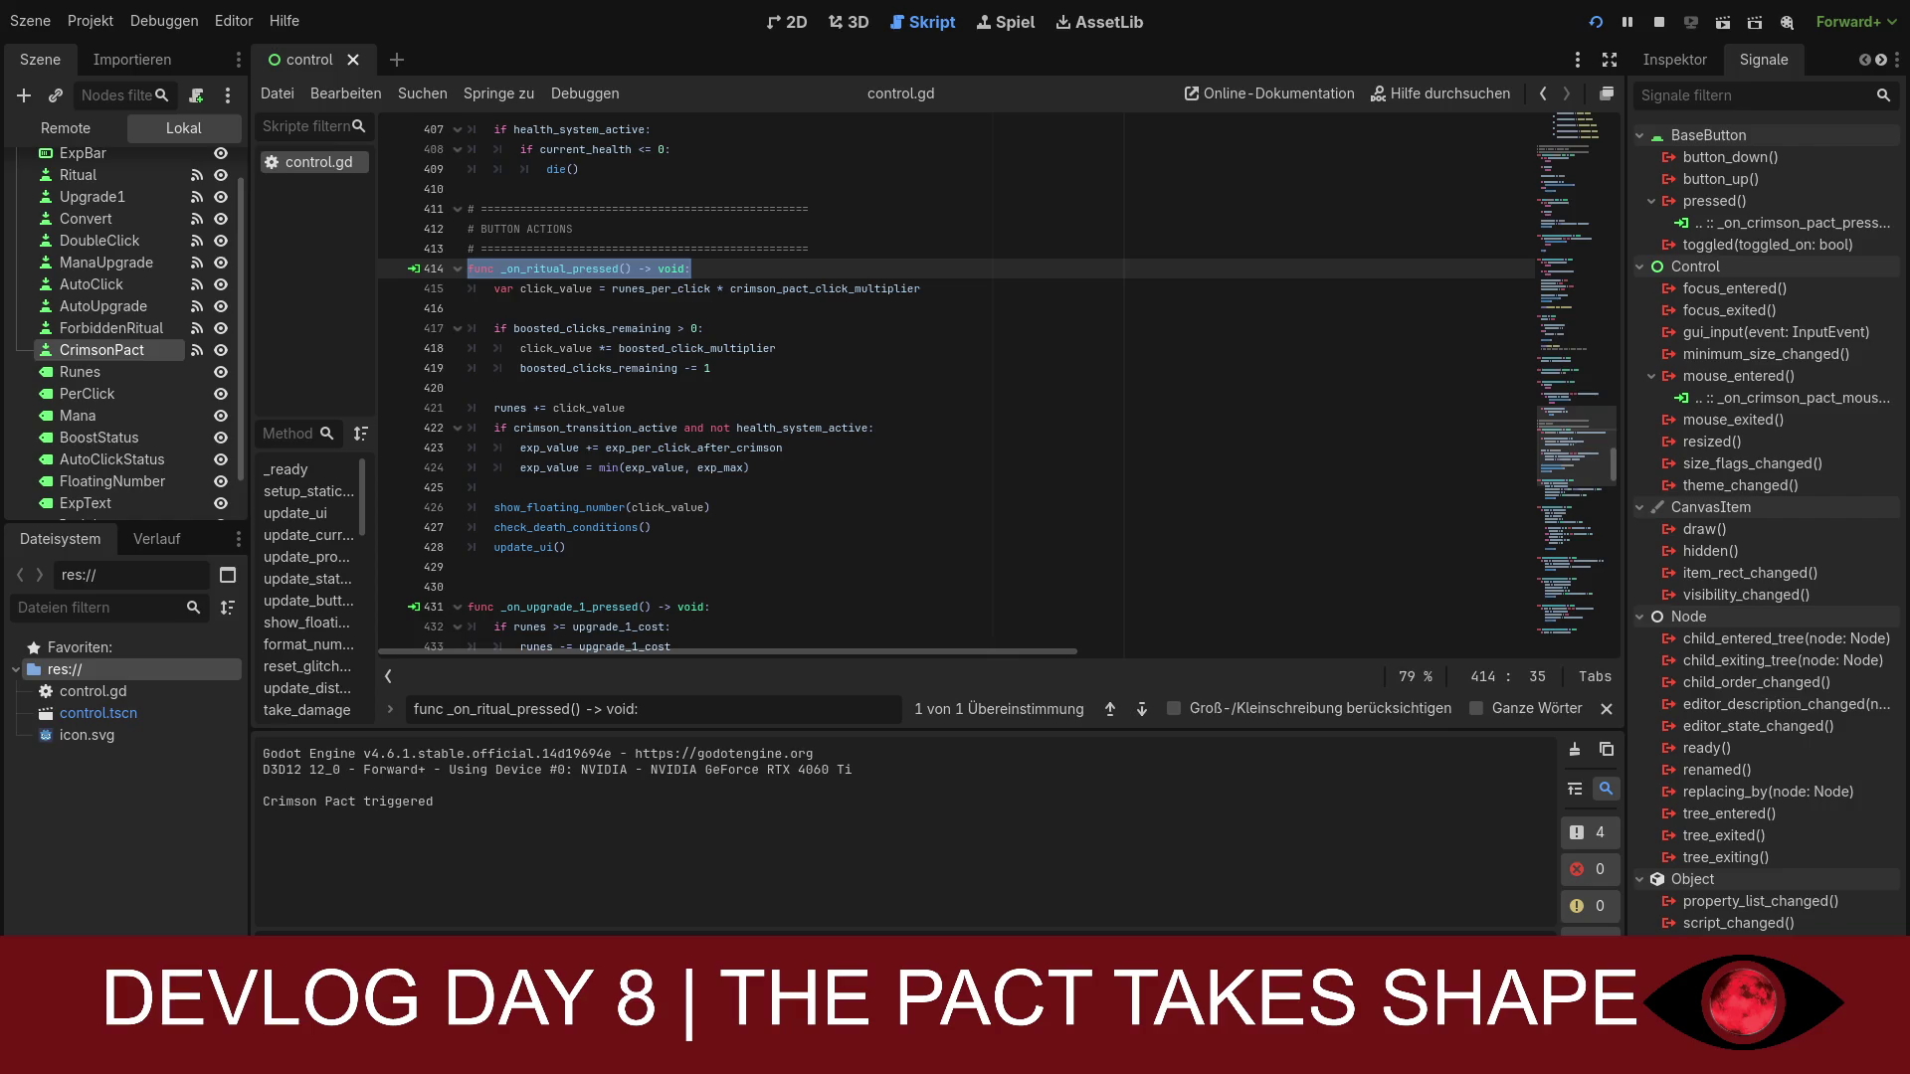
Paste the if health_system_active / pass / elif block over the EXP gain lines, then revert and save.
left_click_drag(749, 467, 468, 420)
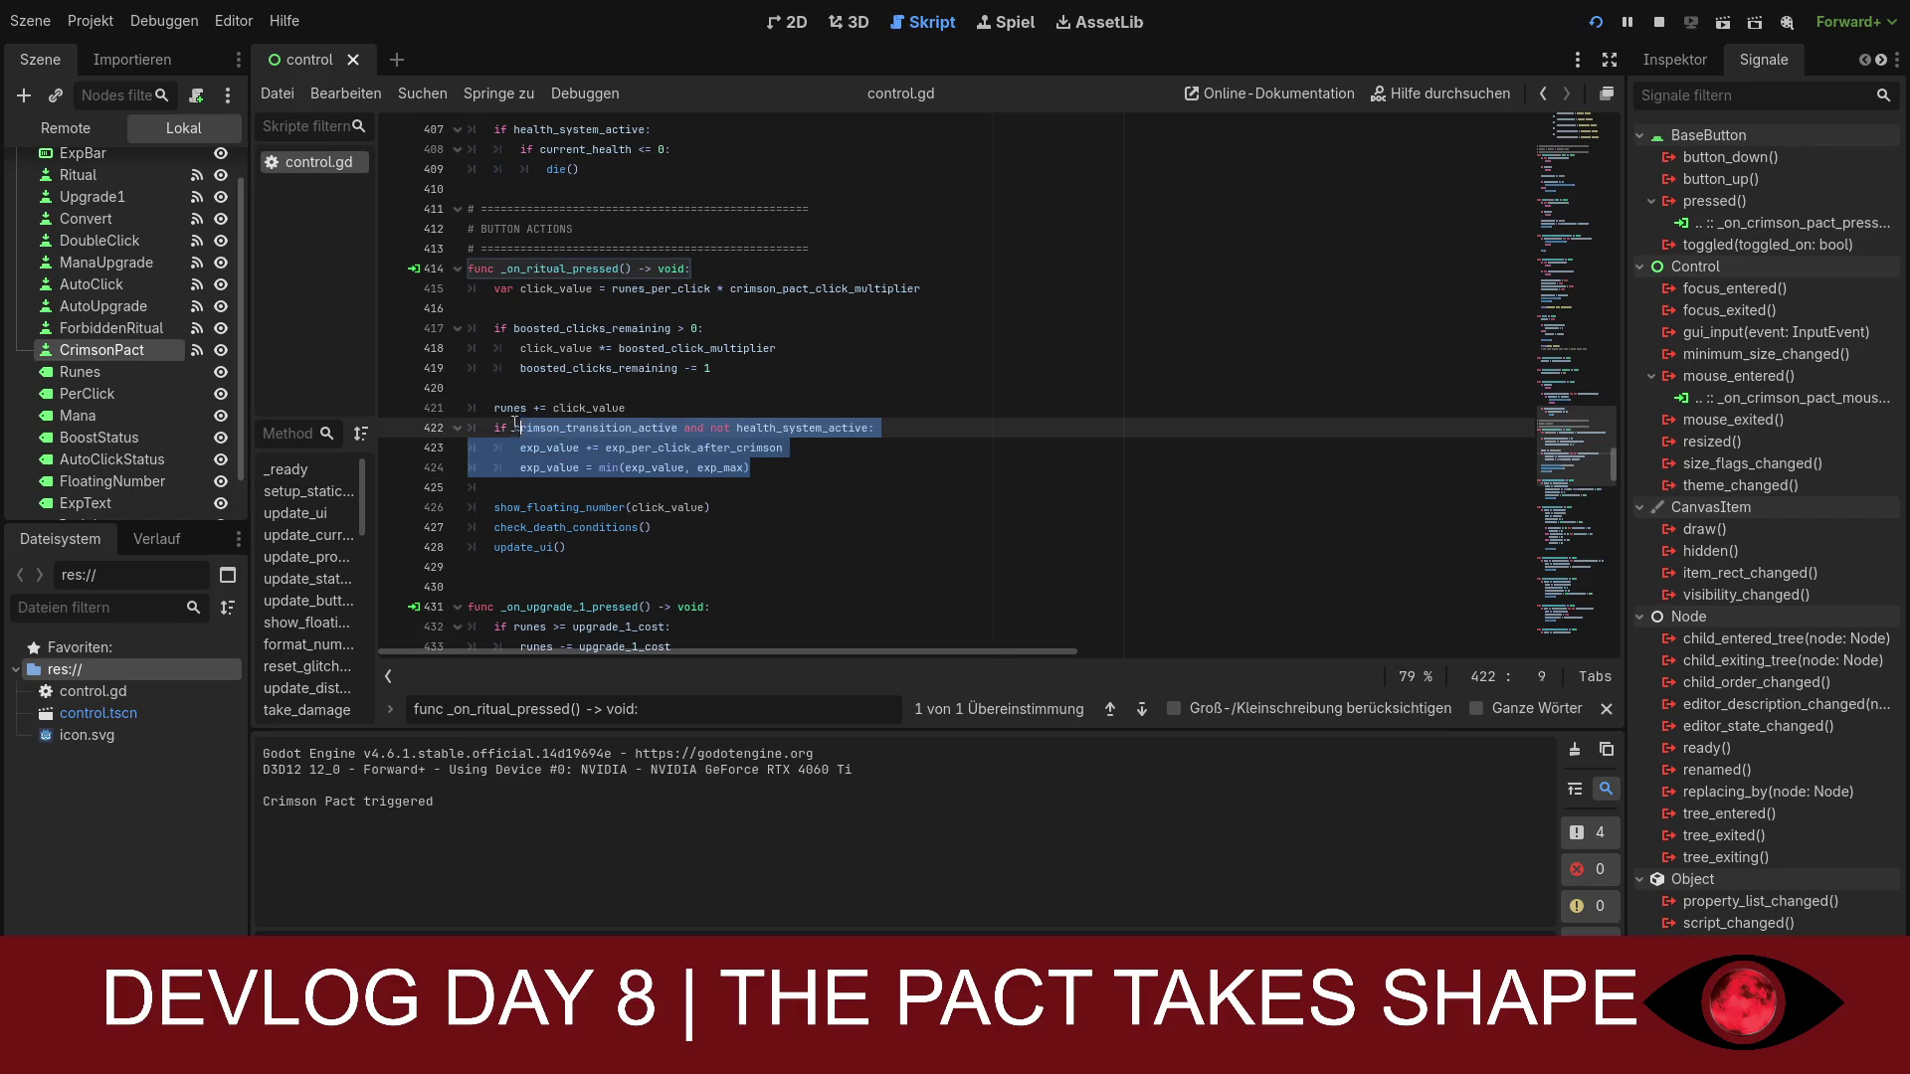
type("if health_system_active: \tpass elif crimson_transition_active: \texp_value += exp_per_click_after_crimson \texp_value = min(exp_value, exp_max)")
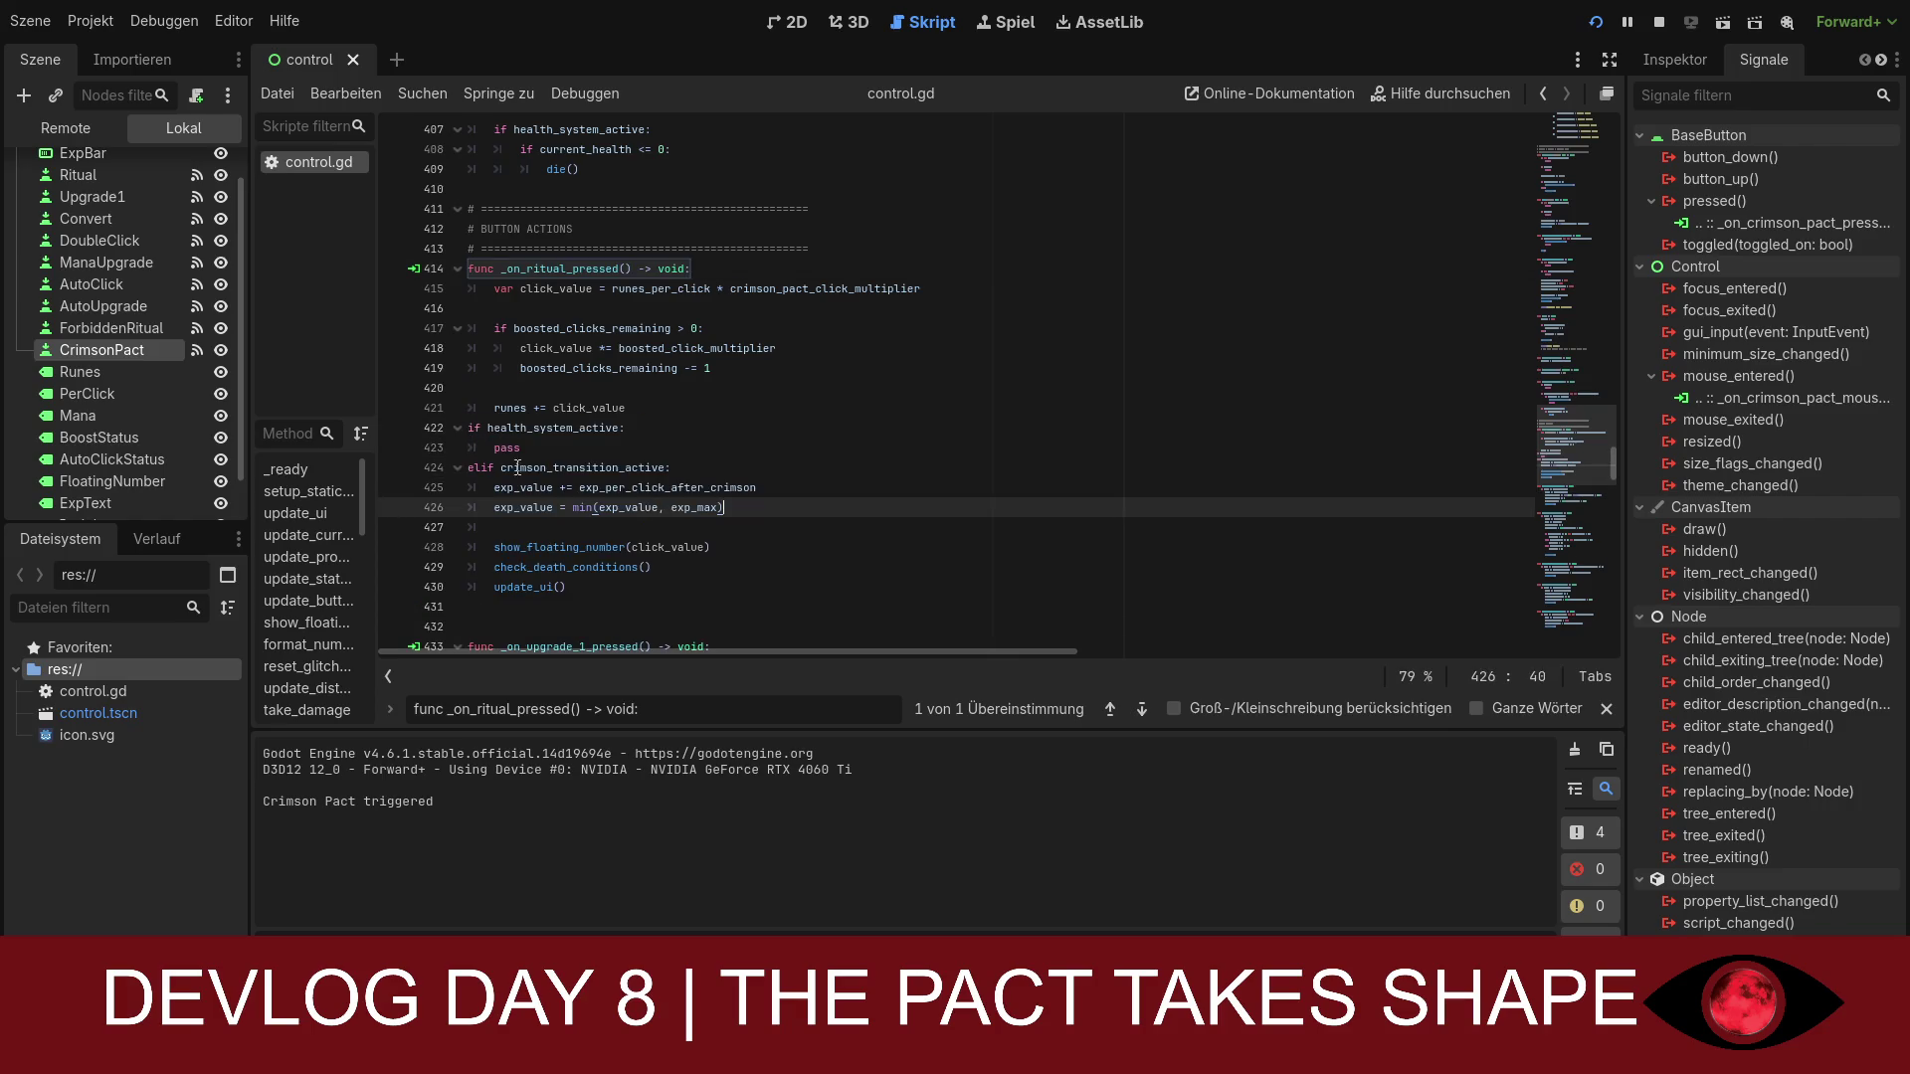
left_click(468, 428)
key("Tab")
left_click(465, 464)
key("Tab")
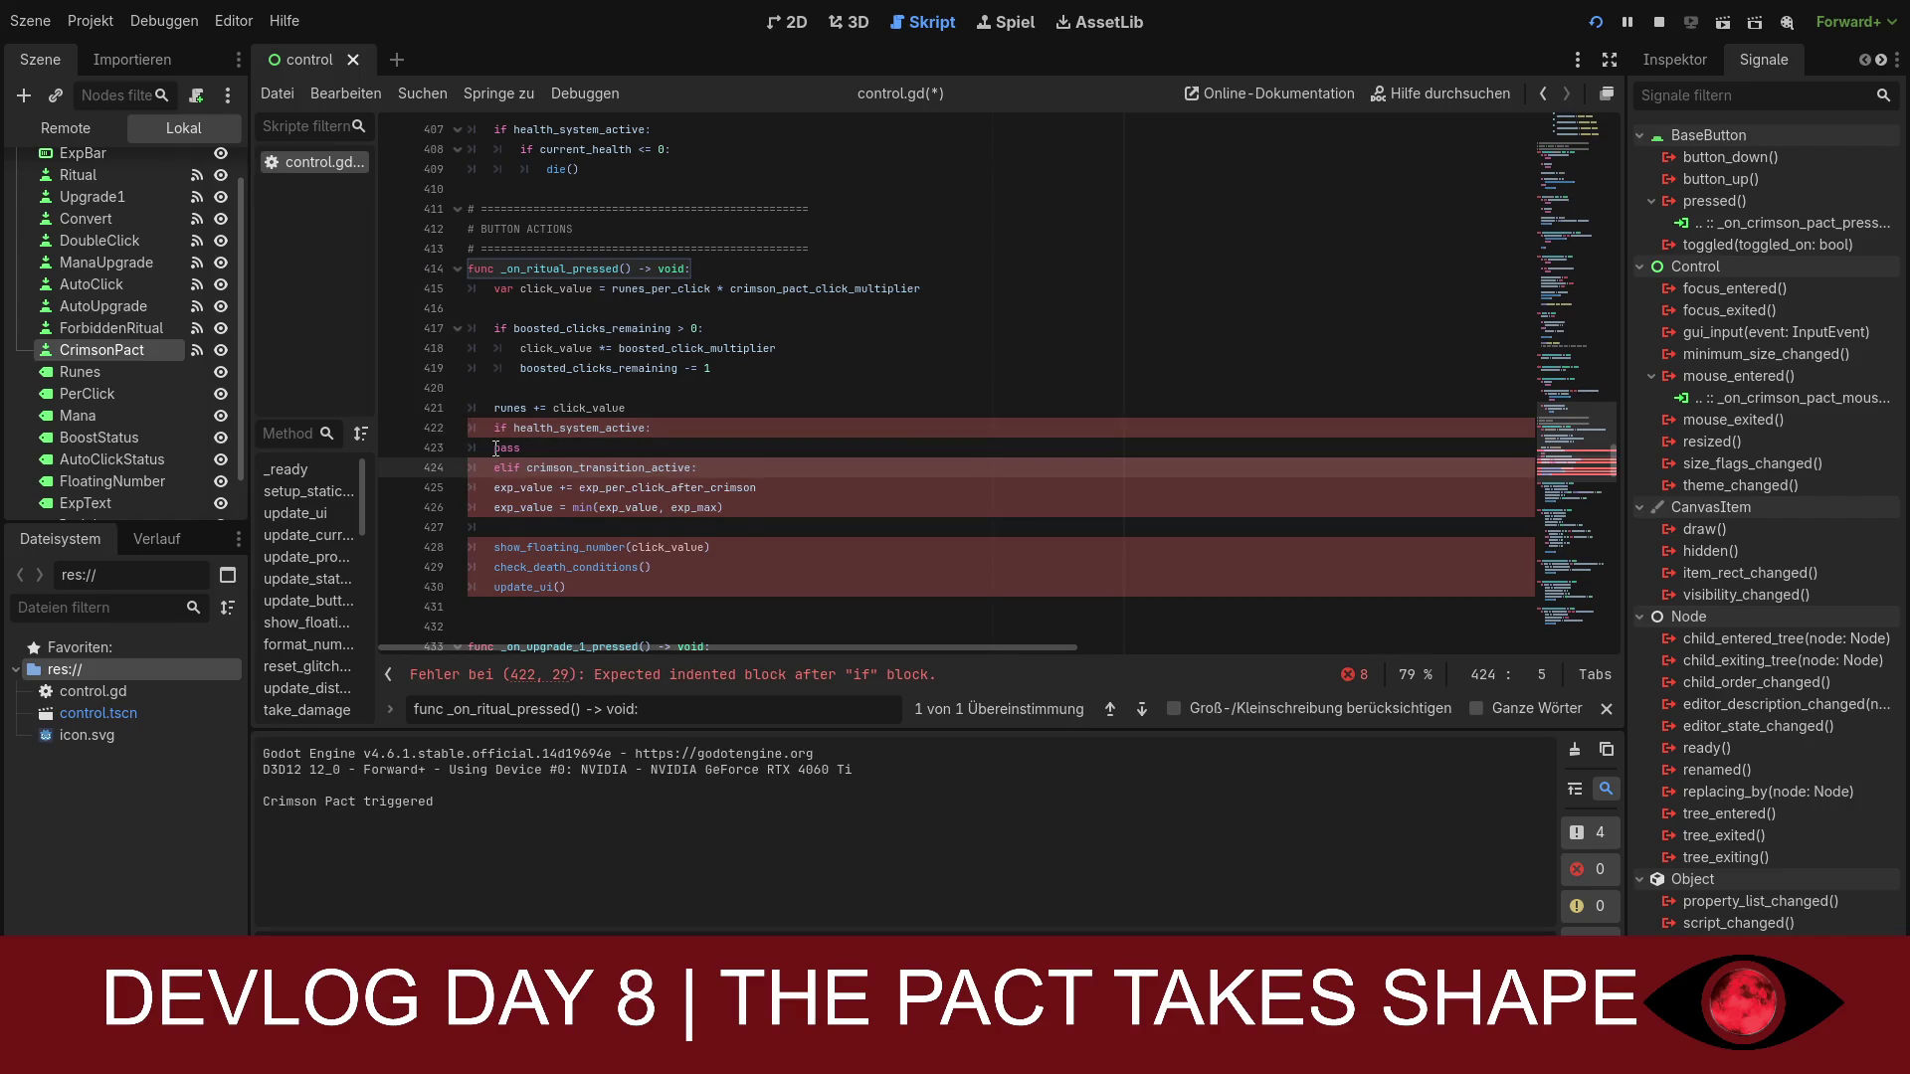
key("Up")
key("Tab")
left_click(495, 487)
key("Tab")
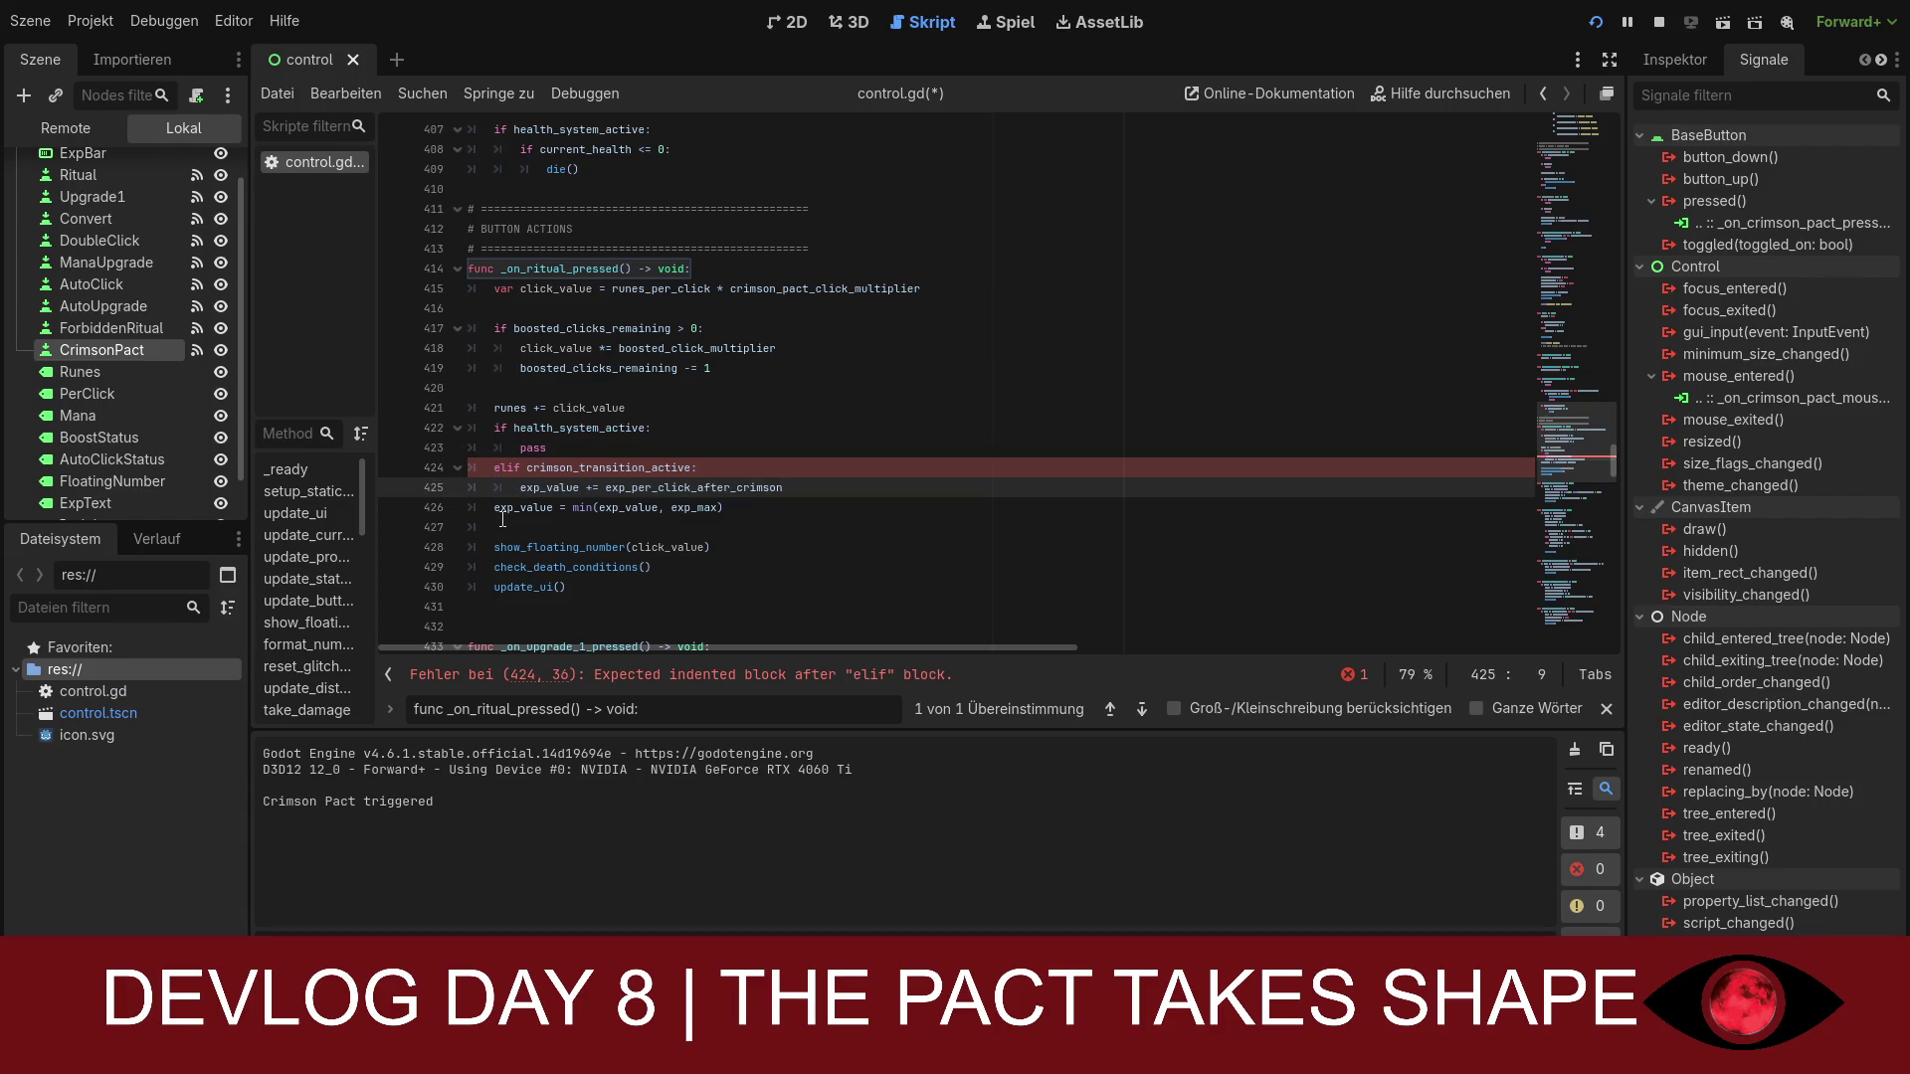
left_click(495, 507)
key("Tab")
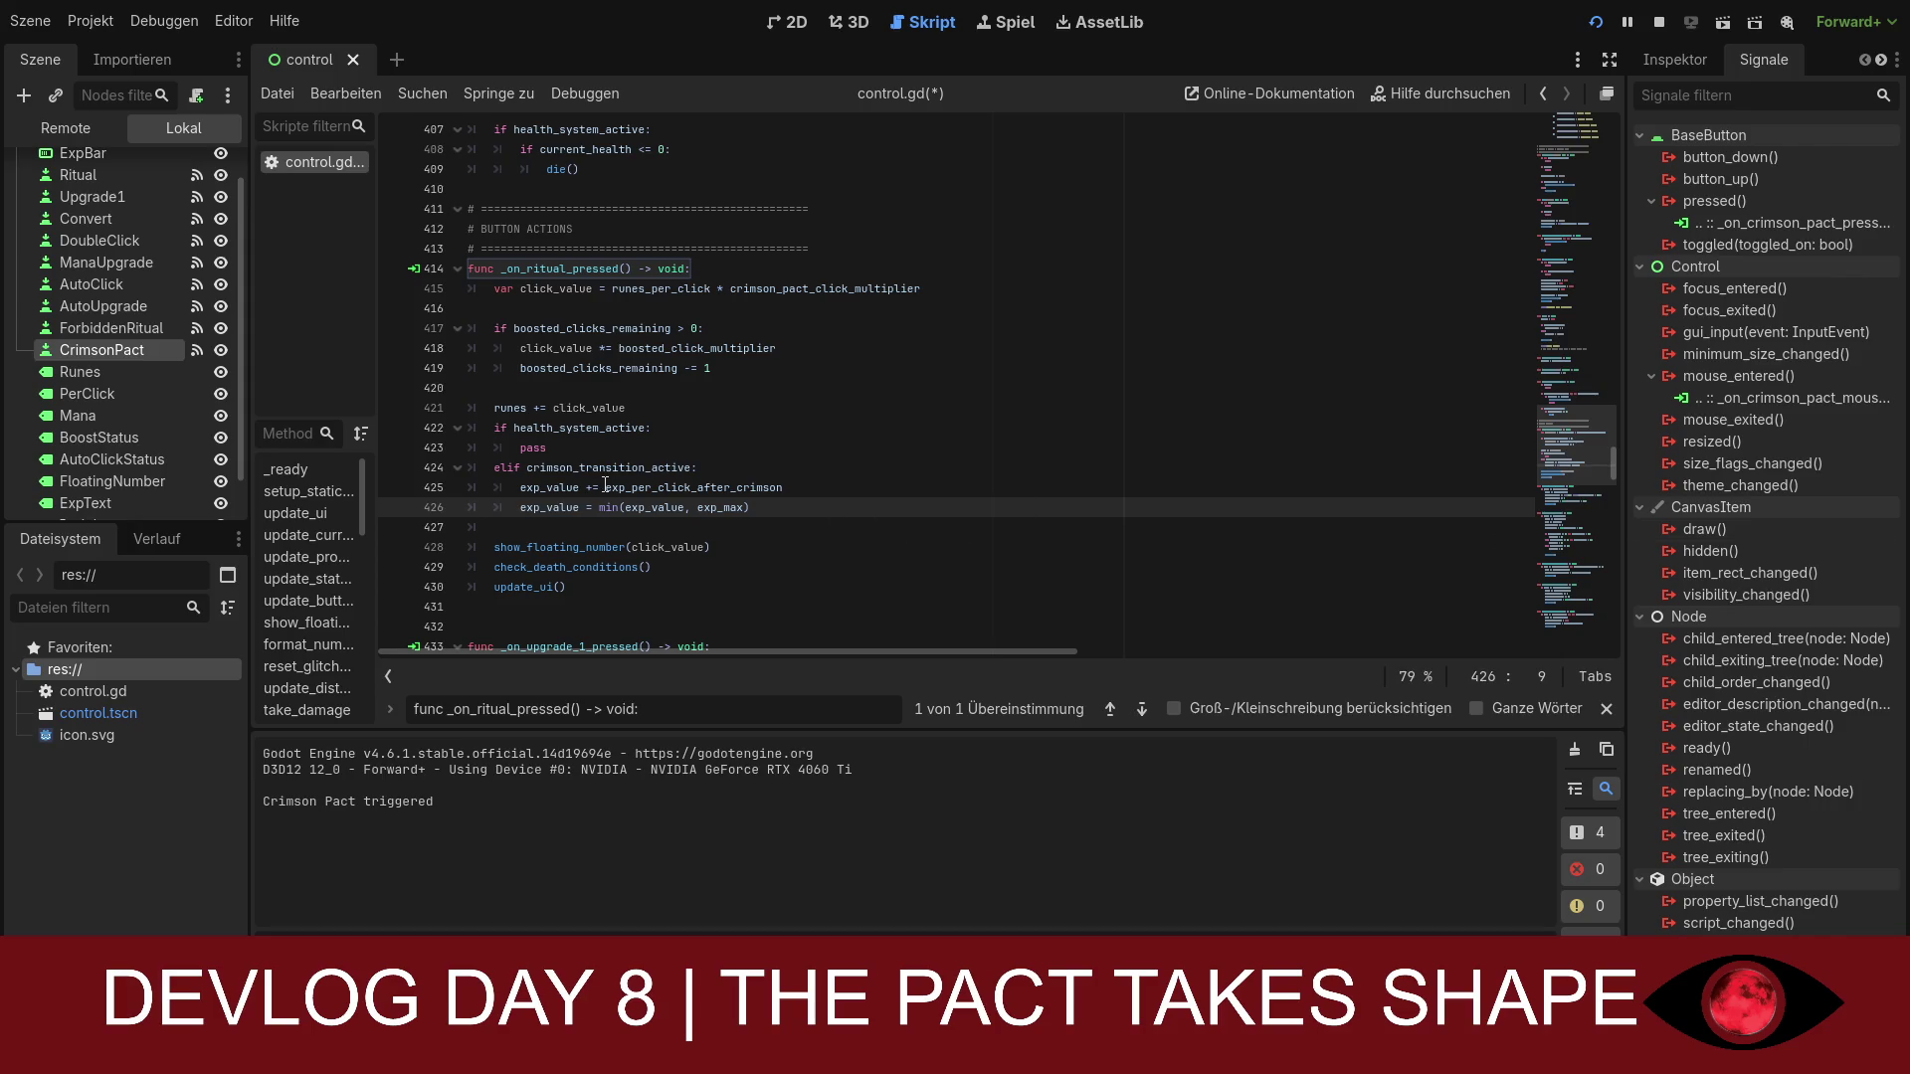
key("shift+Tab")
key("Up")
key("shift+Tab")
key("Up")
key("shift+Tab")
key("Up")
key("shift+Tab")
key("Up")
key("shift+Tab")
key("ctrl+z")
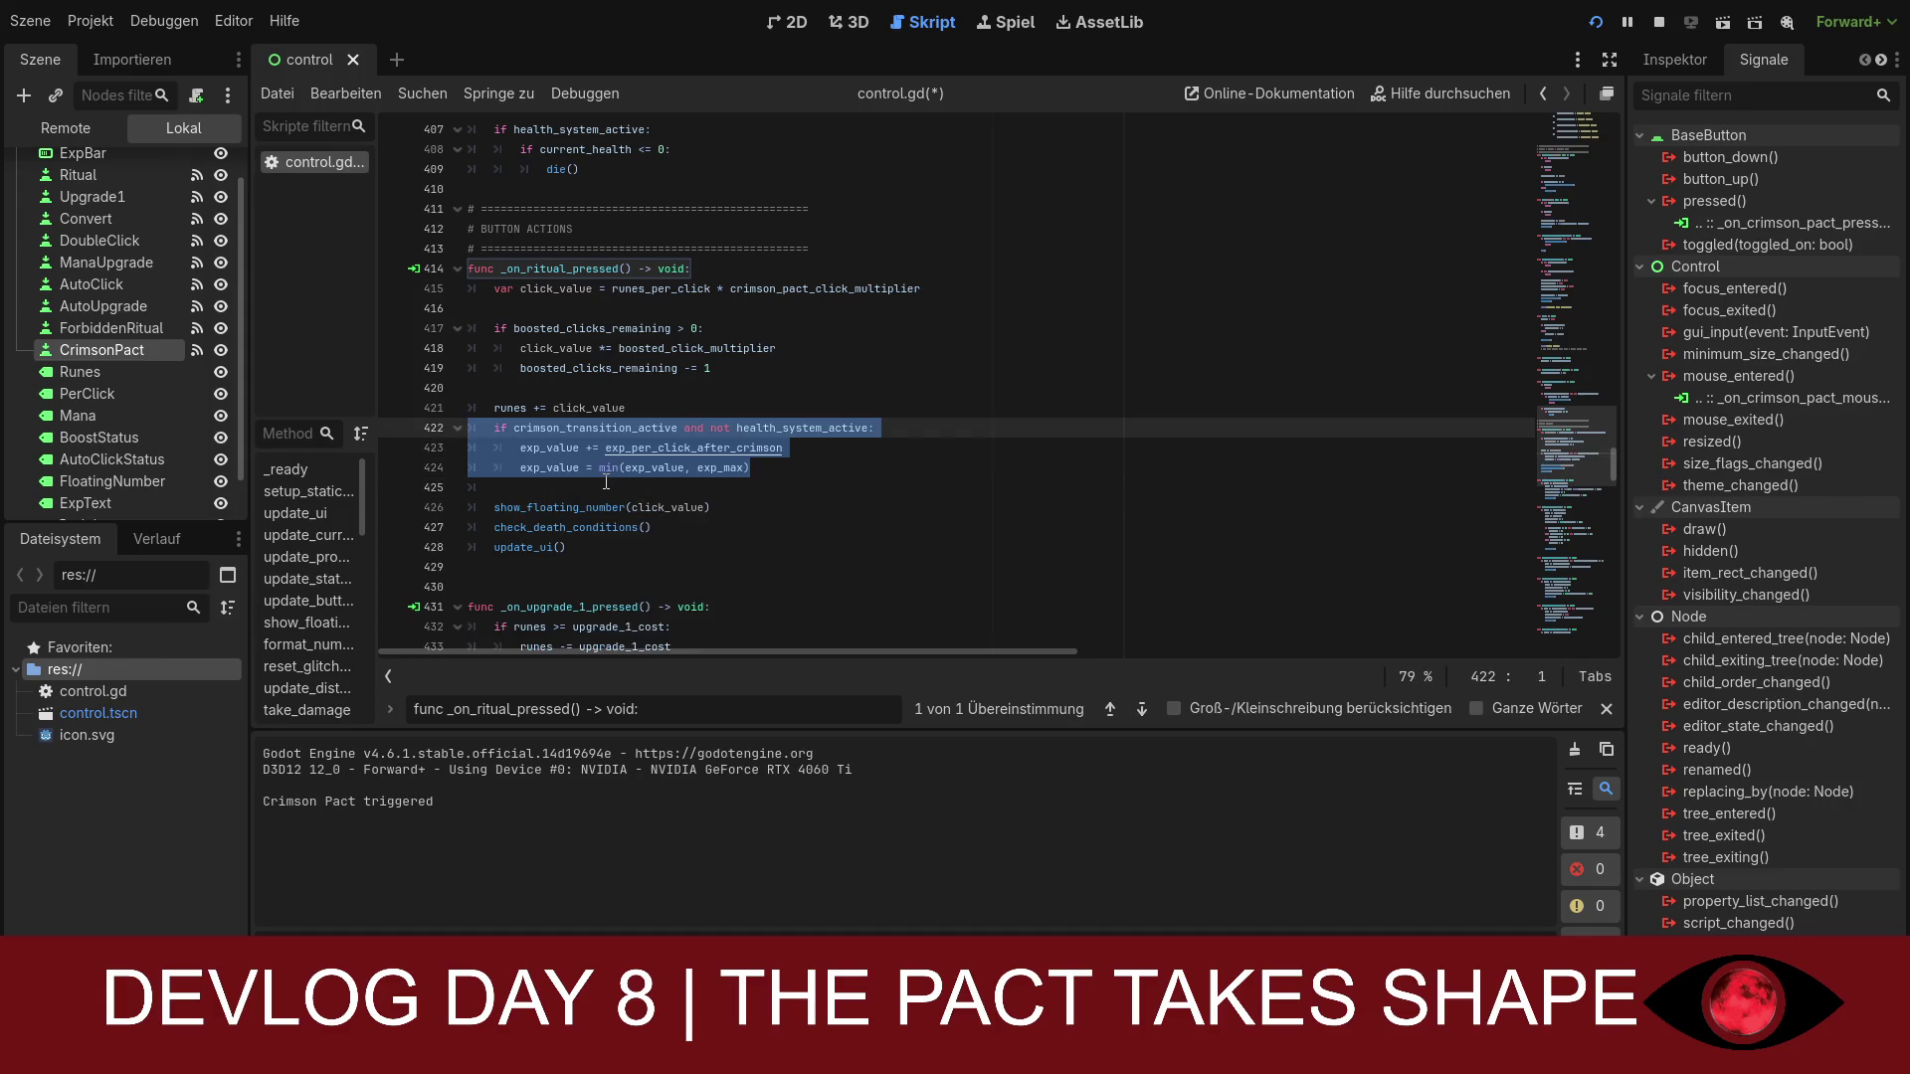
key("ctrl+s")
Add a blank line after the runes line and paste the if/pass/elif block over the EXP gain lines.
left_click(640, 407)
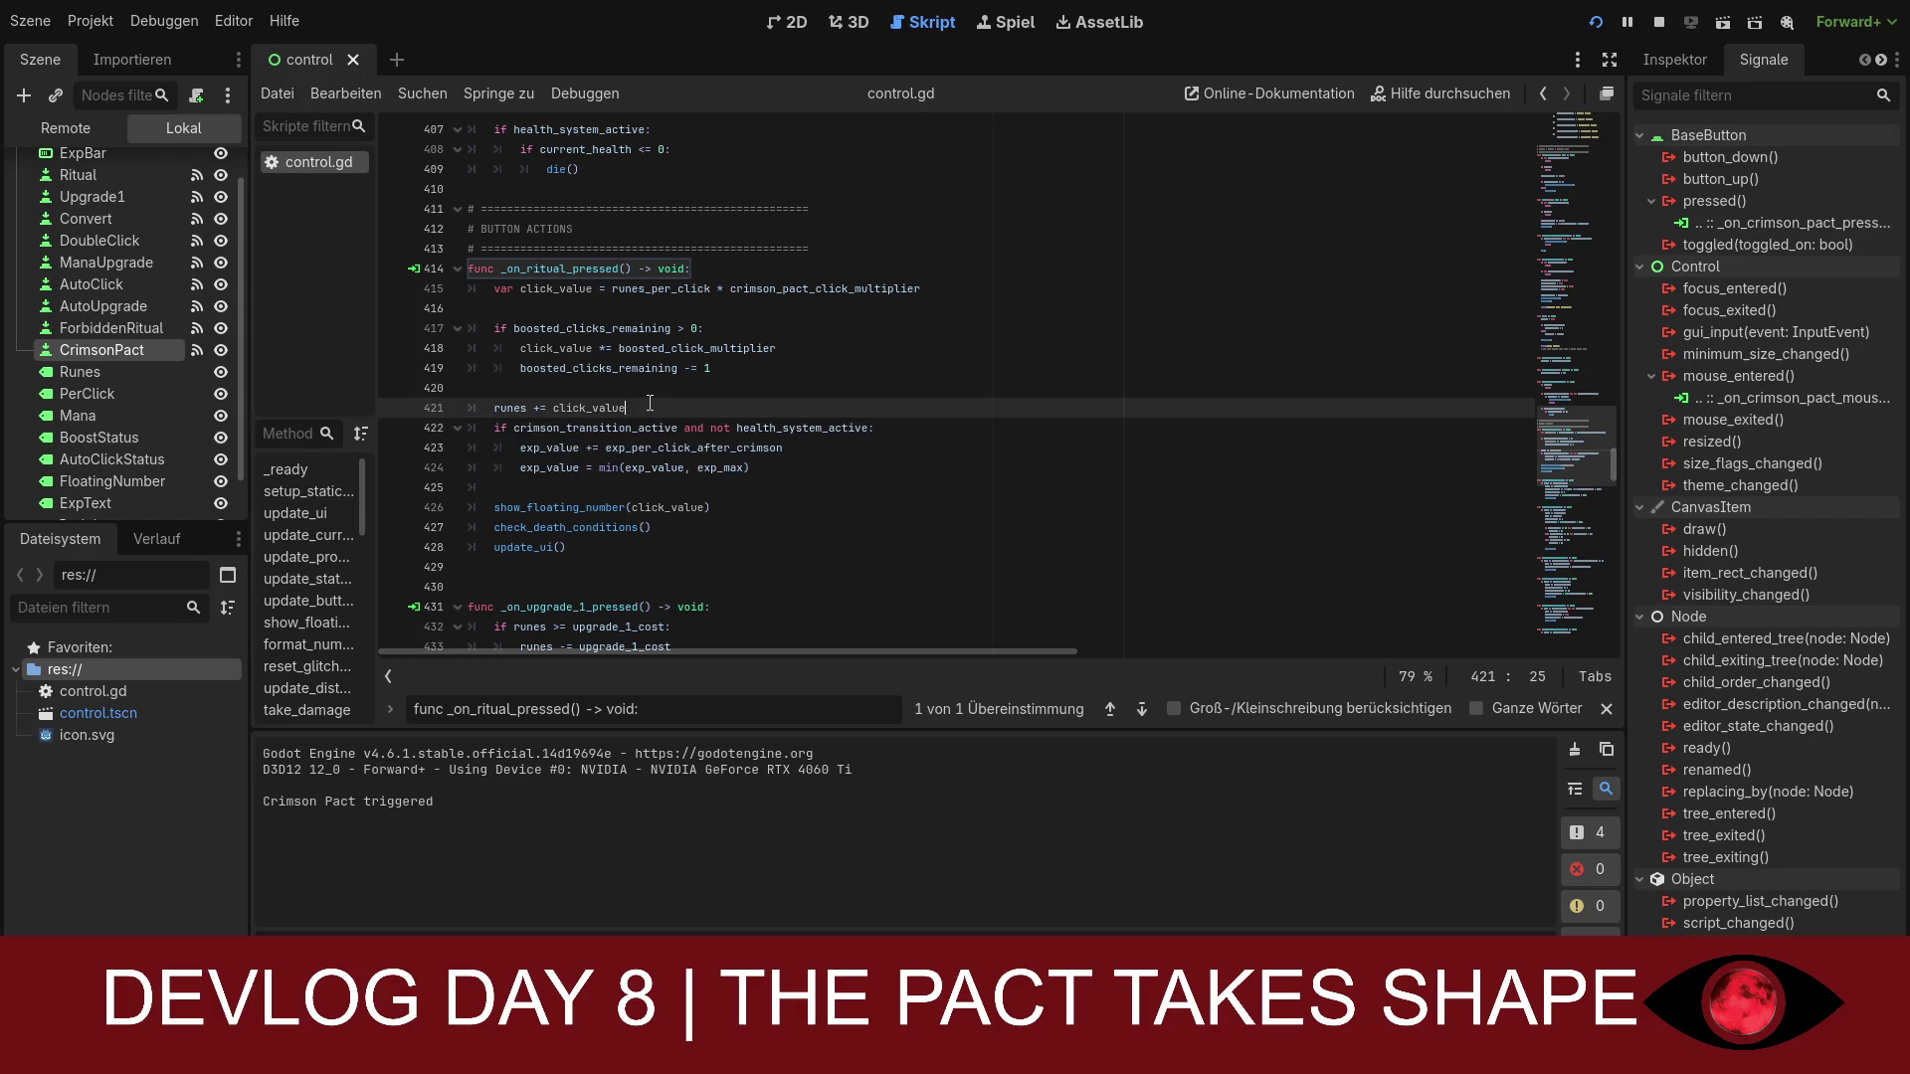
key("Return")
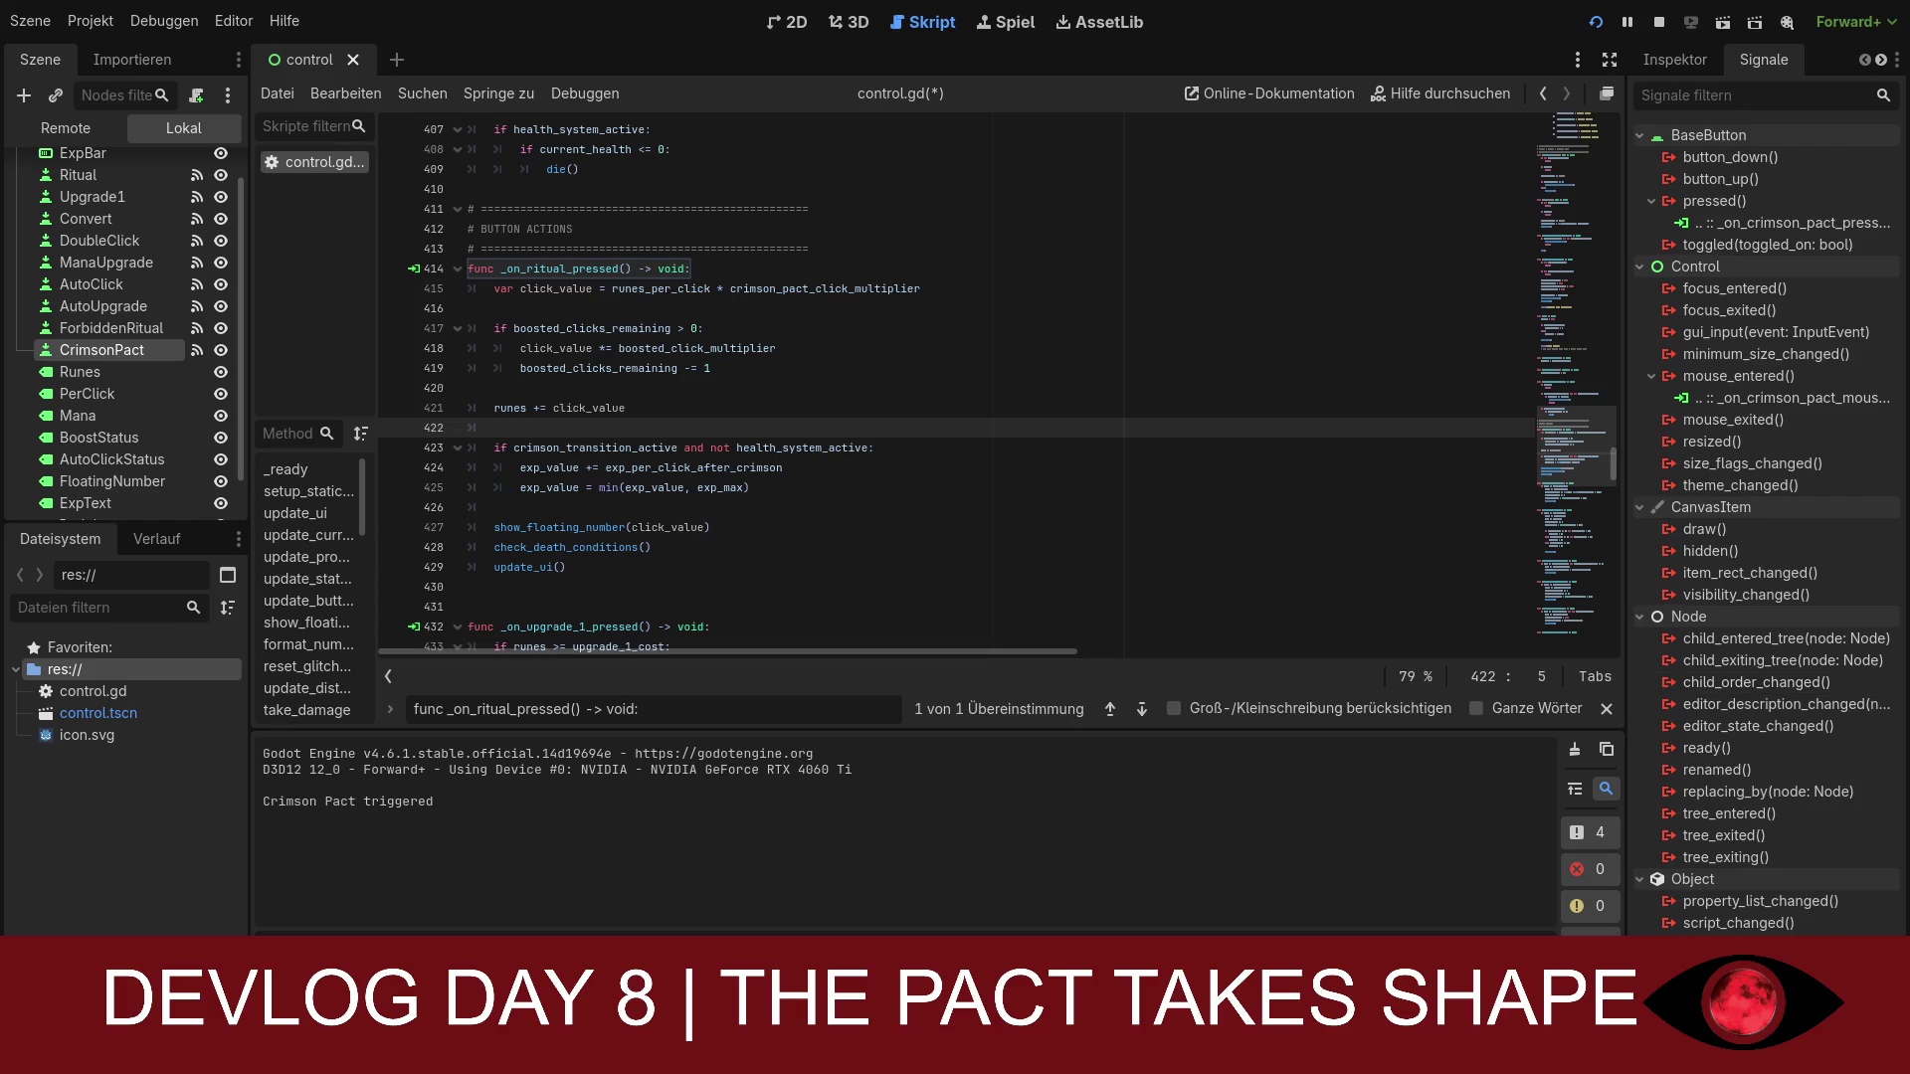
left_click_drag(751, 487, 465, 450)
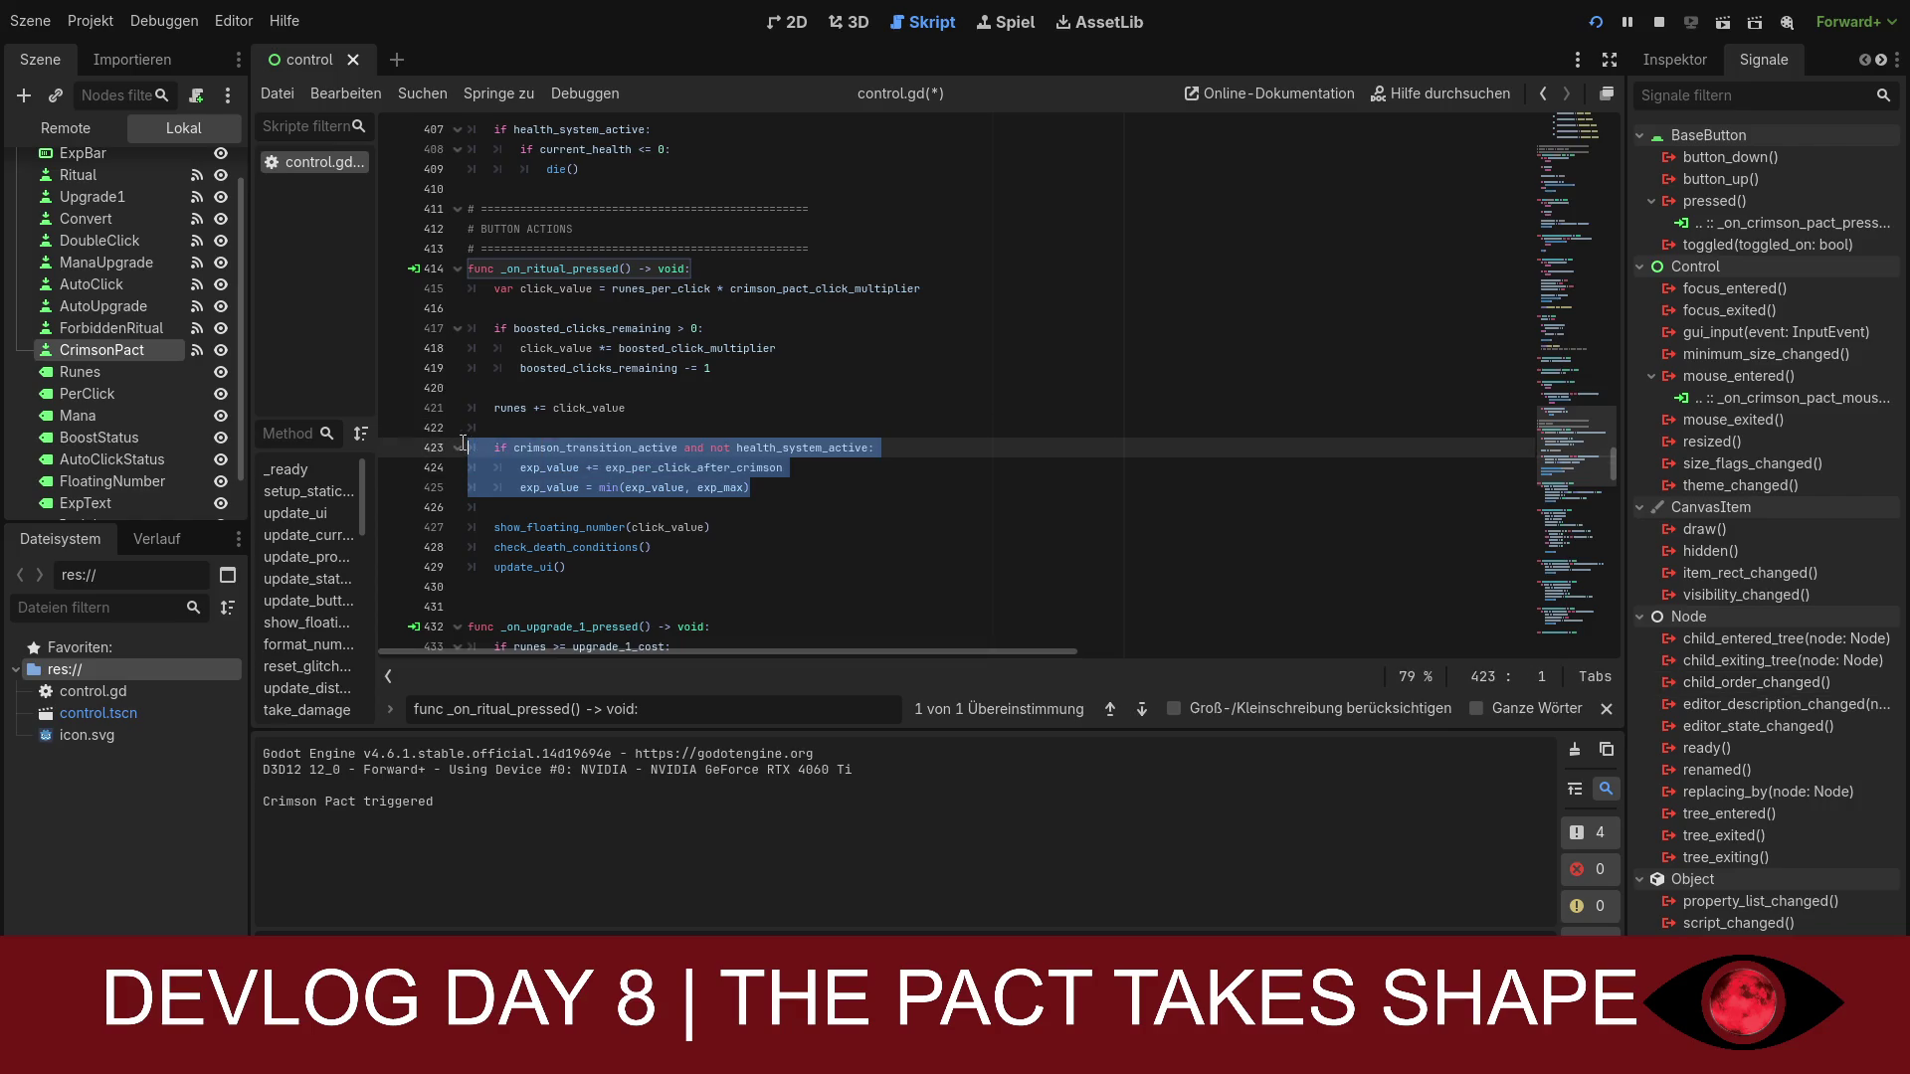
type("if health_system_active: \tpass elif crimson_transition_active: \texp_value += exp_per_click_after_crimson \texp_value = min(exp_value, exp_max)")
double_click(467, 446)
key("Tab")
key("Tab")
key("BackSpace")
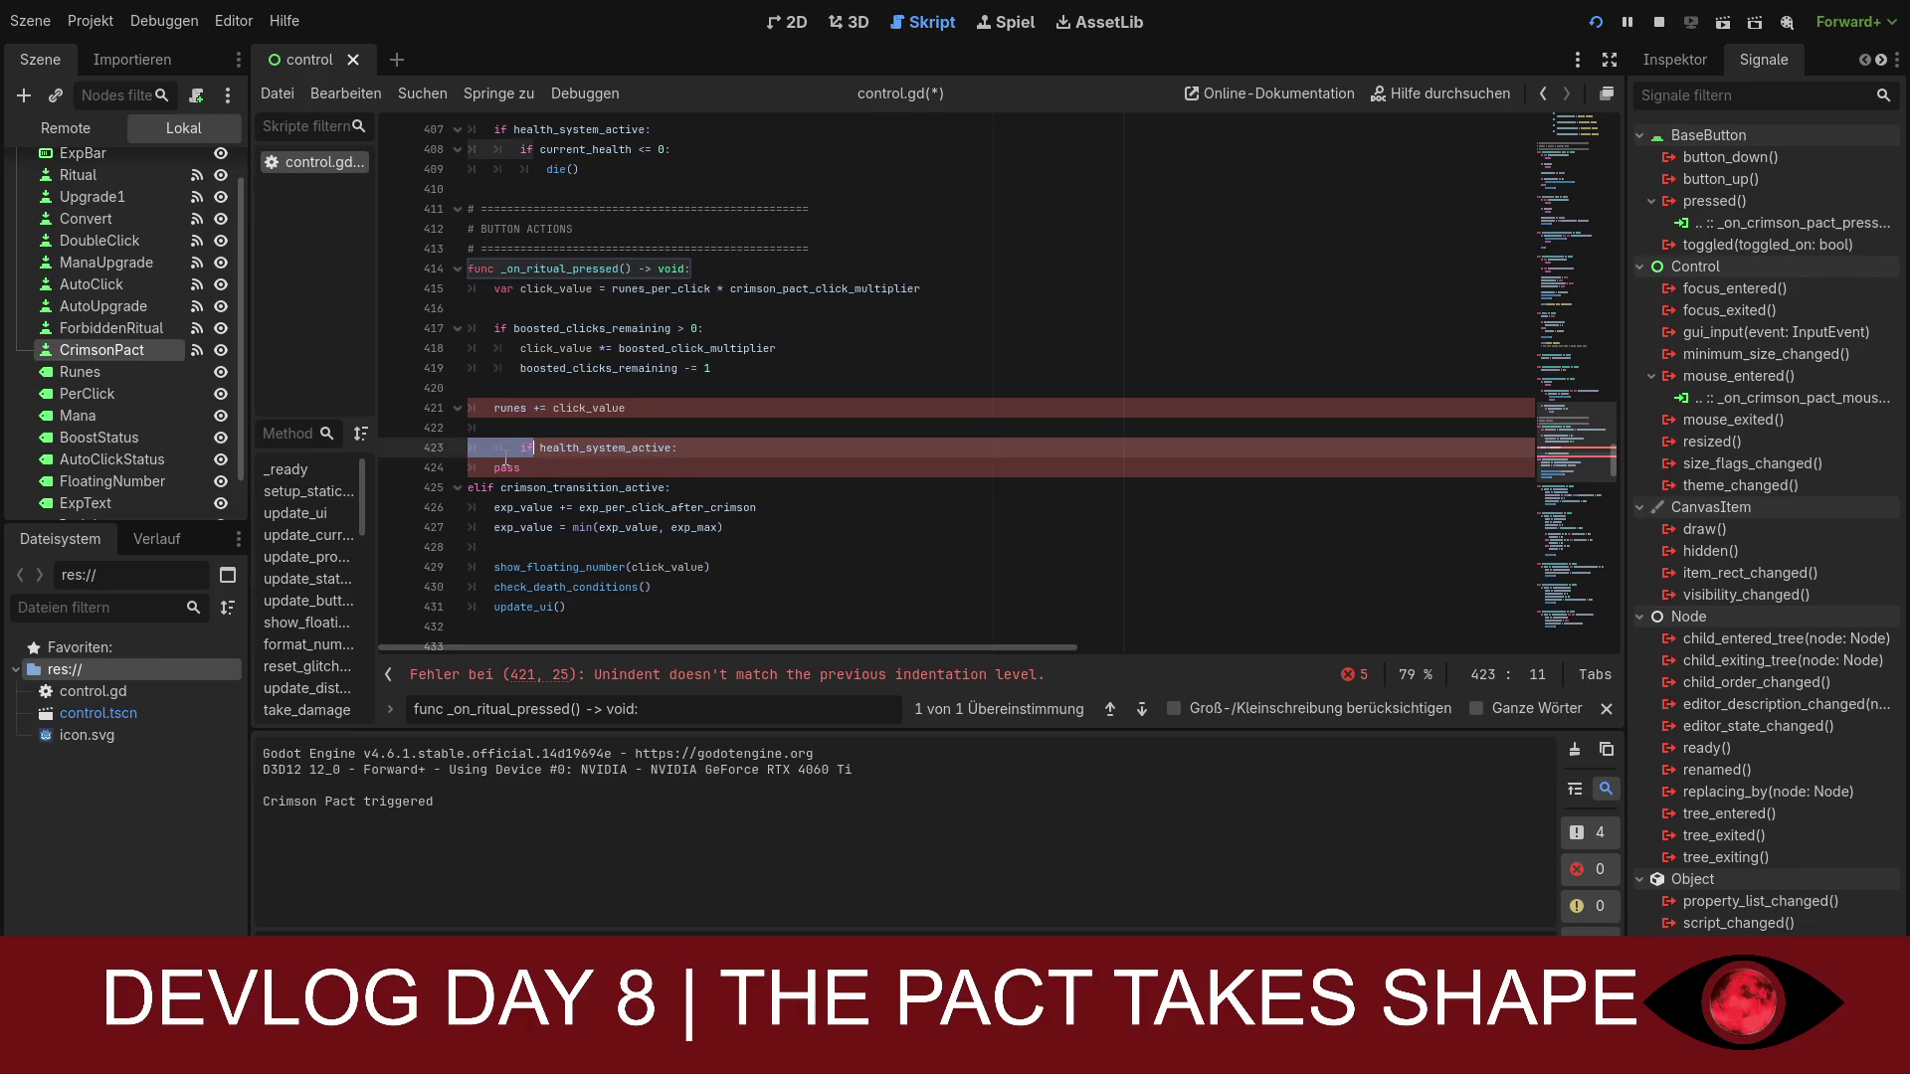
key("ctrl+z")
key("BackSpace")
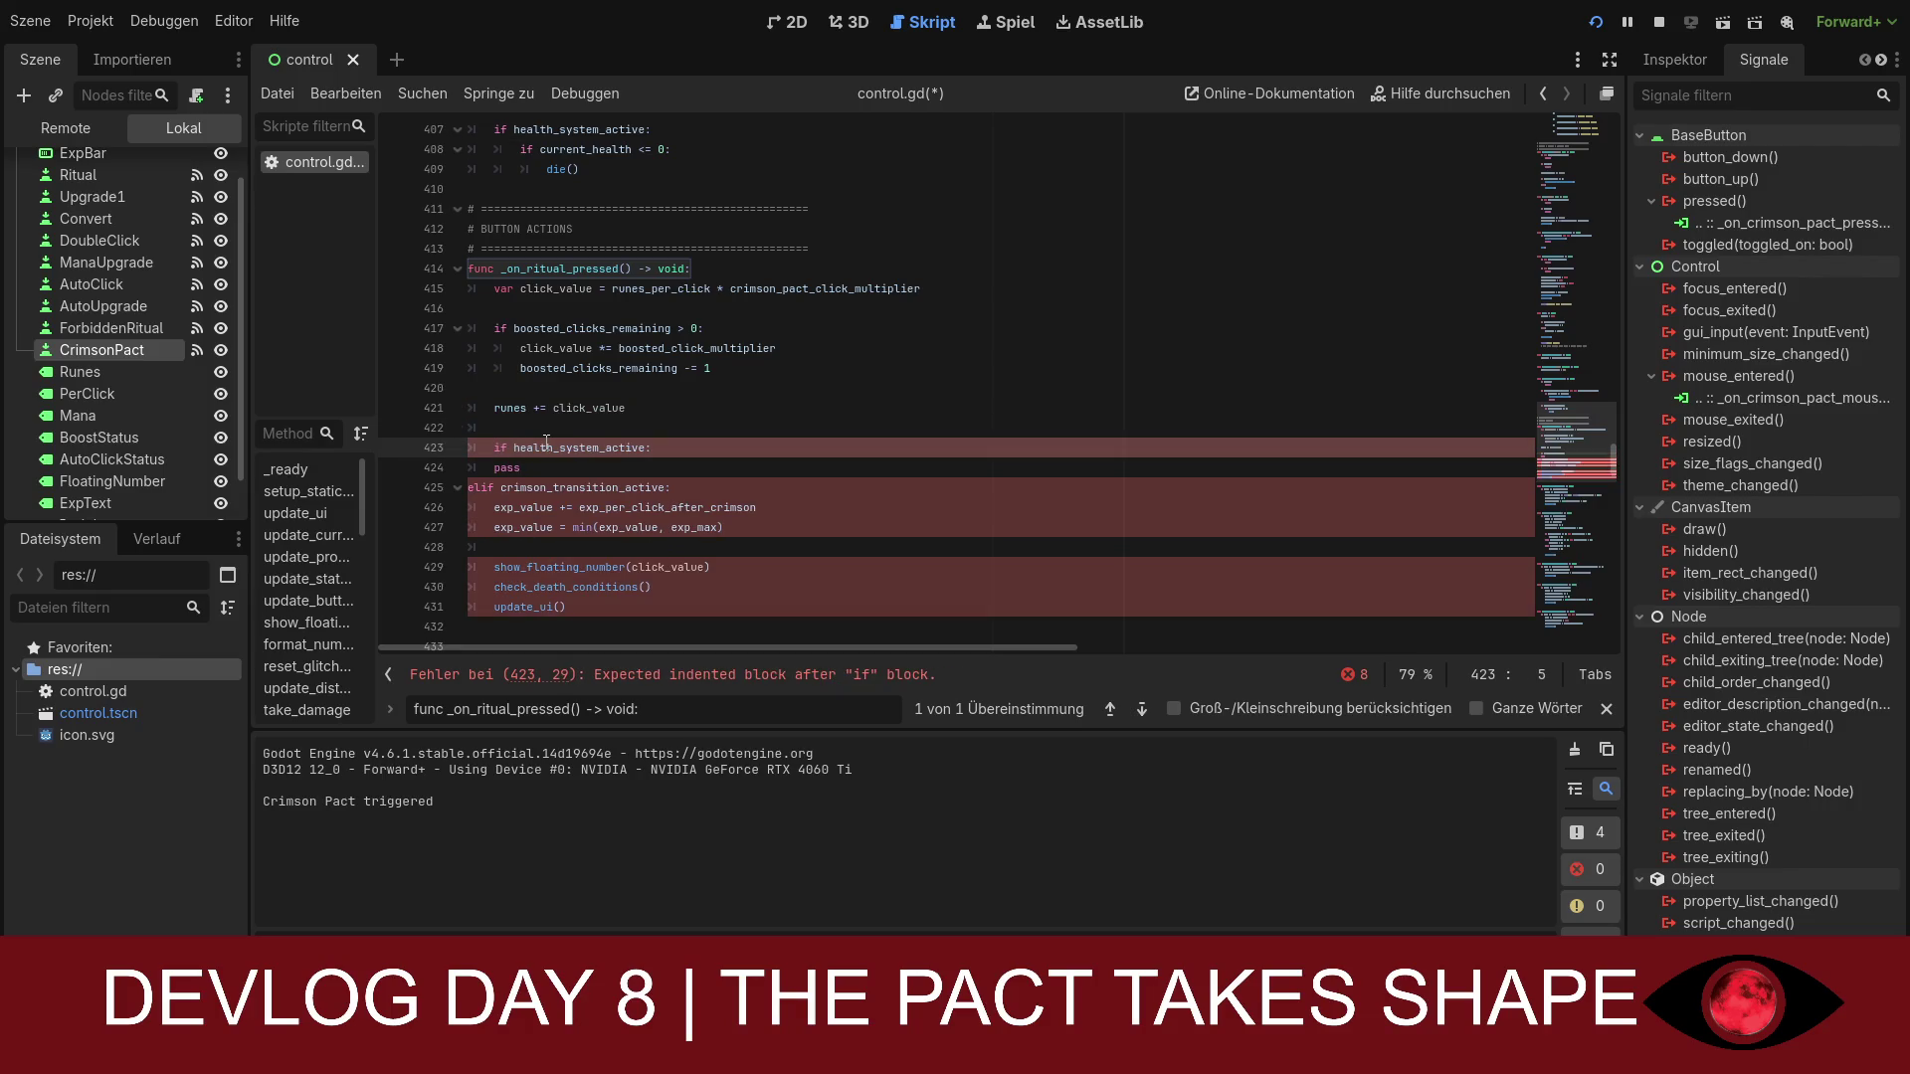
Align the elif with the if, indent pass and the EXP clamp line, and save control.gd.
left_click(458, 488)
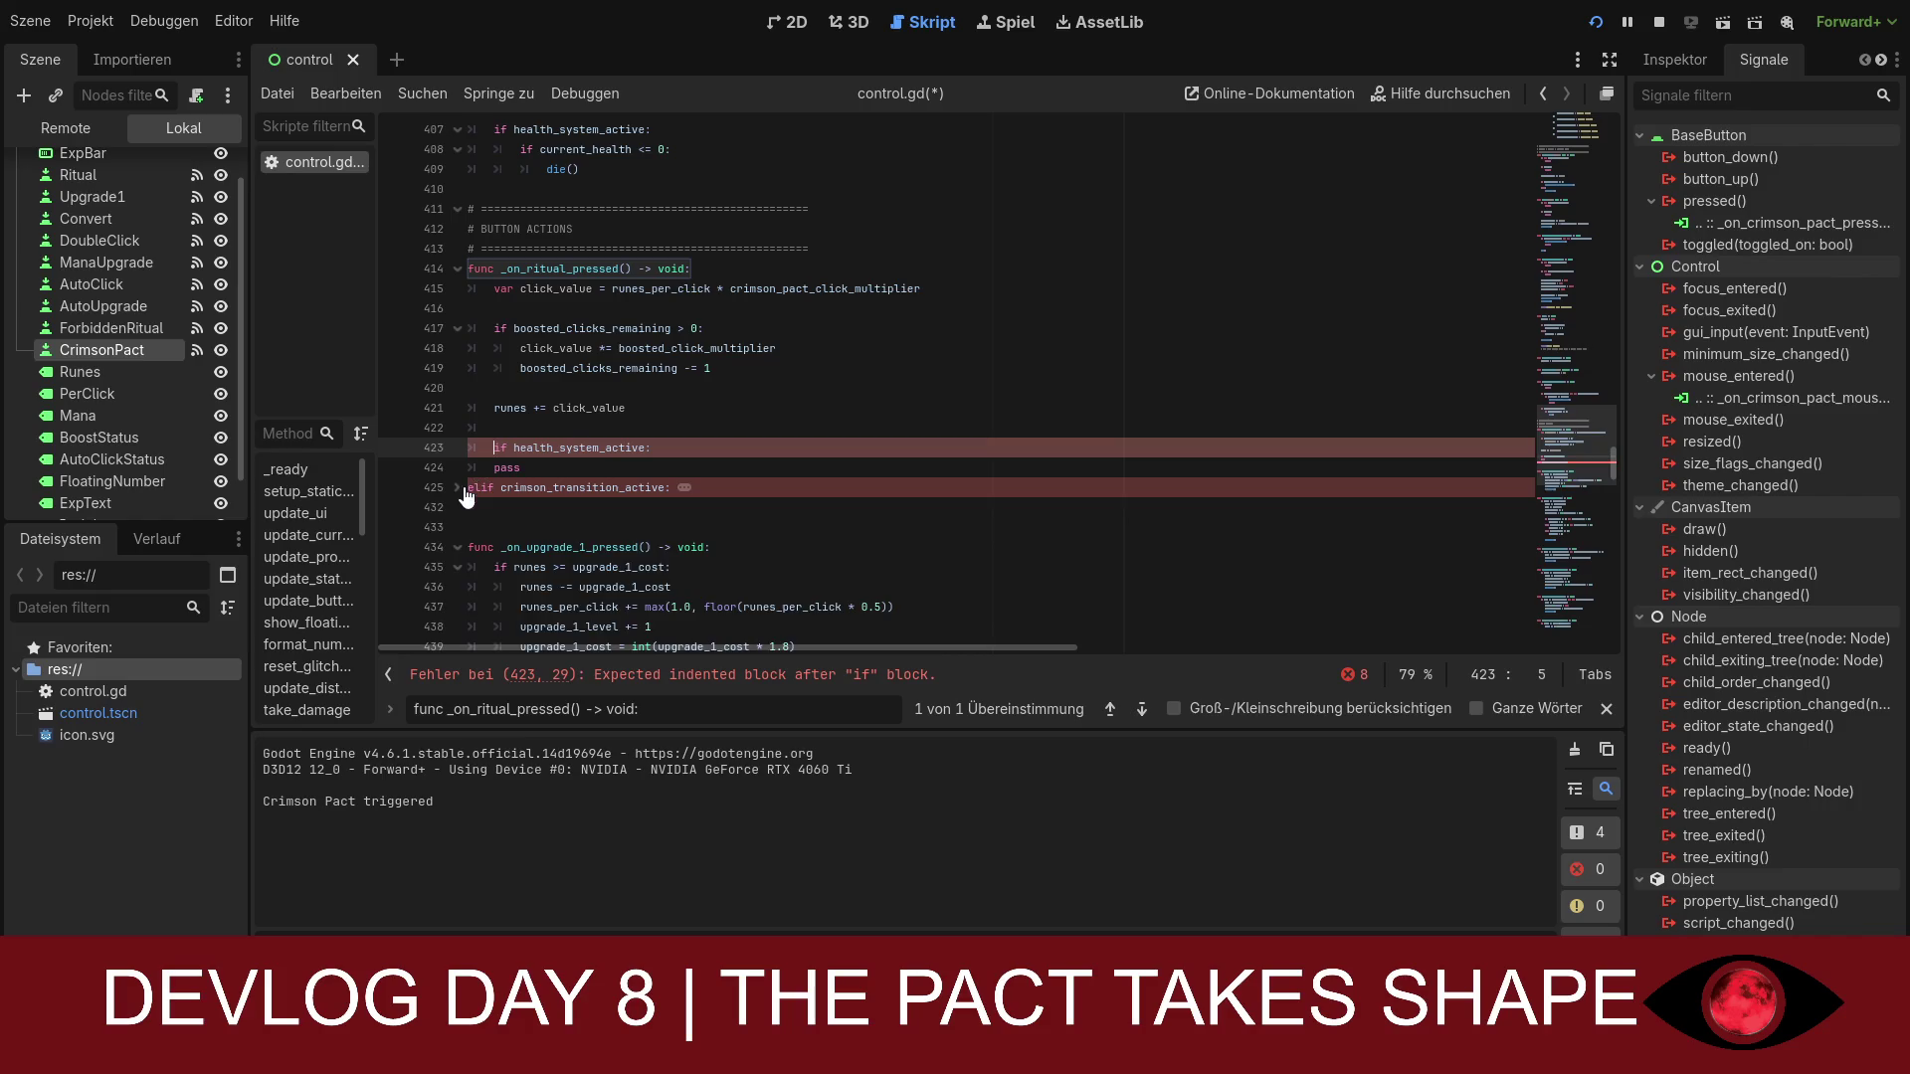
left_click(468, 487)
key("Tab")
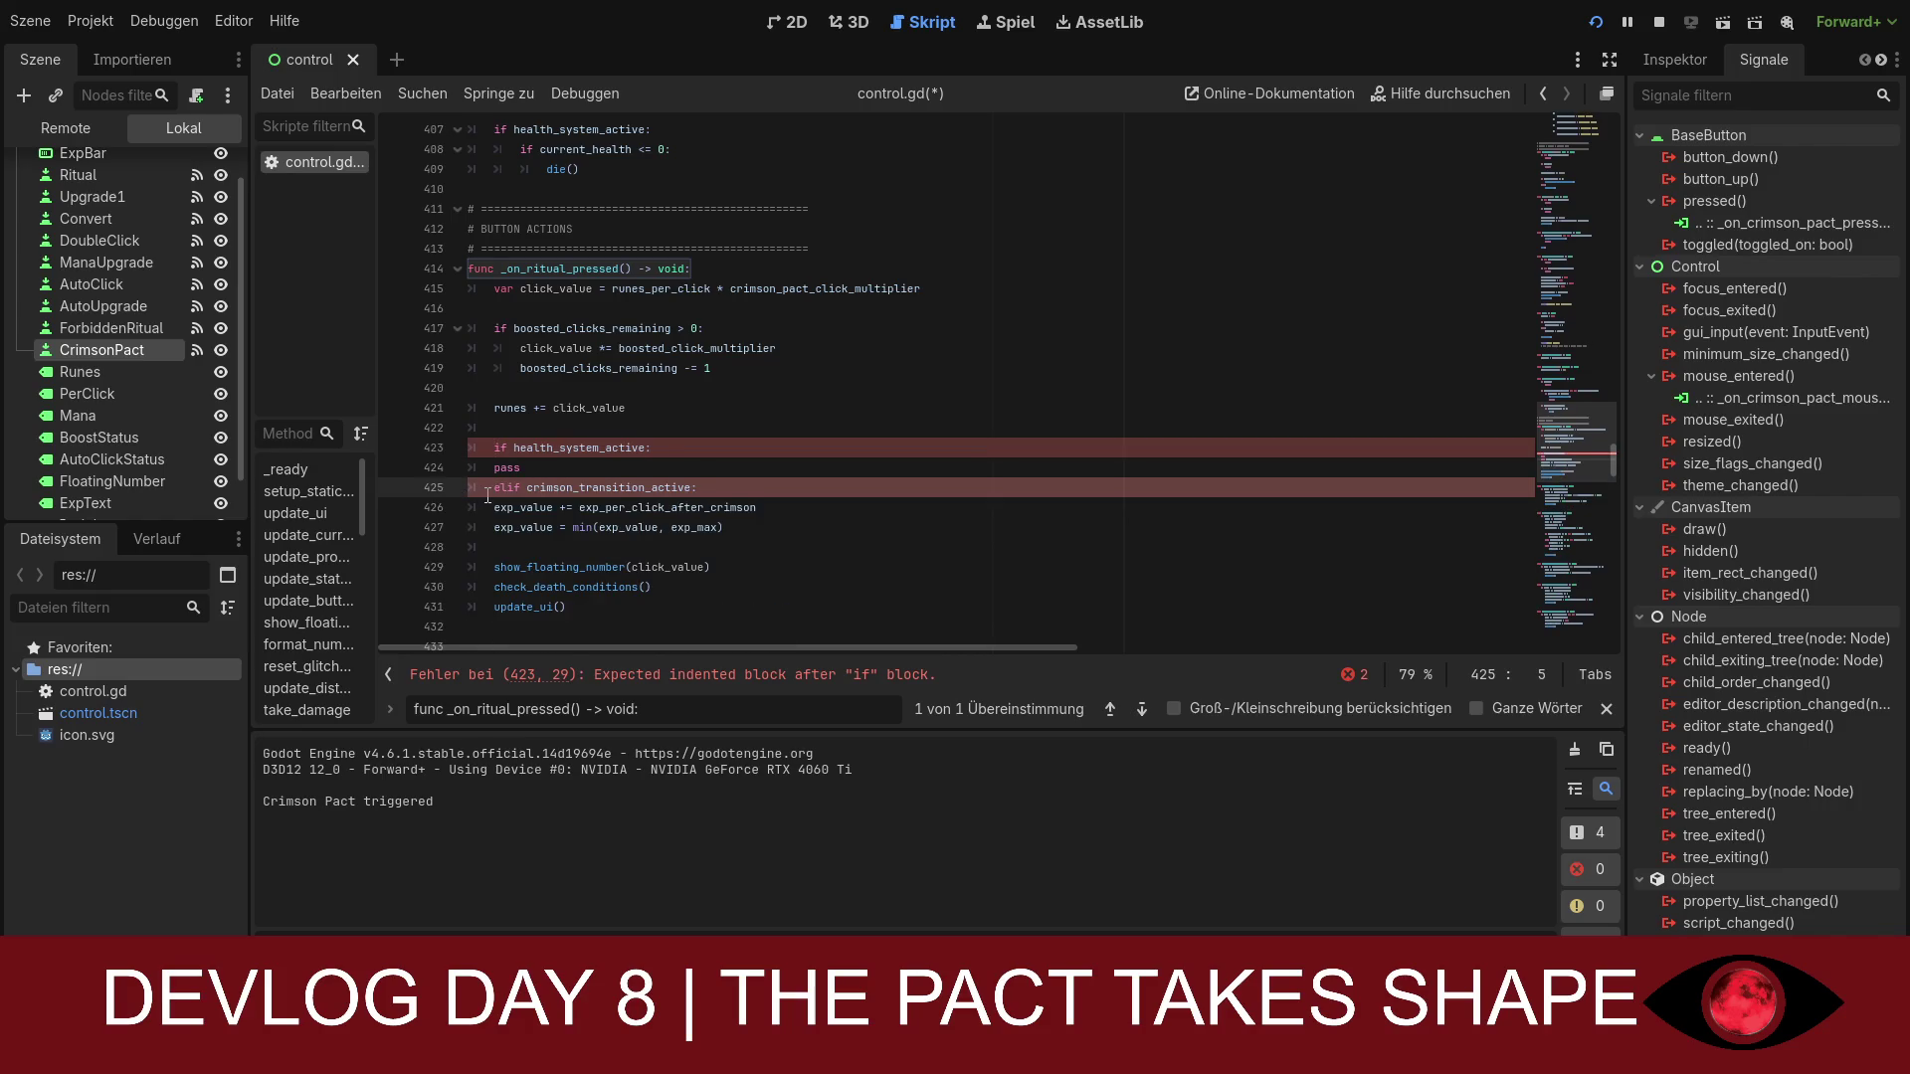
left_click(457, 487)
left_click(495, 508)
left_click(494, 526)
key("Tab")
left_click(495, 467)
key("Tab")
left_click(832, 517)
key("ctrl+s")
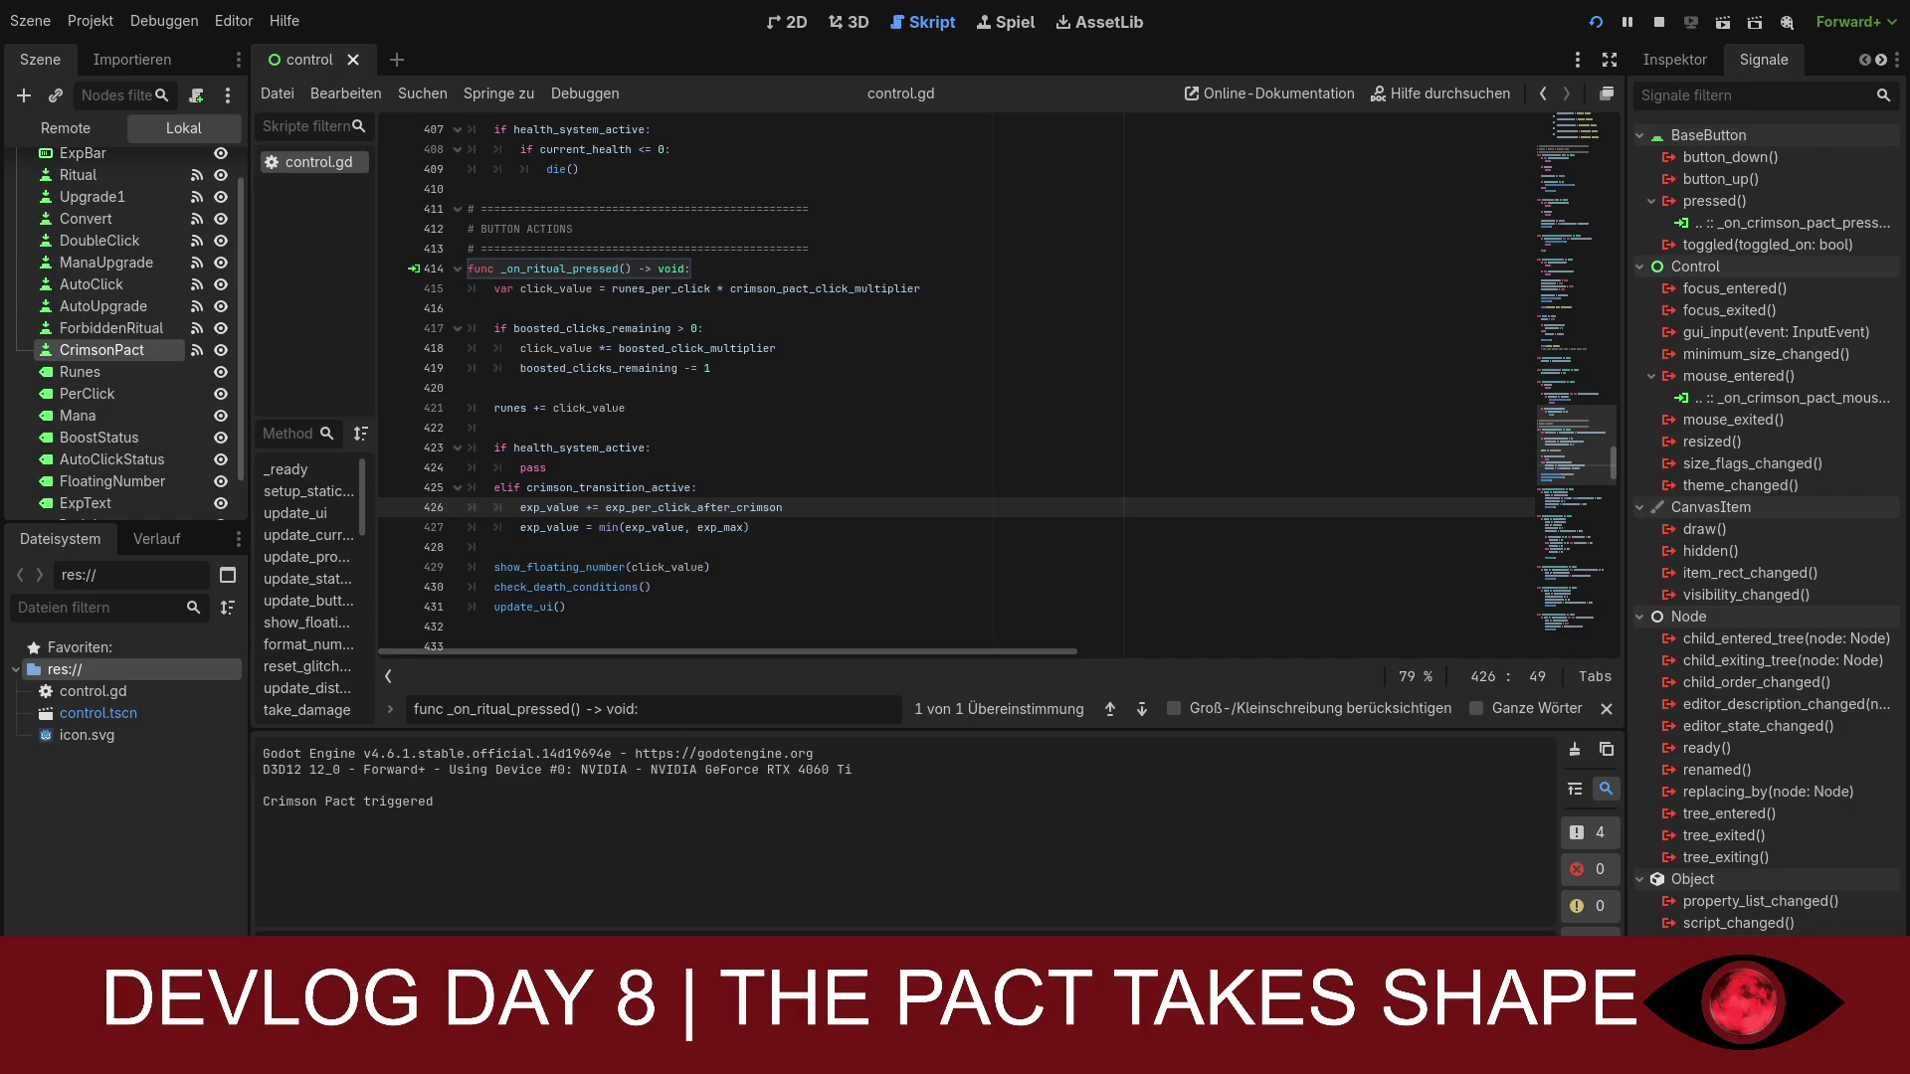
triple_click(548, 709)
Jump to check_death_conditions at line 398 and select its body through line 409.
type("func check_death_conditions() -> void:")
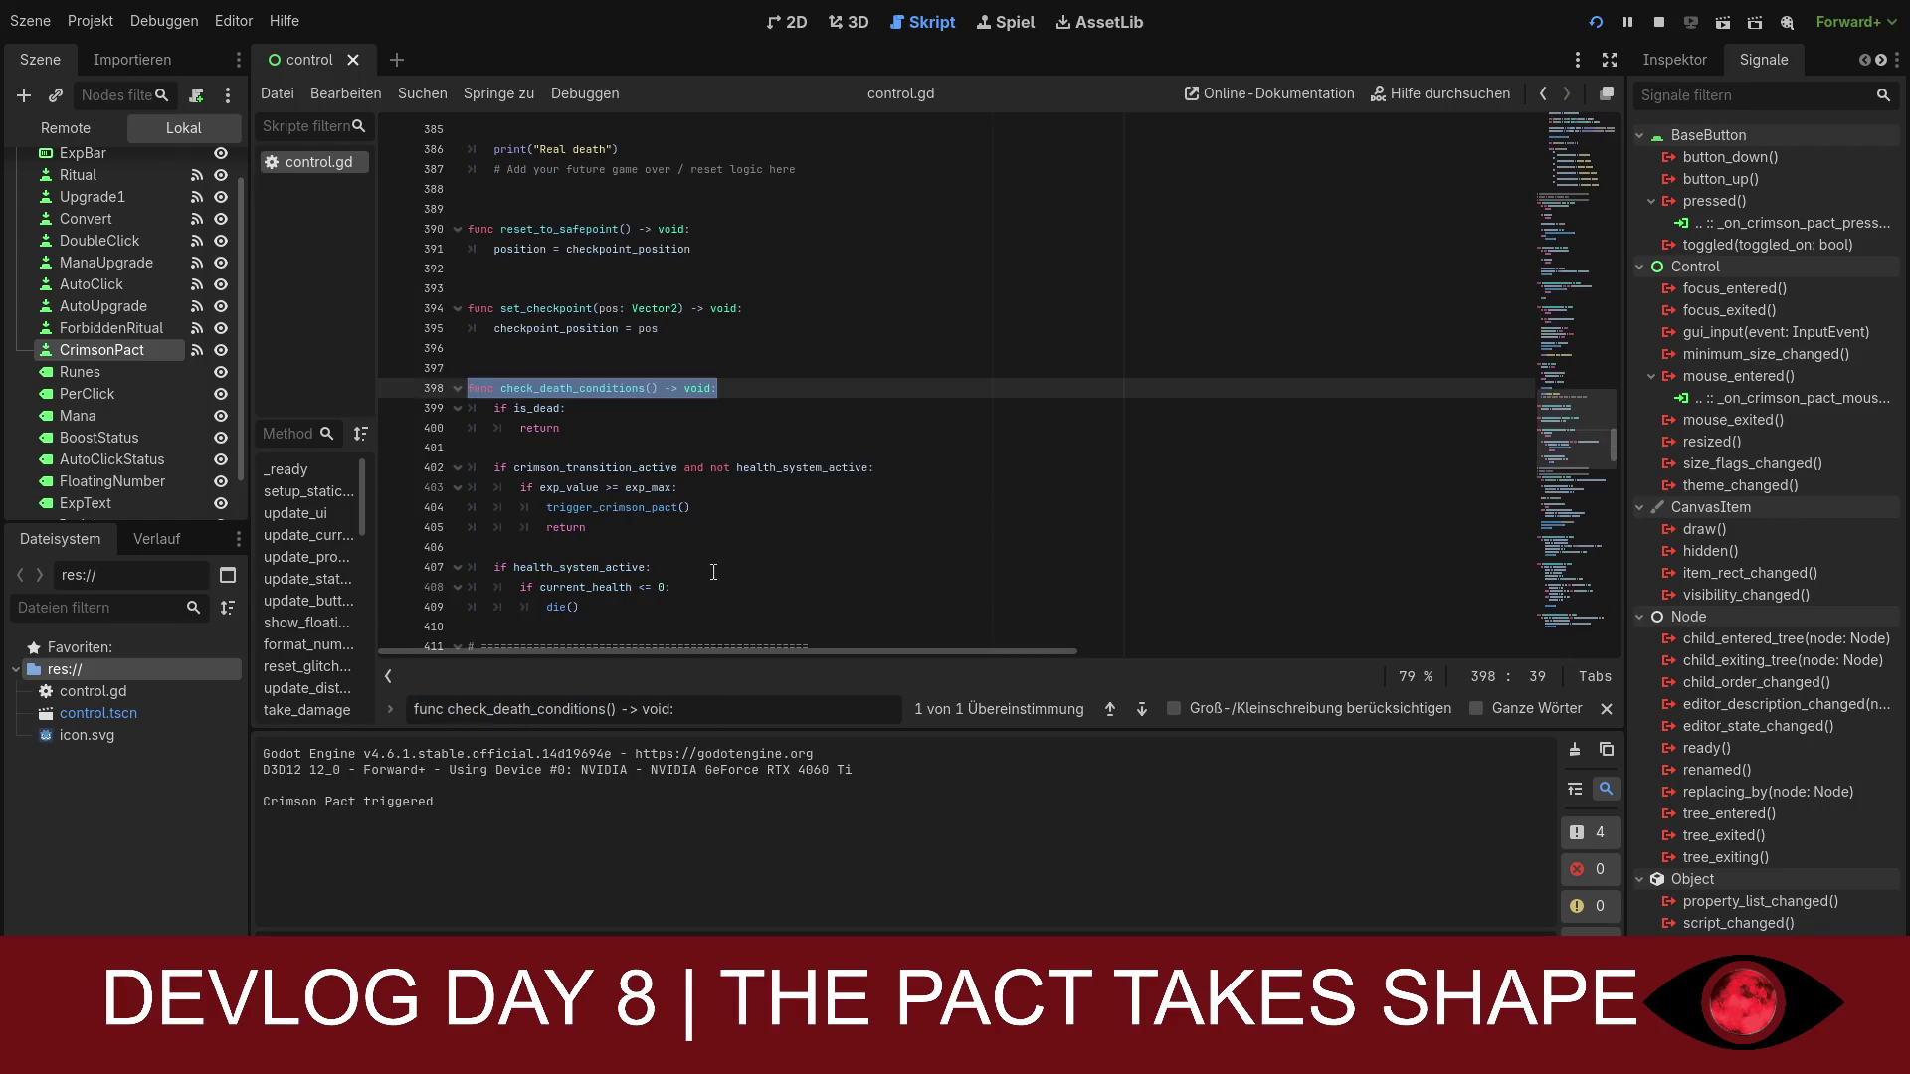
scroll(711, 561, "down", 1)
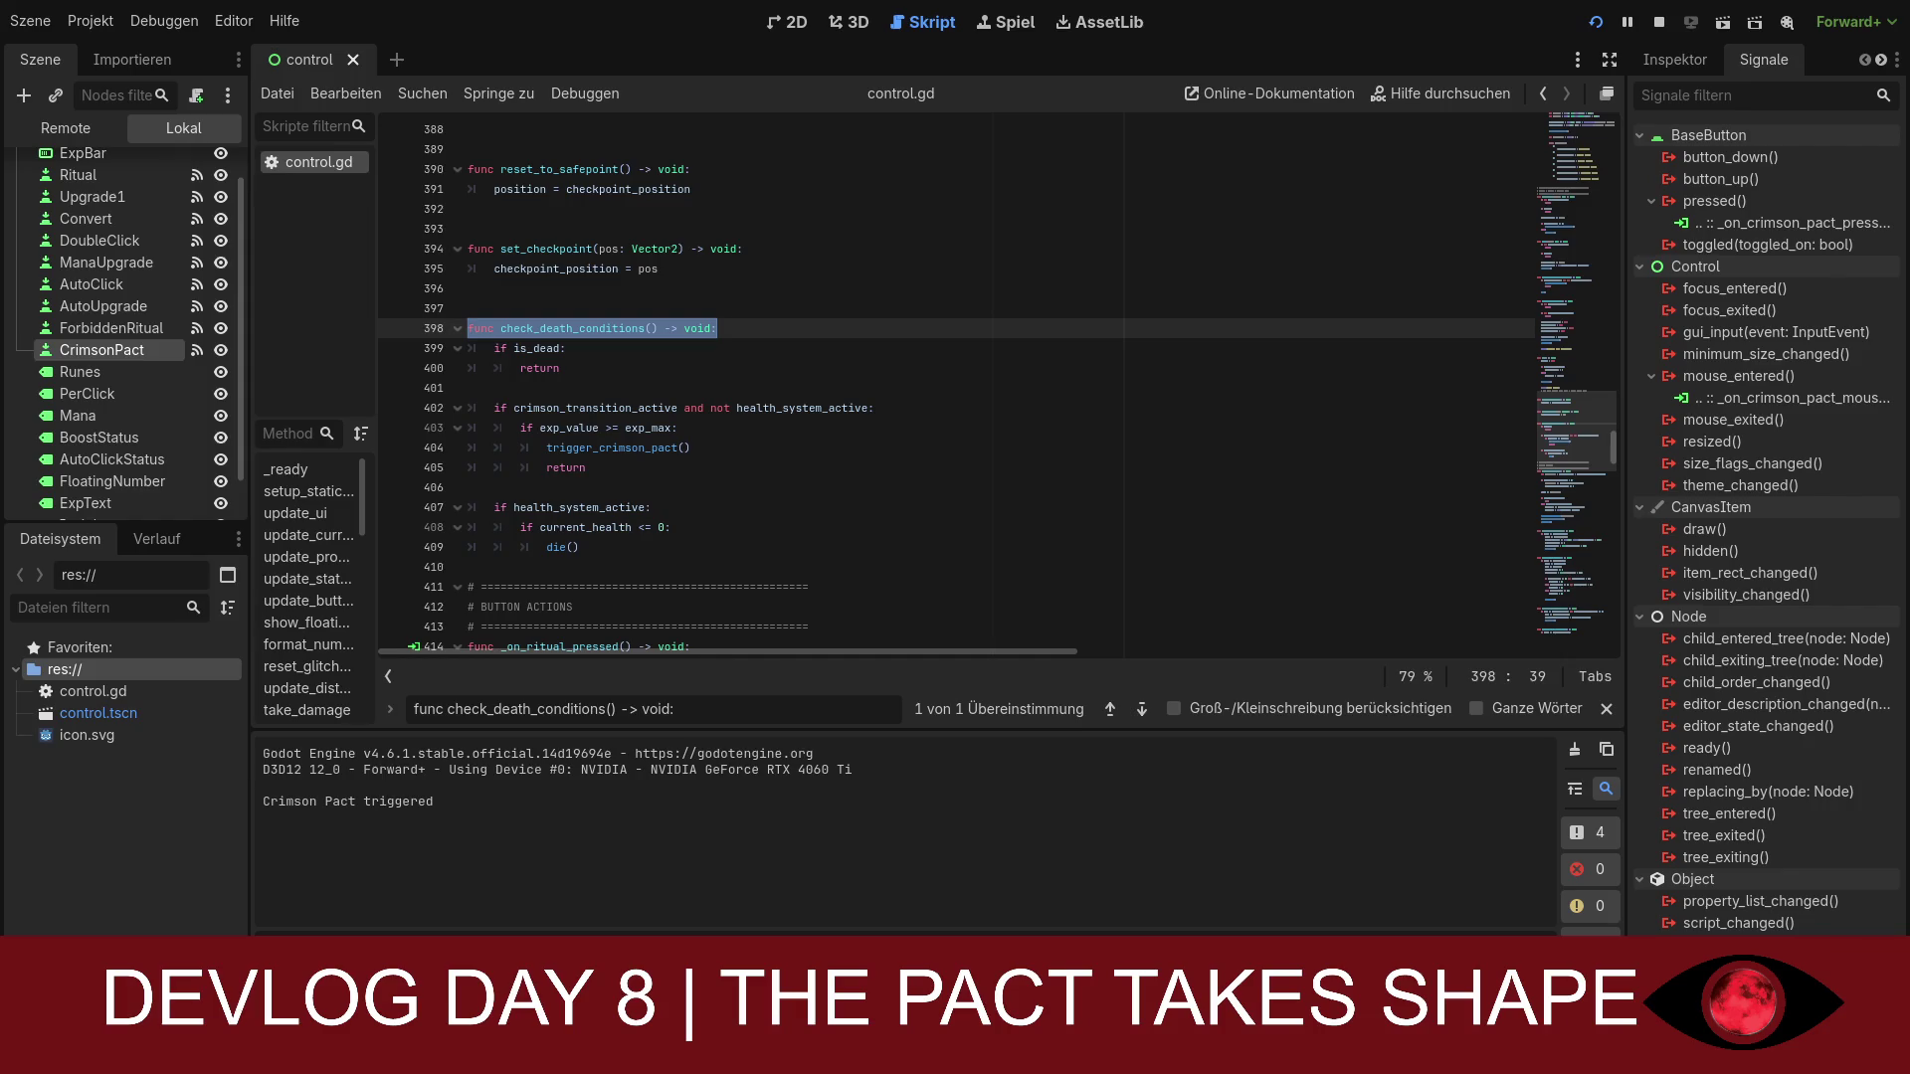
mouse_move(580, 547)
left_mouse_down()
mouse_move(475, 509)
mouse_move(471, 316)
left_mouse_up()
left_click(994, 547)
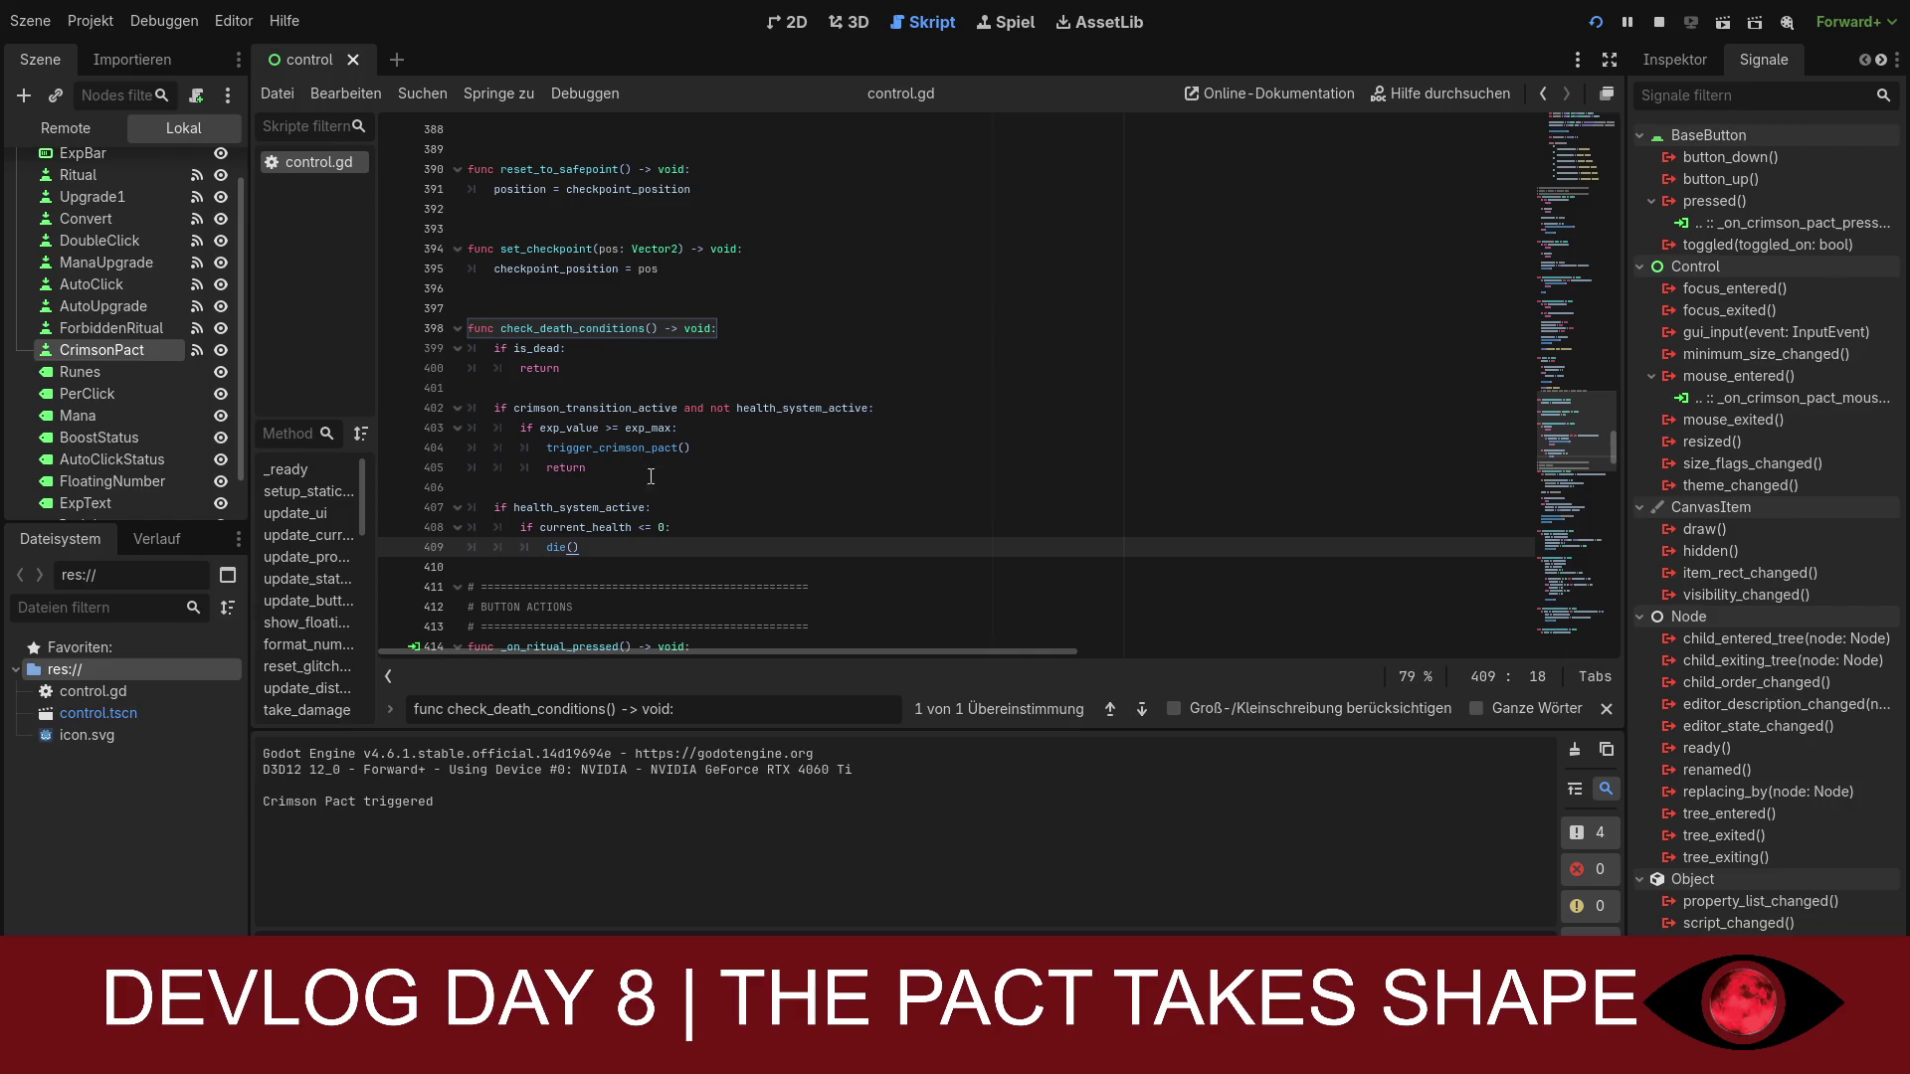
key("Return")
key("BackSpace")
Save control.gd and restart the running game.
left_click(1206, 477)
key("ctrl+s")
left_click(1594, 22)
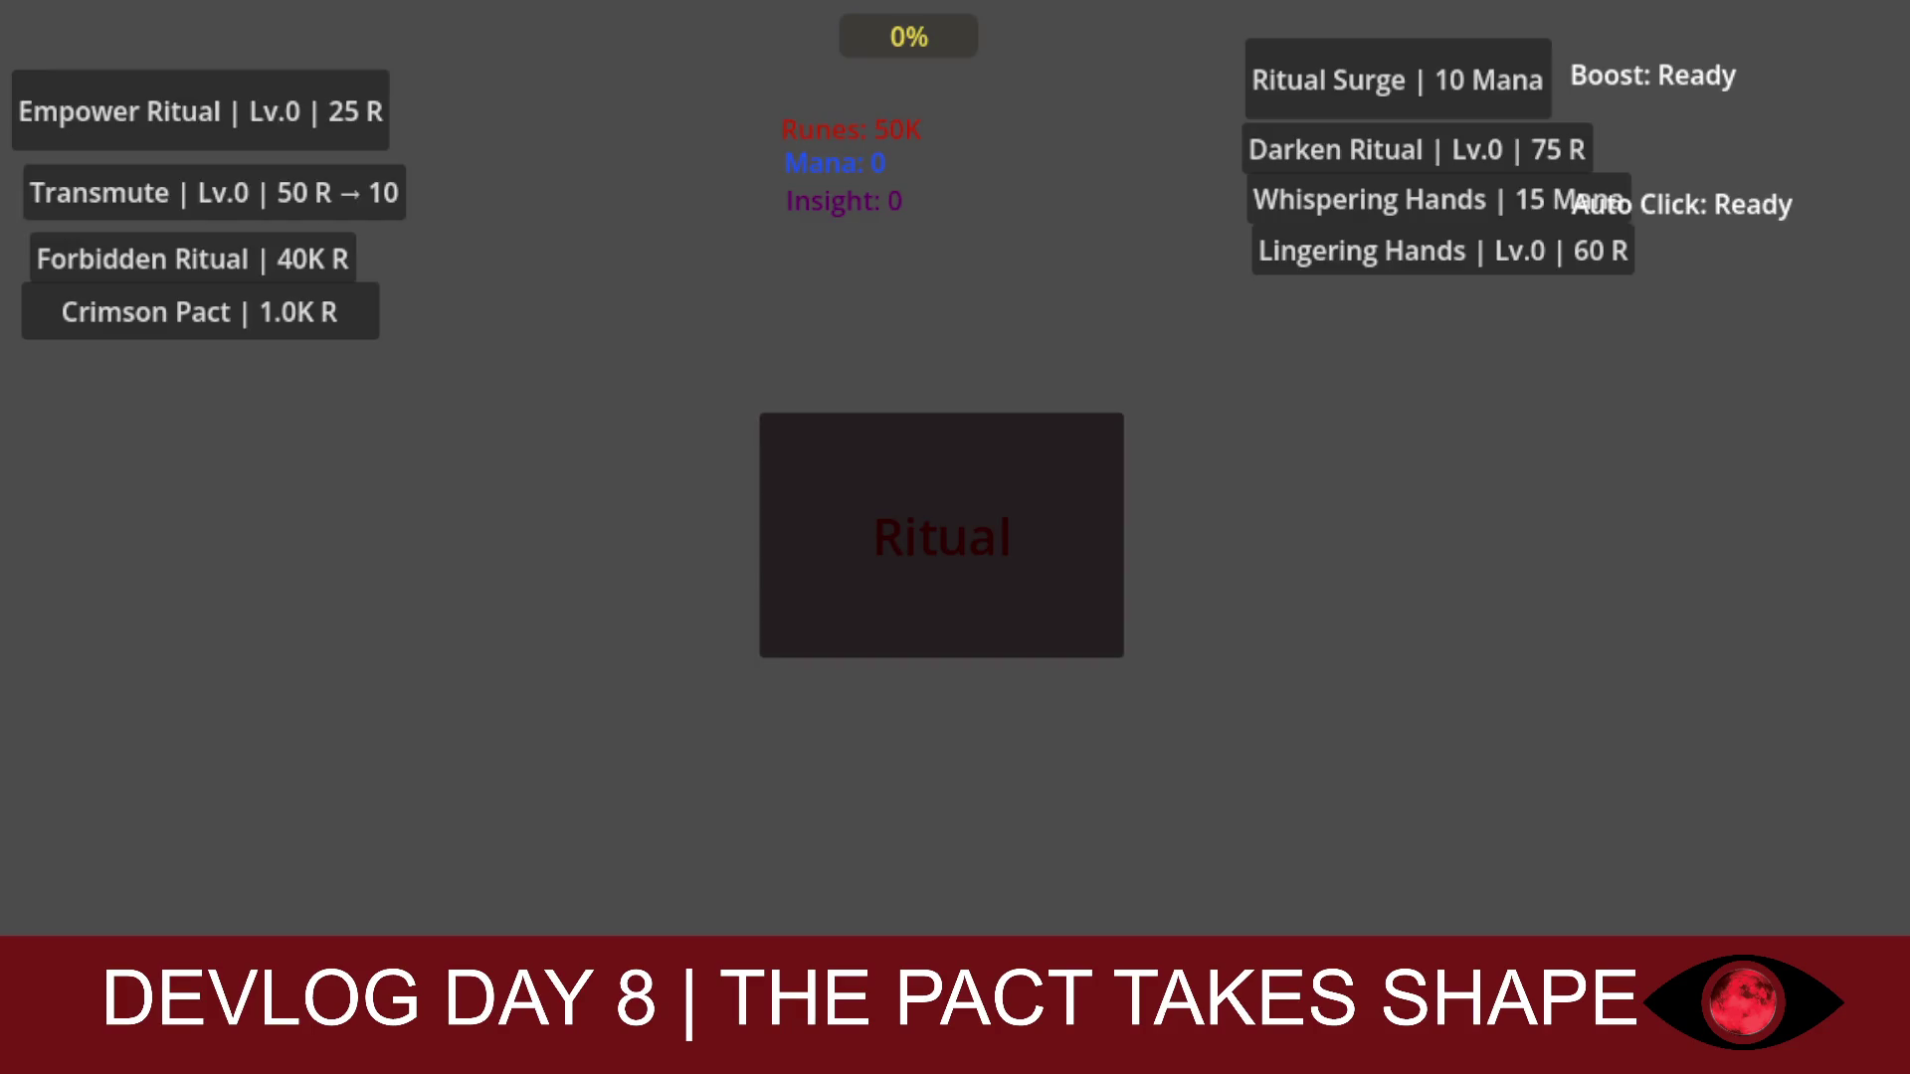
Buy Forbidden Ritual and Crimson Pact, perform rituals to fill the bar, then accept the pact.
left_click(248, 259)
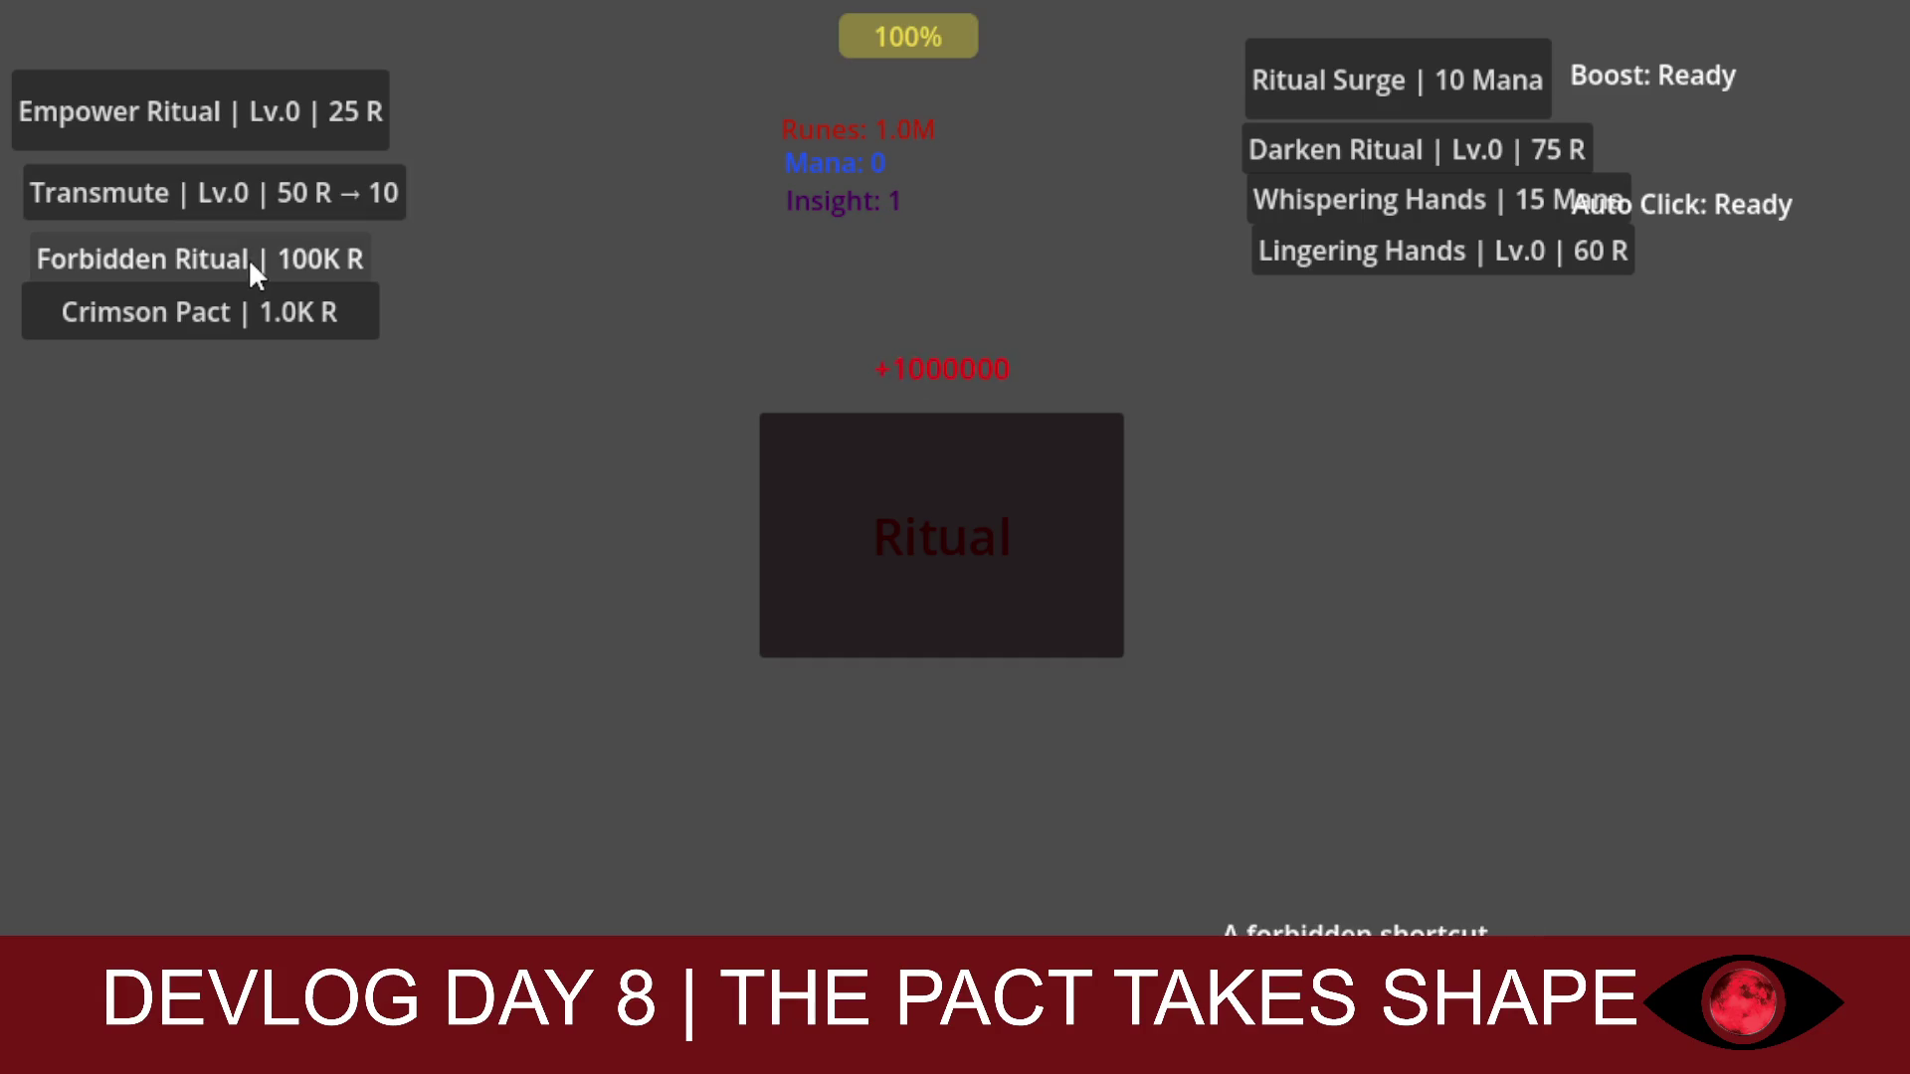
left_click(240, 324)
left_click(886, 497)
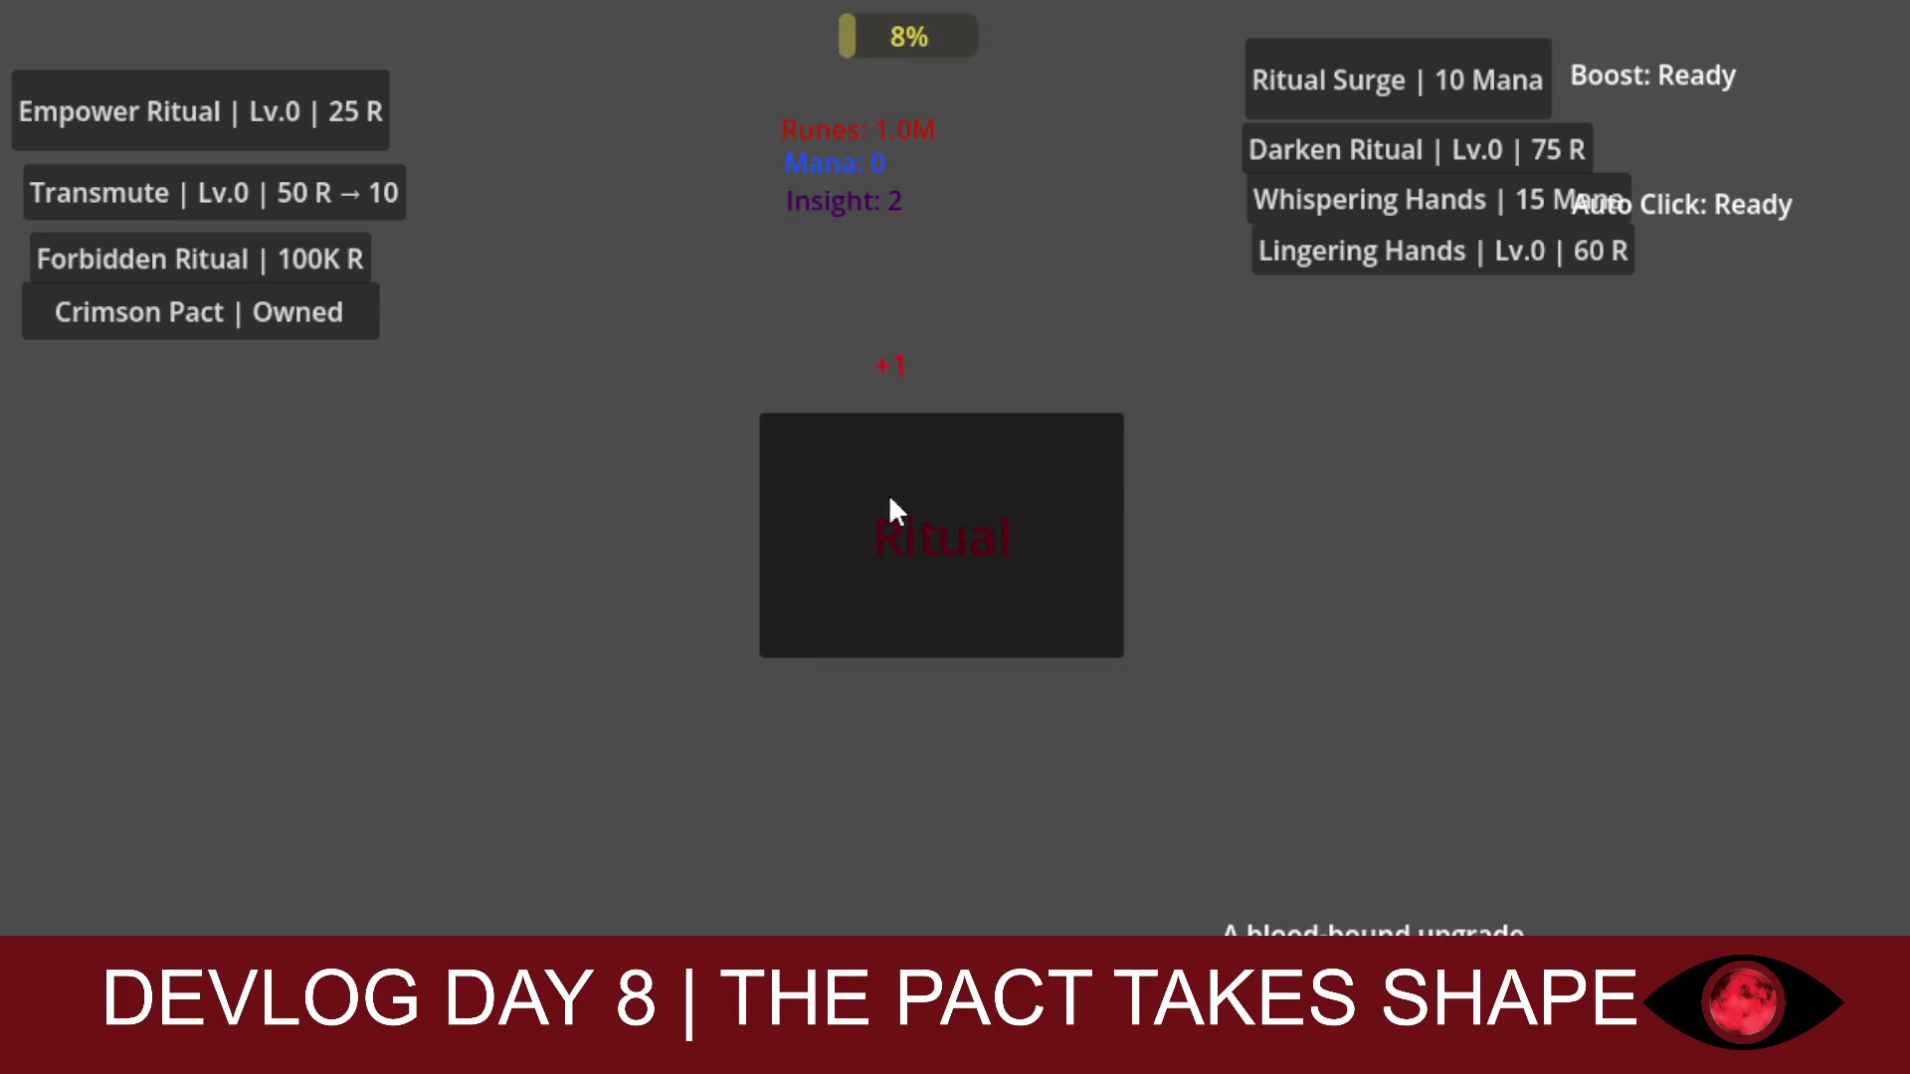
left_click(856, 475)
left_click(850, 475)
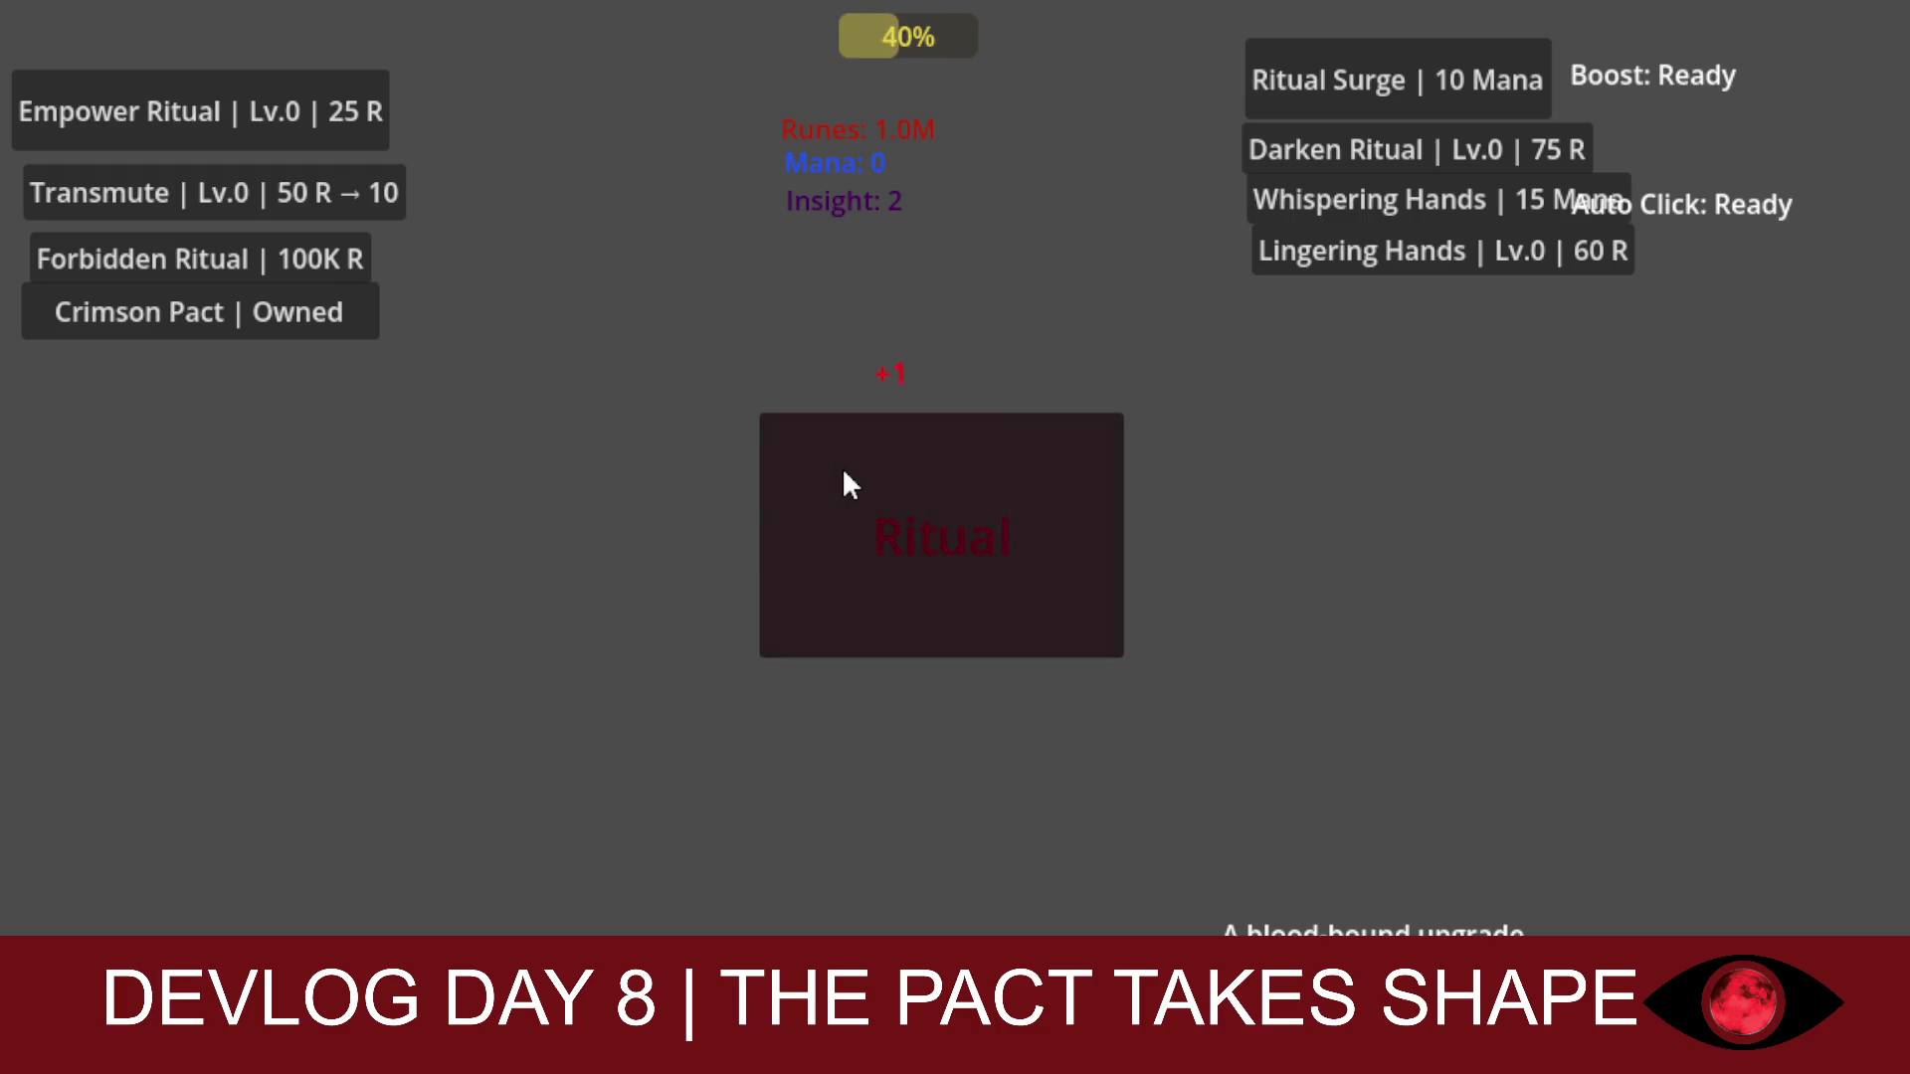
left_click(843, 471)
left_click(842, 466)
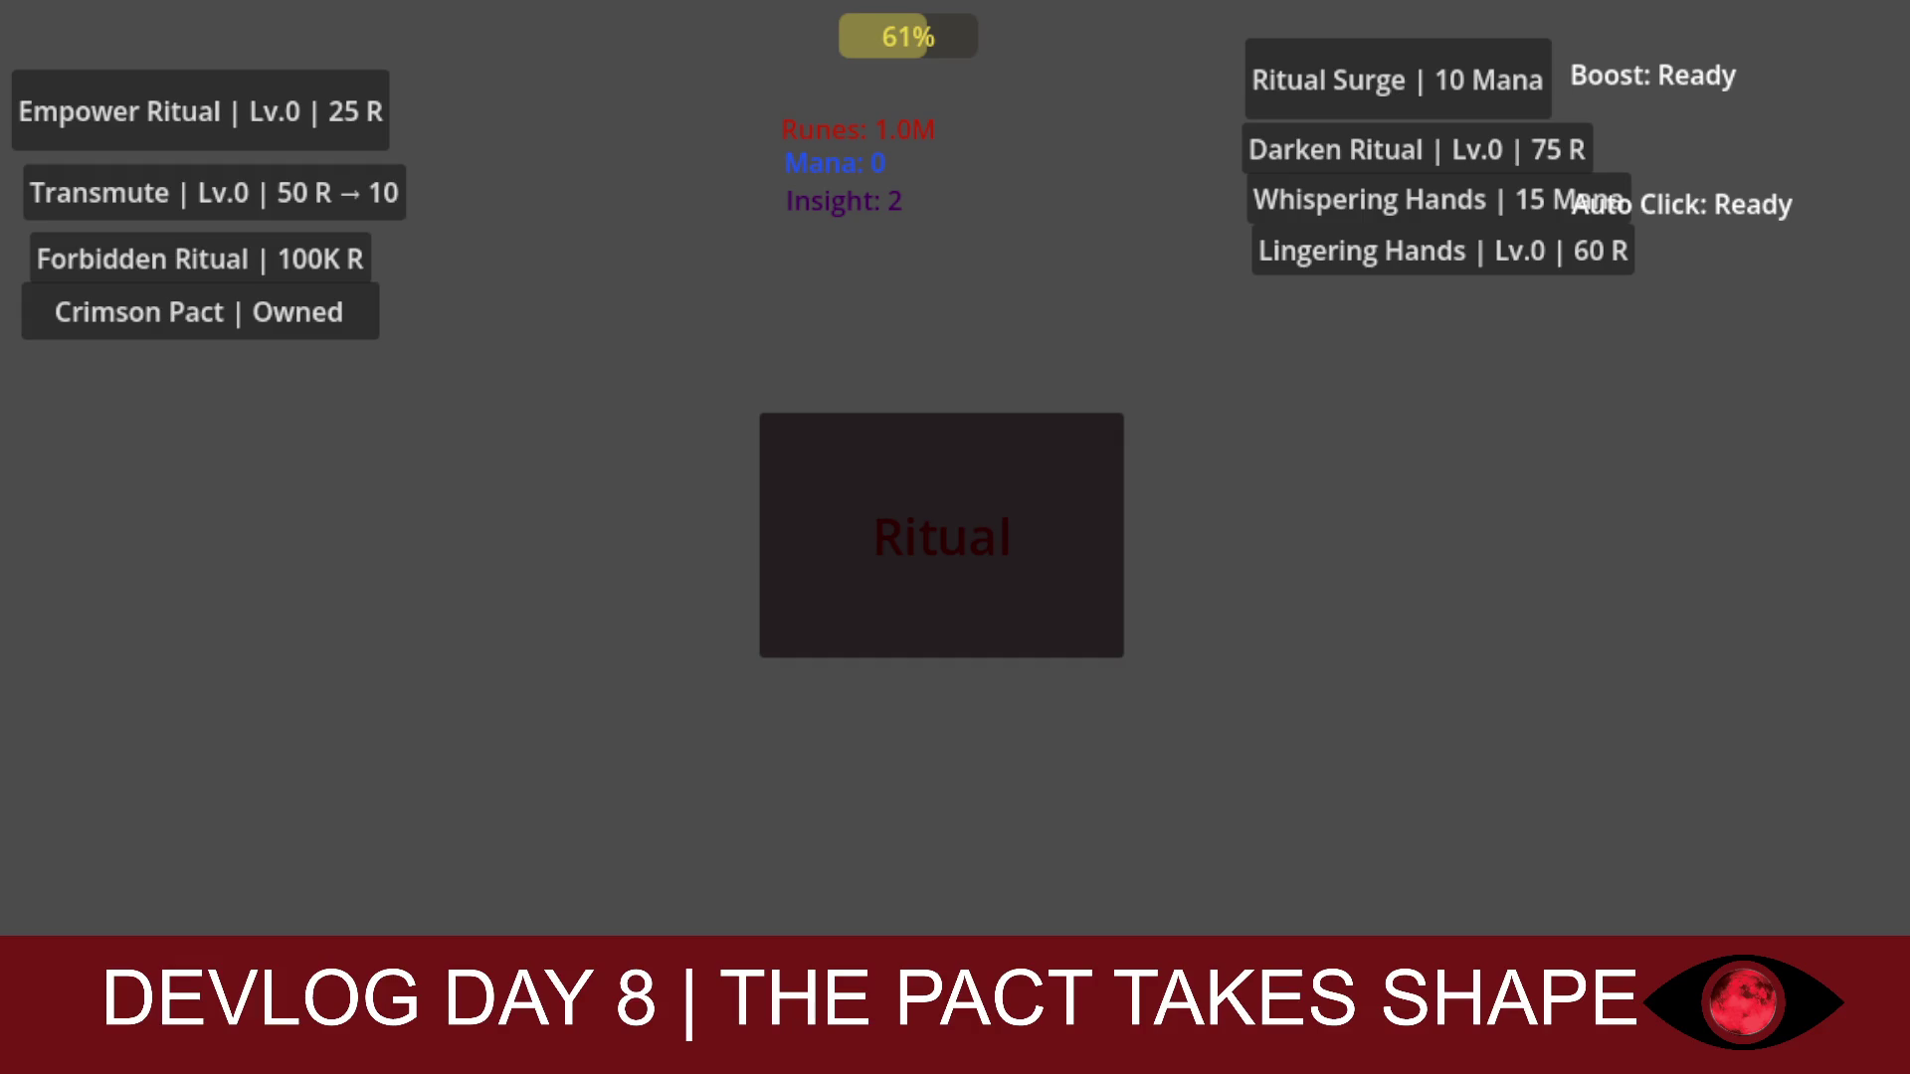
left_click(826, 505)
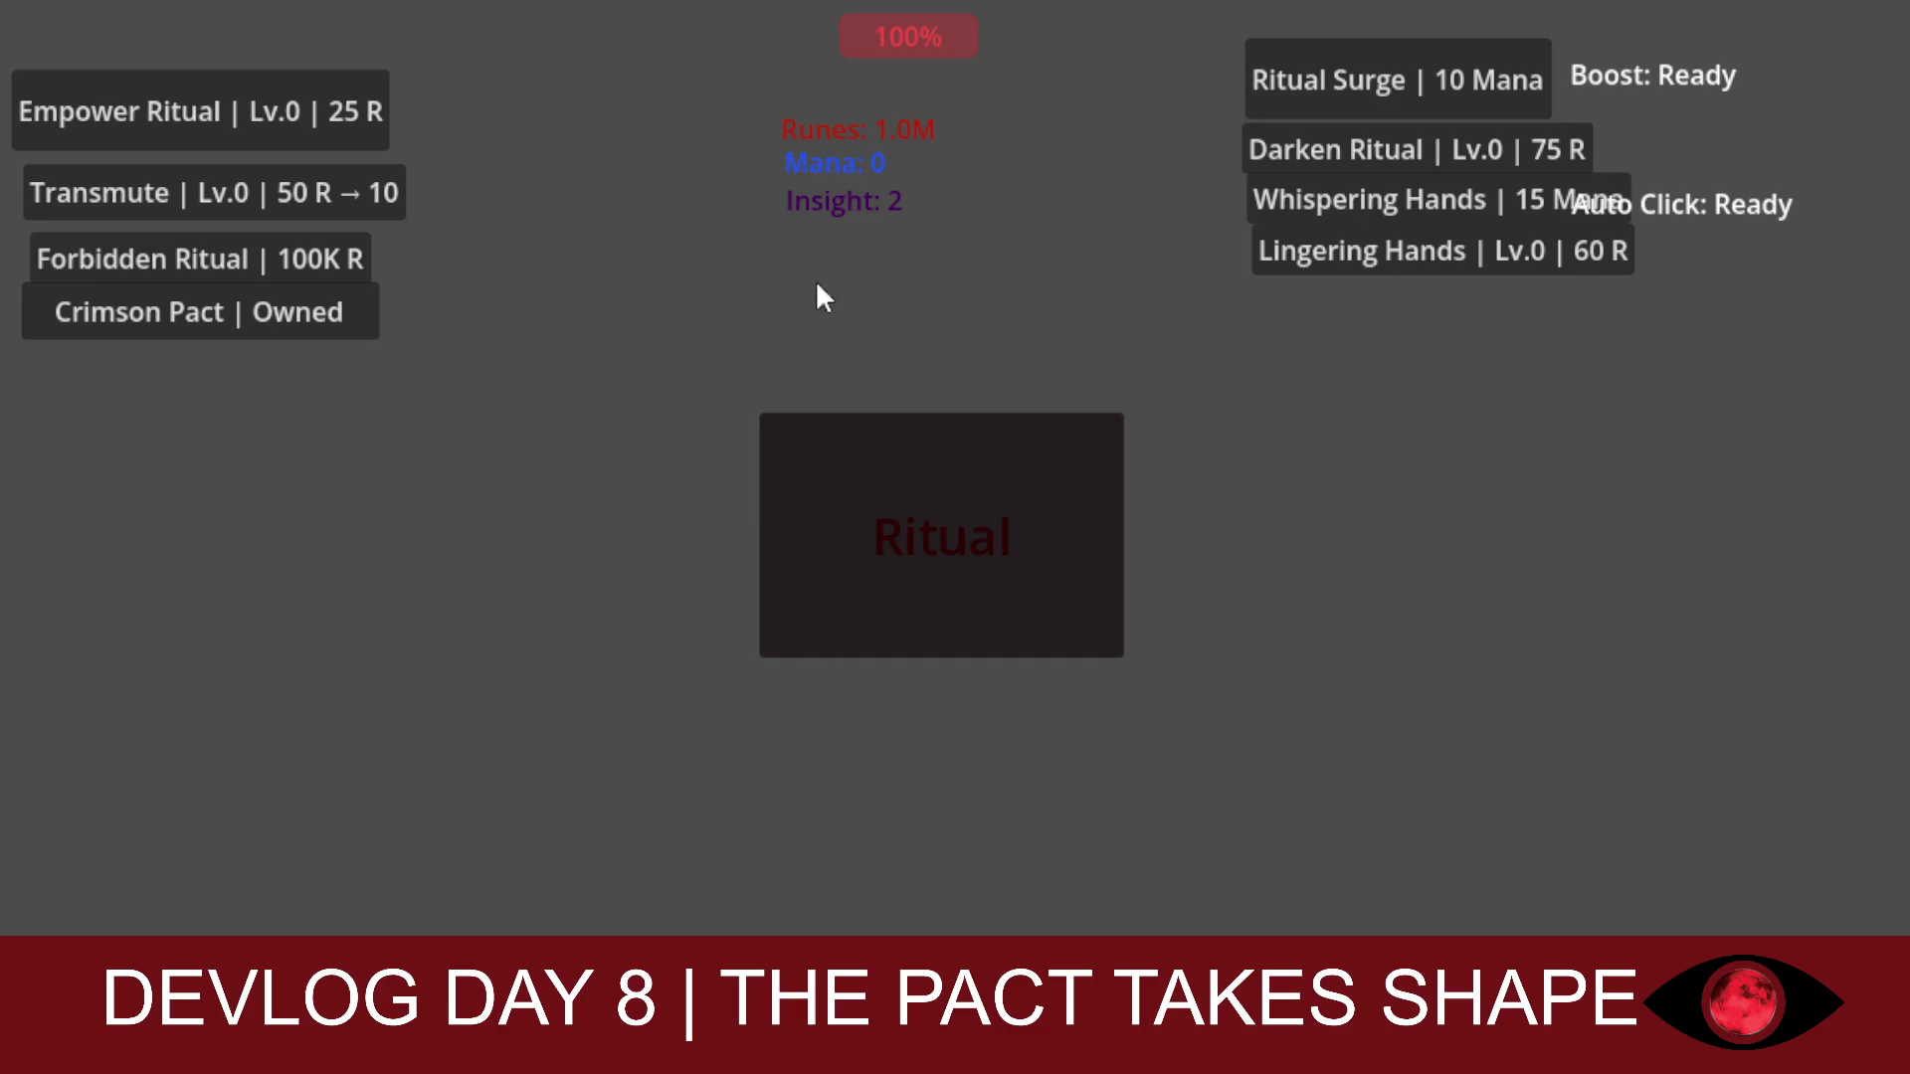
left_click(217, 334)
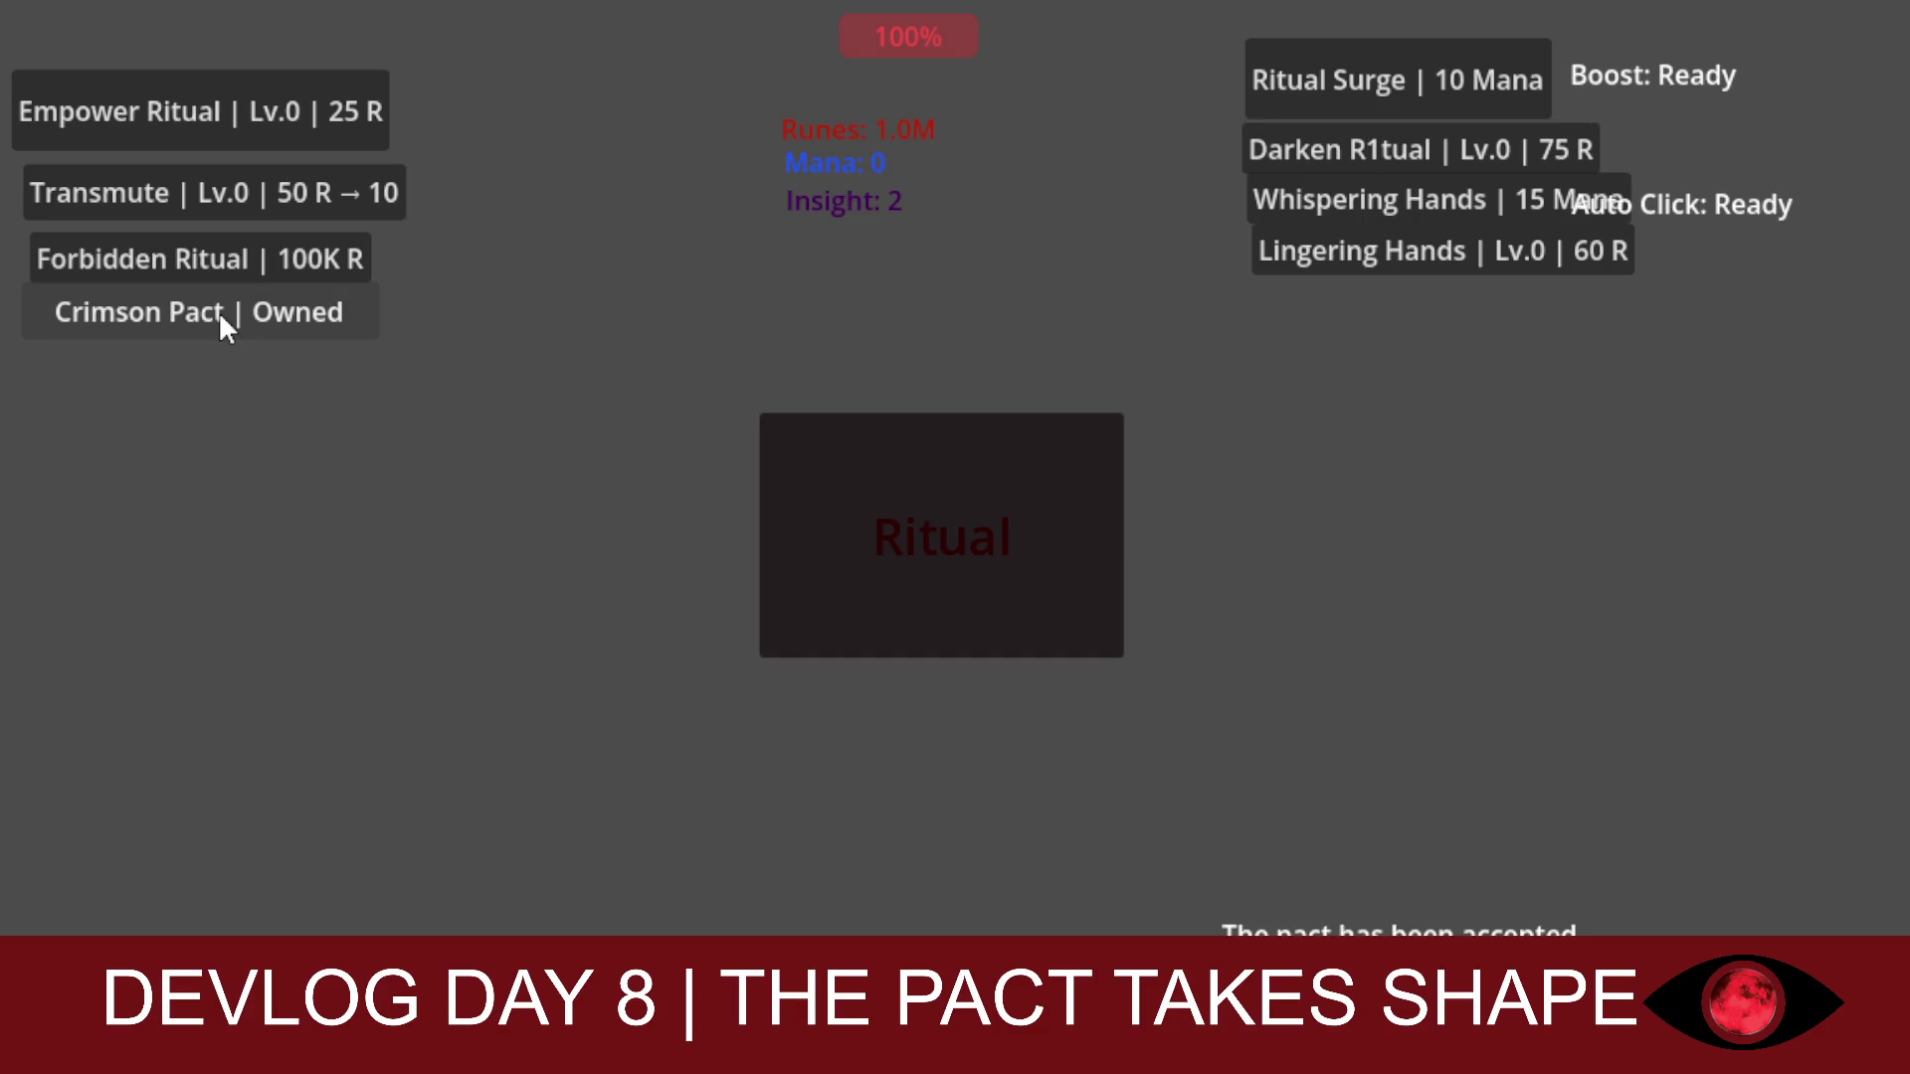
Perform rituals for runes and buy three levels of Empower Ritual.
left_click(888, 596)
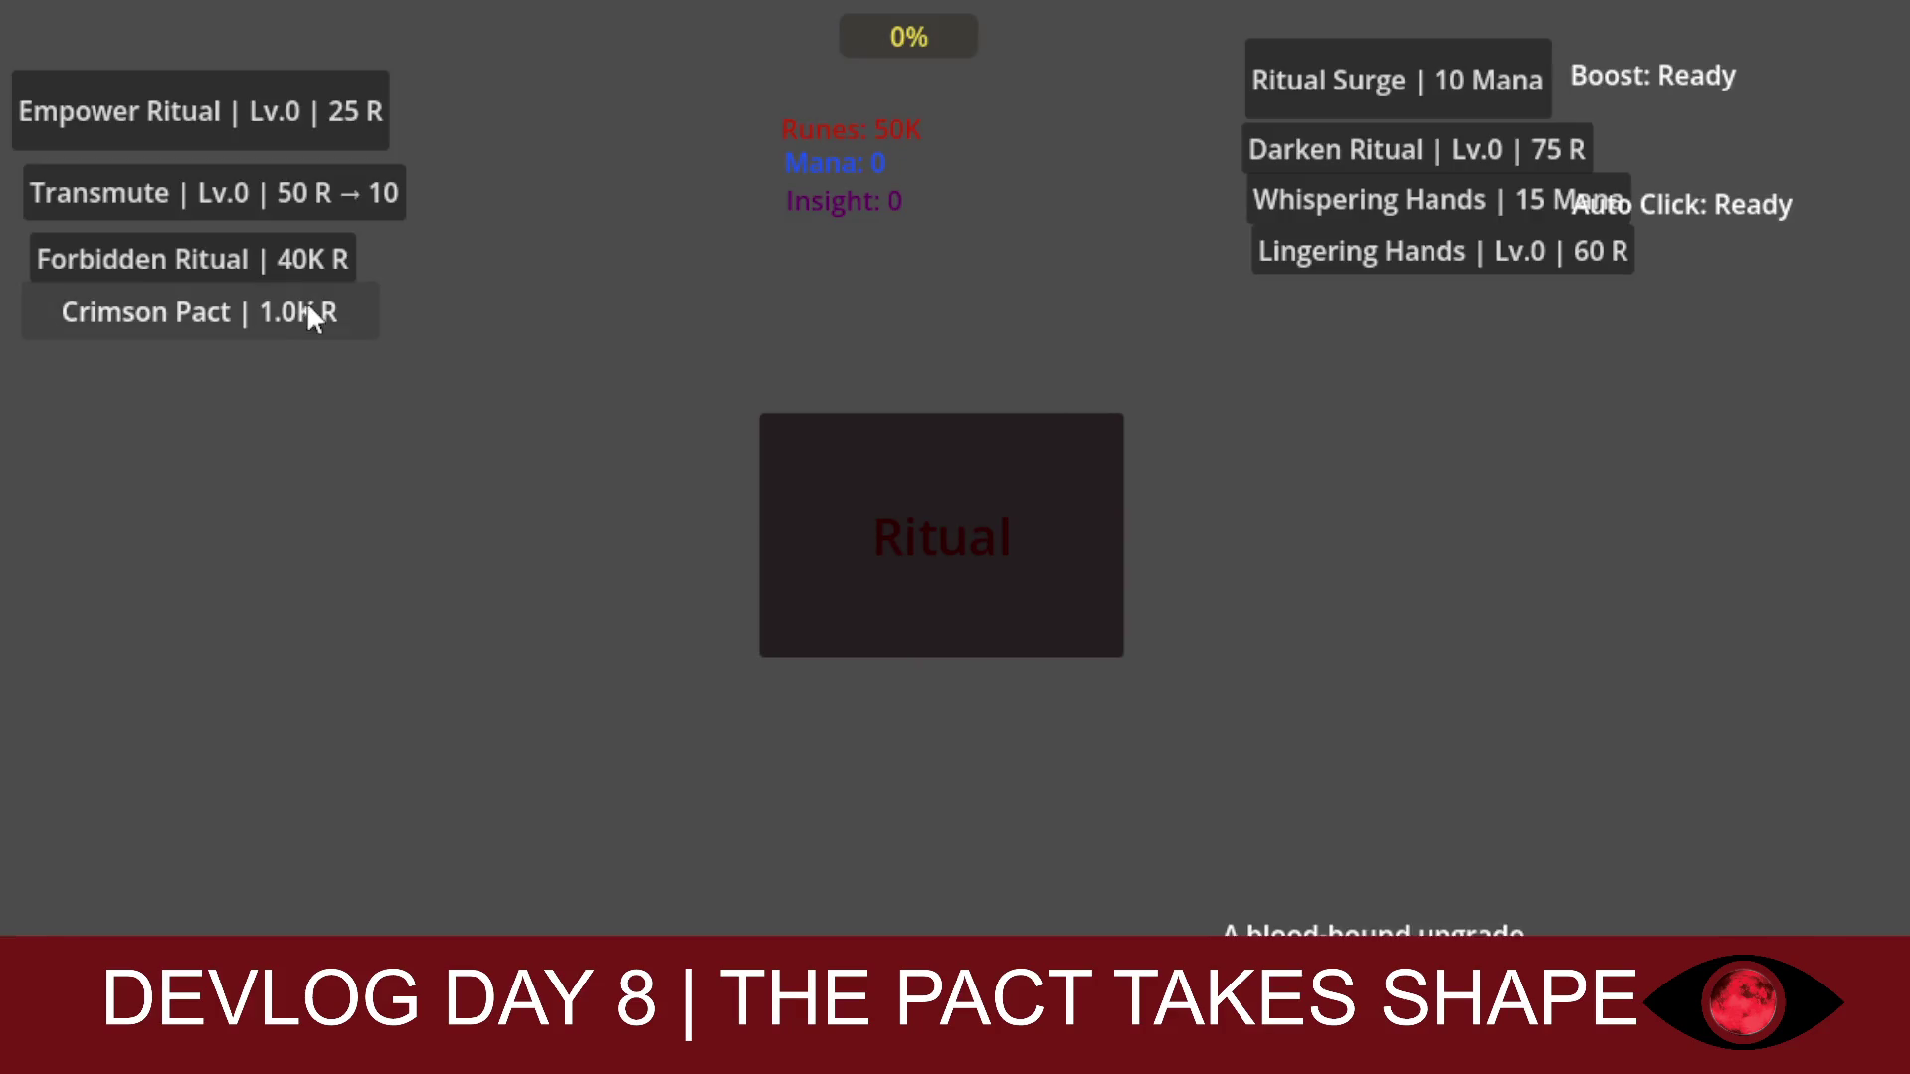
left_click(319, 99)
left_click(320, 96)
left_click(323, 96)
left_click(843, 546)
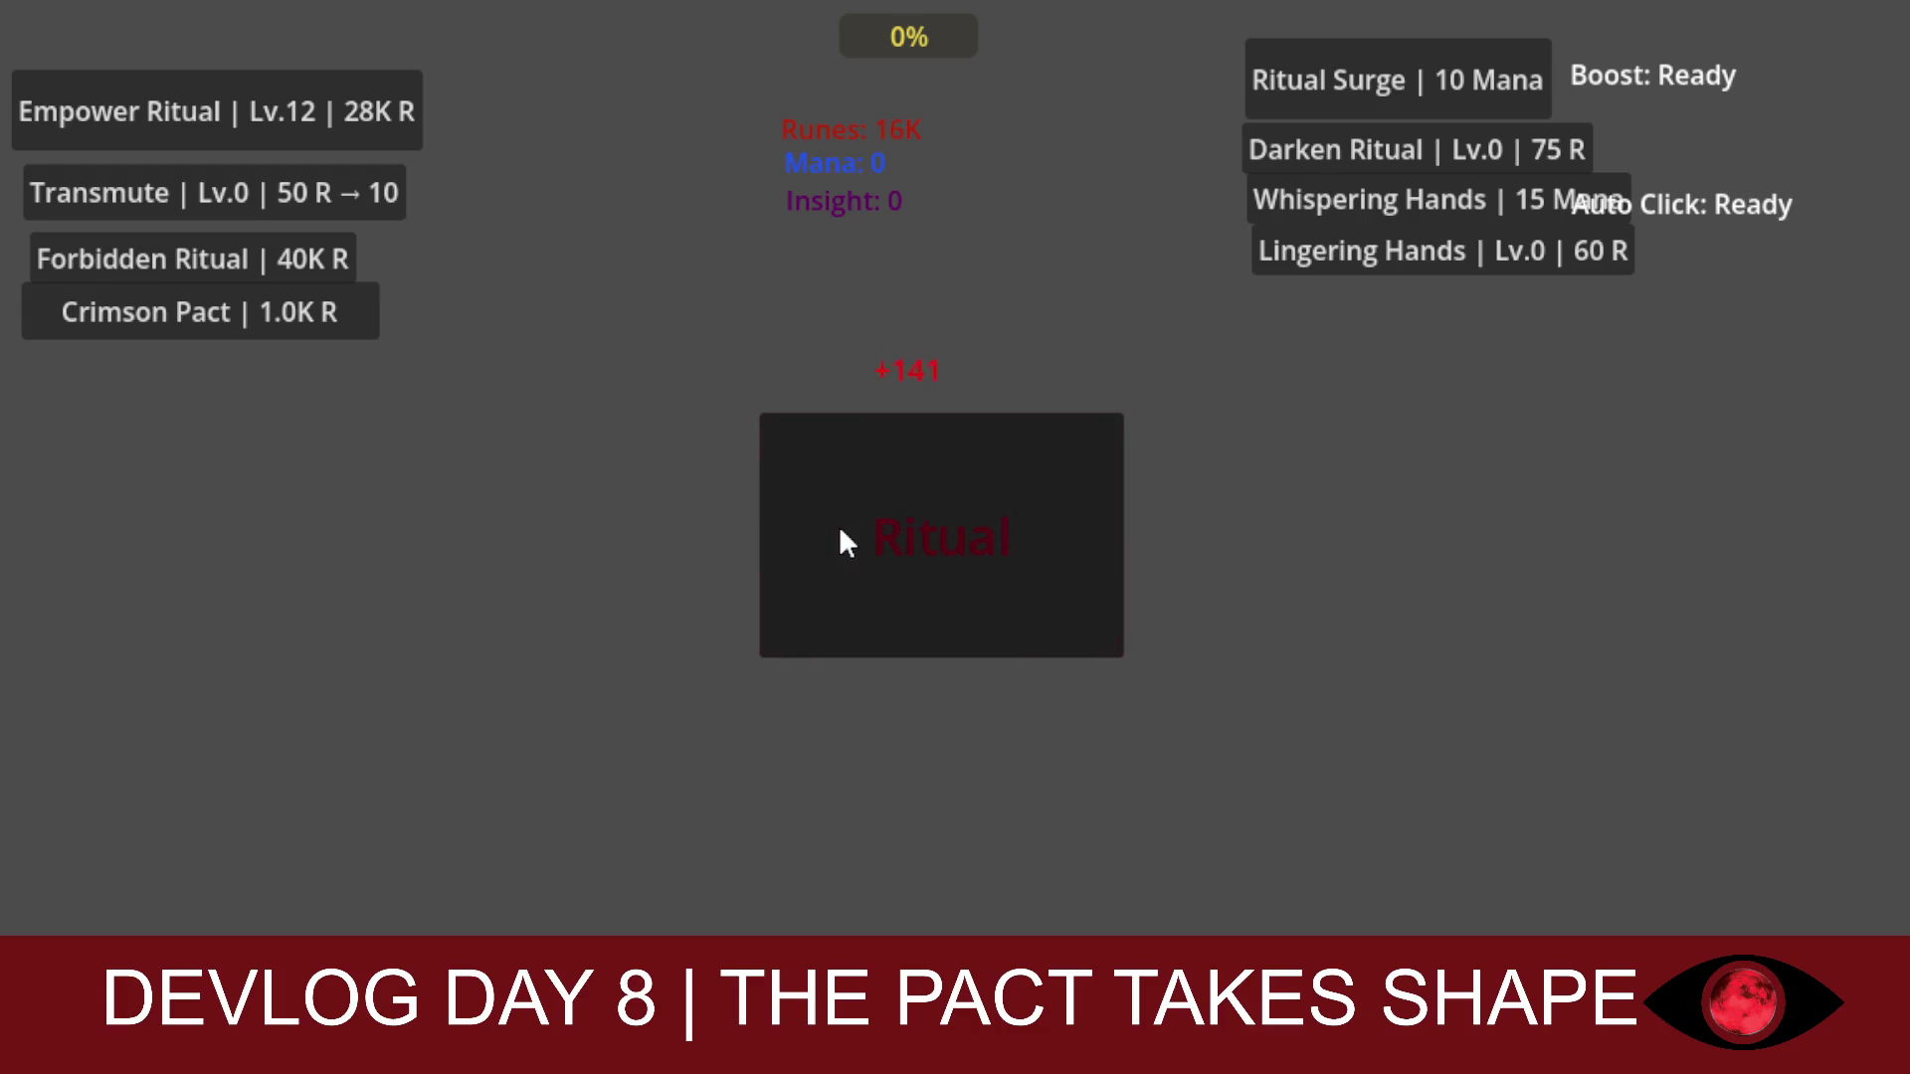
left_click(836, 507)
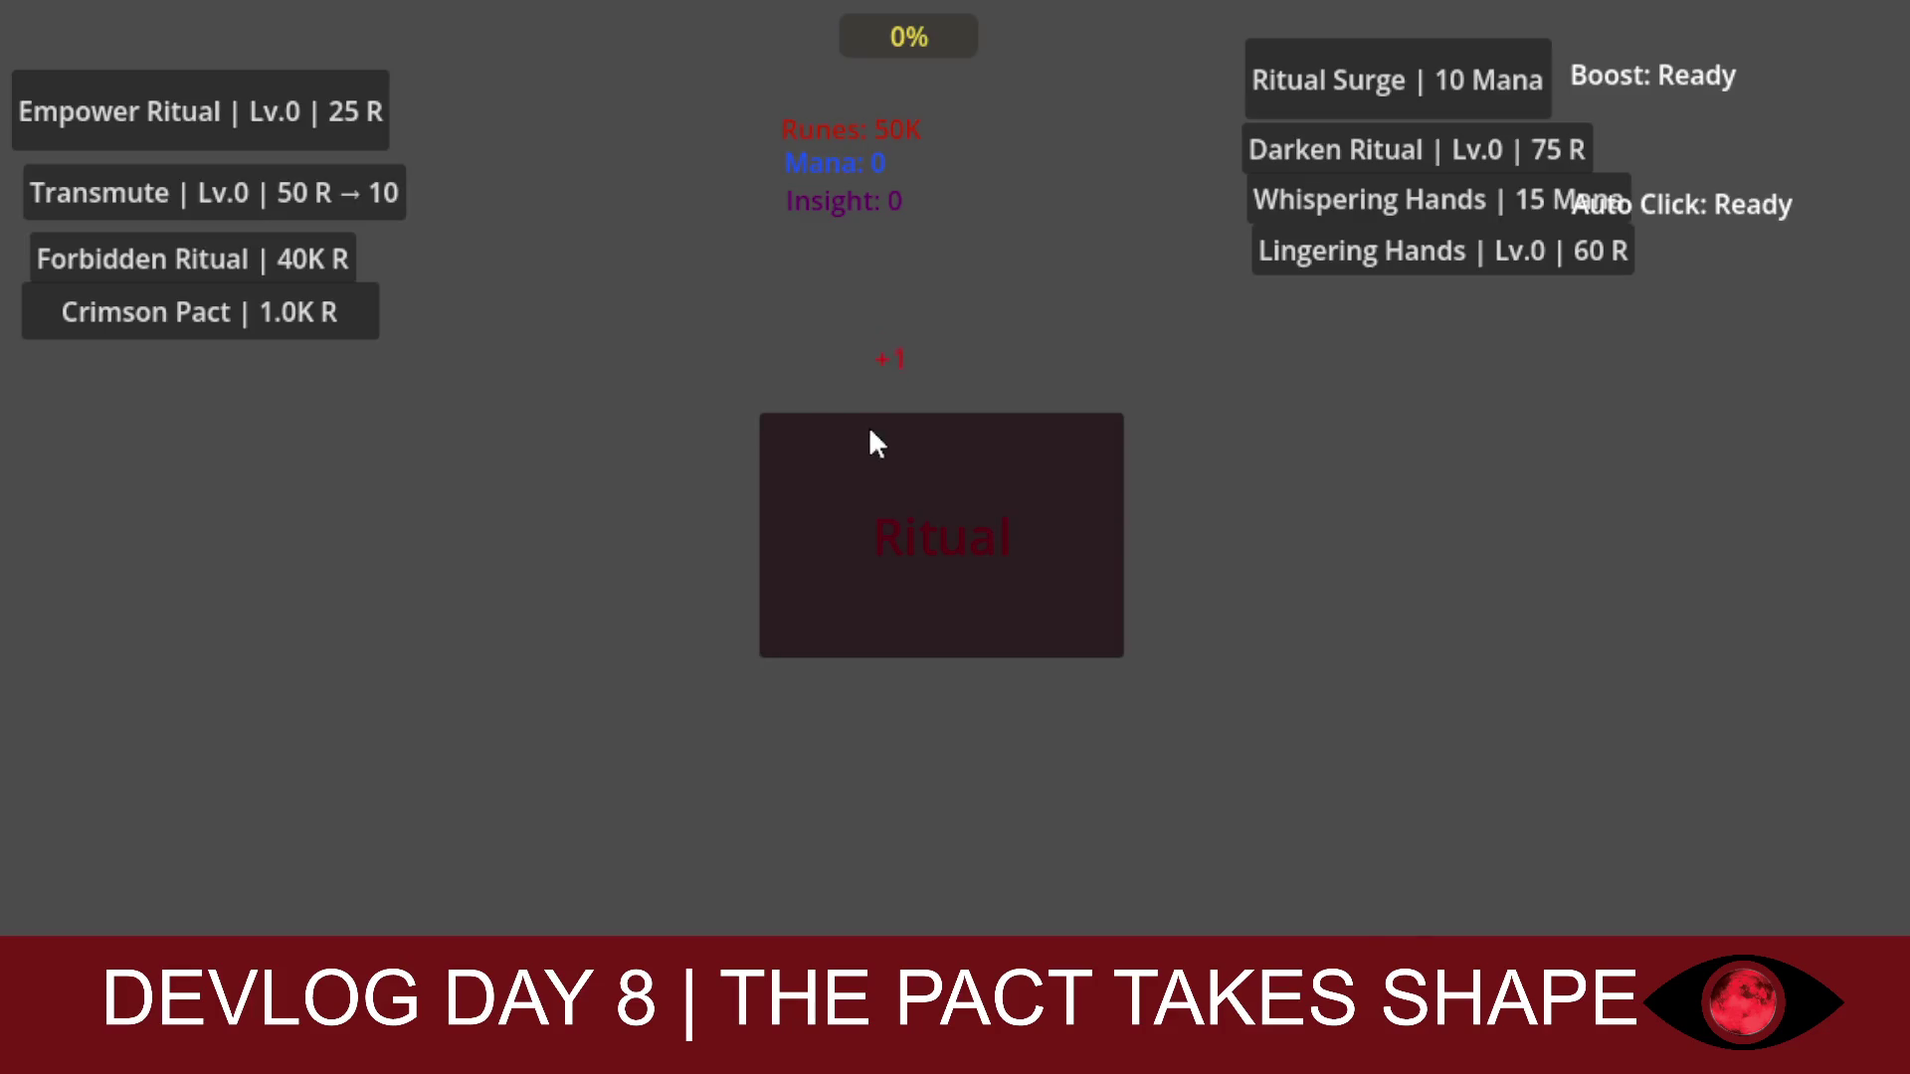
Buy Forbidden Ritual and more Empower Ritual levels, then buy the Crimson Pact again.
left_click(332, 256)
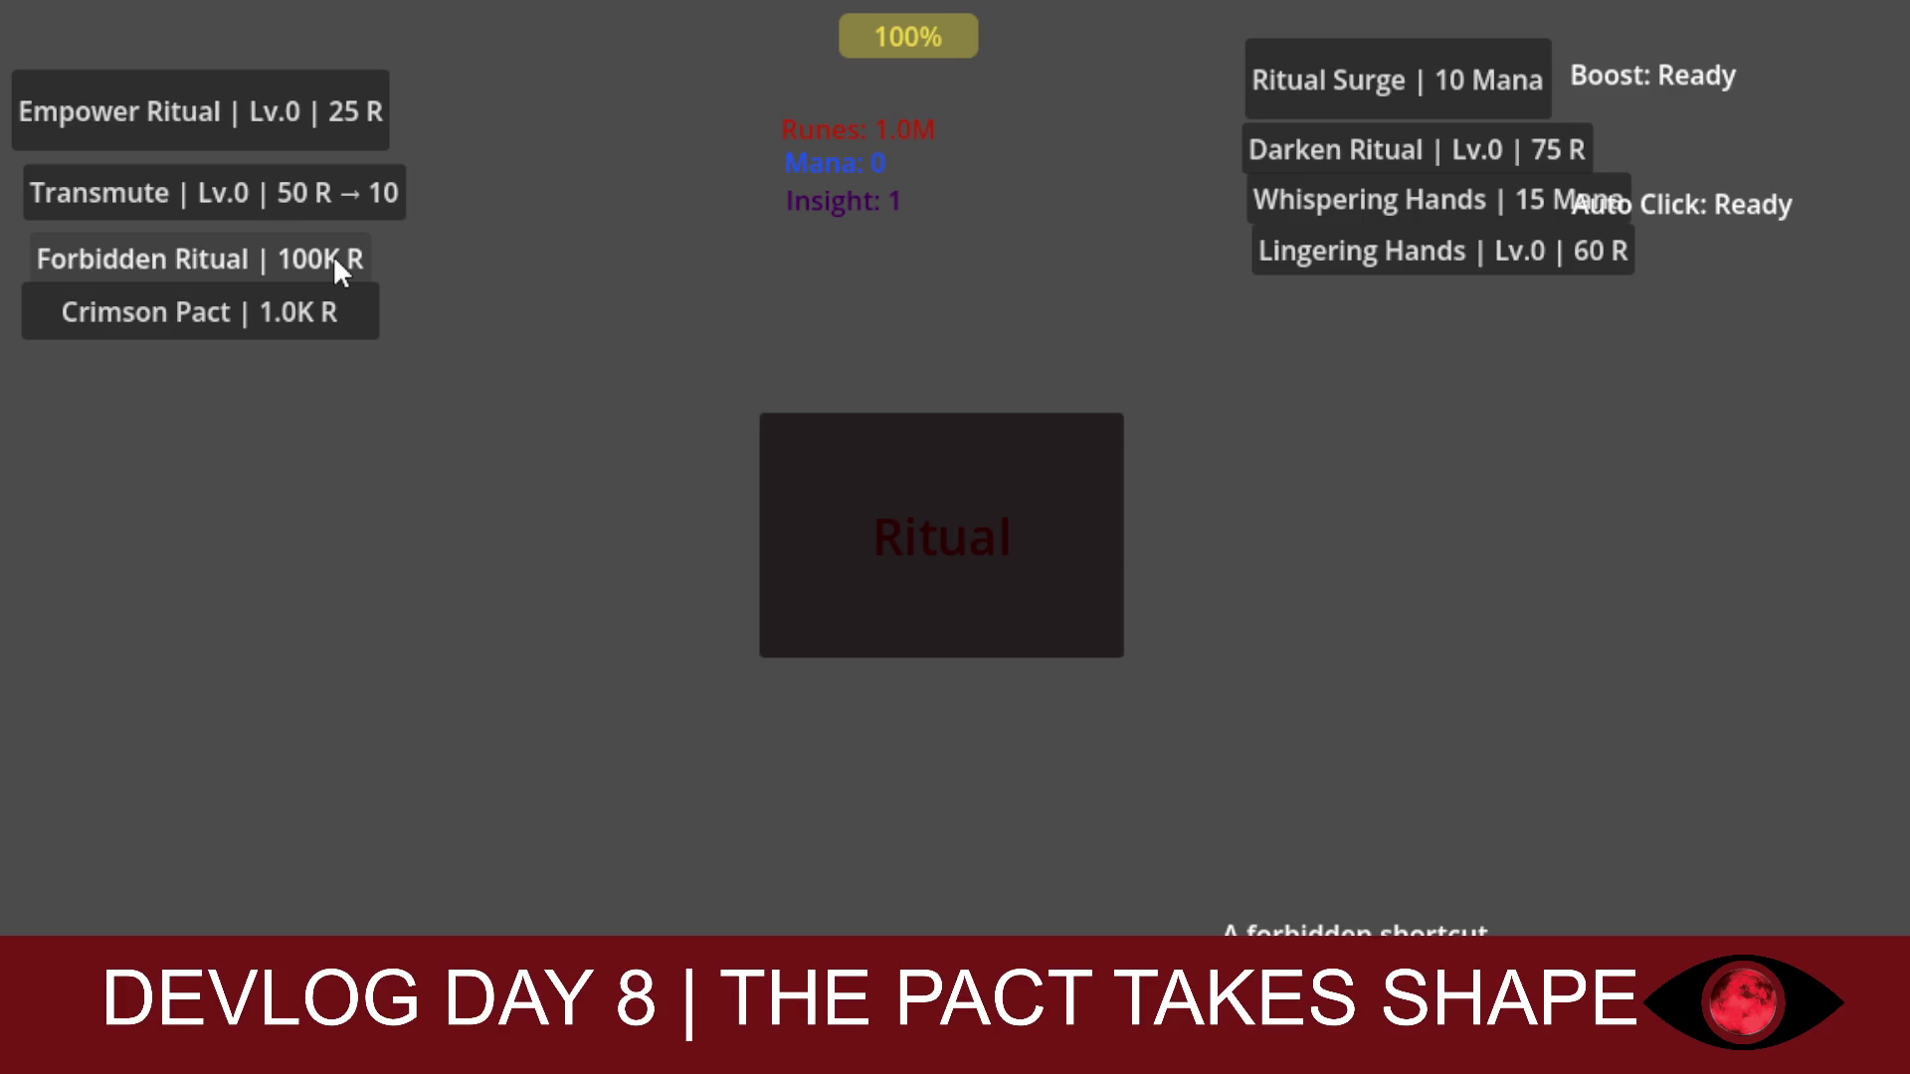
left_click(333, 255)
left_click(274, 127)
left_click(275, 127)
left_click(274, 127)
left_click(274, 127)
left_click(274, 127)
left_click(275, 128)
left_click(274, 127)
left_click(275, 128)
left_click(275, 127)
left_click(275, 127)
left_click(274, 128)
left_click(274, 128)
left_click(275, 128)
left_click(275, 127)
left_click(274, 127)
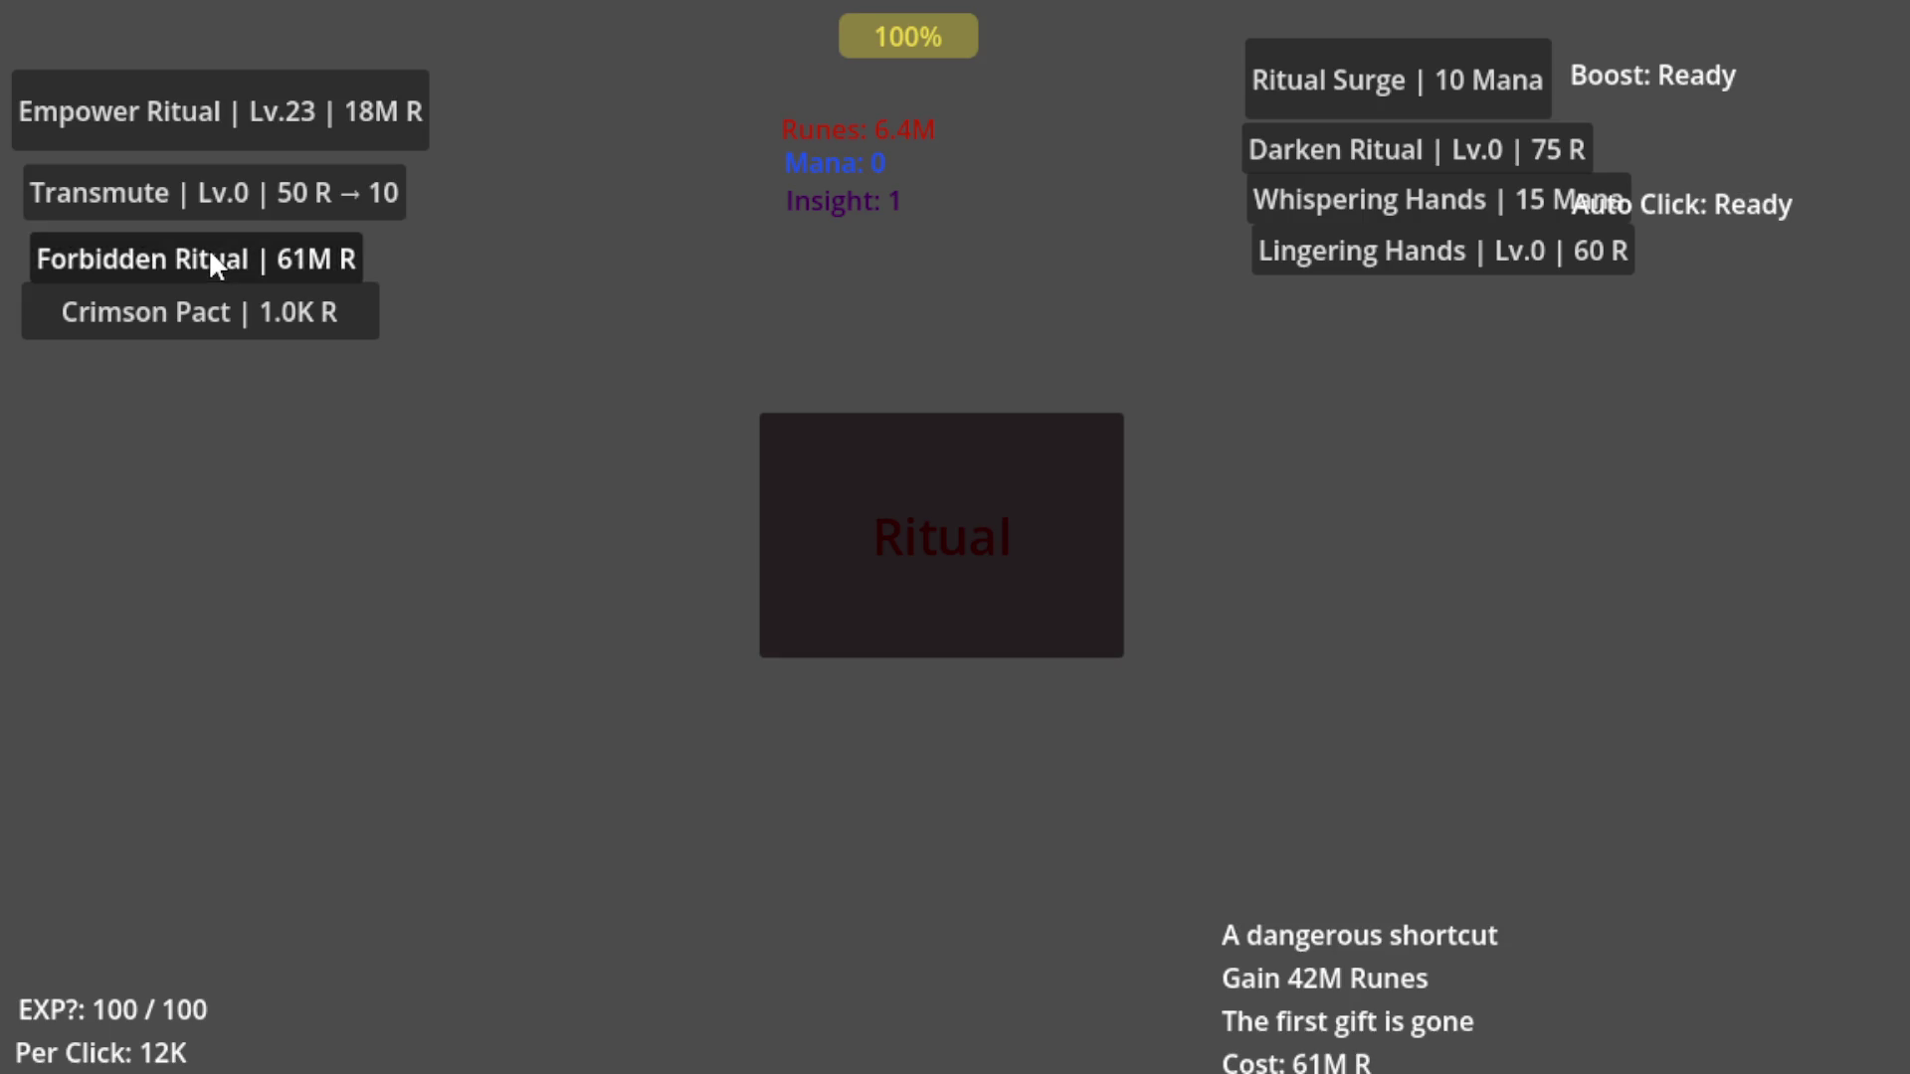
left_click(209, 312)
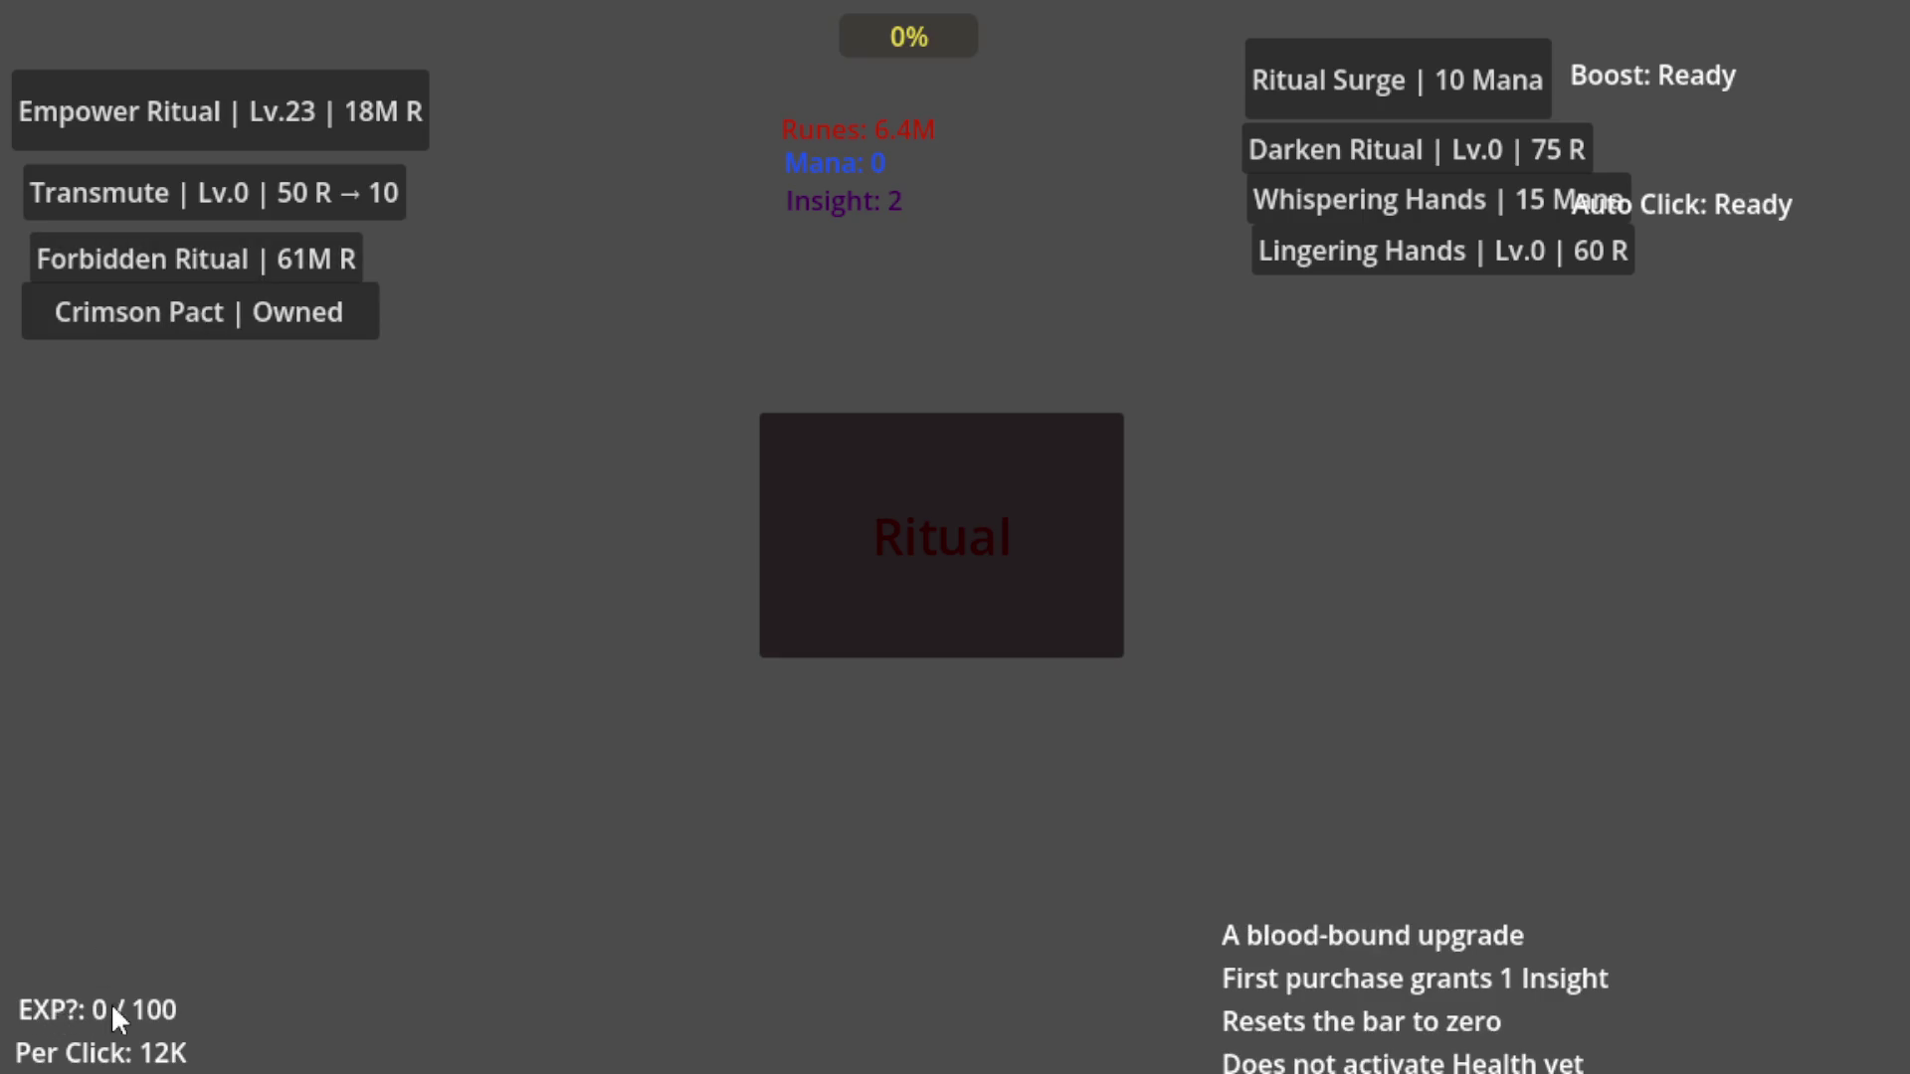
Perform rituals repeatedly until EXP reaches 100 / 100 and the bar converts to Health.
left_click(840, 540)
double_click(841, 540)
double_click(842, 540)
double_click(841, 540)
double_click(842, 539)
double_click(841, 540)
double_click(842, 540)
double_click(841, 539)
double_click(842, 539)
double_click(842, 540)
left_click(842, 539)
left_click(841, 539)
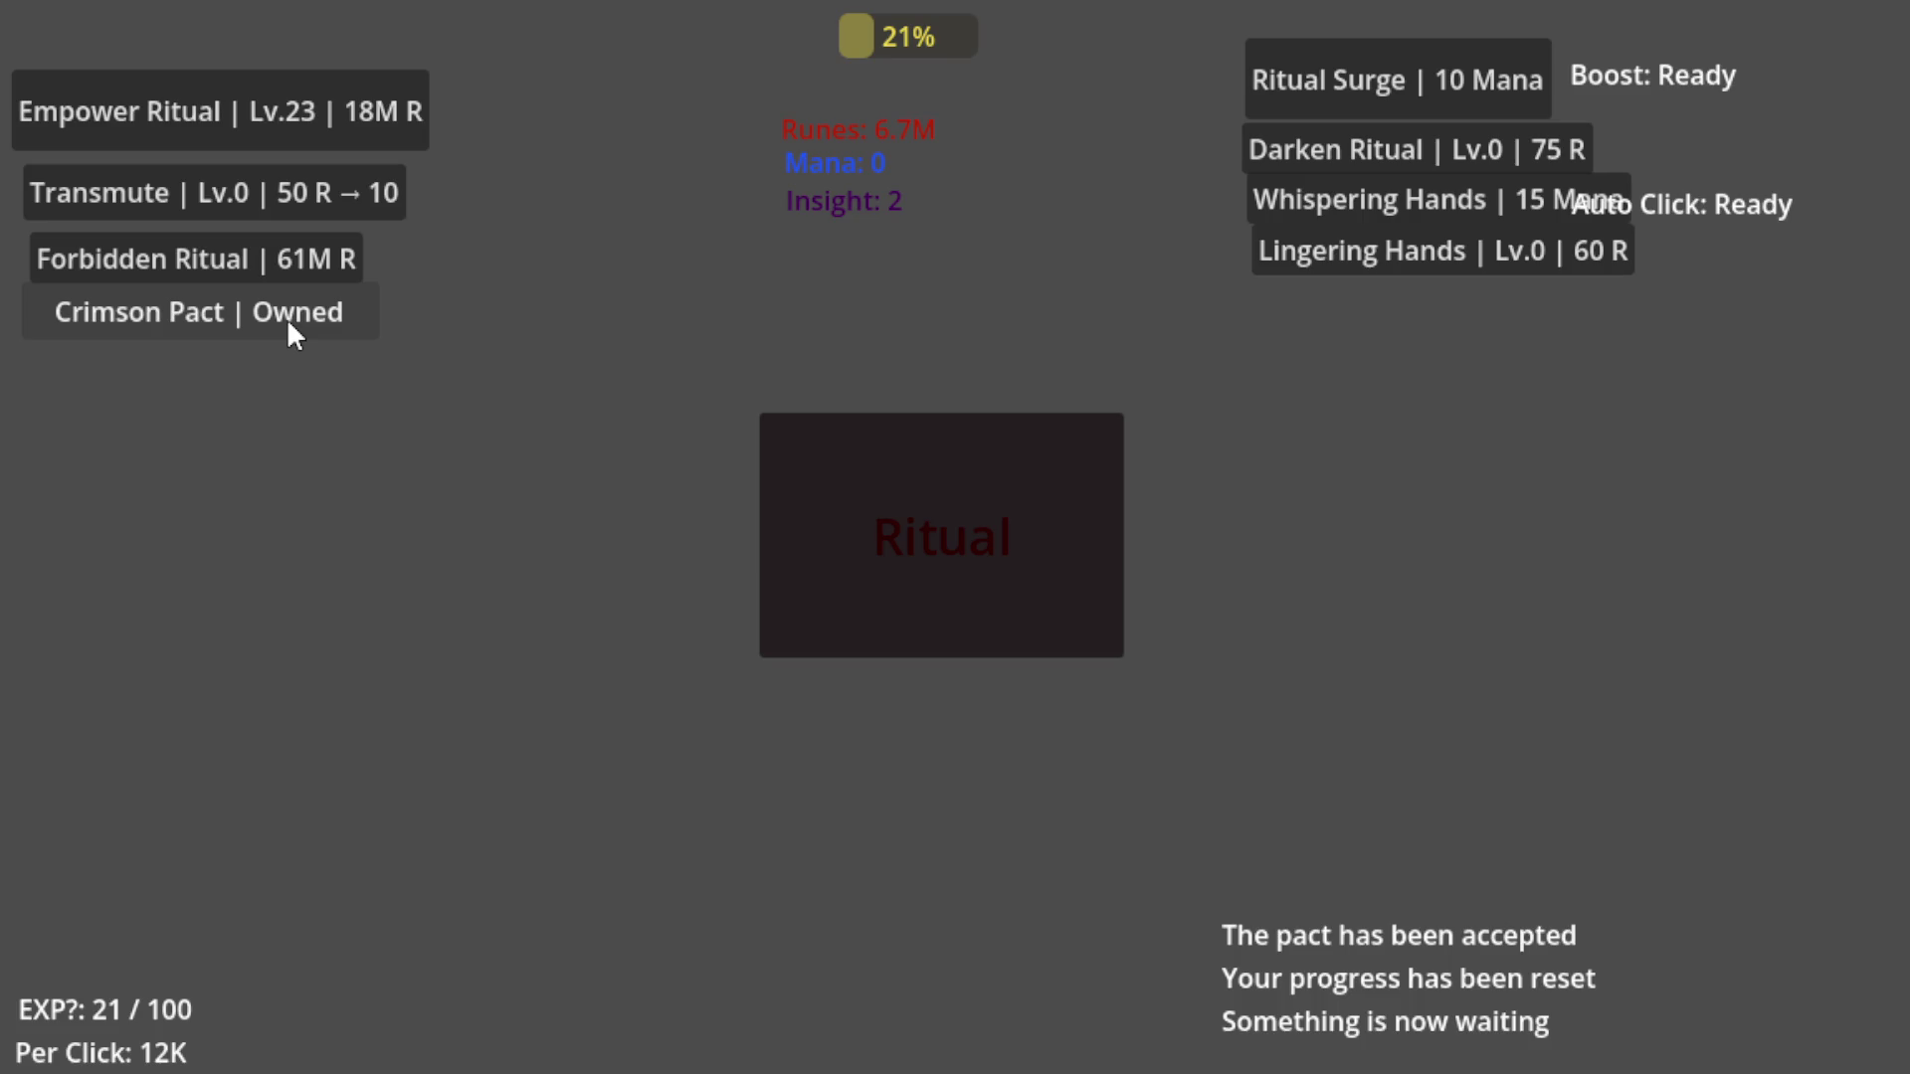
double_click(825, 517)
left_click(825, 517)
double_click(826, 518)
double_click(826, 517)
triple_click(824, 519)
double_click(825, 519)
triple_click(825, 519)
triple_click(824, 519)
double_click(825, 519)
double_click(825, 520)
double_click(825, 519)
double_click(826, 519)
double_click(825, 519)
triple_click(826, 519)
double_click(826, 519)
double_click(826, 519)
double_click(826, 519)
double_click(825, 519)
double_click(826, 520)
double_click(827, 519)
double_click(826, 519)
double_click(827, 519)
double_click(827, 519)
triple_click(826, 519)
triple_click(826, 519)
double_click(826, 519)
double_click(826, 520)
triple_click(826, 519)
left_click(826, 519)
left_click(826, 519)
double_click(826, 519)
triple_click(825, 519)
left_click(826, 520)
triple_click(826, 519)
double_click(826, 517)
left_click(826, 517)
left_click(825, 518)
left_click(826, 517)
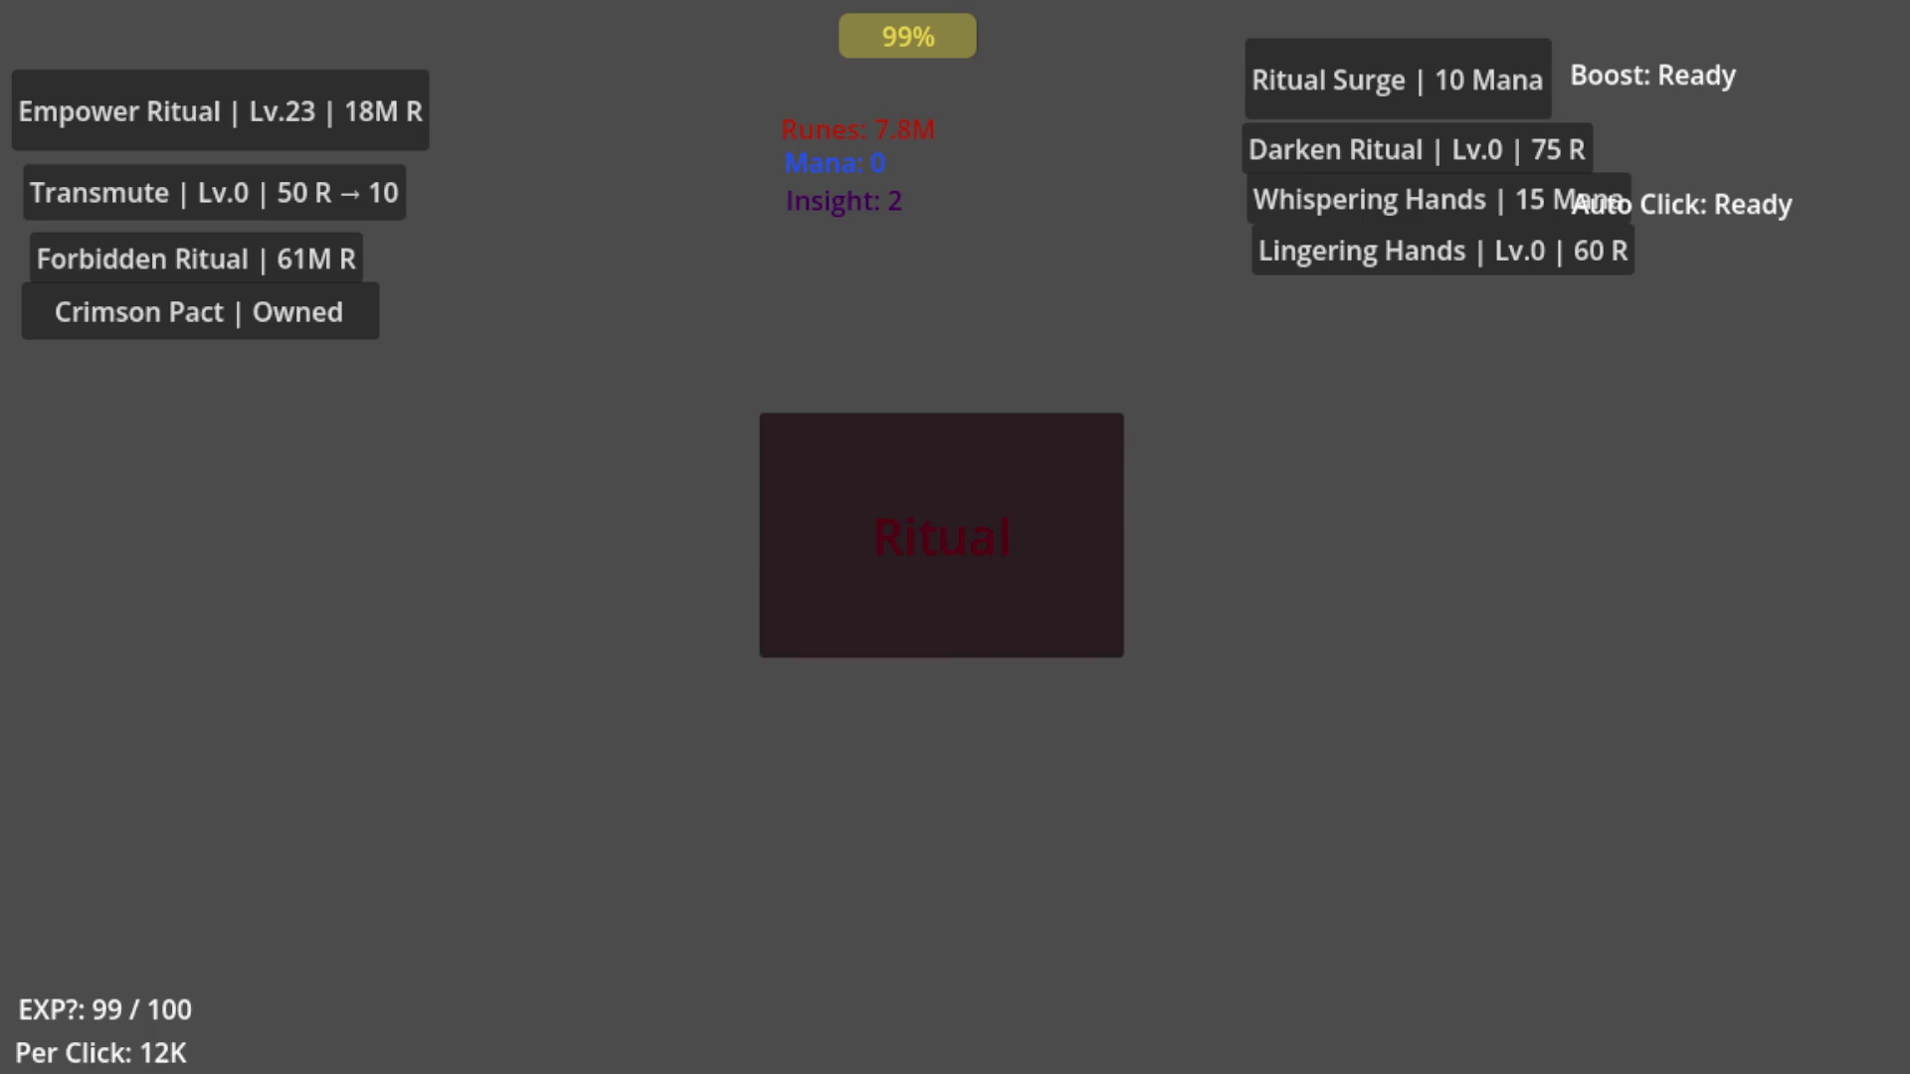
left_click(915, 531)
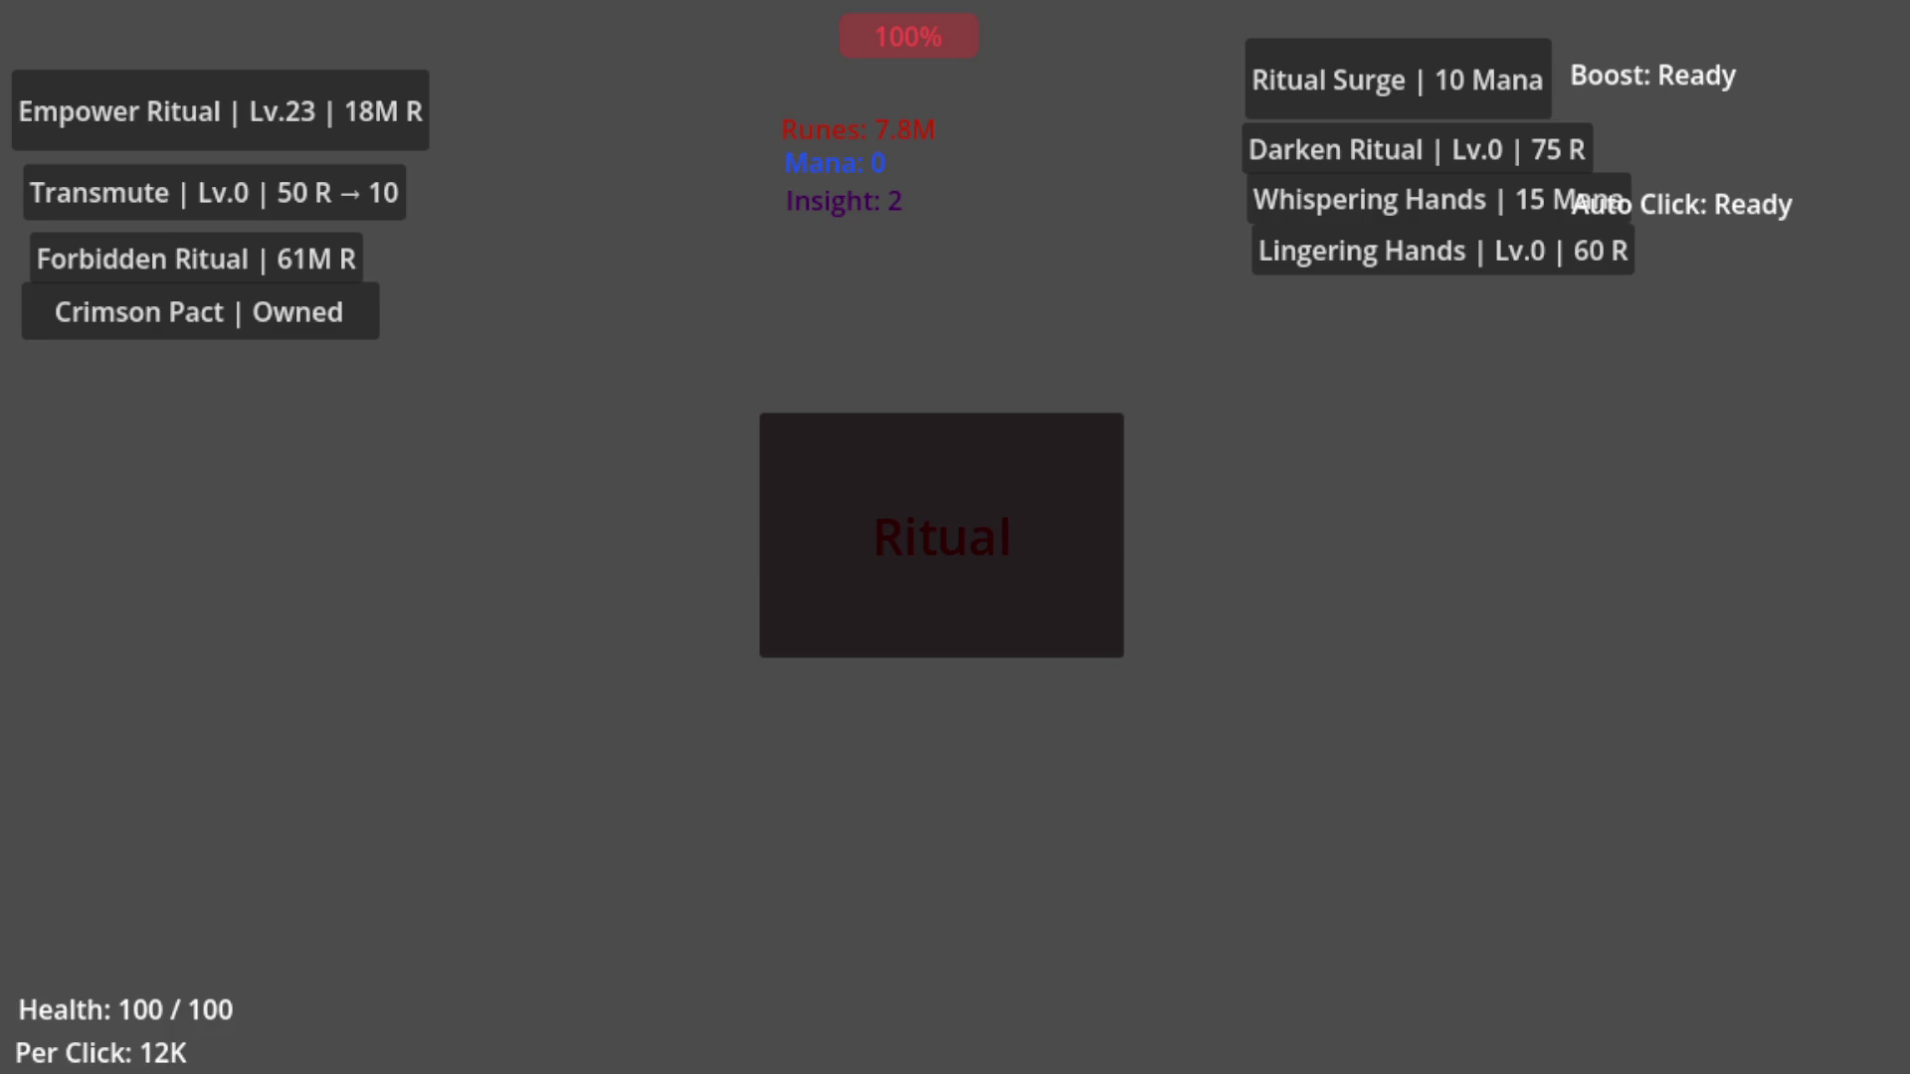
left_click(930, 598)
Switch from the running game back to the Godot editor.
key("alt+Tab")
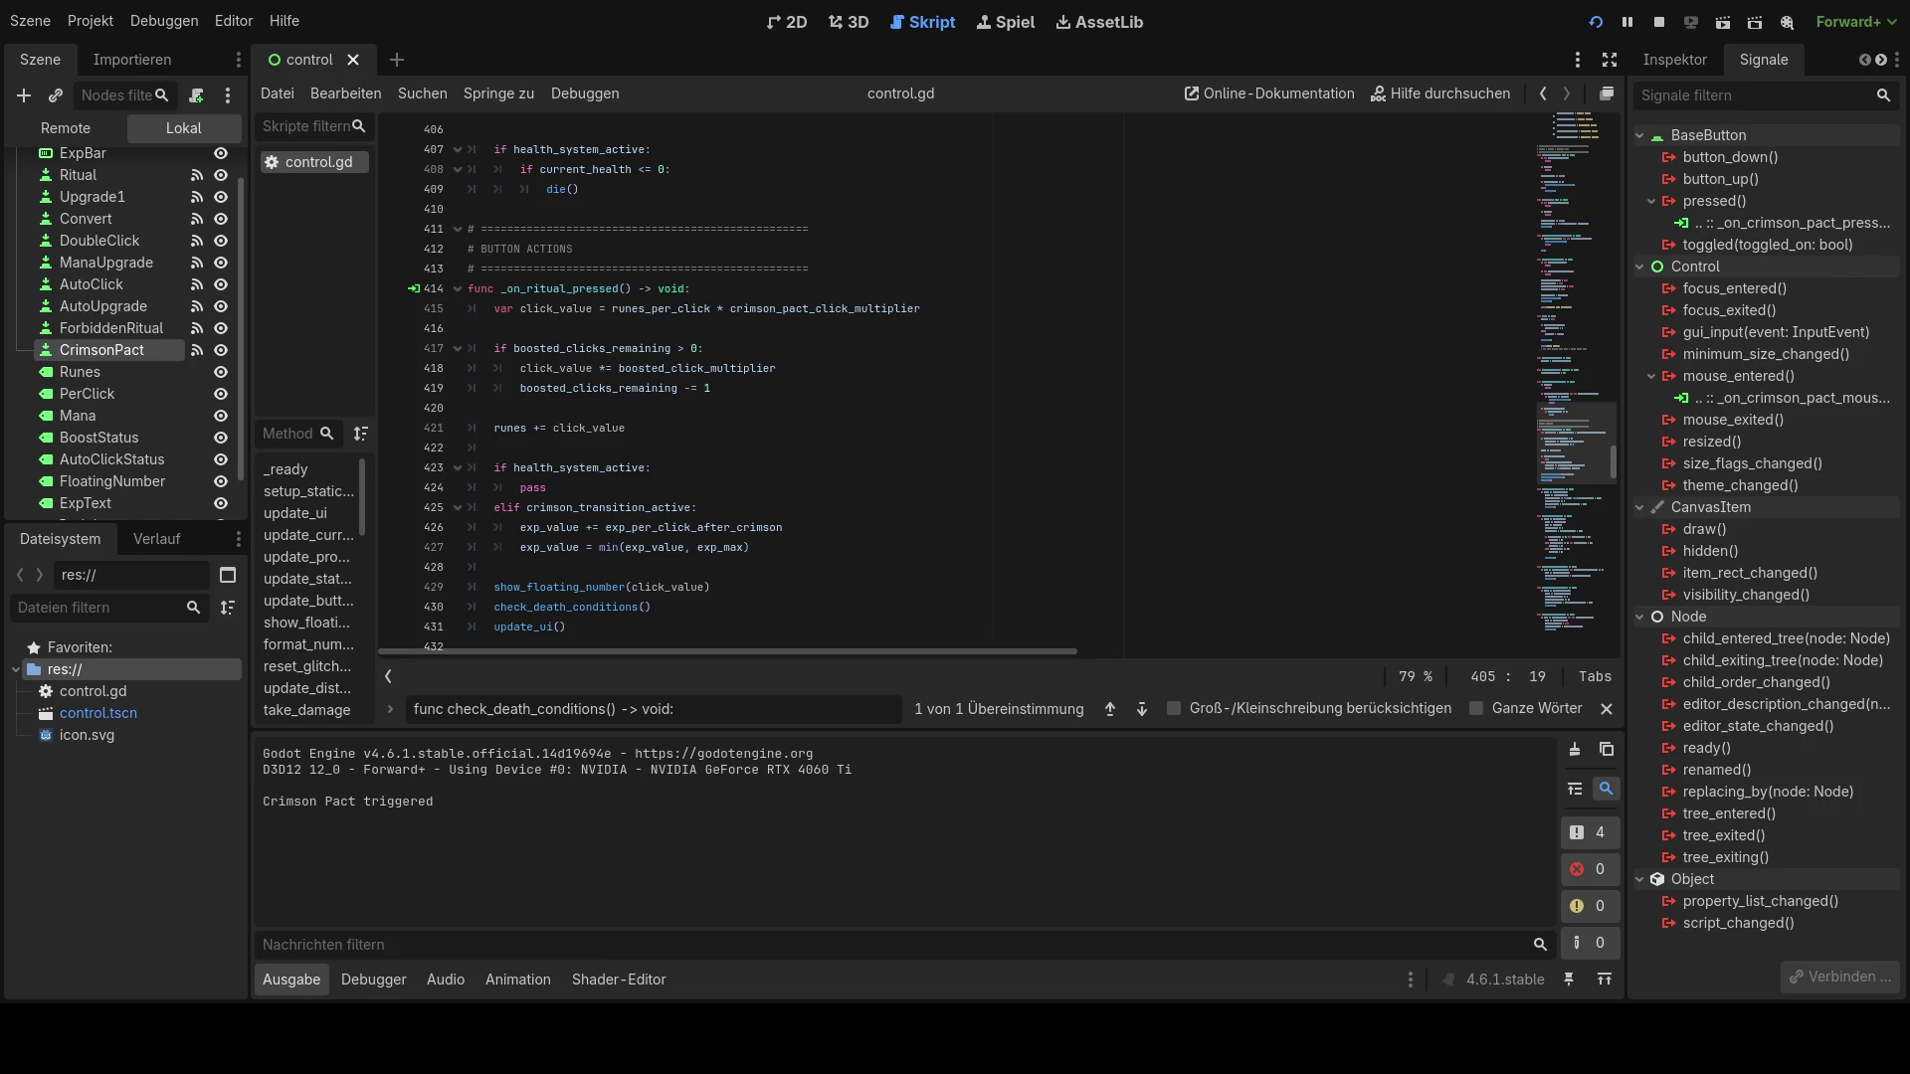
Search control.gd for trigger_crimson_pact() to bring up its definition.
left_click_drag(682, 705, 457, 707)
type("trigger_crimson_pact() -> void:")
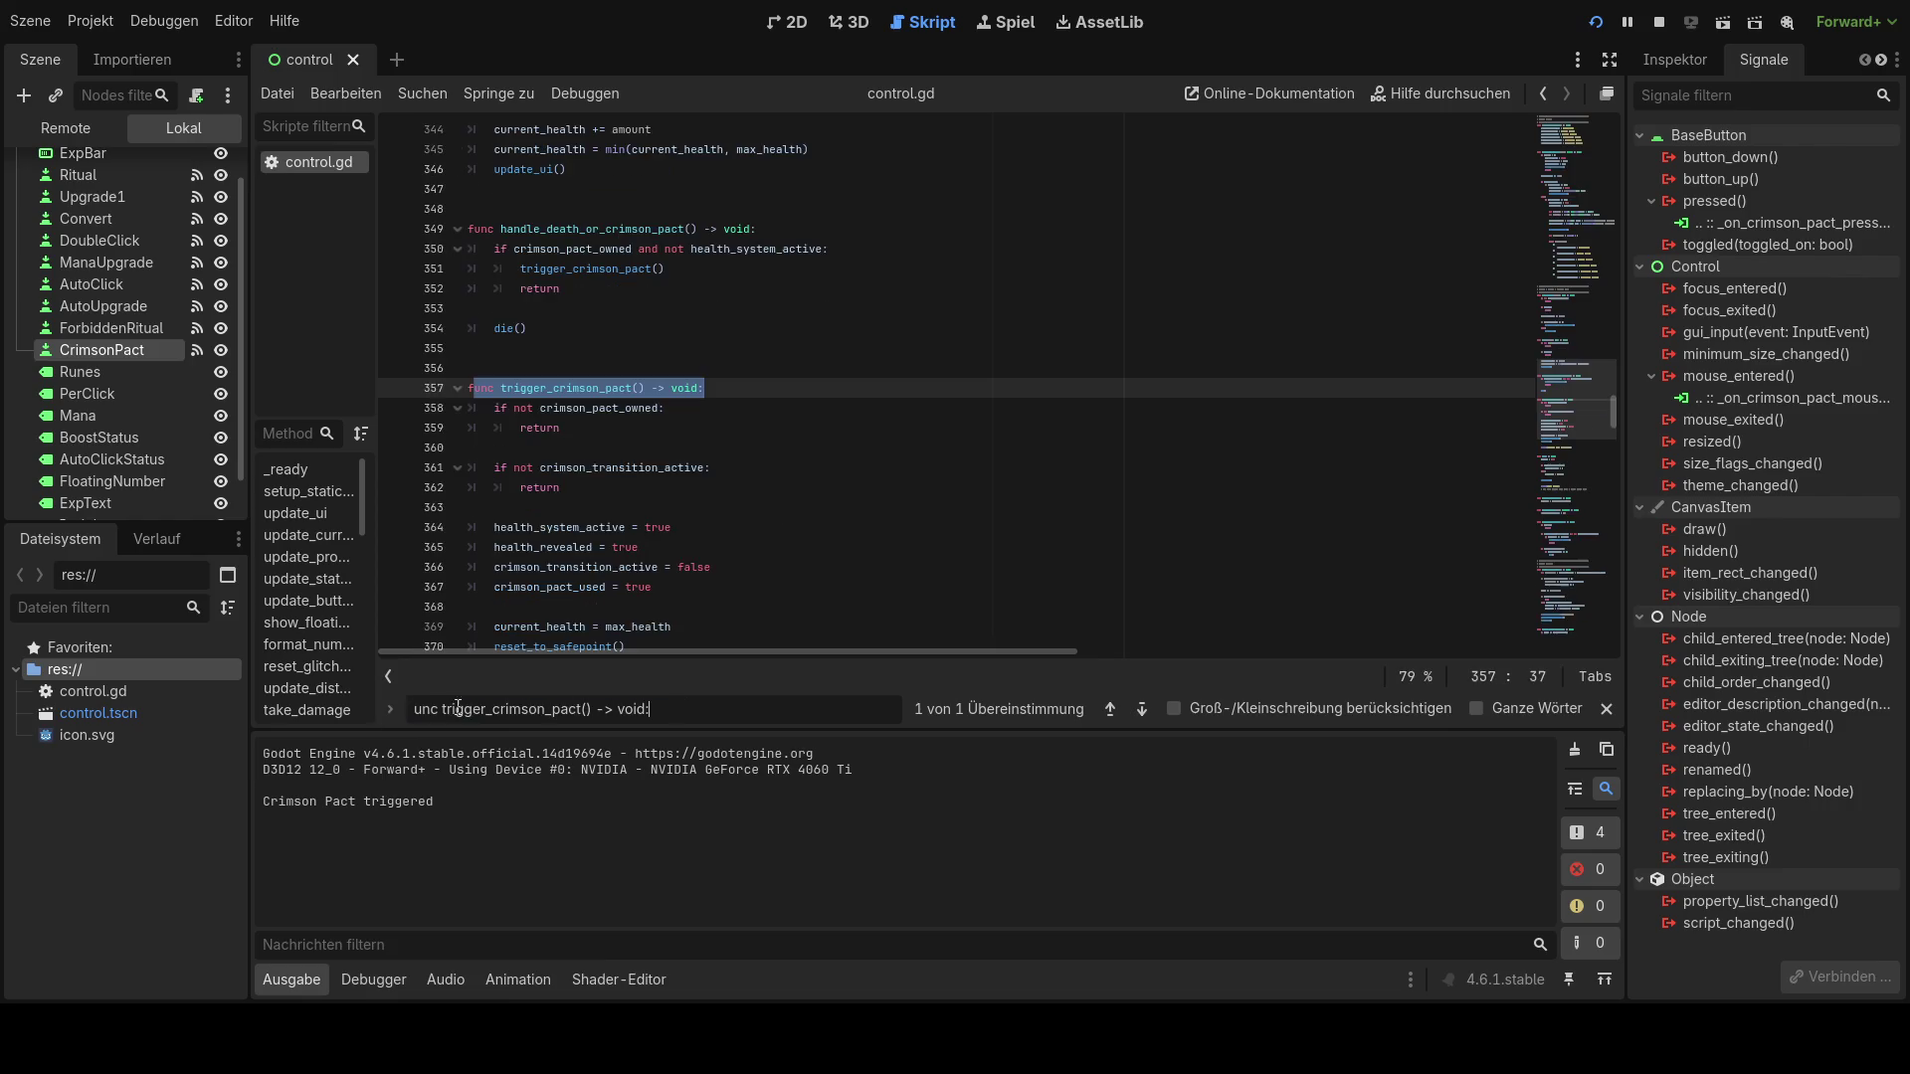
left_click_drag(685, 721, 622, 709)
key("BackSpace")
key("BackSpace")
key("BackSpace")
key("BackSpace")
key("BackSpace")
scroll(737, 483, "down", 2)
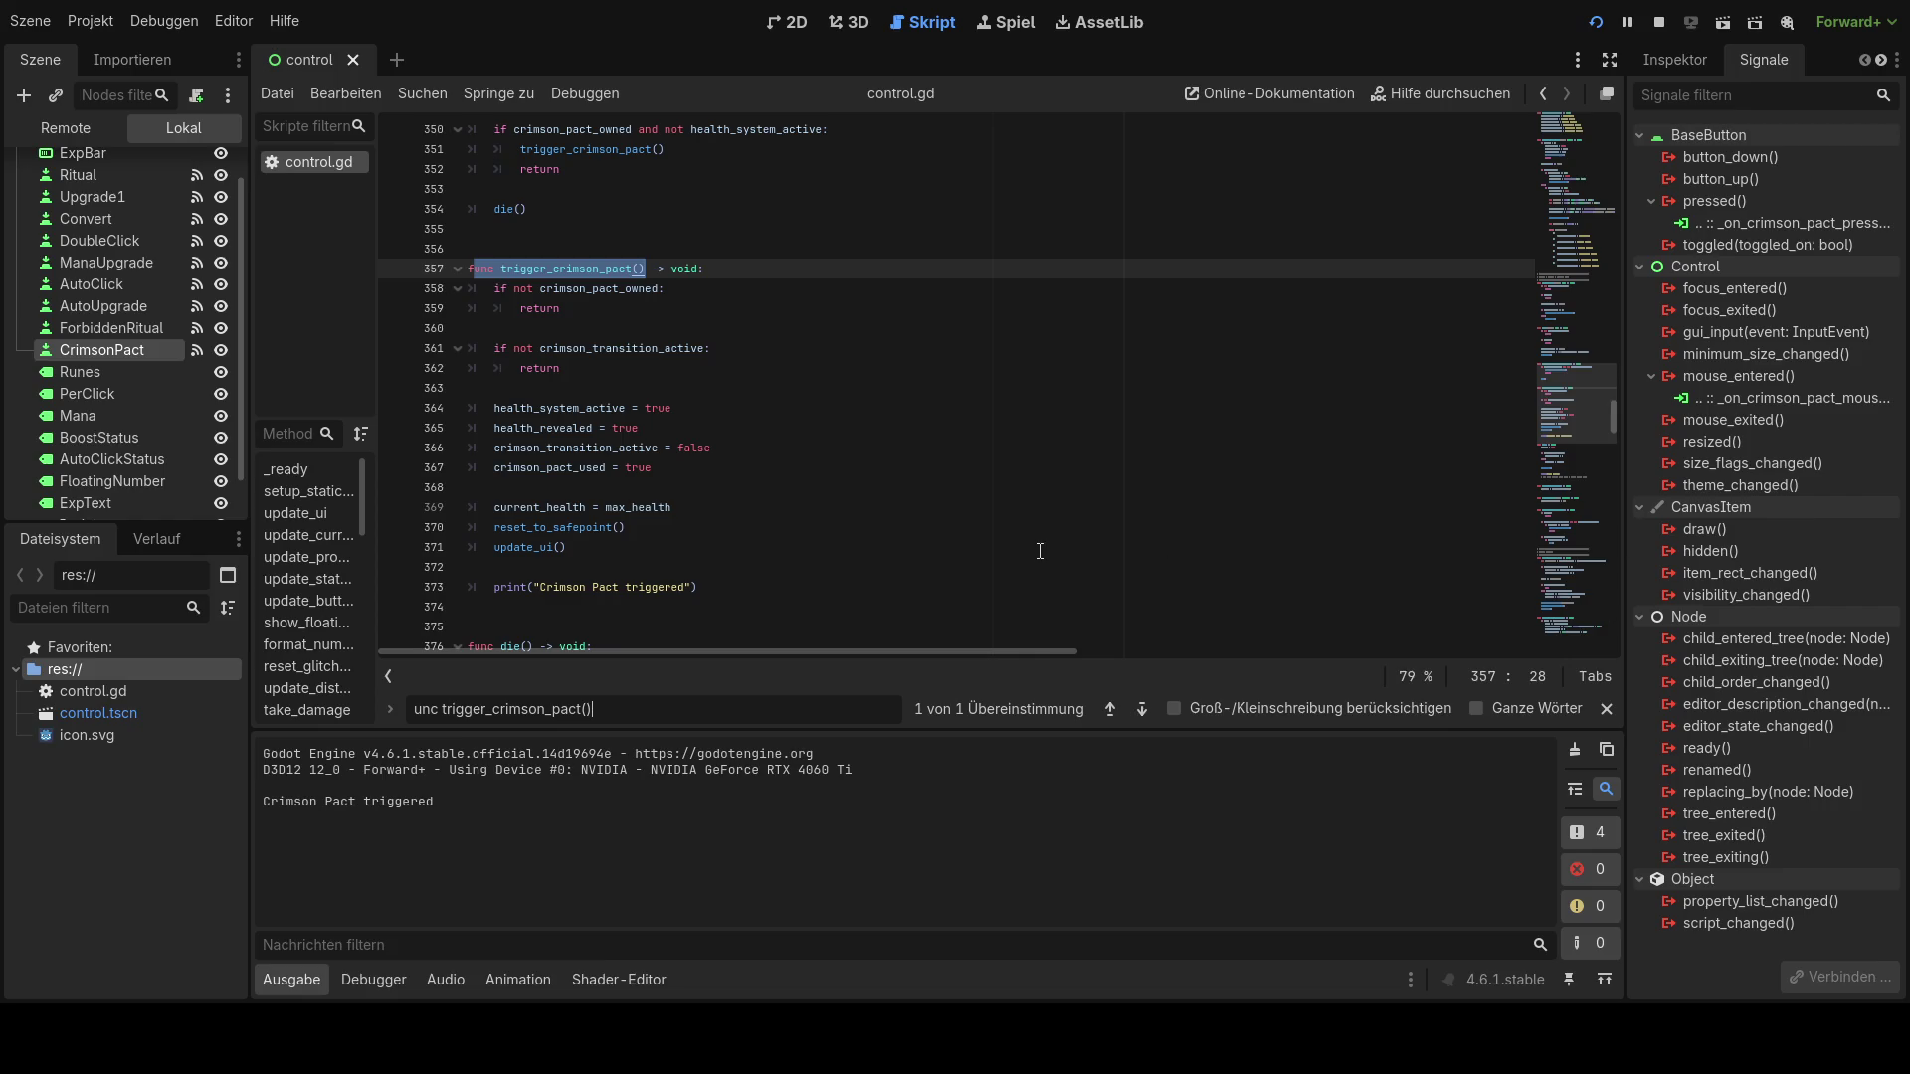
Add an 'insight += 2' line after line 367 in trigger_crimson_pact.
left_click(692, 474)
key("Return")
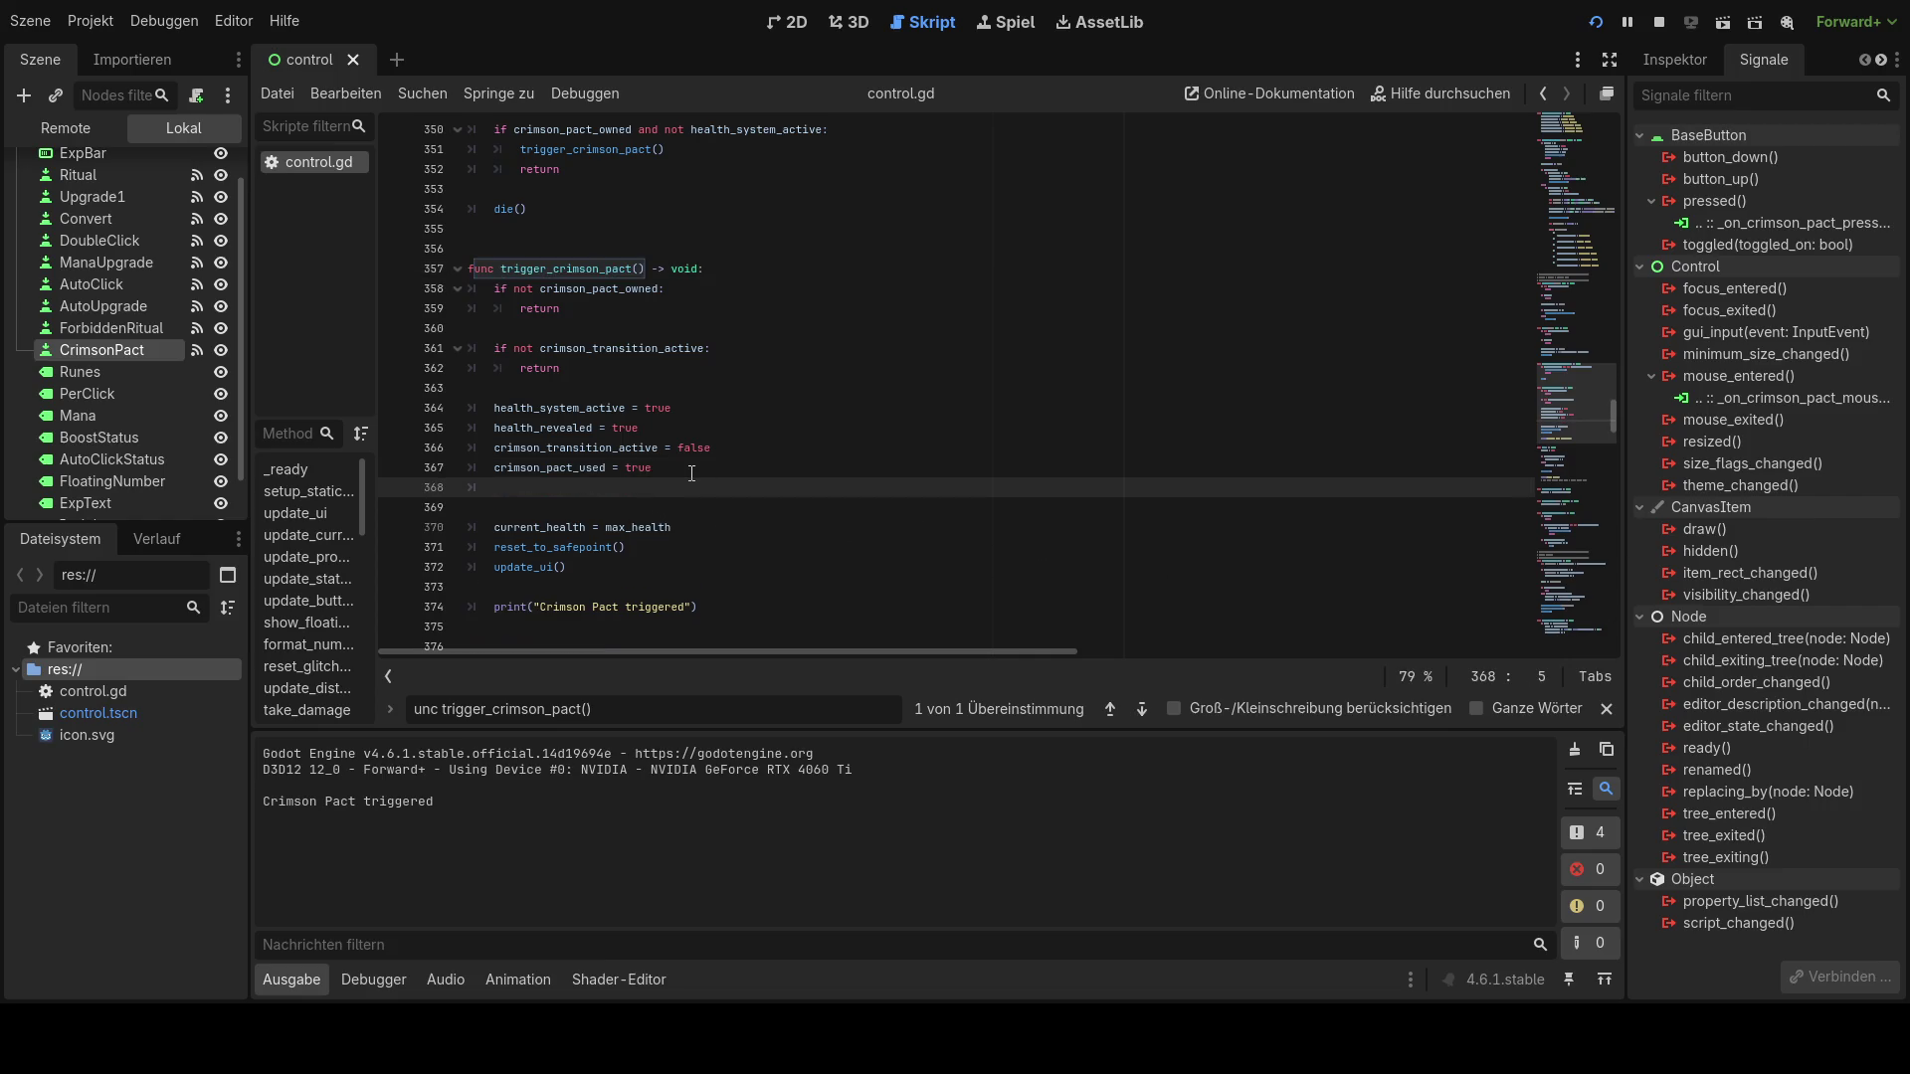
type("insight ")
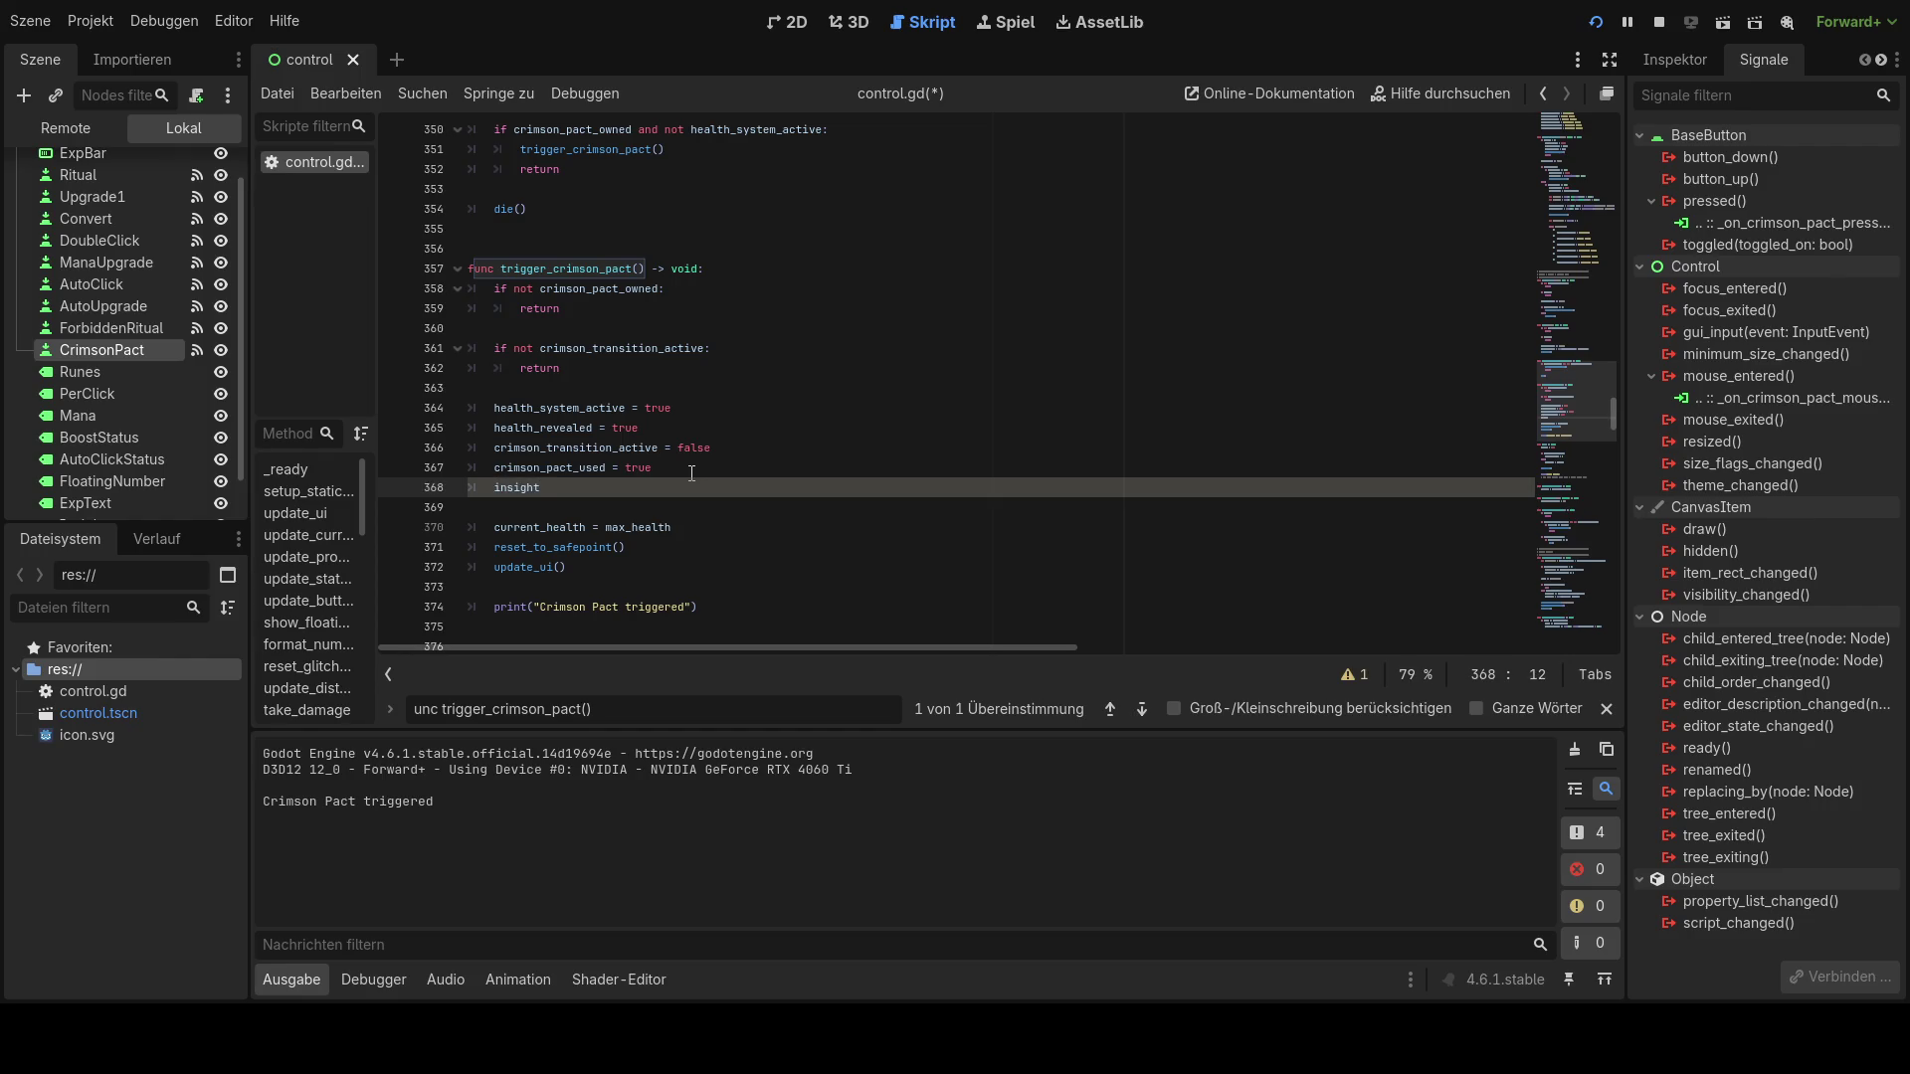
type("+")
type("= 1")
left_click(659, 509)
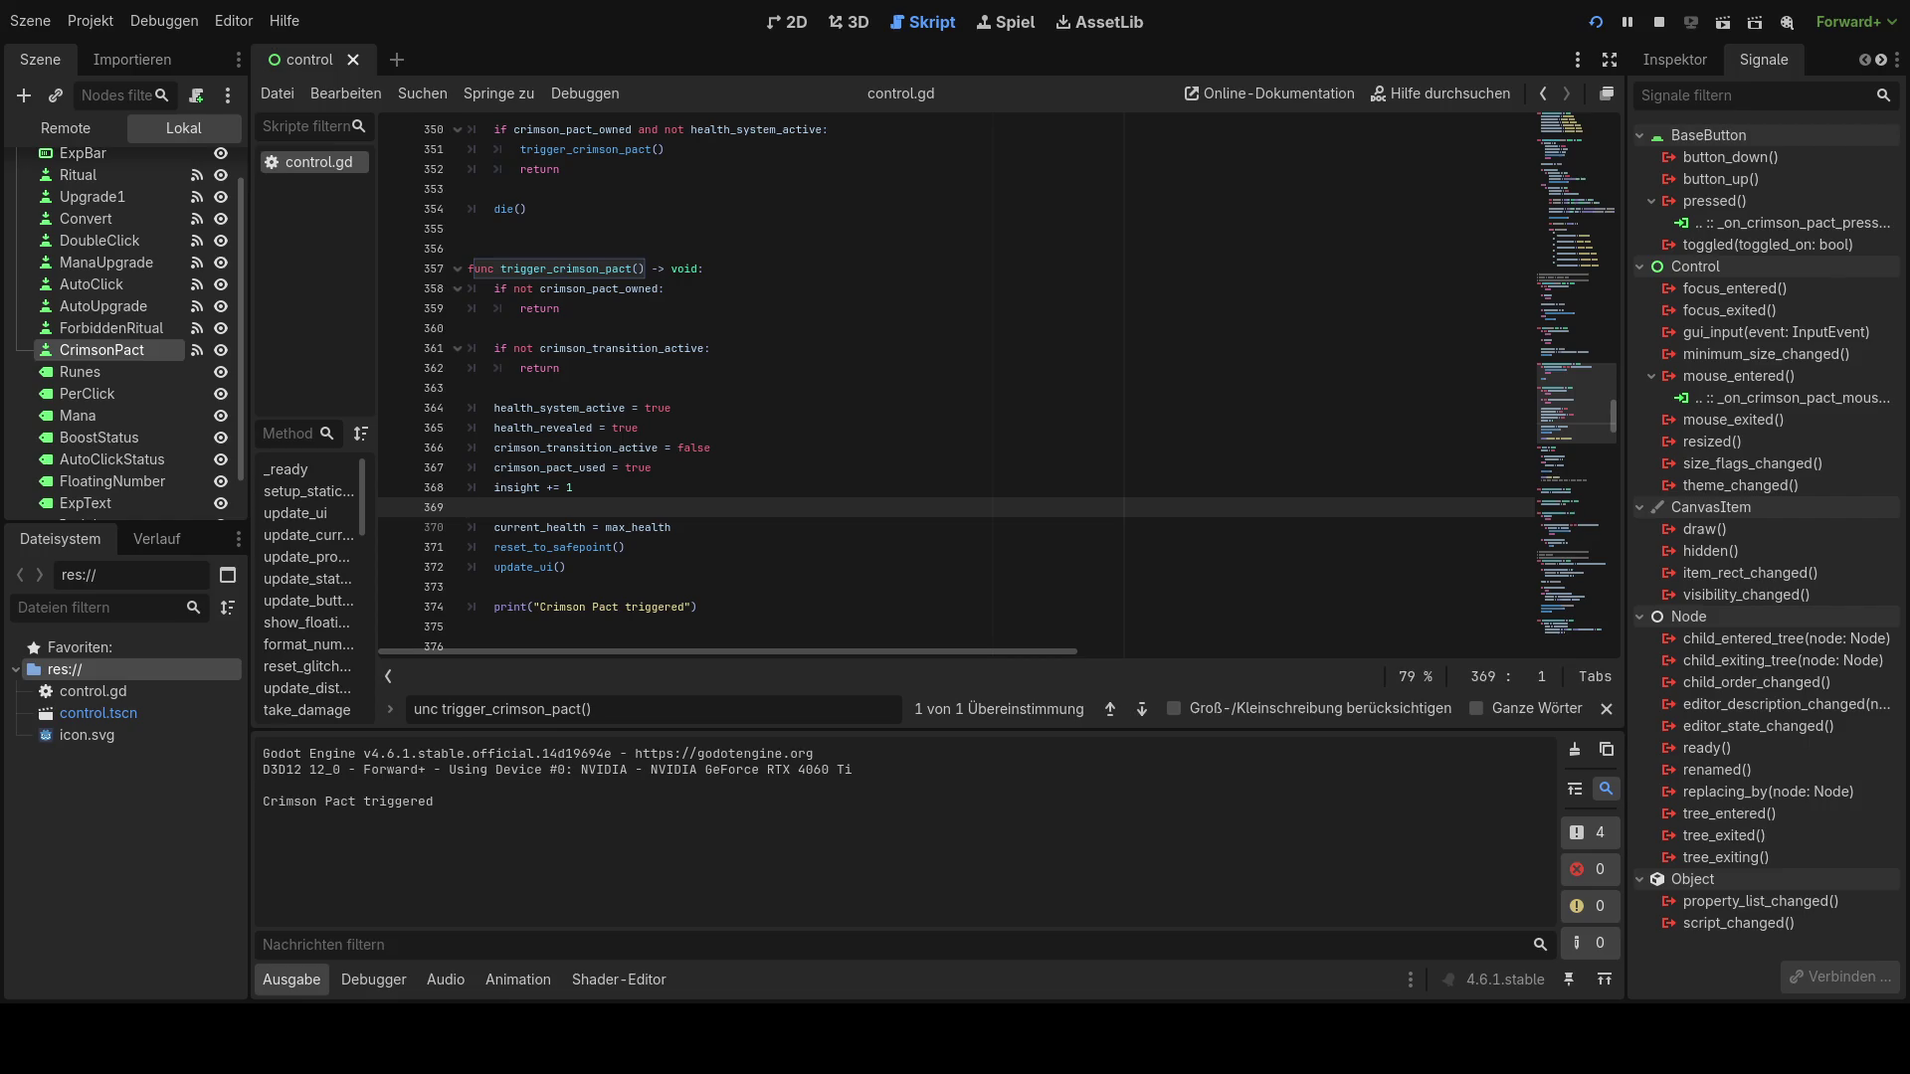
left_click(634, 494)
key("BackSpace")
type("2")
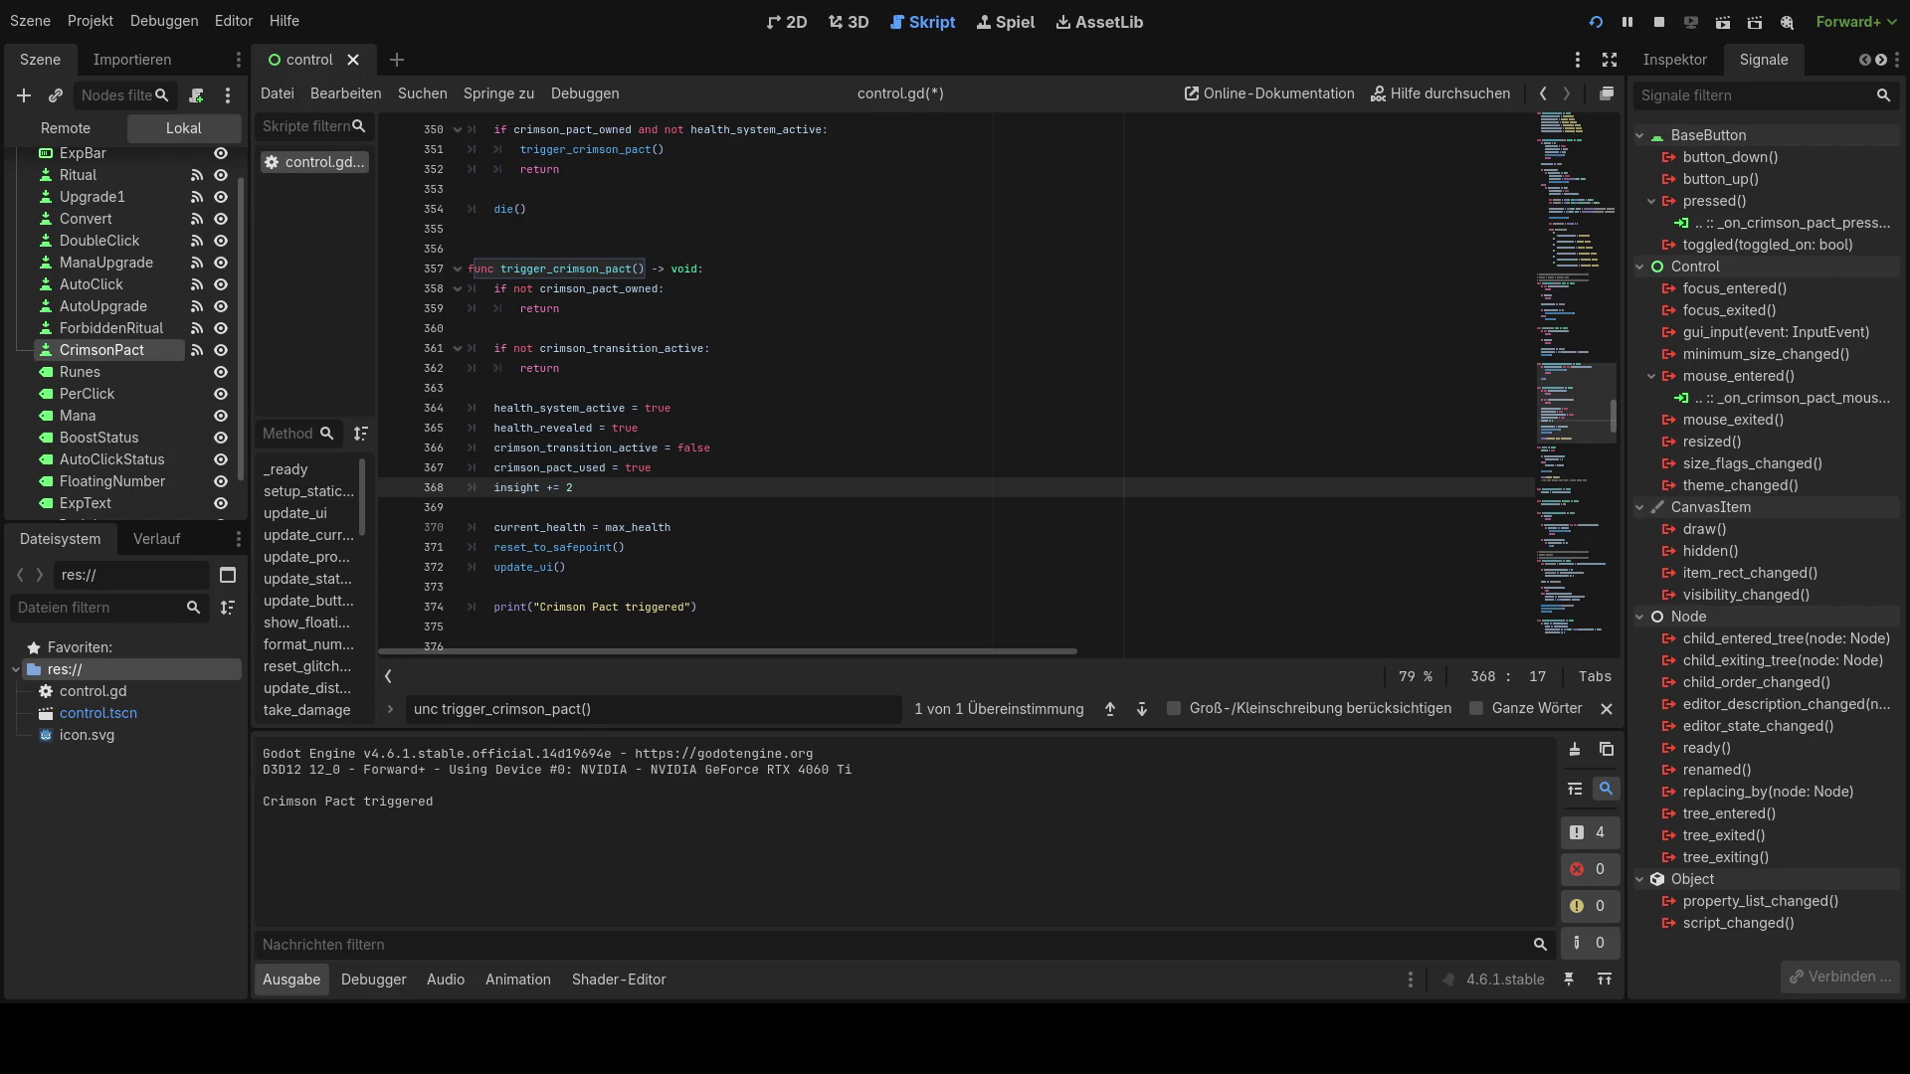
scroll(955, 378, "up", 1)
scroll(955, 378, "down", 1)
scroll(955, 378, "down", 1)
scroll(997, 373, "up", 1)
Find handle_death_or_crimson_pact, delete the whole function and its blank lines, then save control.gd.
key("ctrl+a")
type("handle_death_or_crimson_pac")
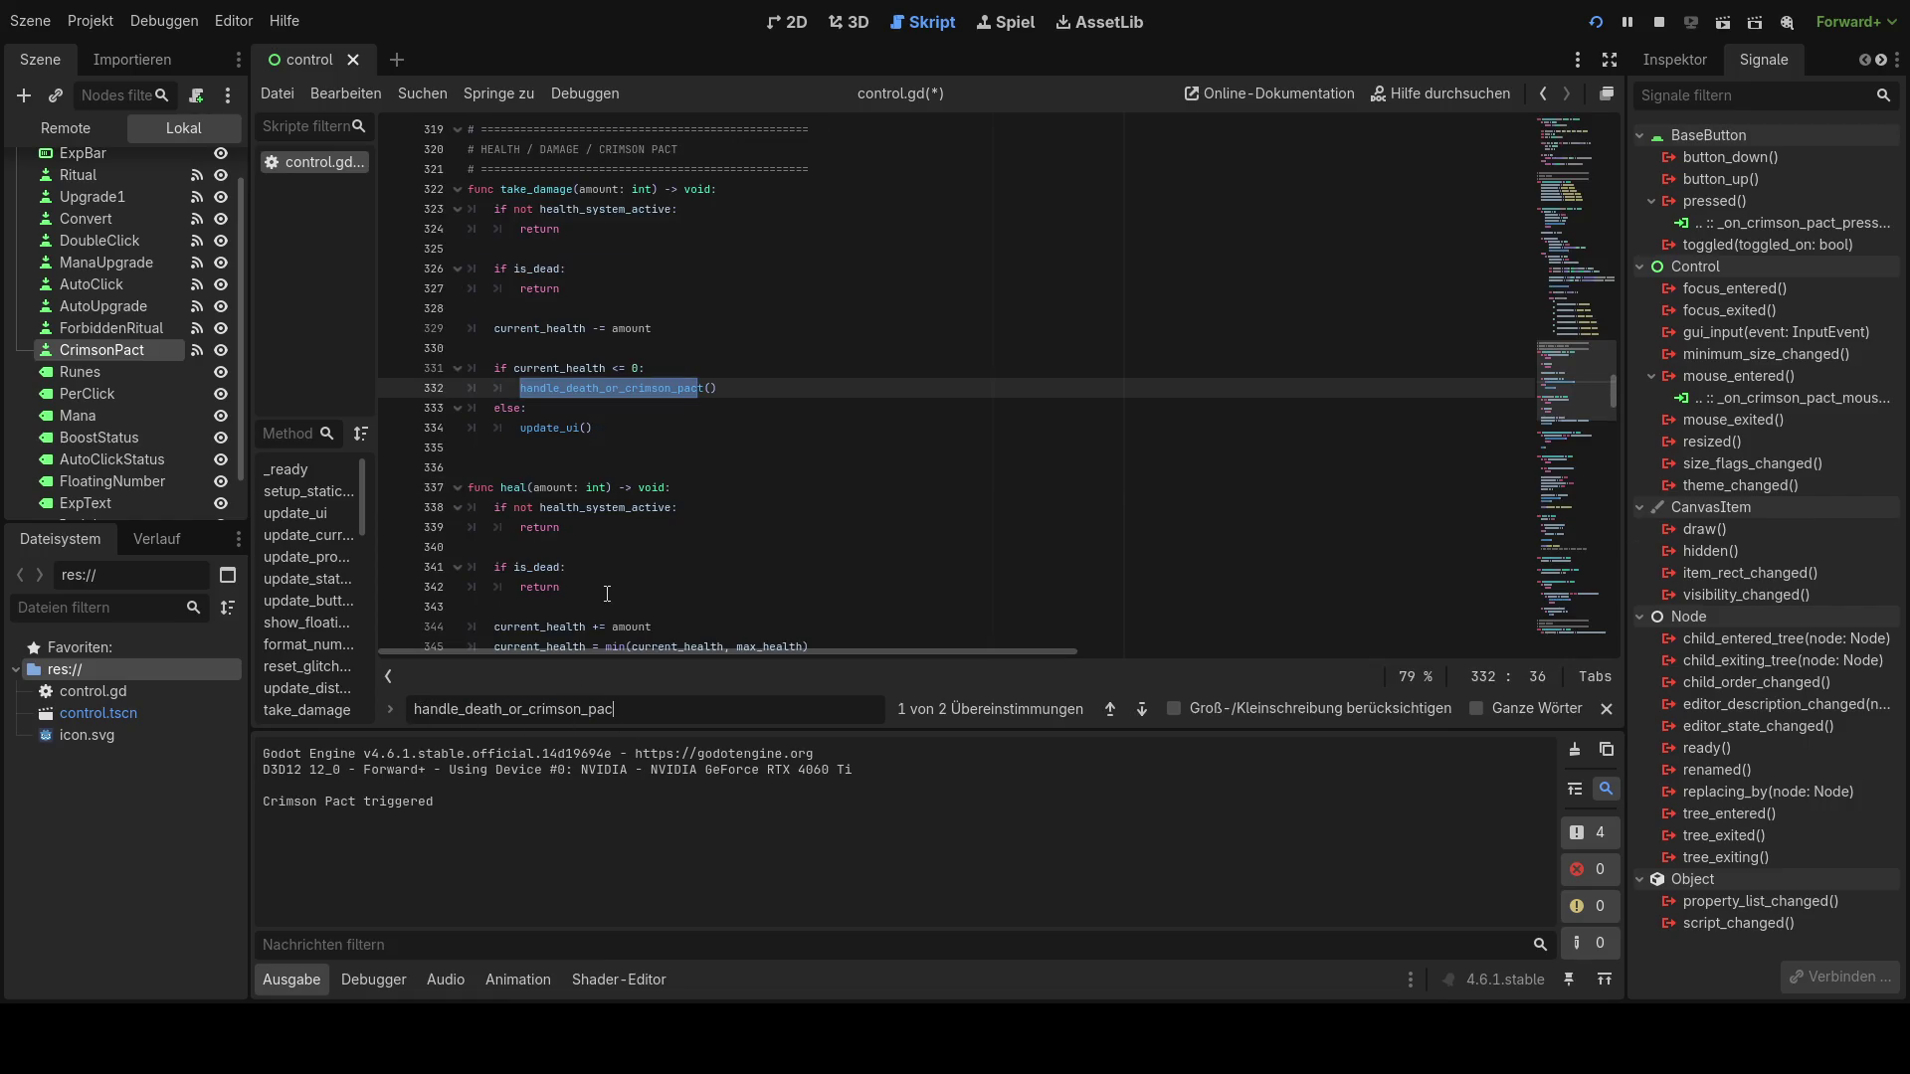
left_click(1111, 708)
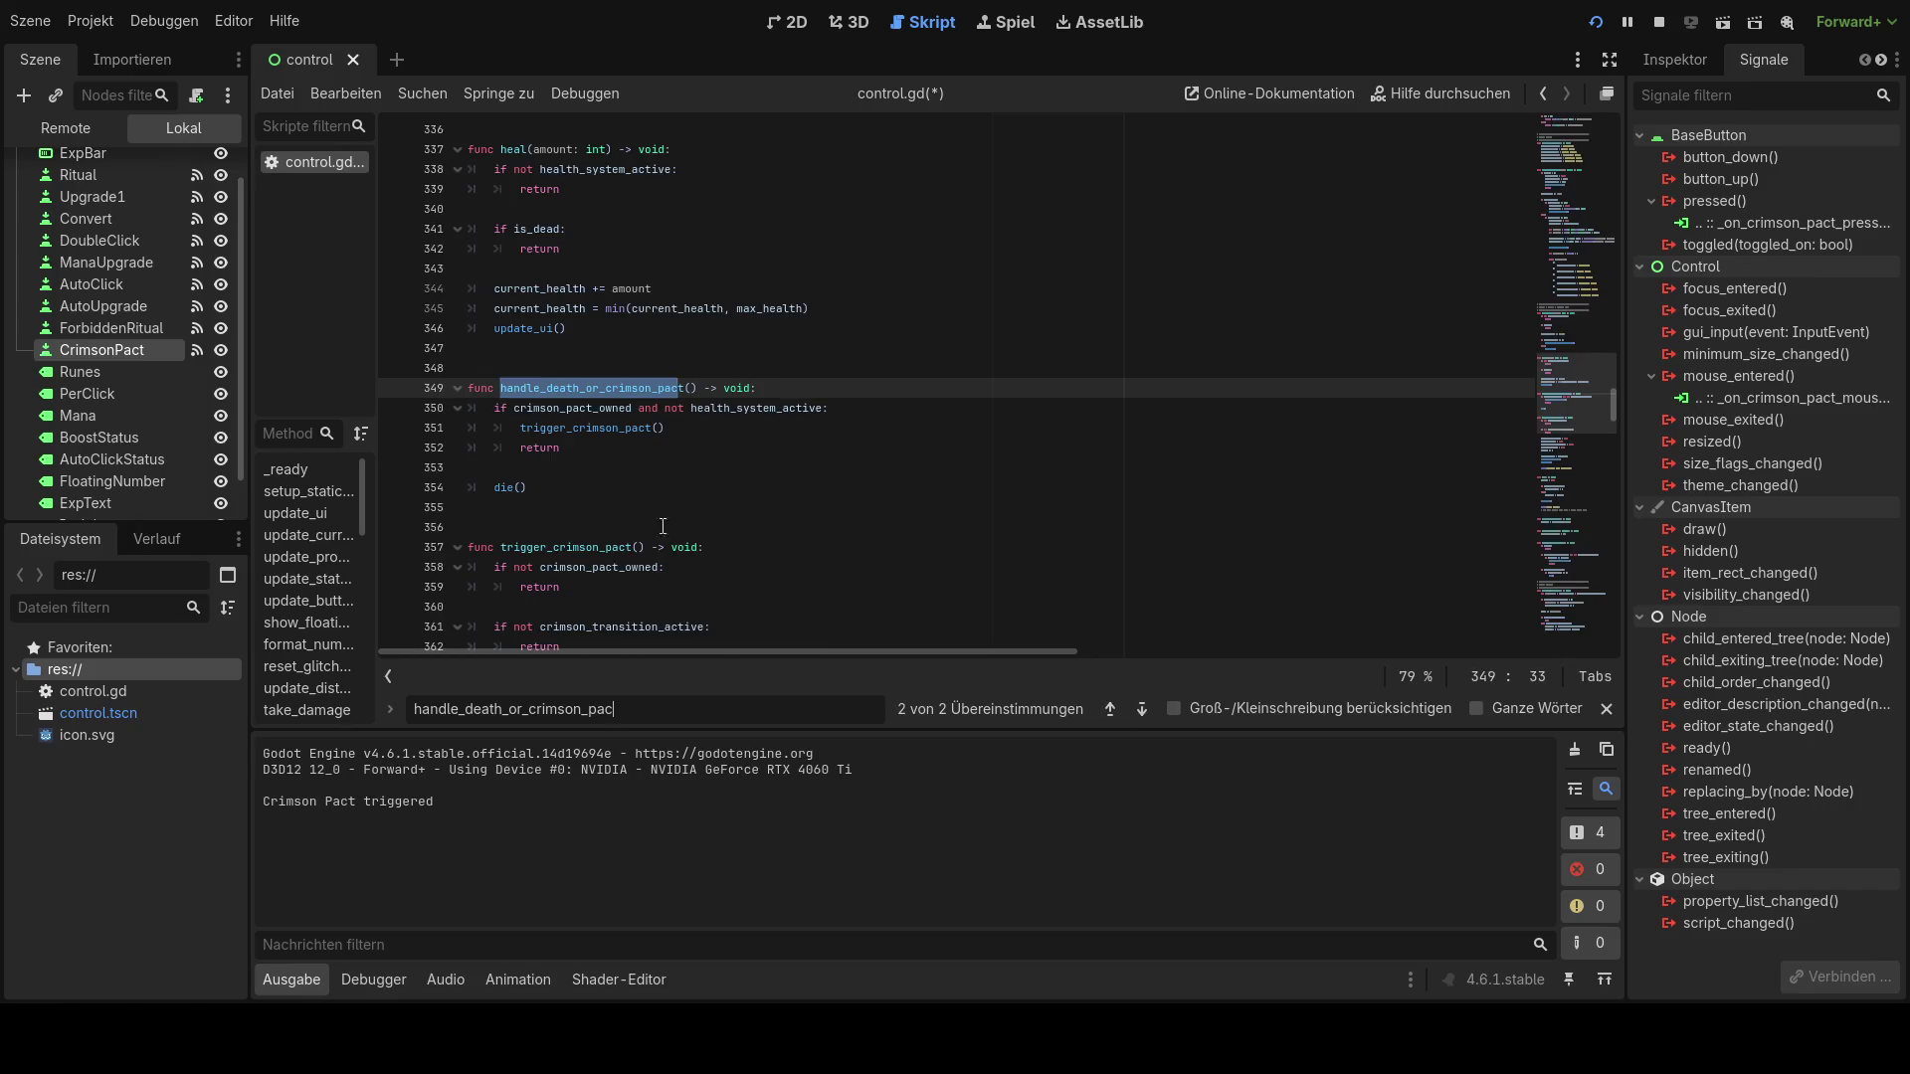
left_click(597, 467)
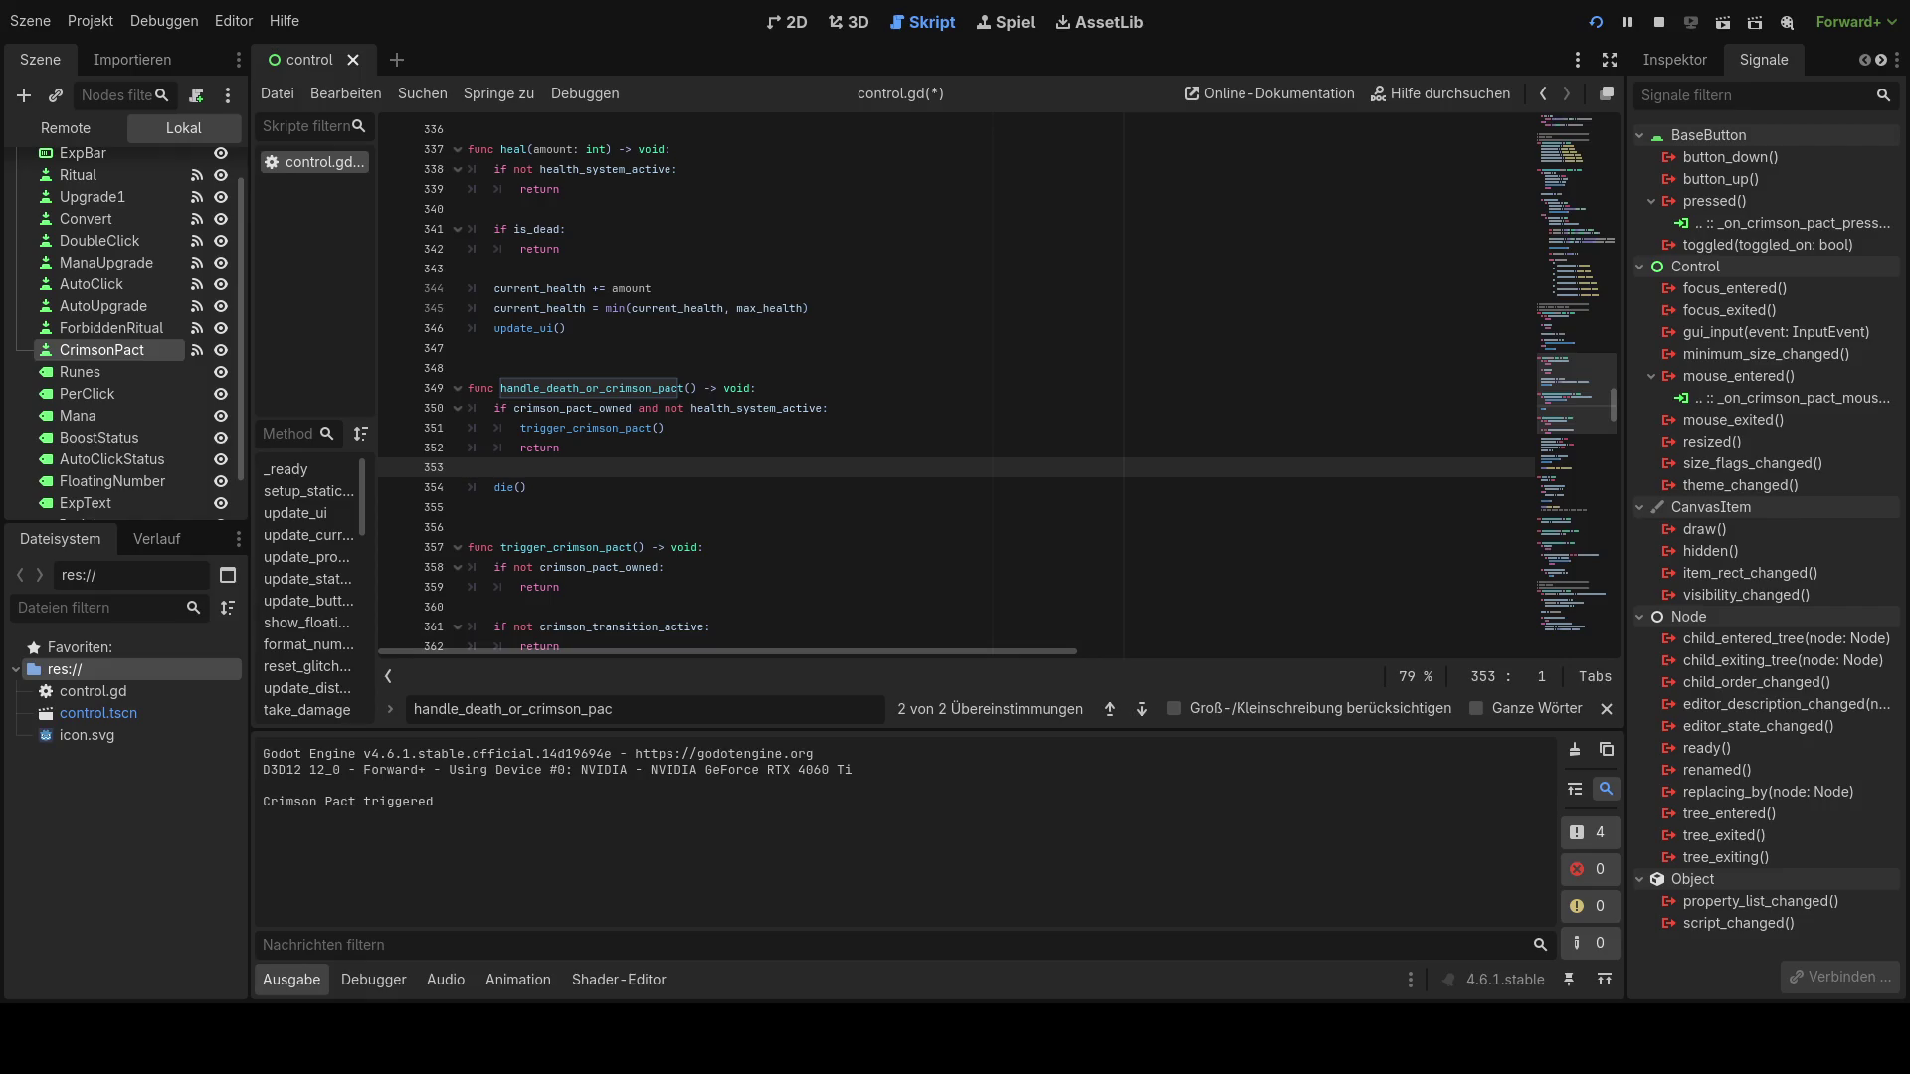
mouse_move(562, 489)
left_mouse_down()
mouse_move(465, 370)
mouse_move(465, 388)
left_mouse_up()
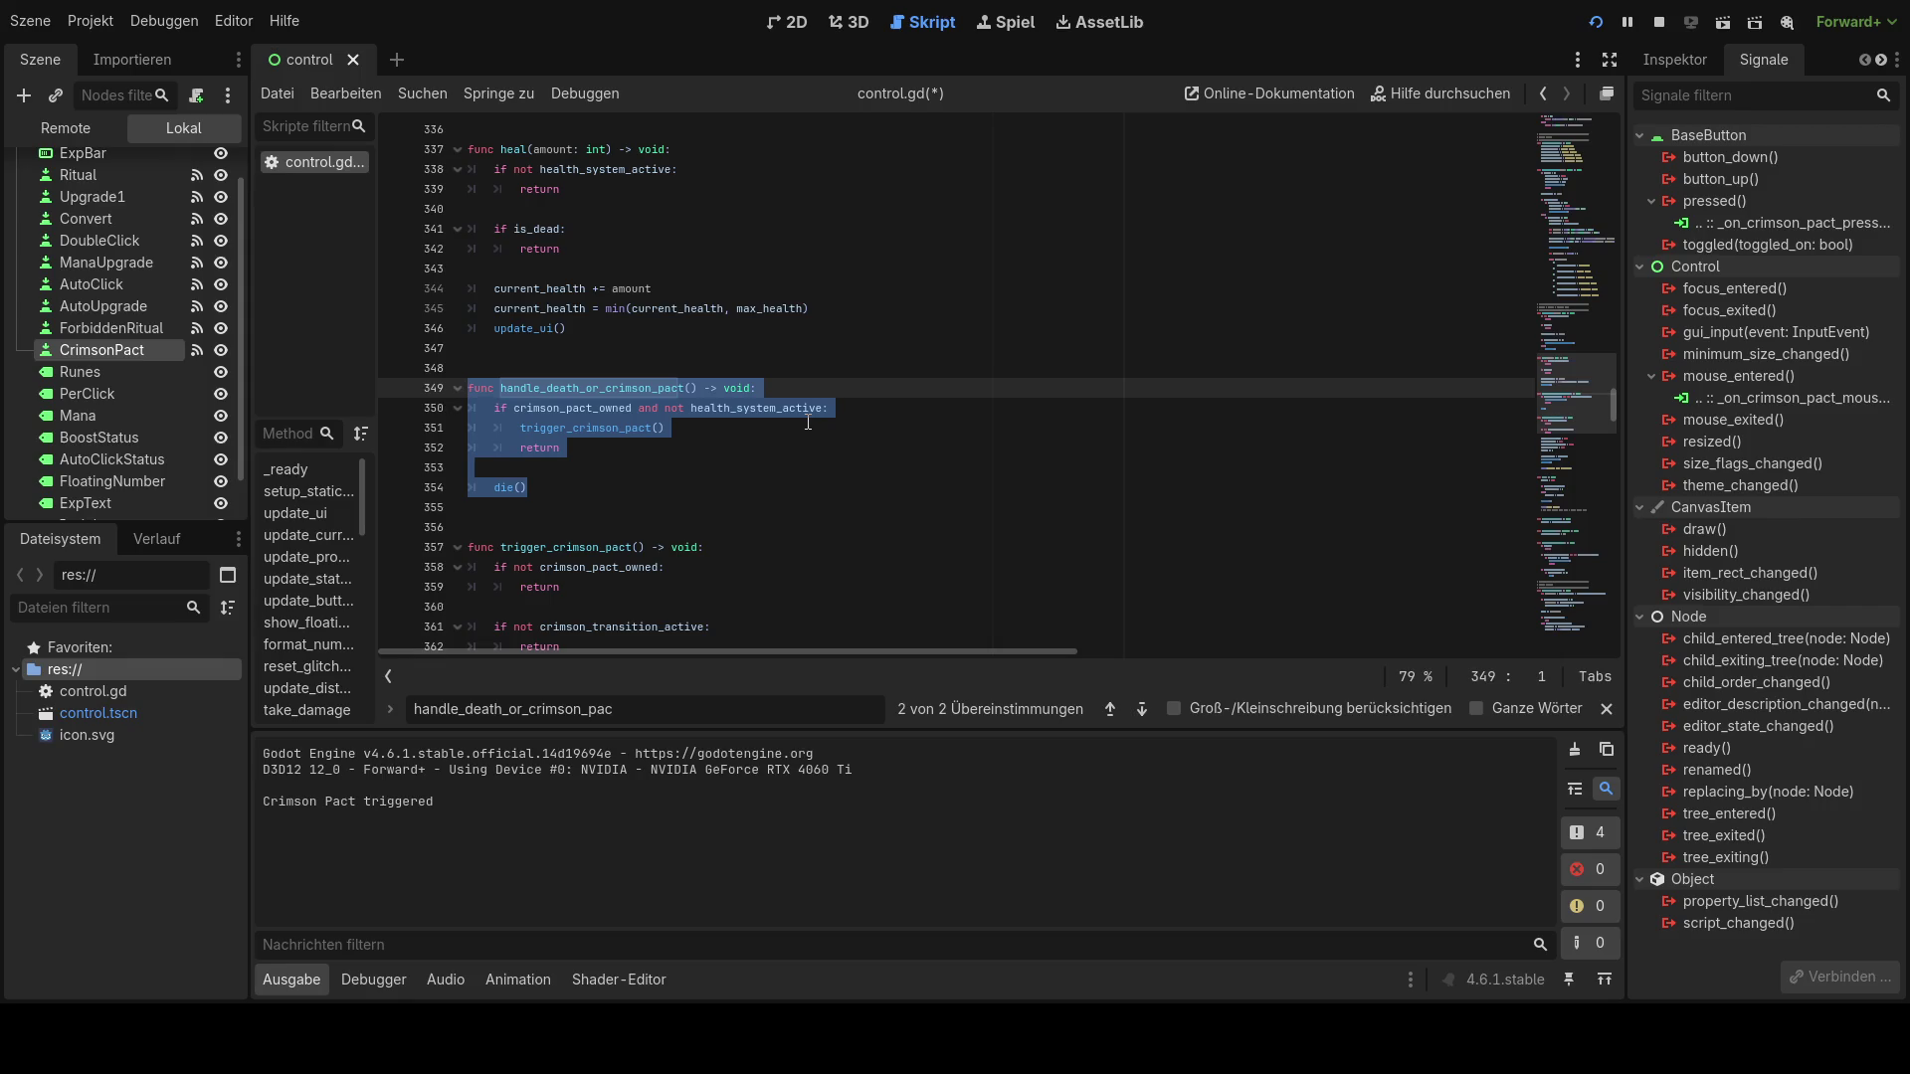
key("Delete")
key("BackSpace")
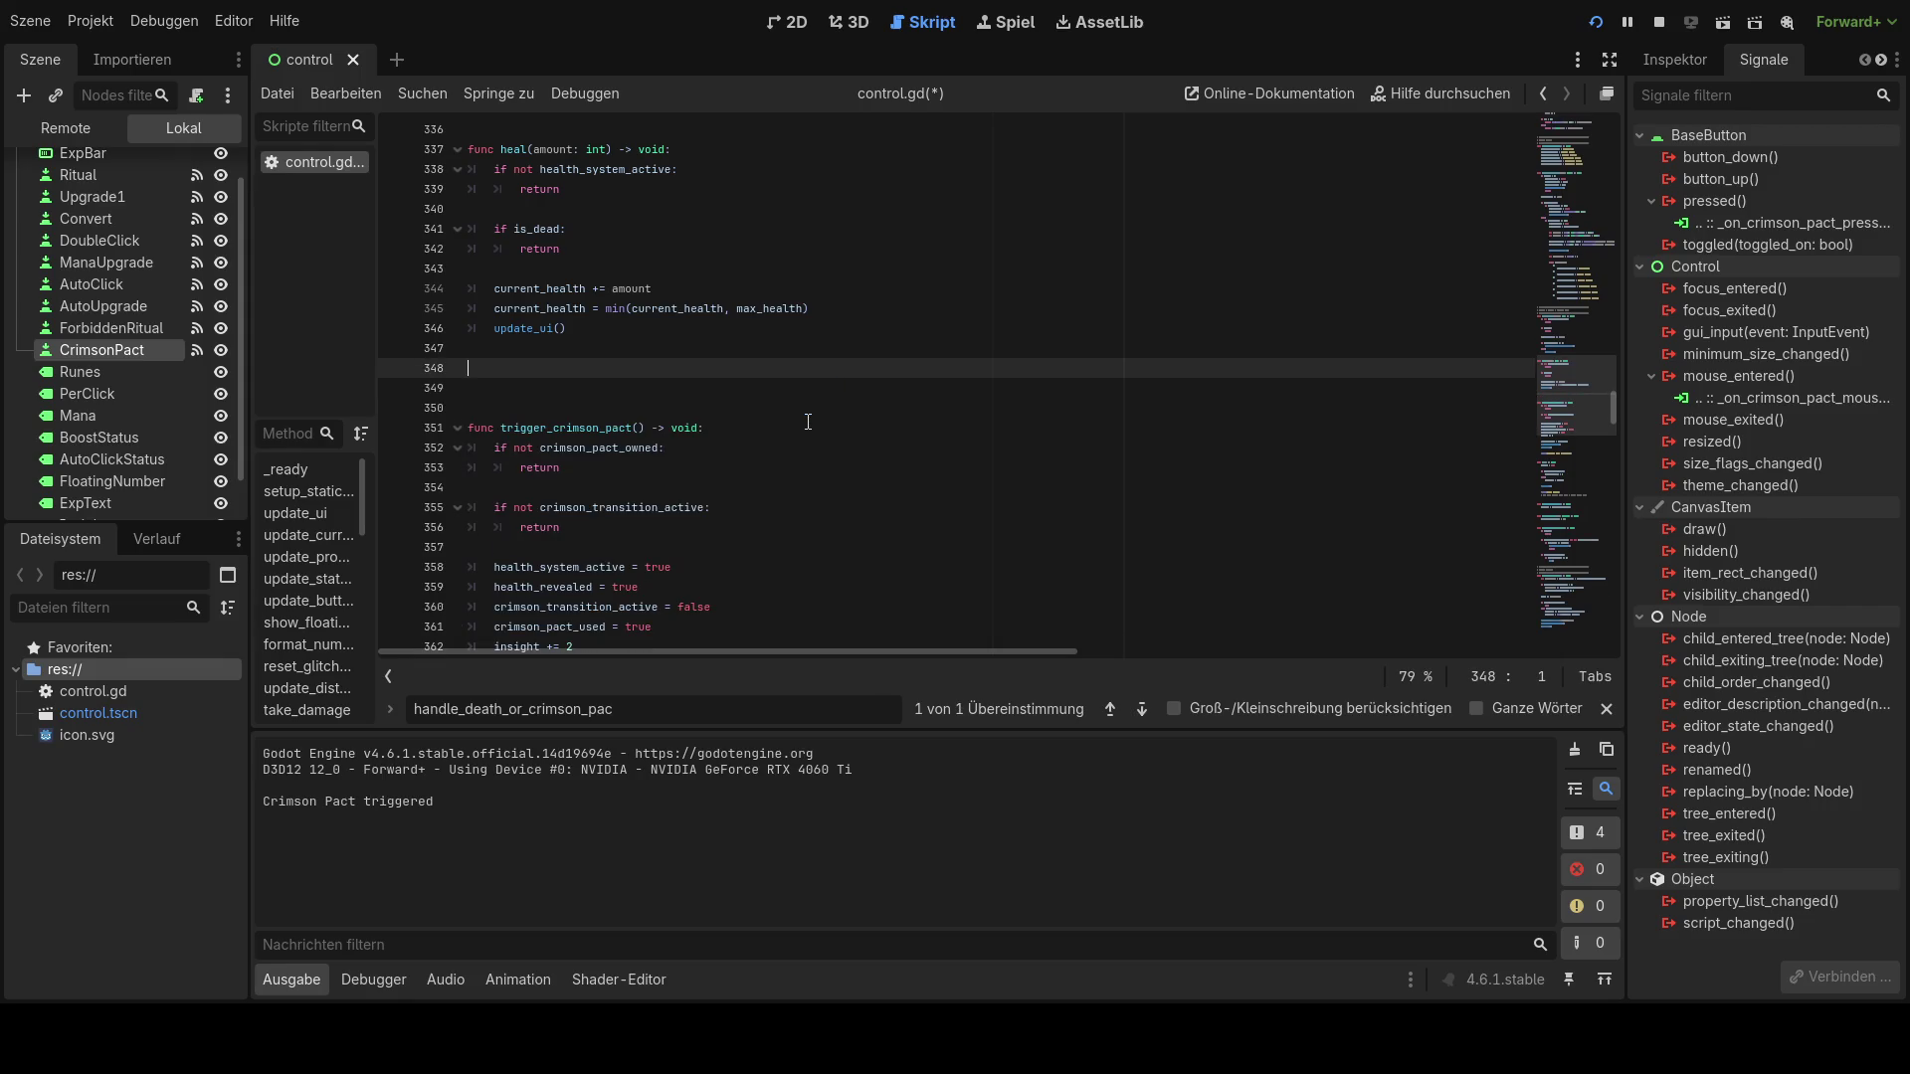
key("BackSpace")
key("Delete")
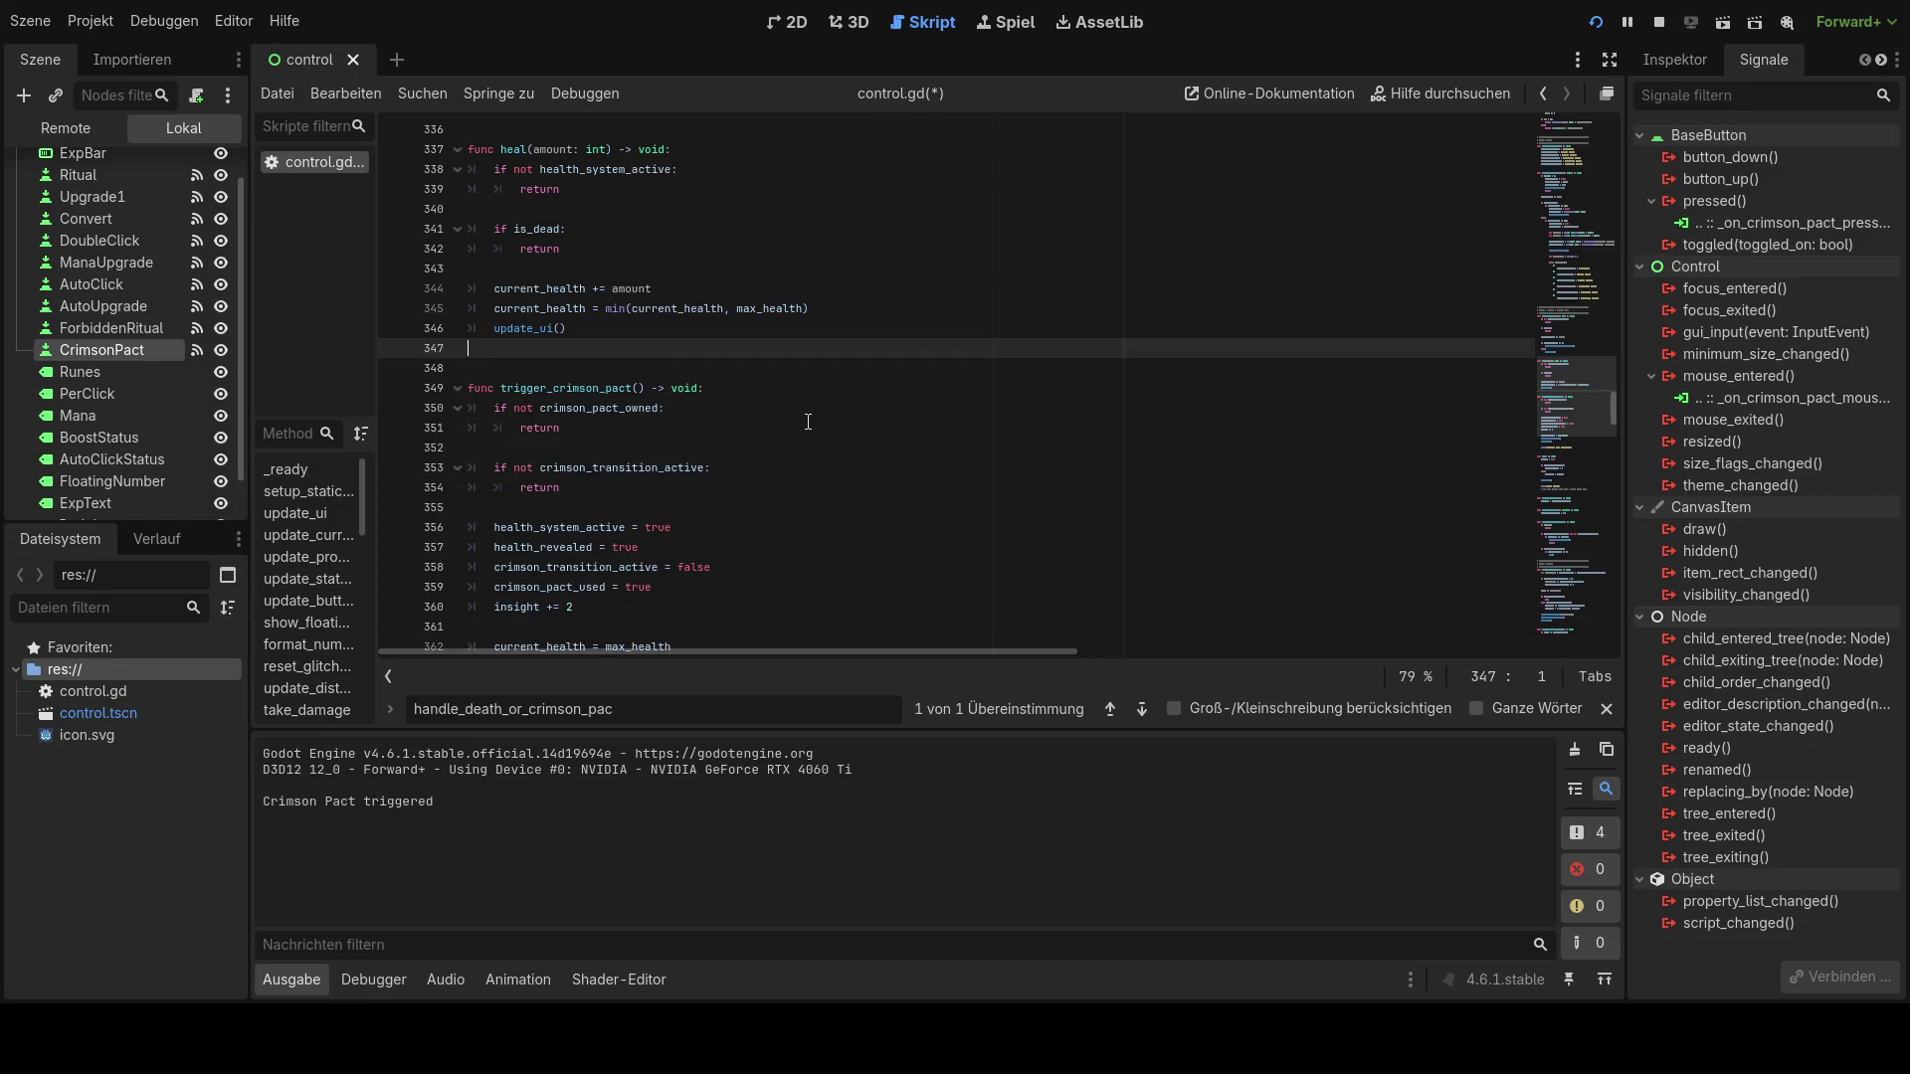
key("ctrl+s")
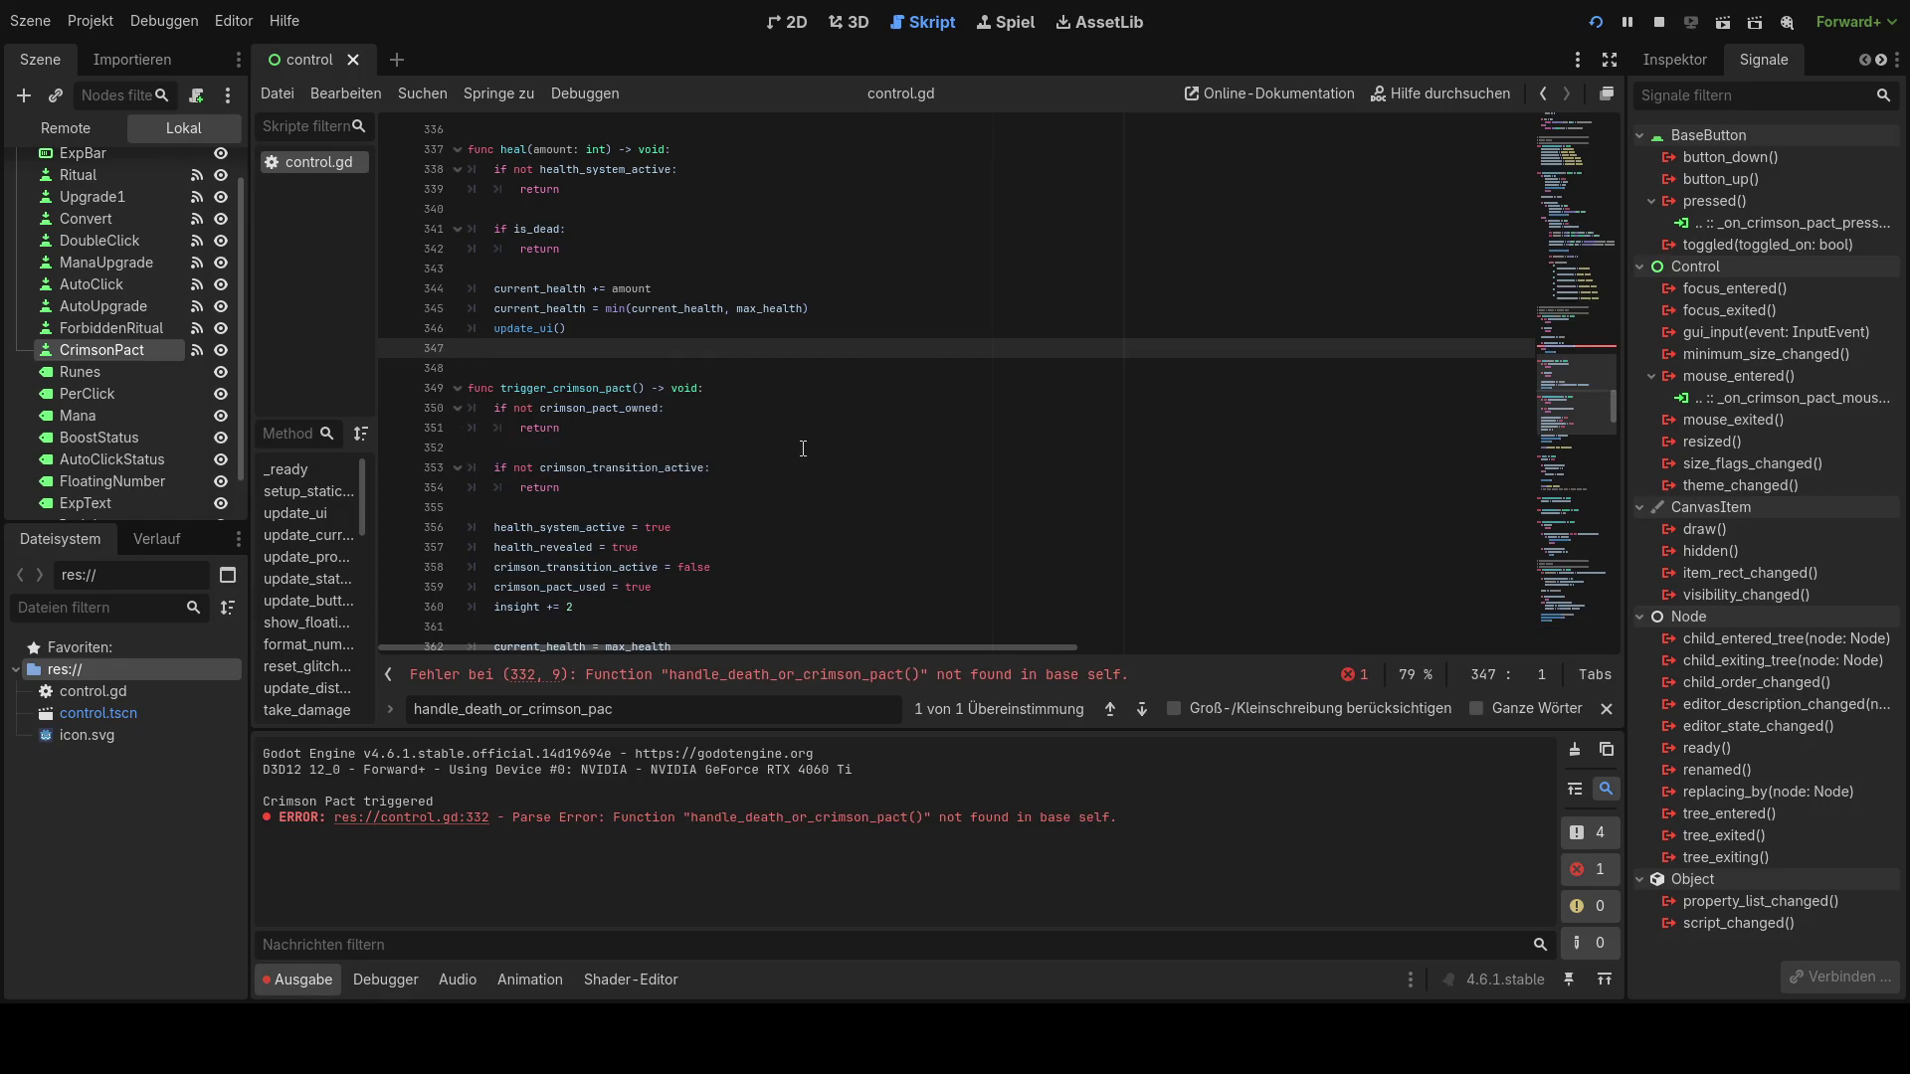
Jump to the parse error at line 332 and undo so take_damage calls die() again.
left_click(702, 675)
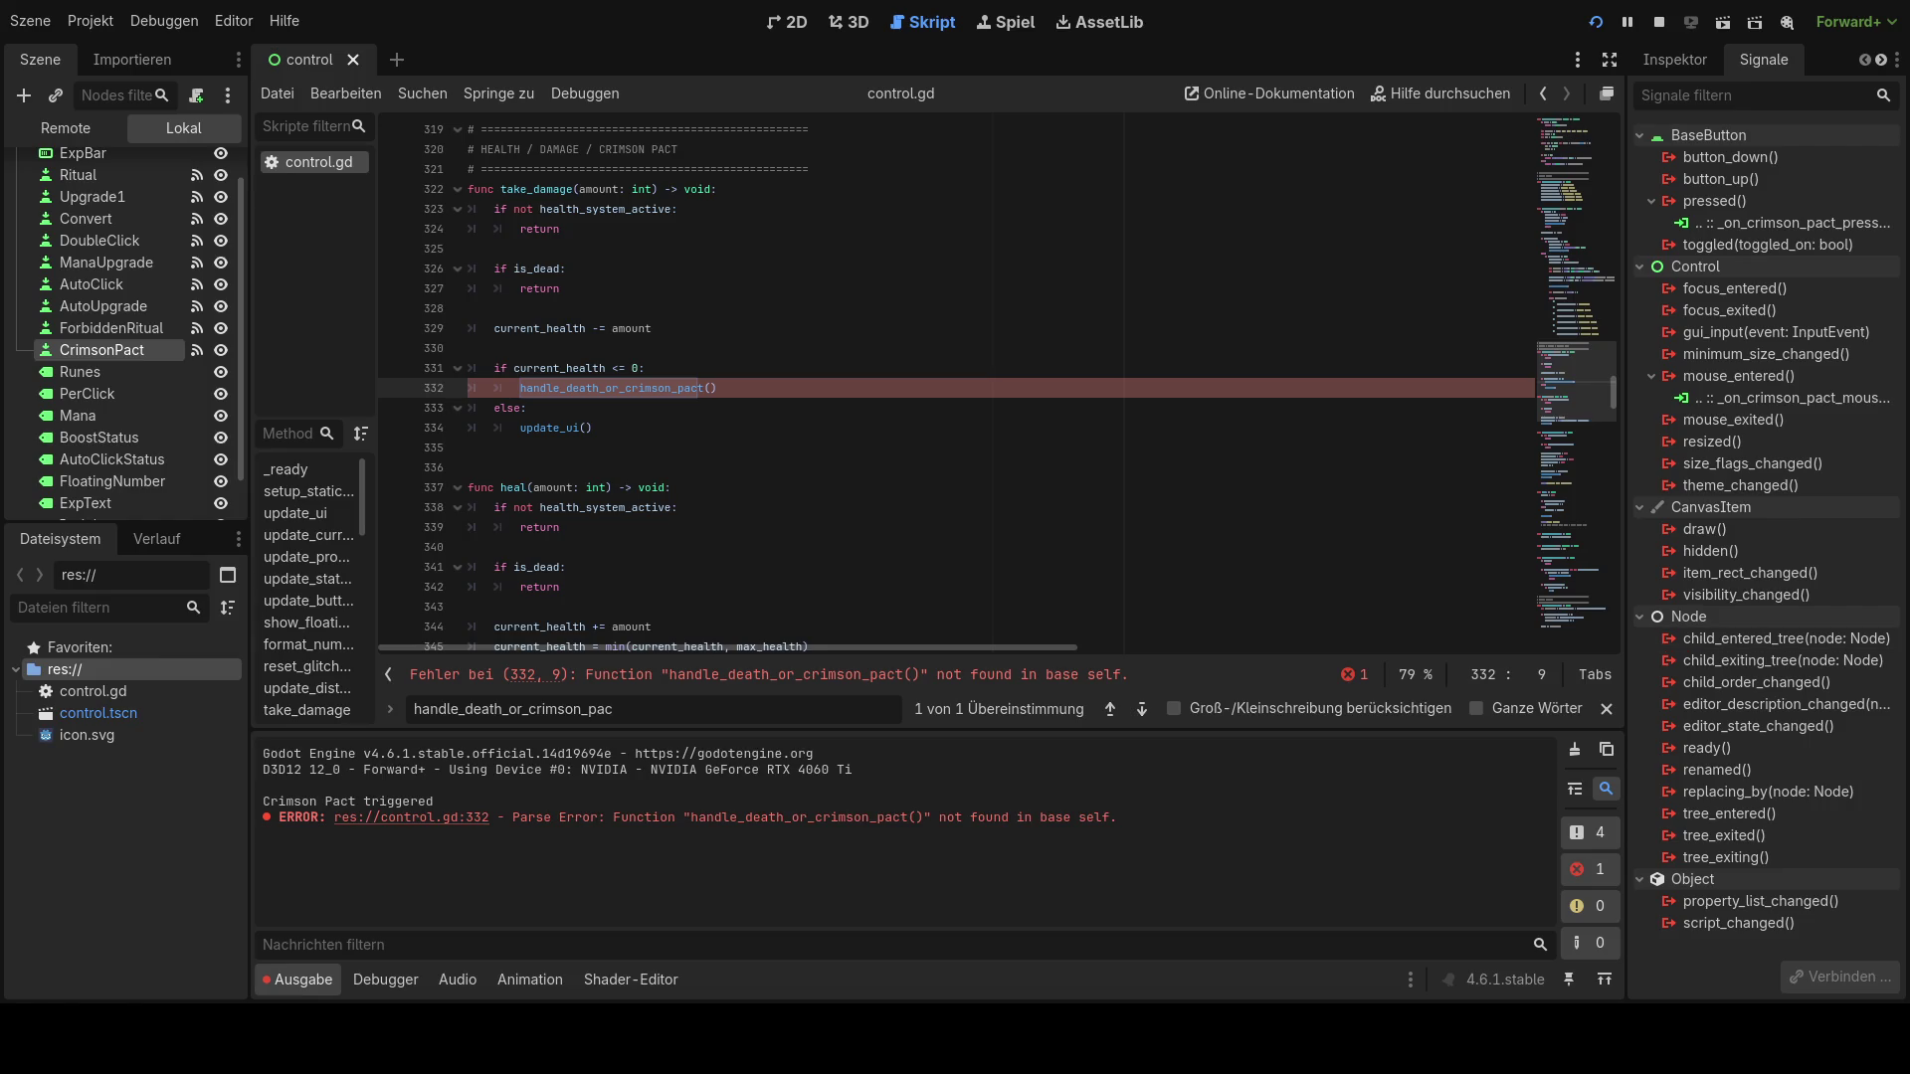
key("ctrl+z")
key("ctrl+z")
key("ctrl+z")
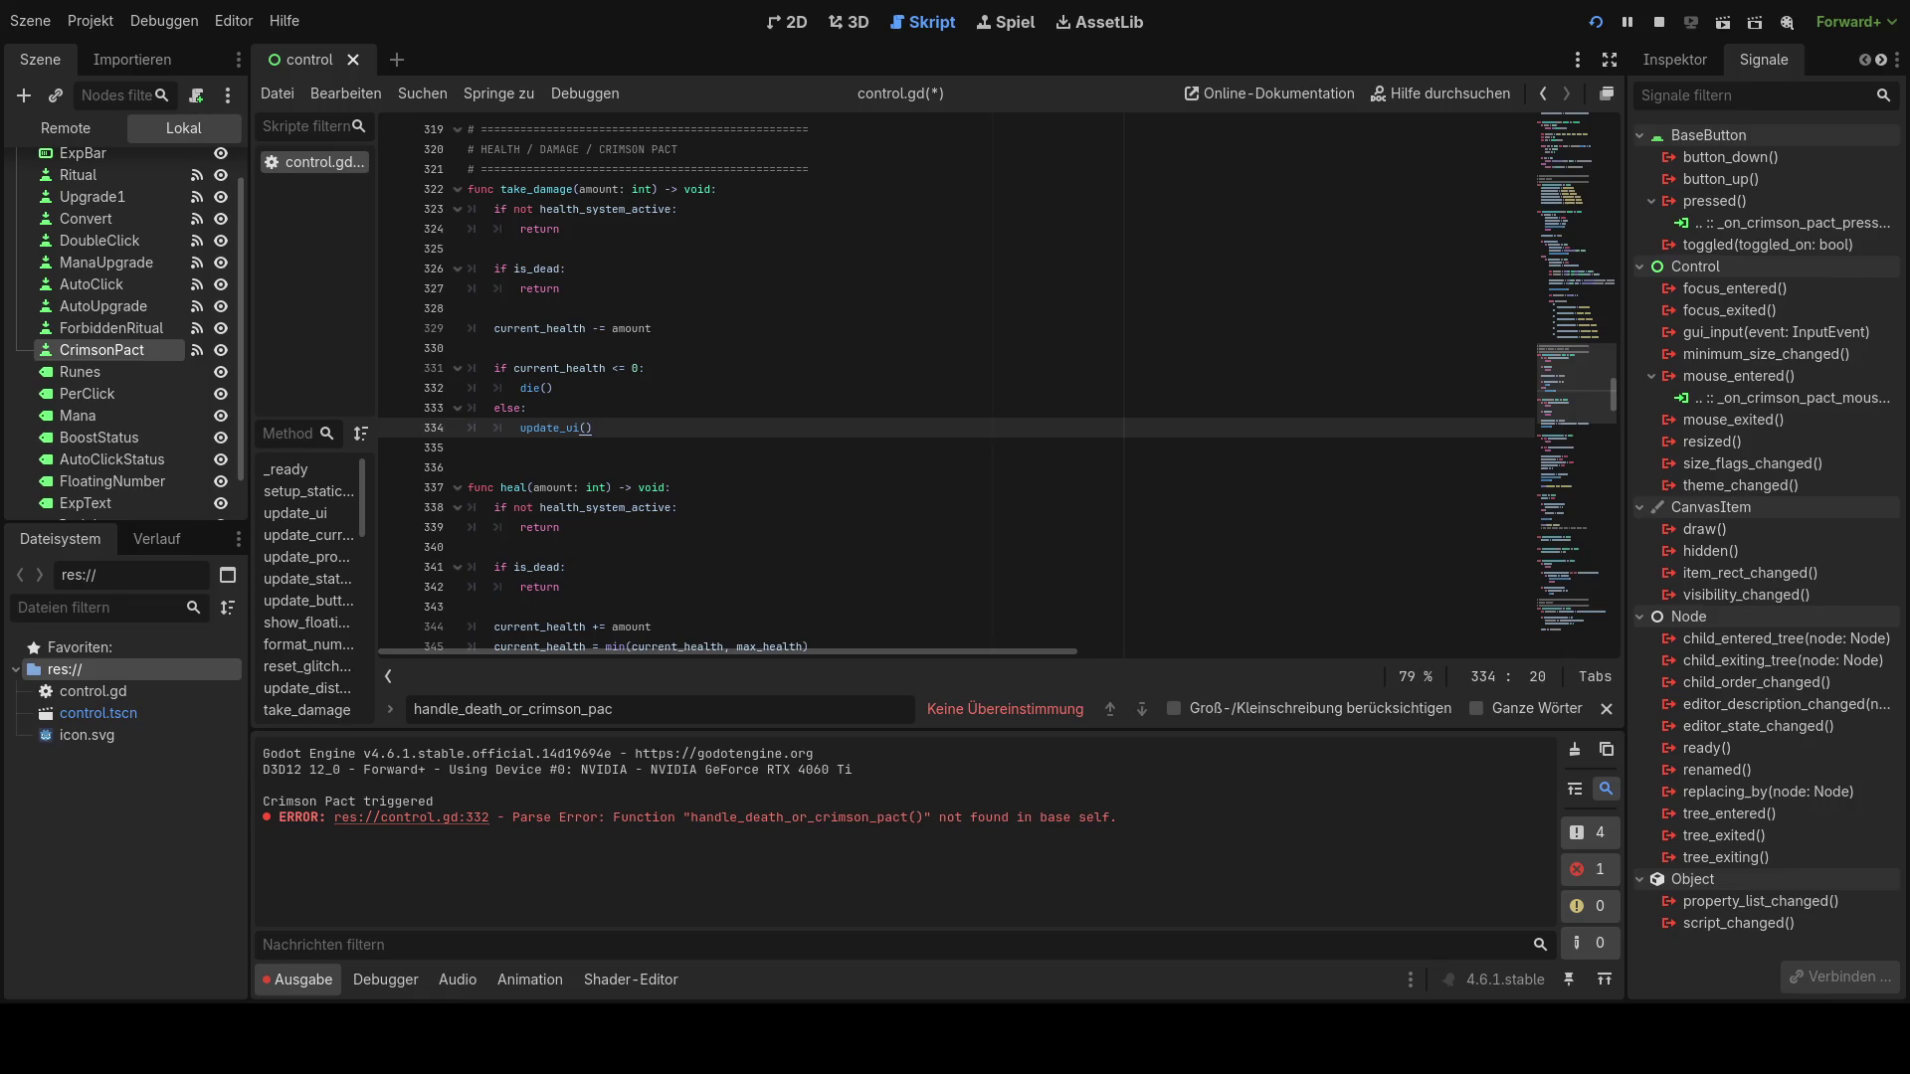
Search 'health /', then 'trigger_crimson_pact()' to reach its definition at line 349.
double_click(614, 696)
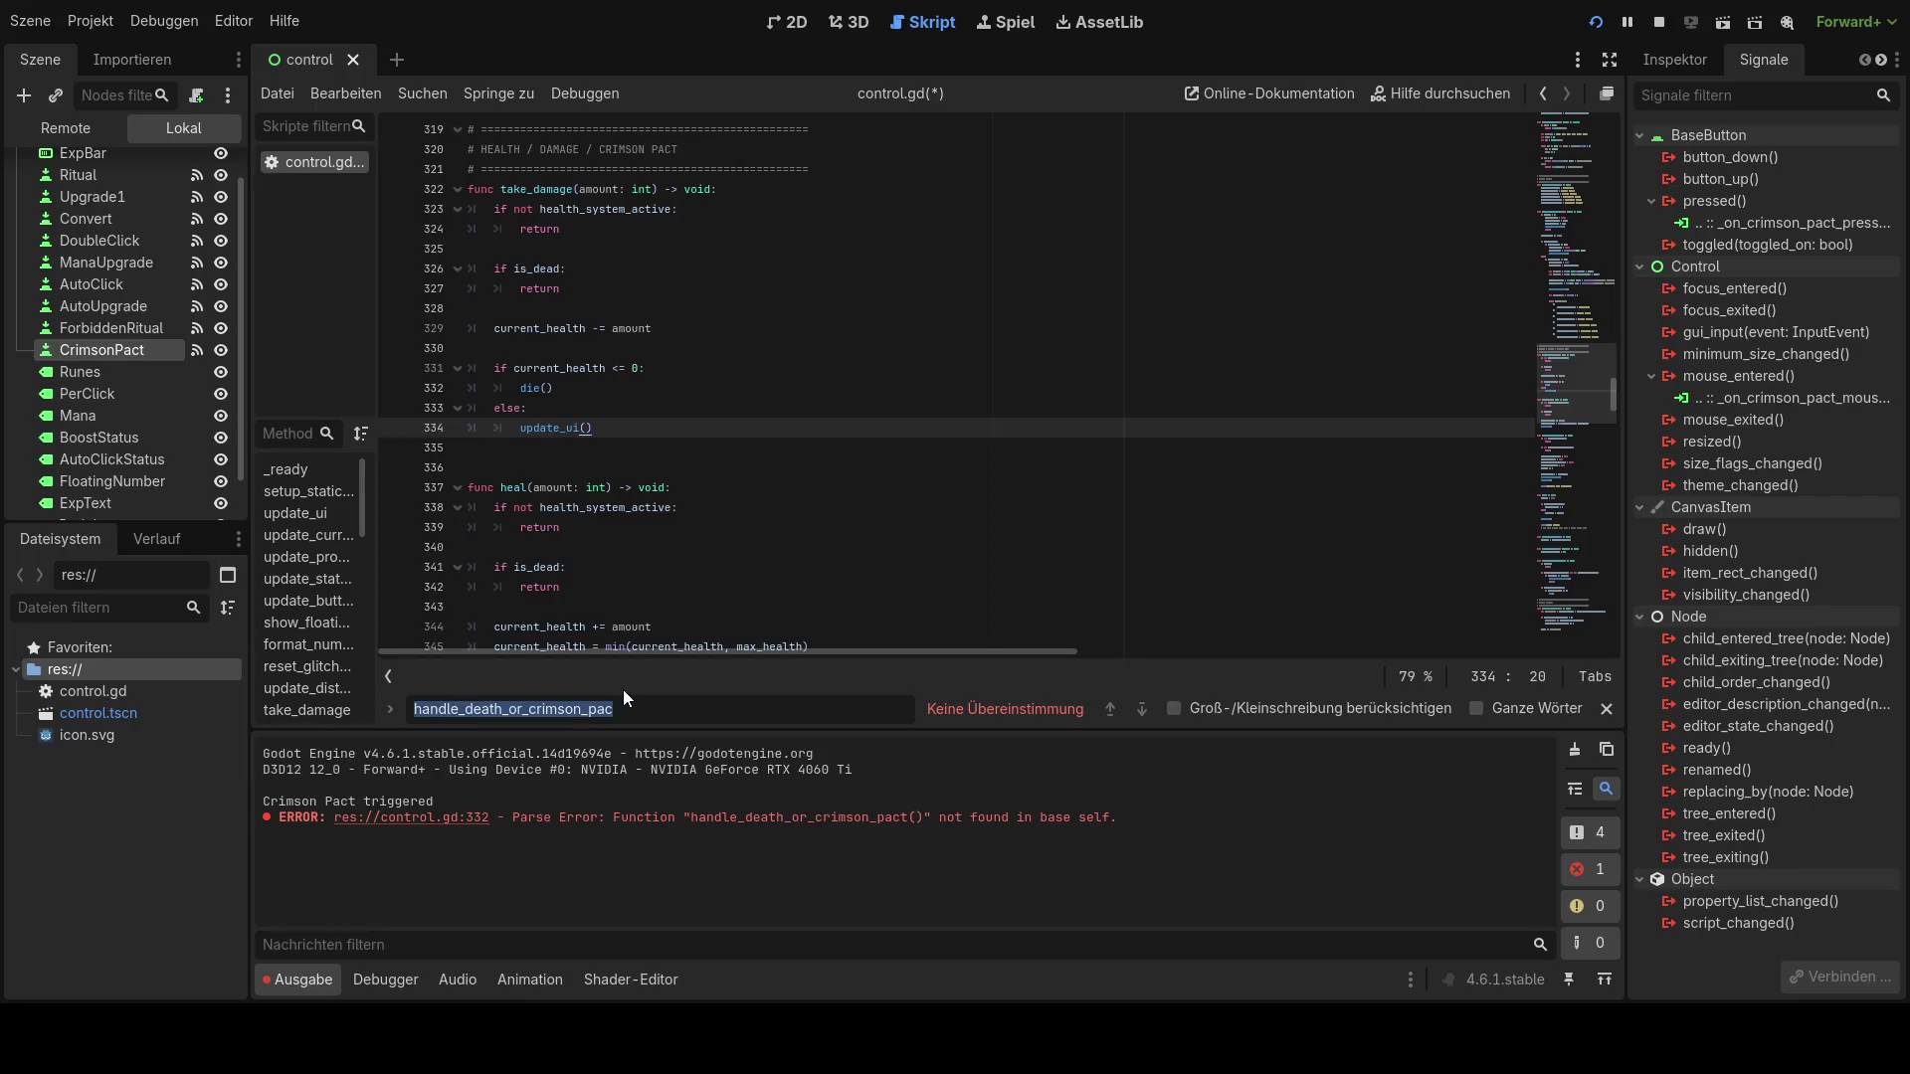
type("health")
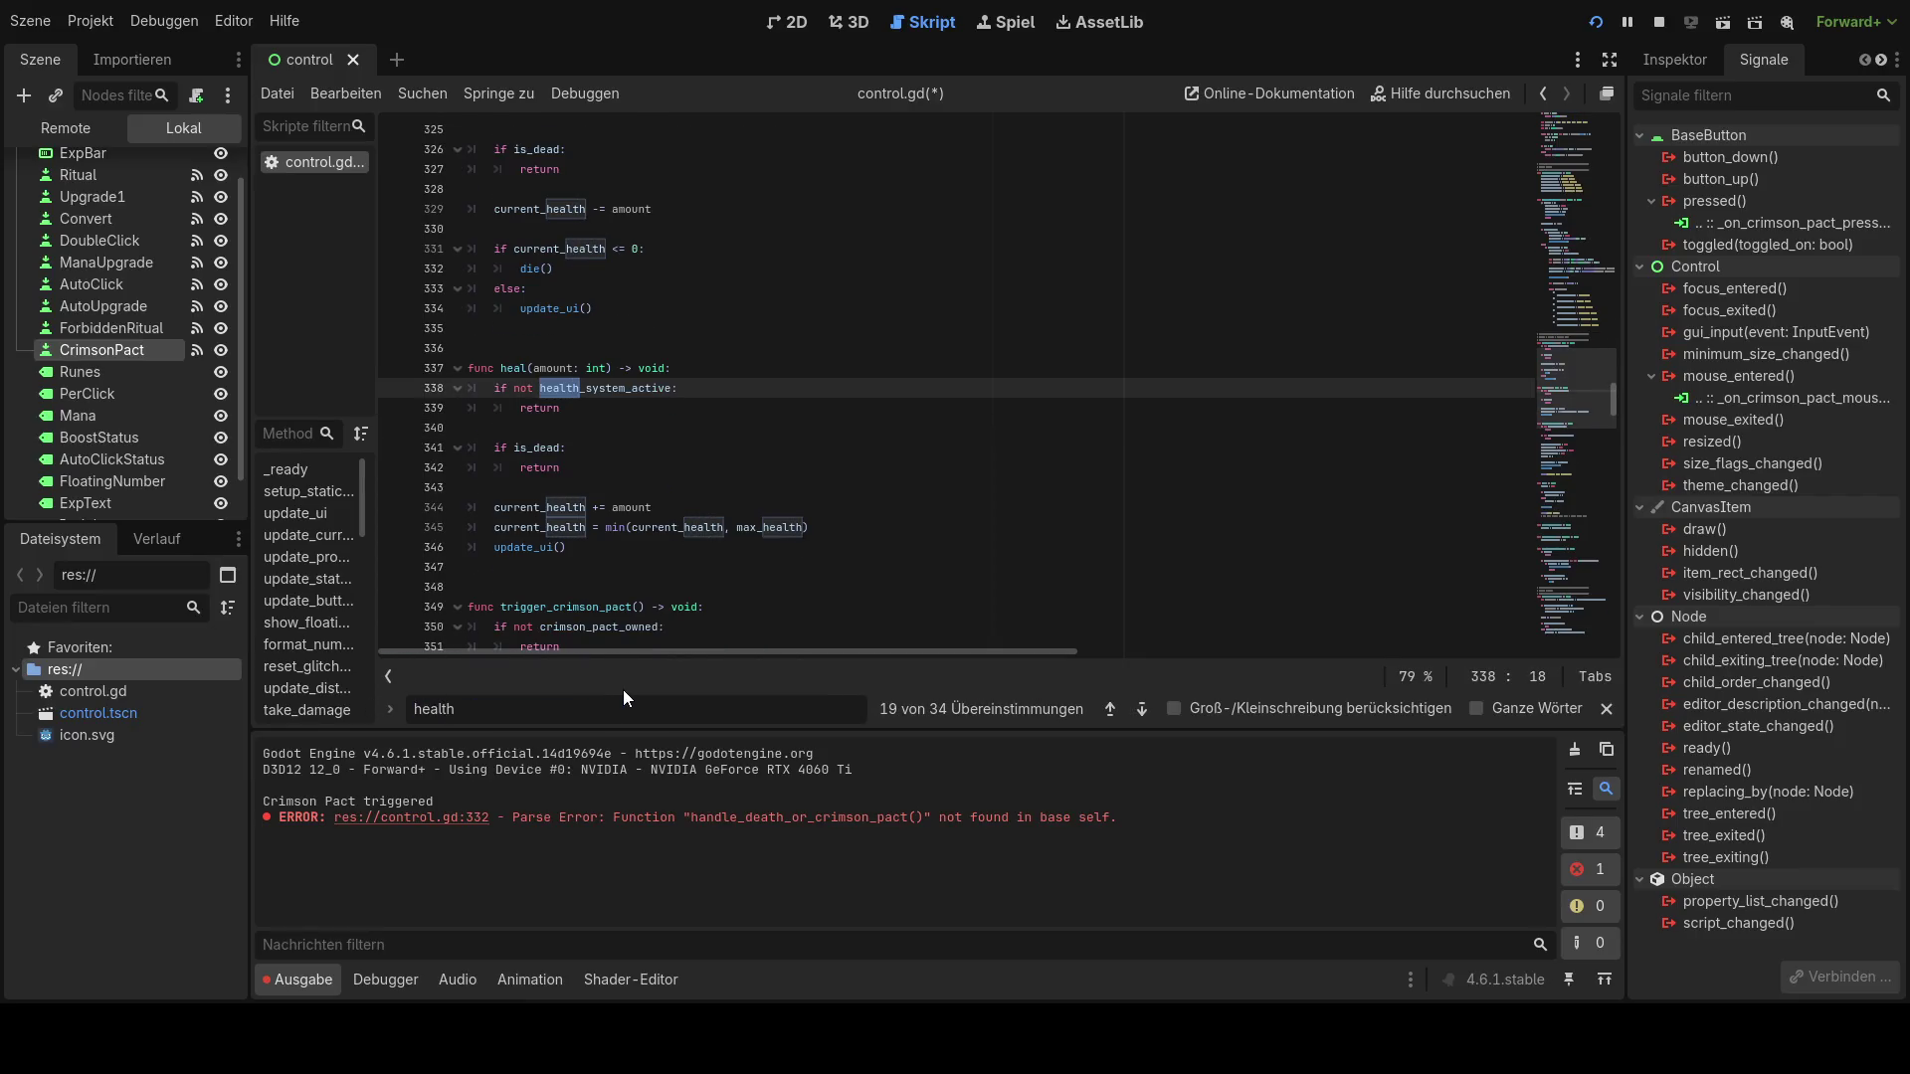
type(" /")
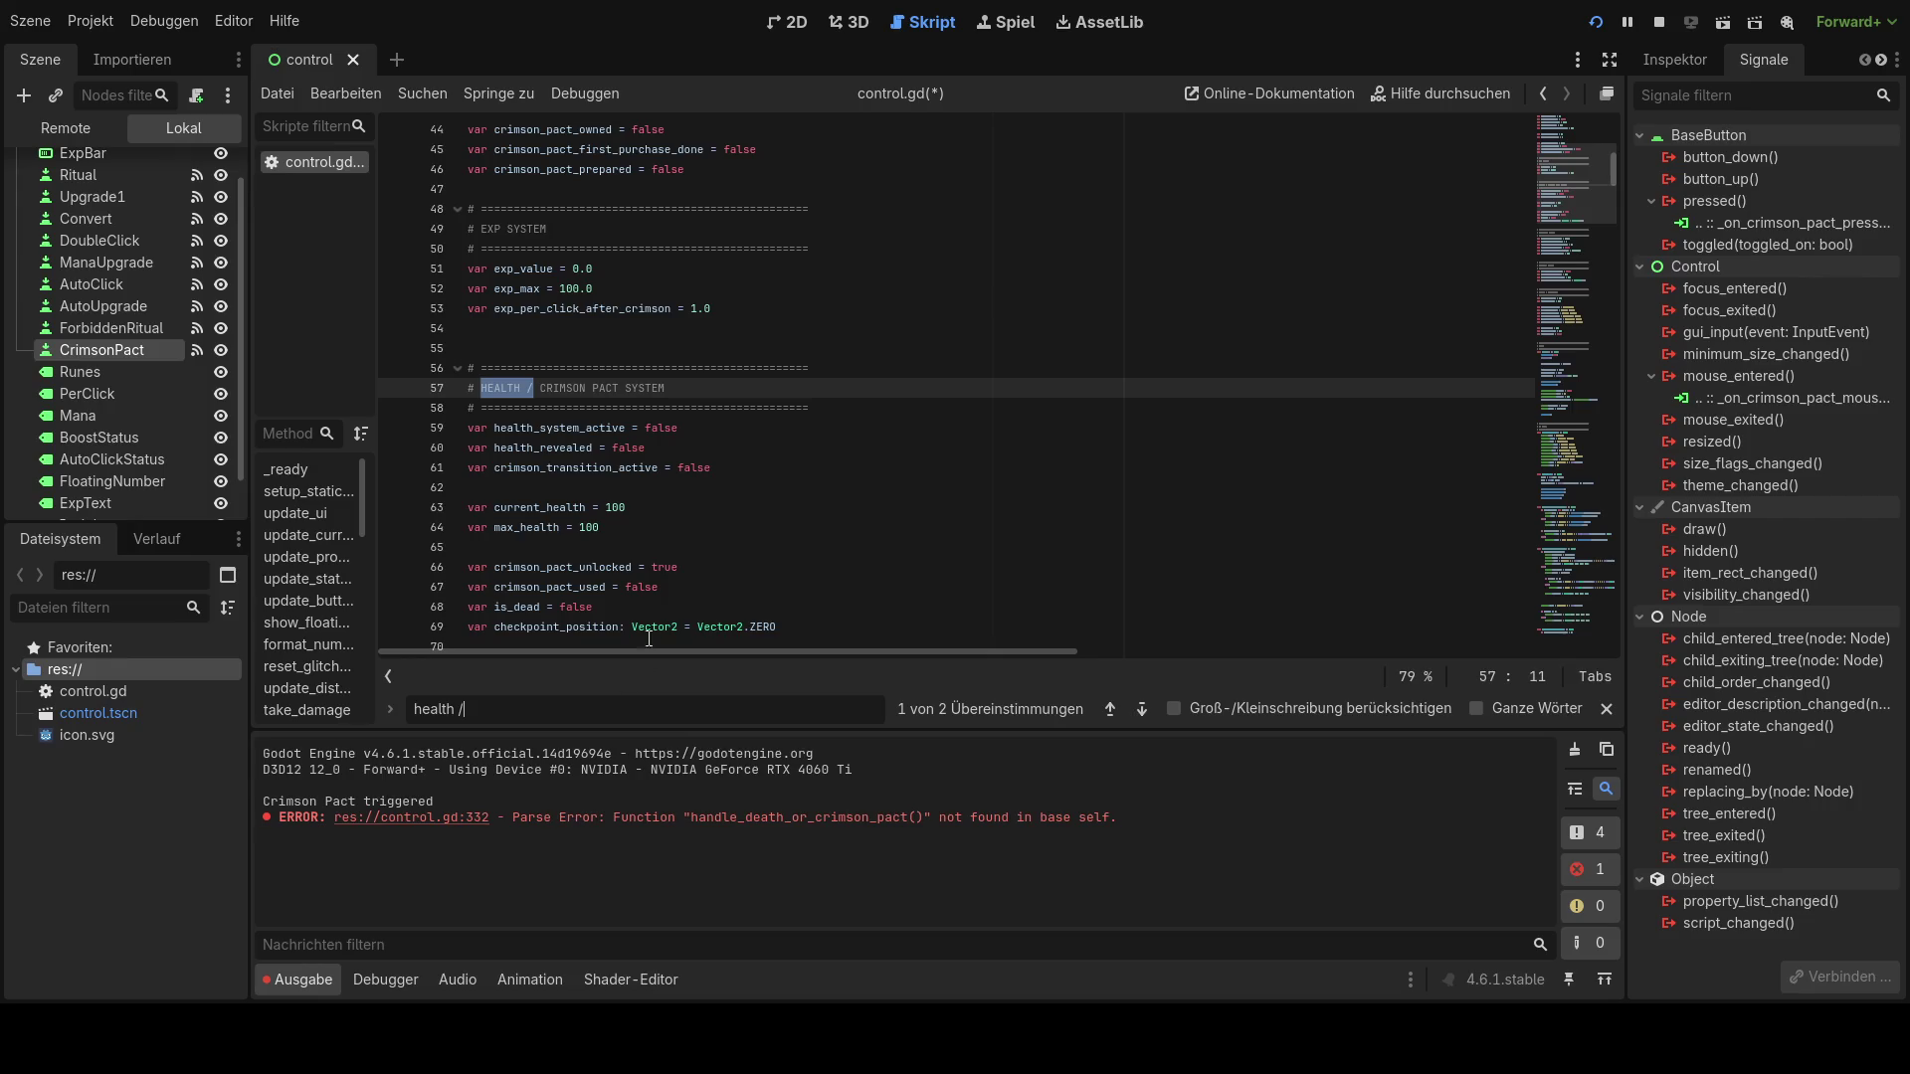
scroll(690, 588, "down", 2)
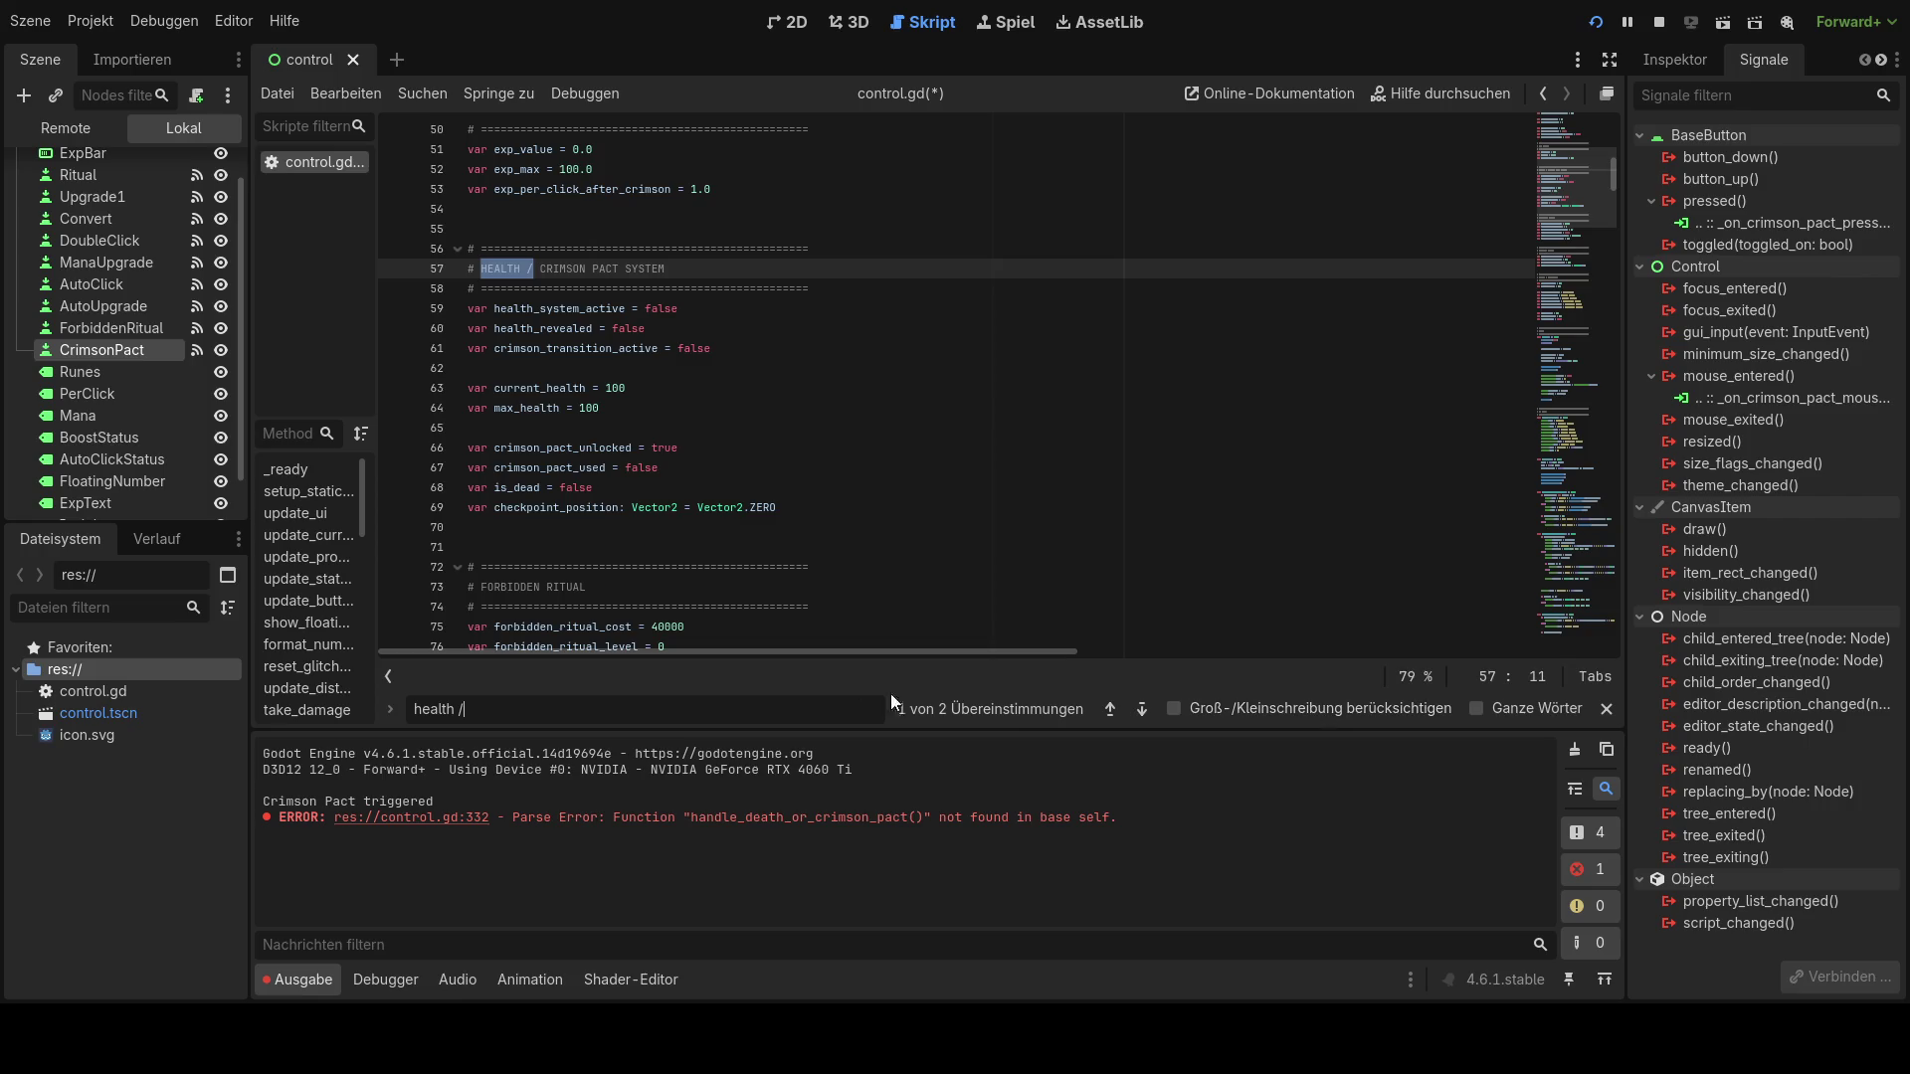
left_click_drag(563, 706, 409, 702)
type("rigger_crimson_pact()")
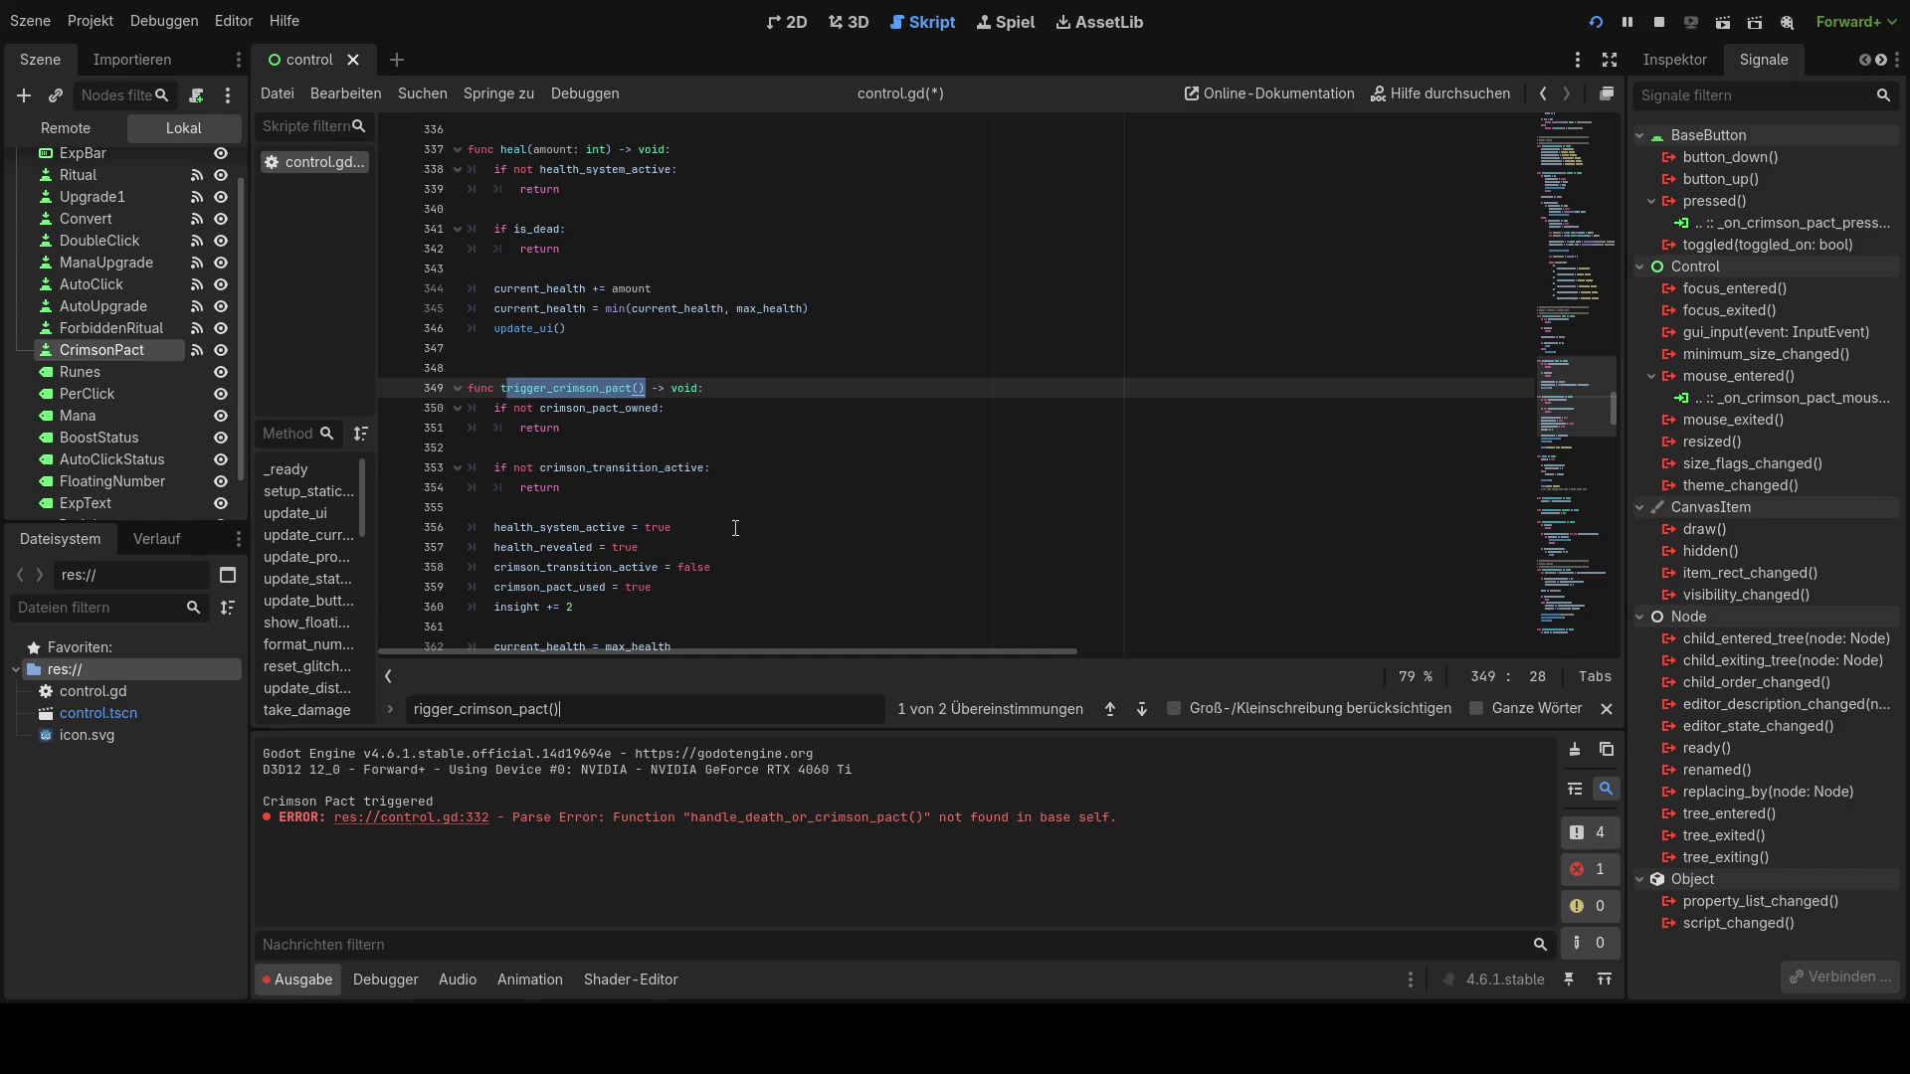
scroll(776, 522, "down", 1)
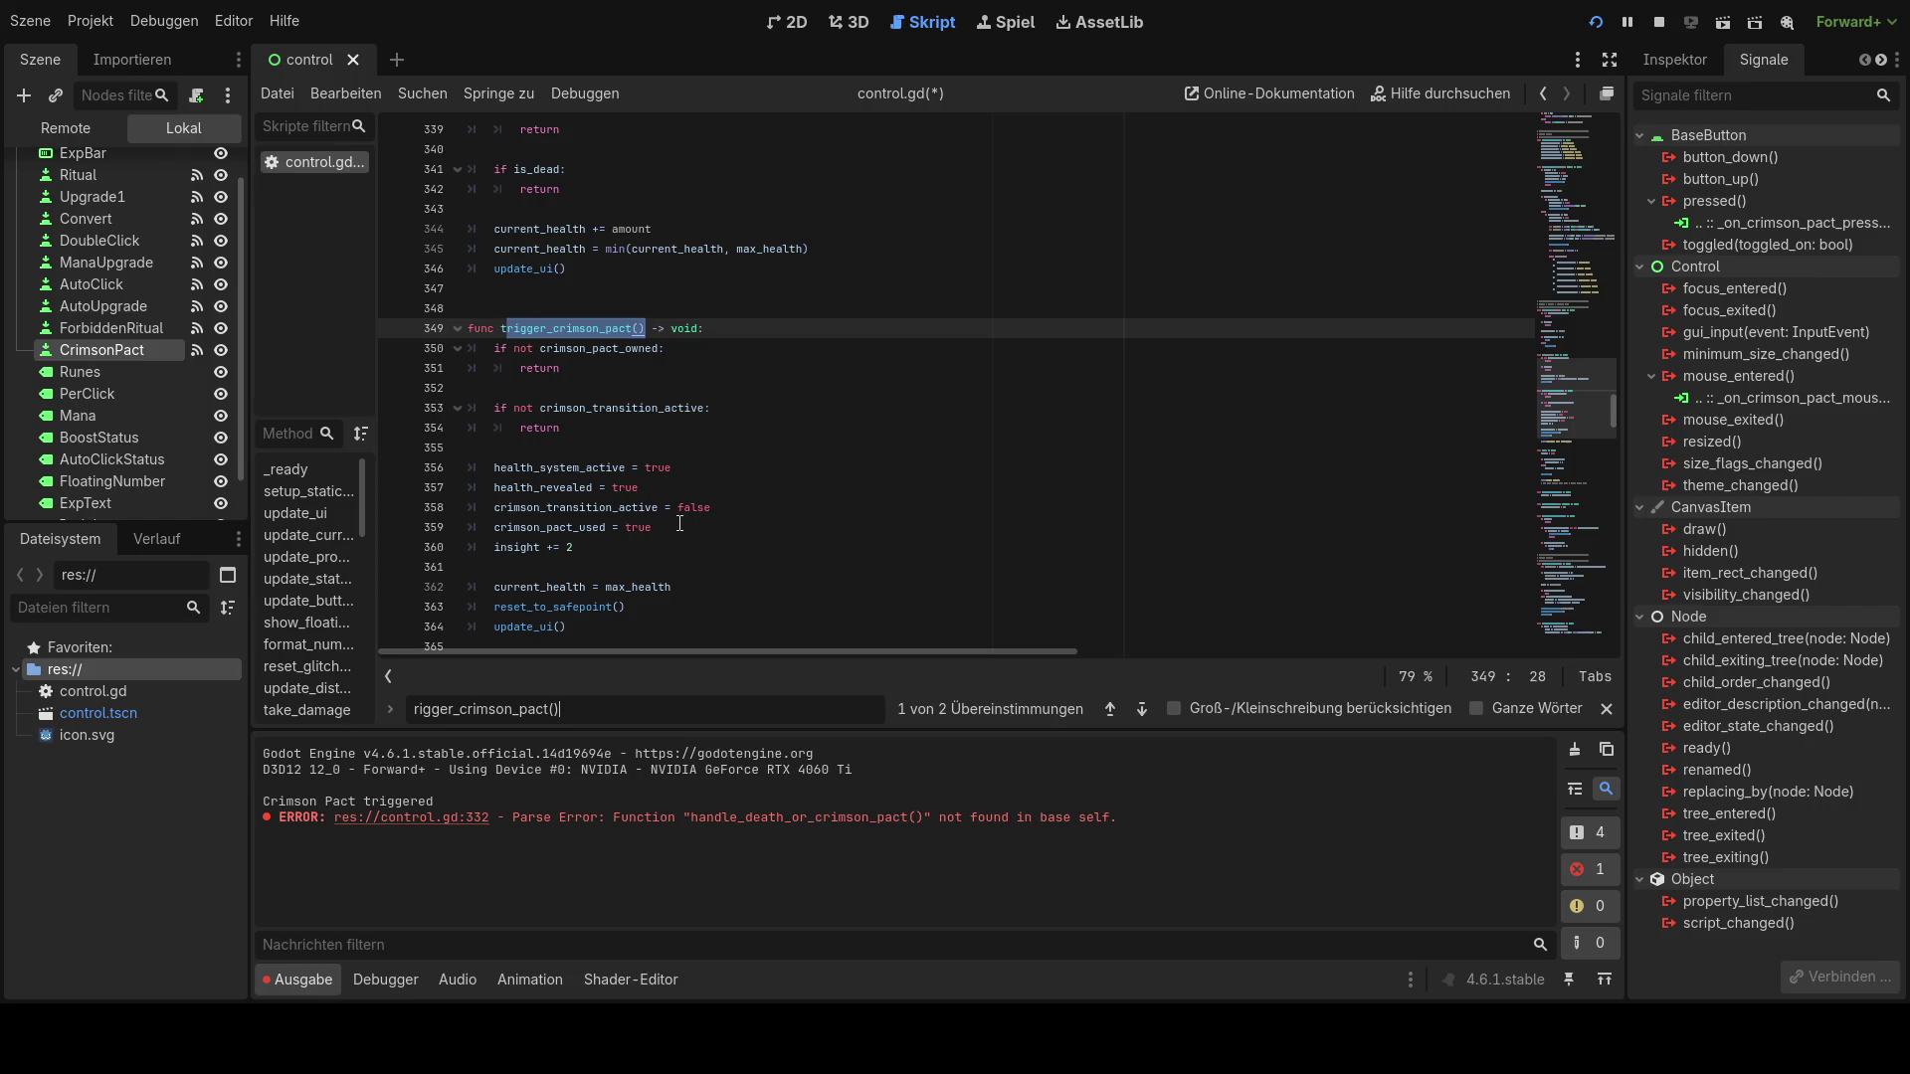
Delete crimson_pact_used = true so insight += 2 directly follows crimson_transition_active = false.
left_click_drag(679, 527, 495, 526)
key("BackSpace")
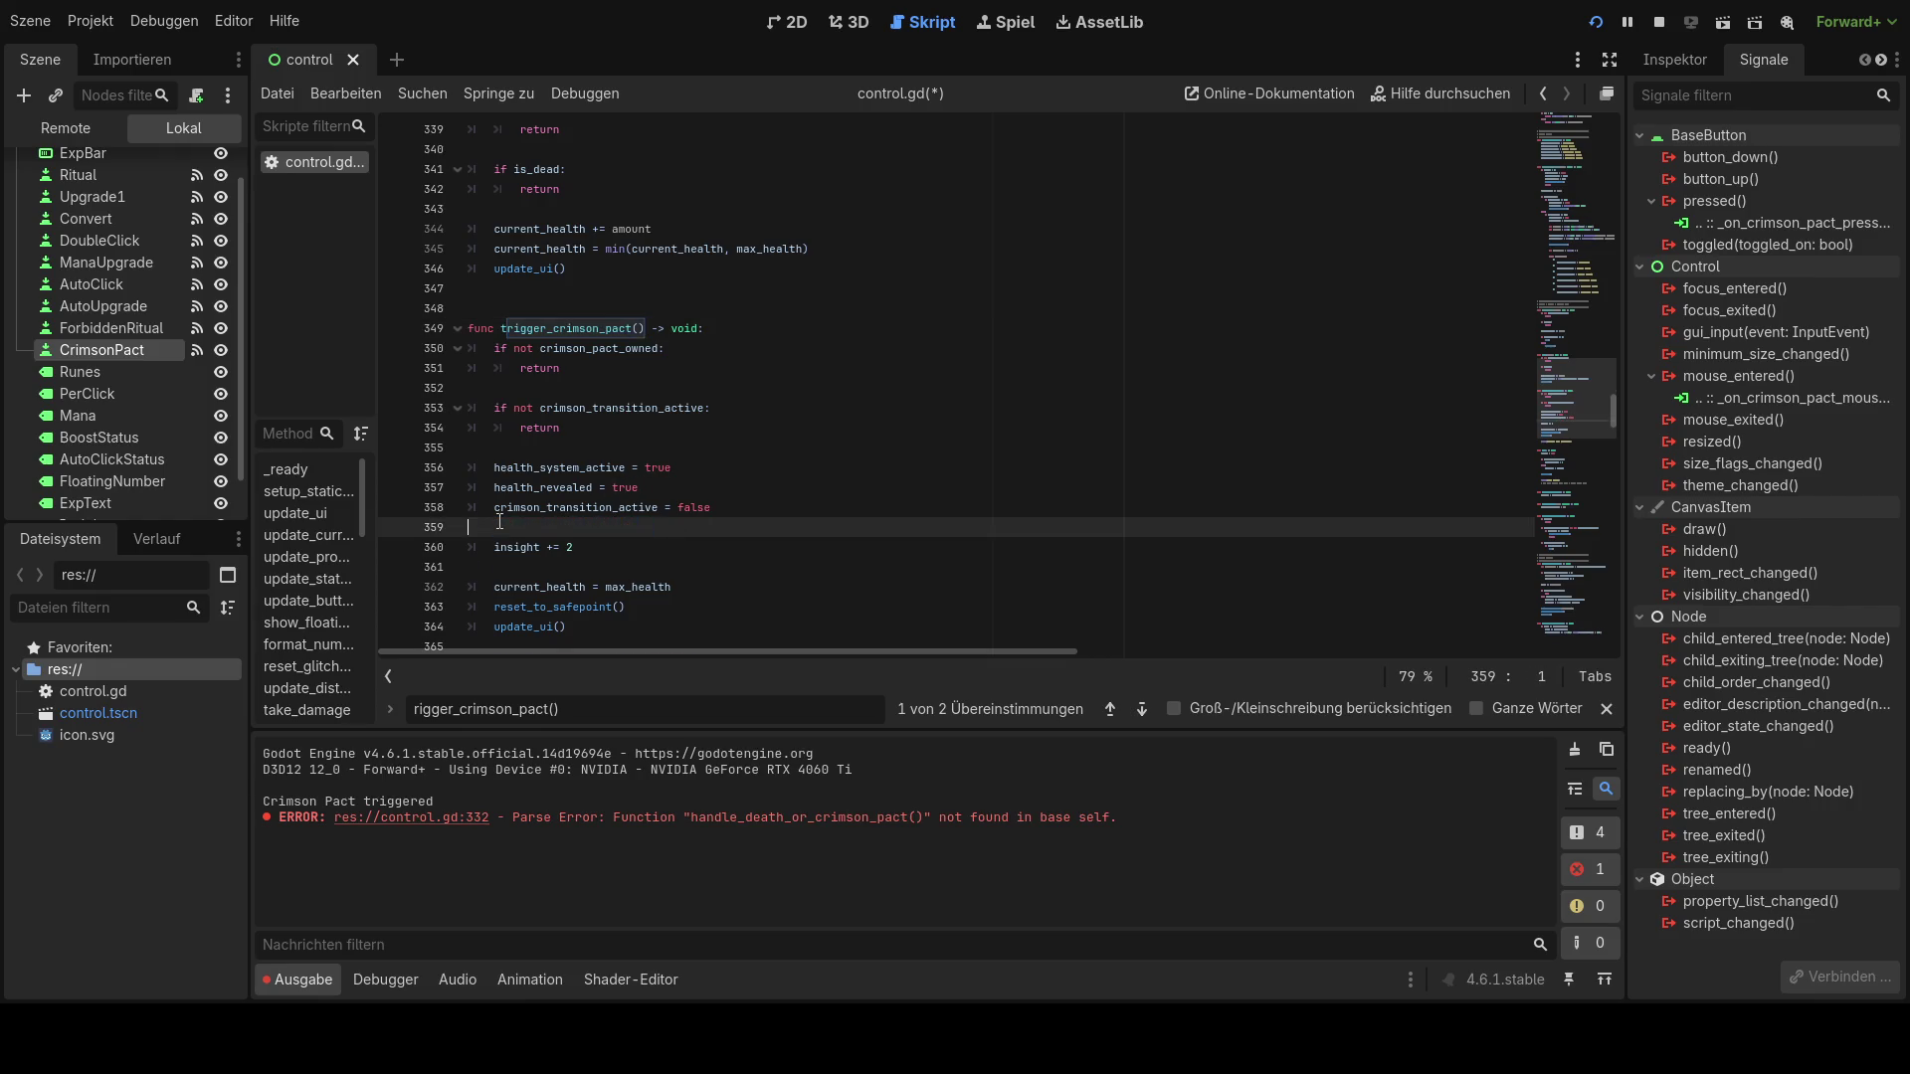
key("BackSpace")
left_click(587, 527)
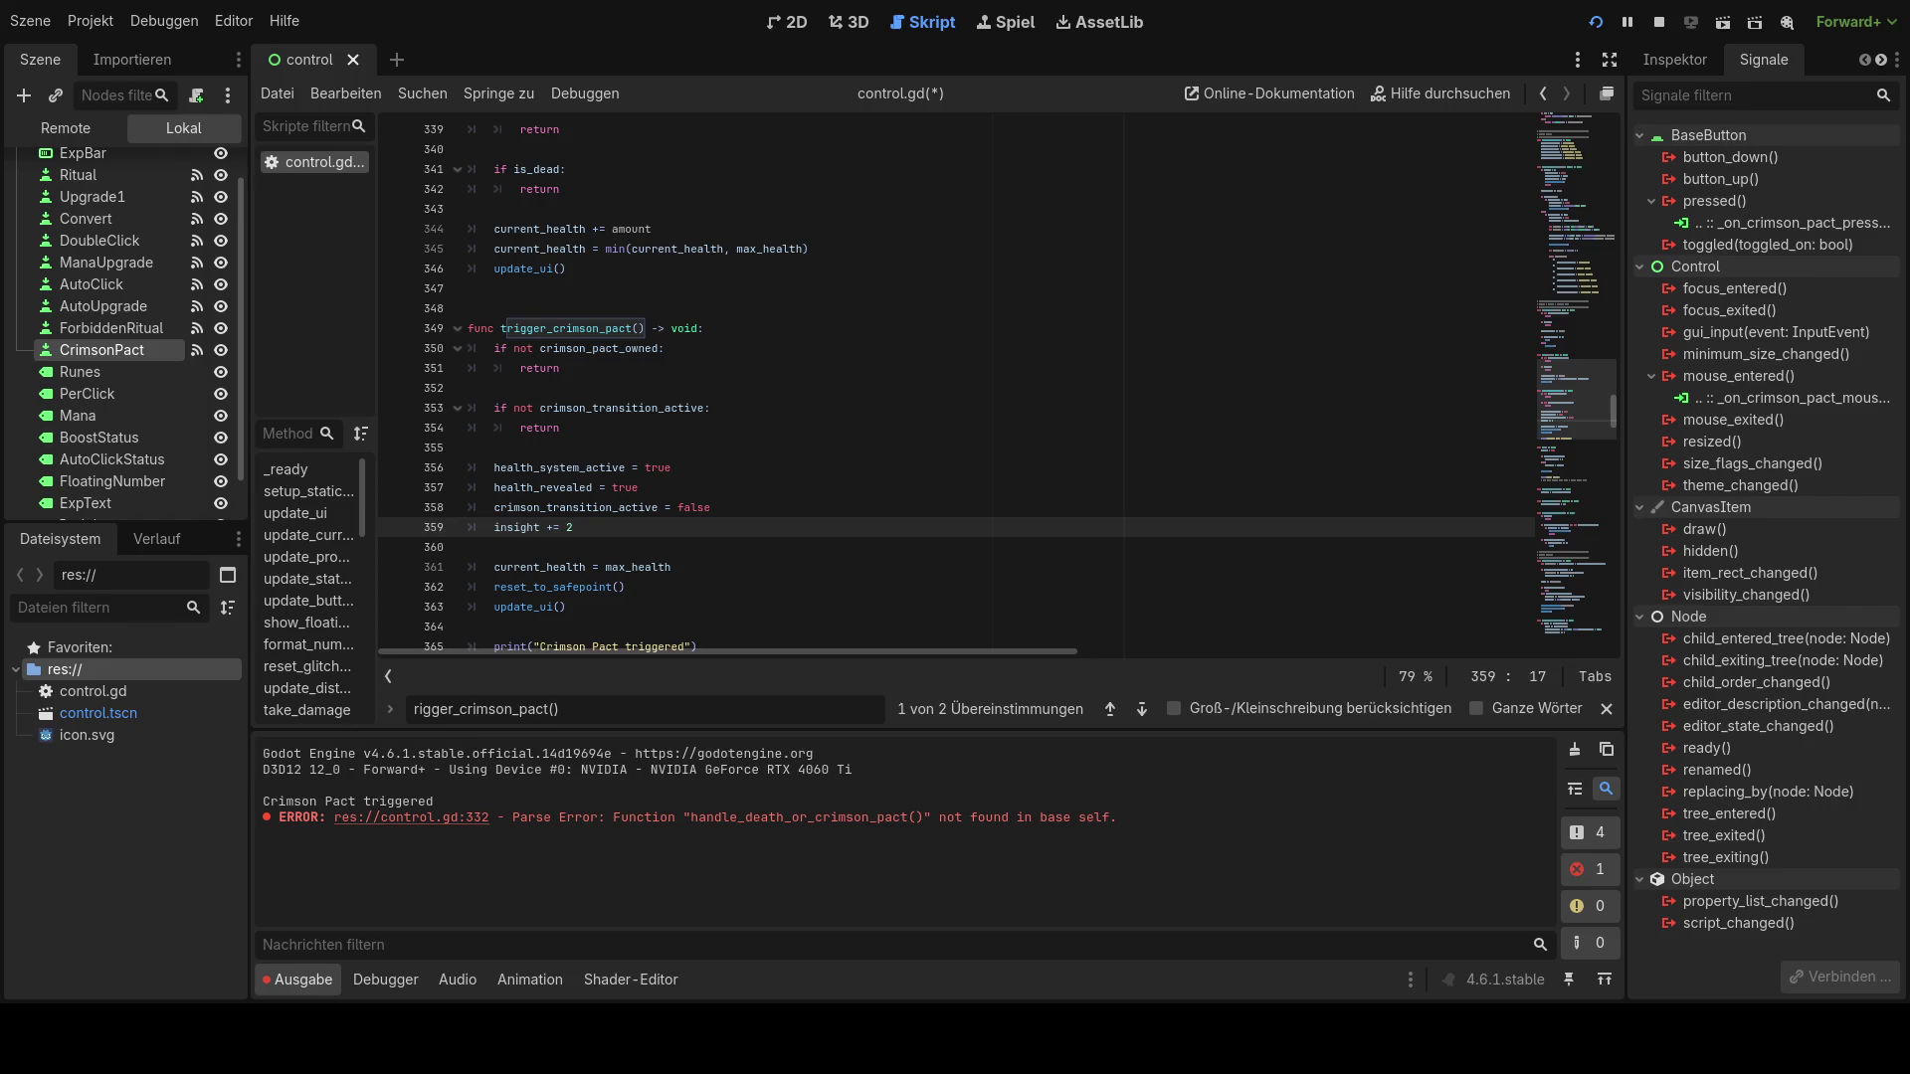
Scroll to the HEALTH / CRIMSON PACT SYSTEM declarations and select var crimson_pact_used = false.
scroll(736, 478, "up", 10)
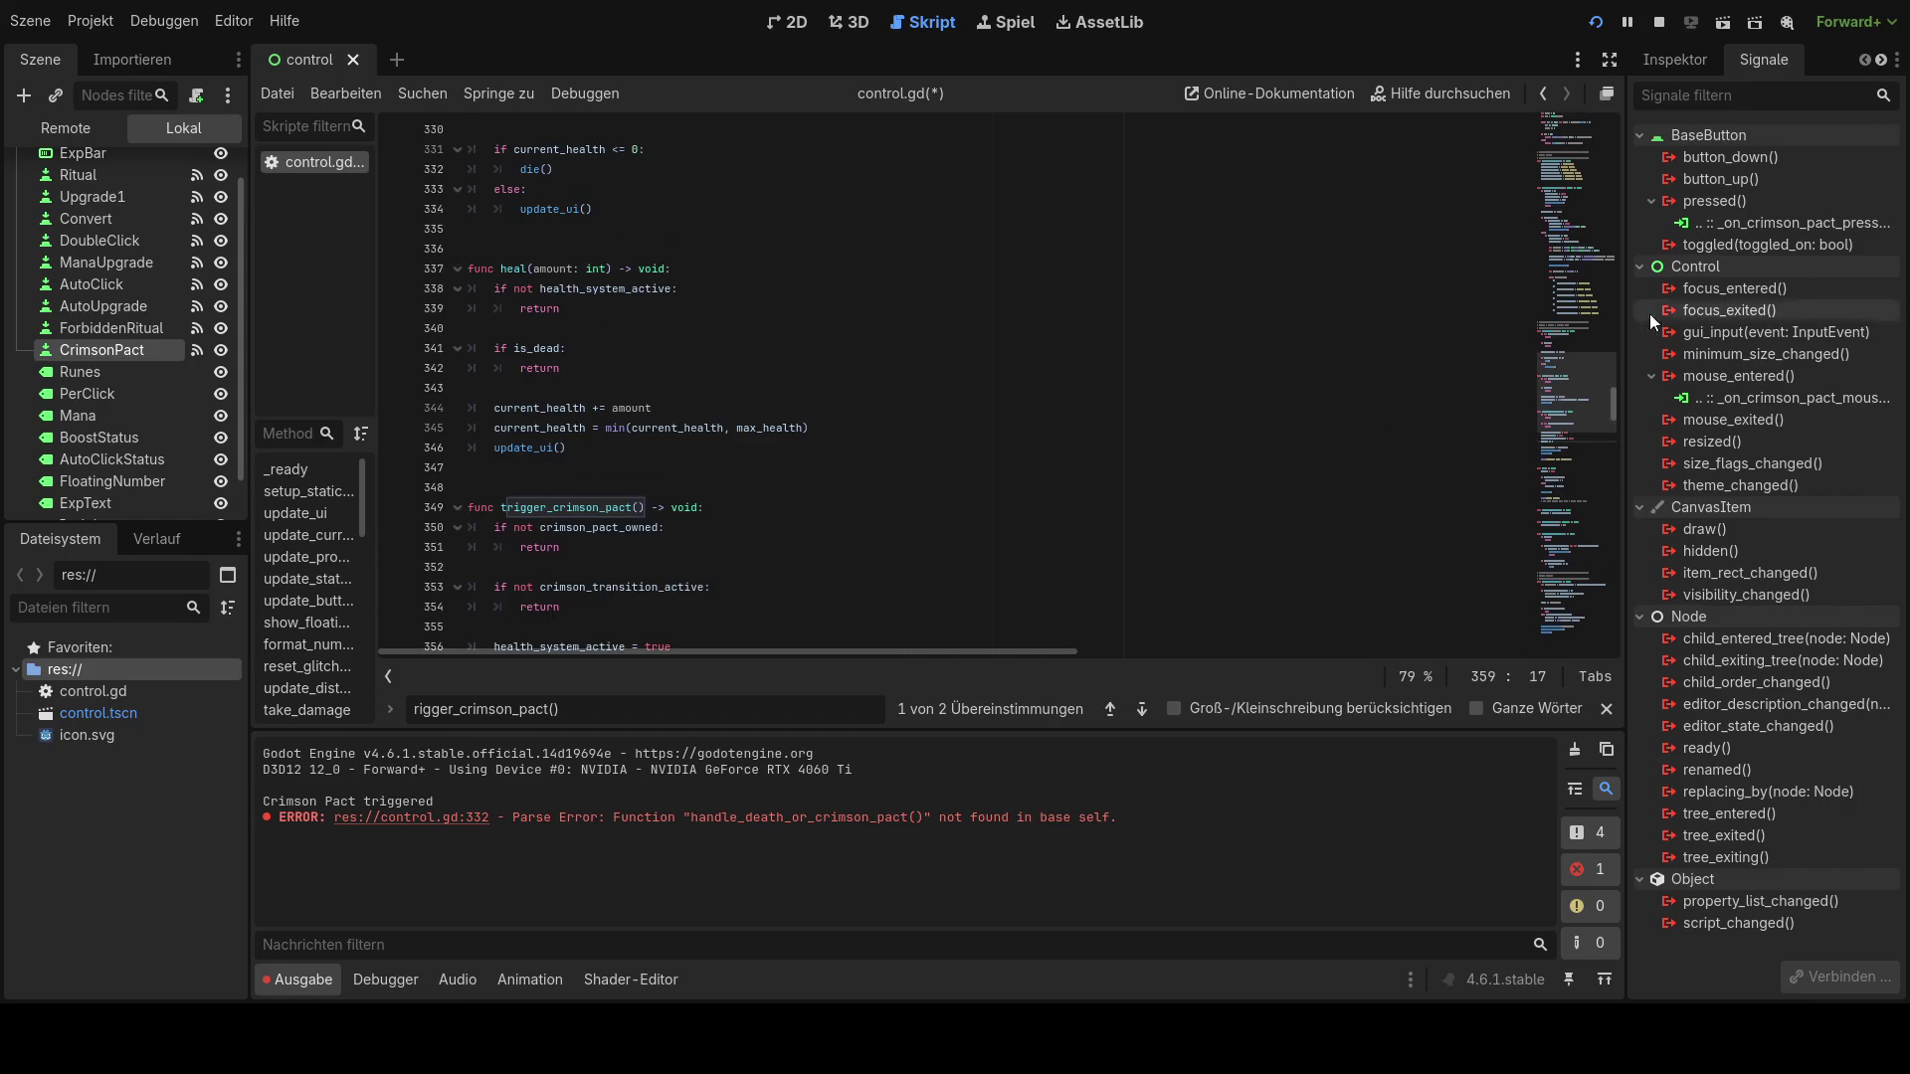
scroll(1574, 134, "up", 20)
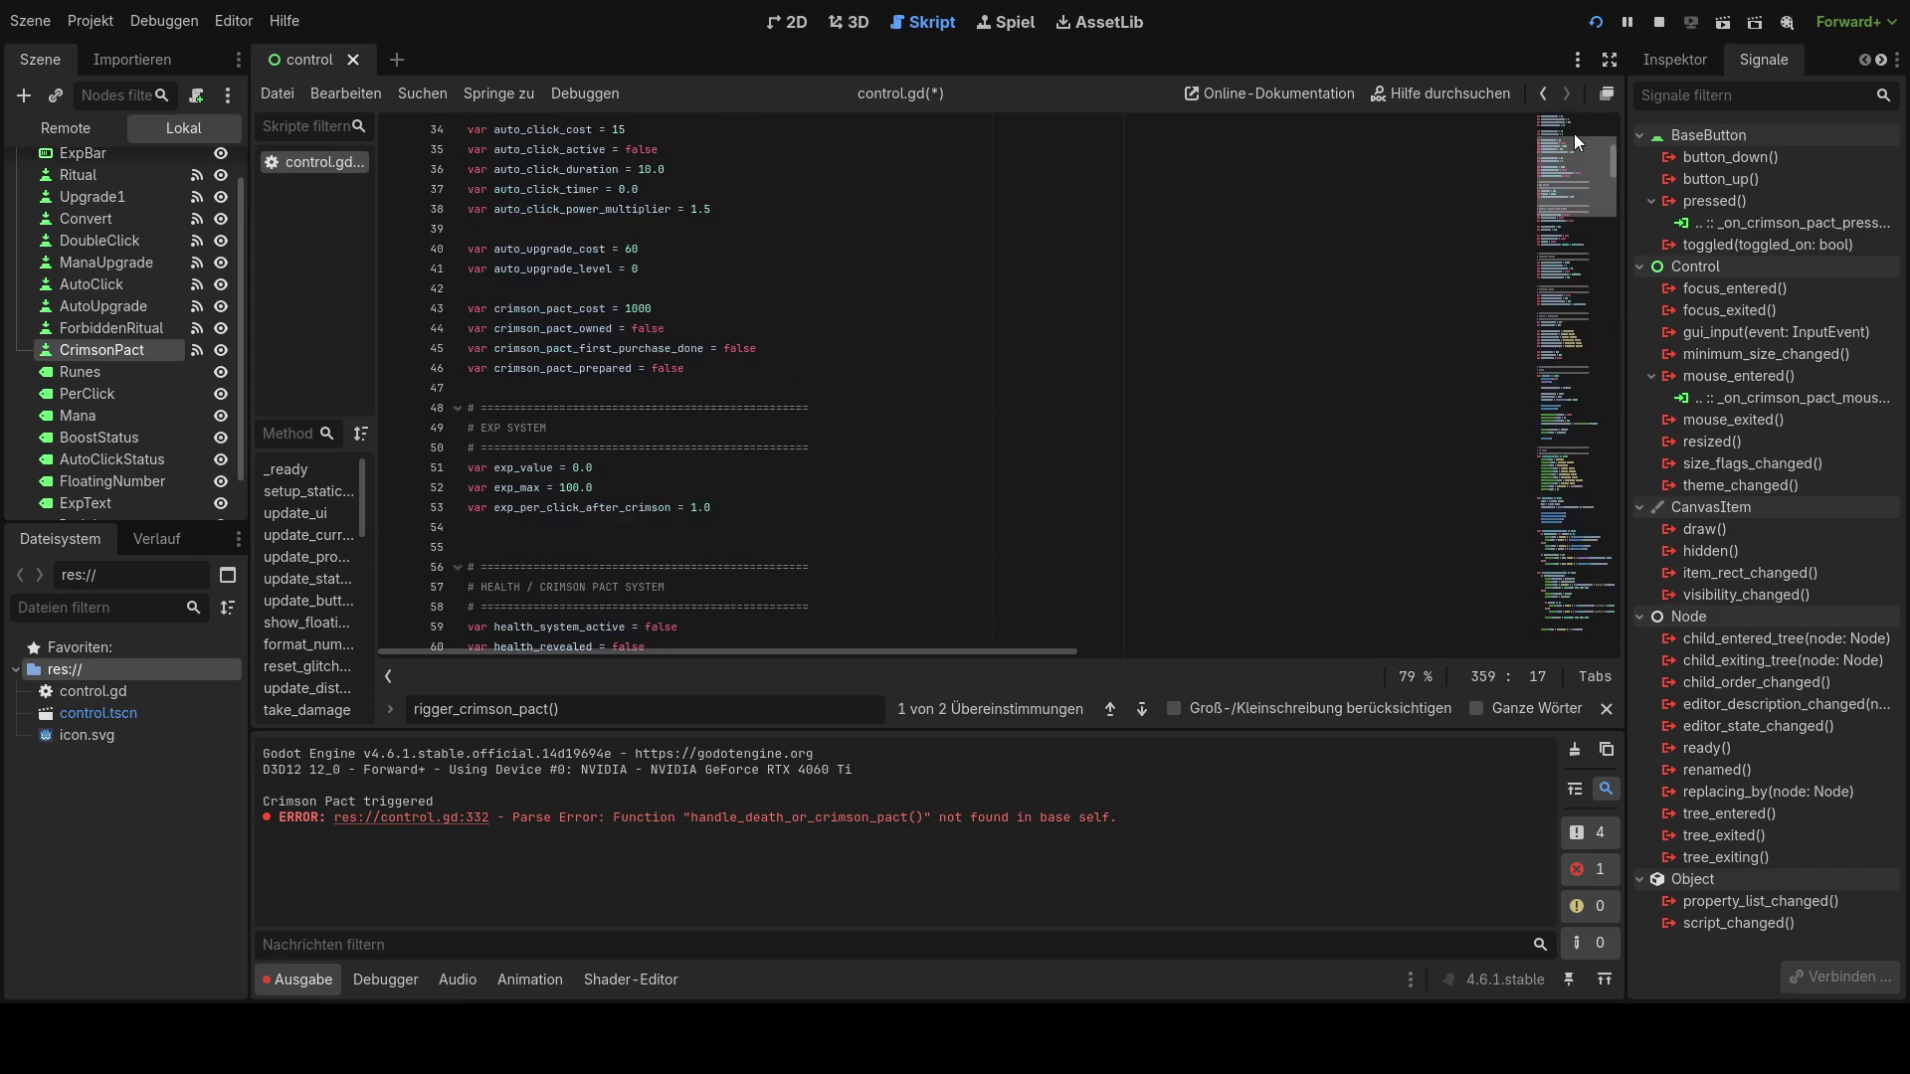
scroll(662, 467, "down", 3)
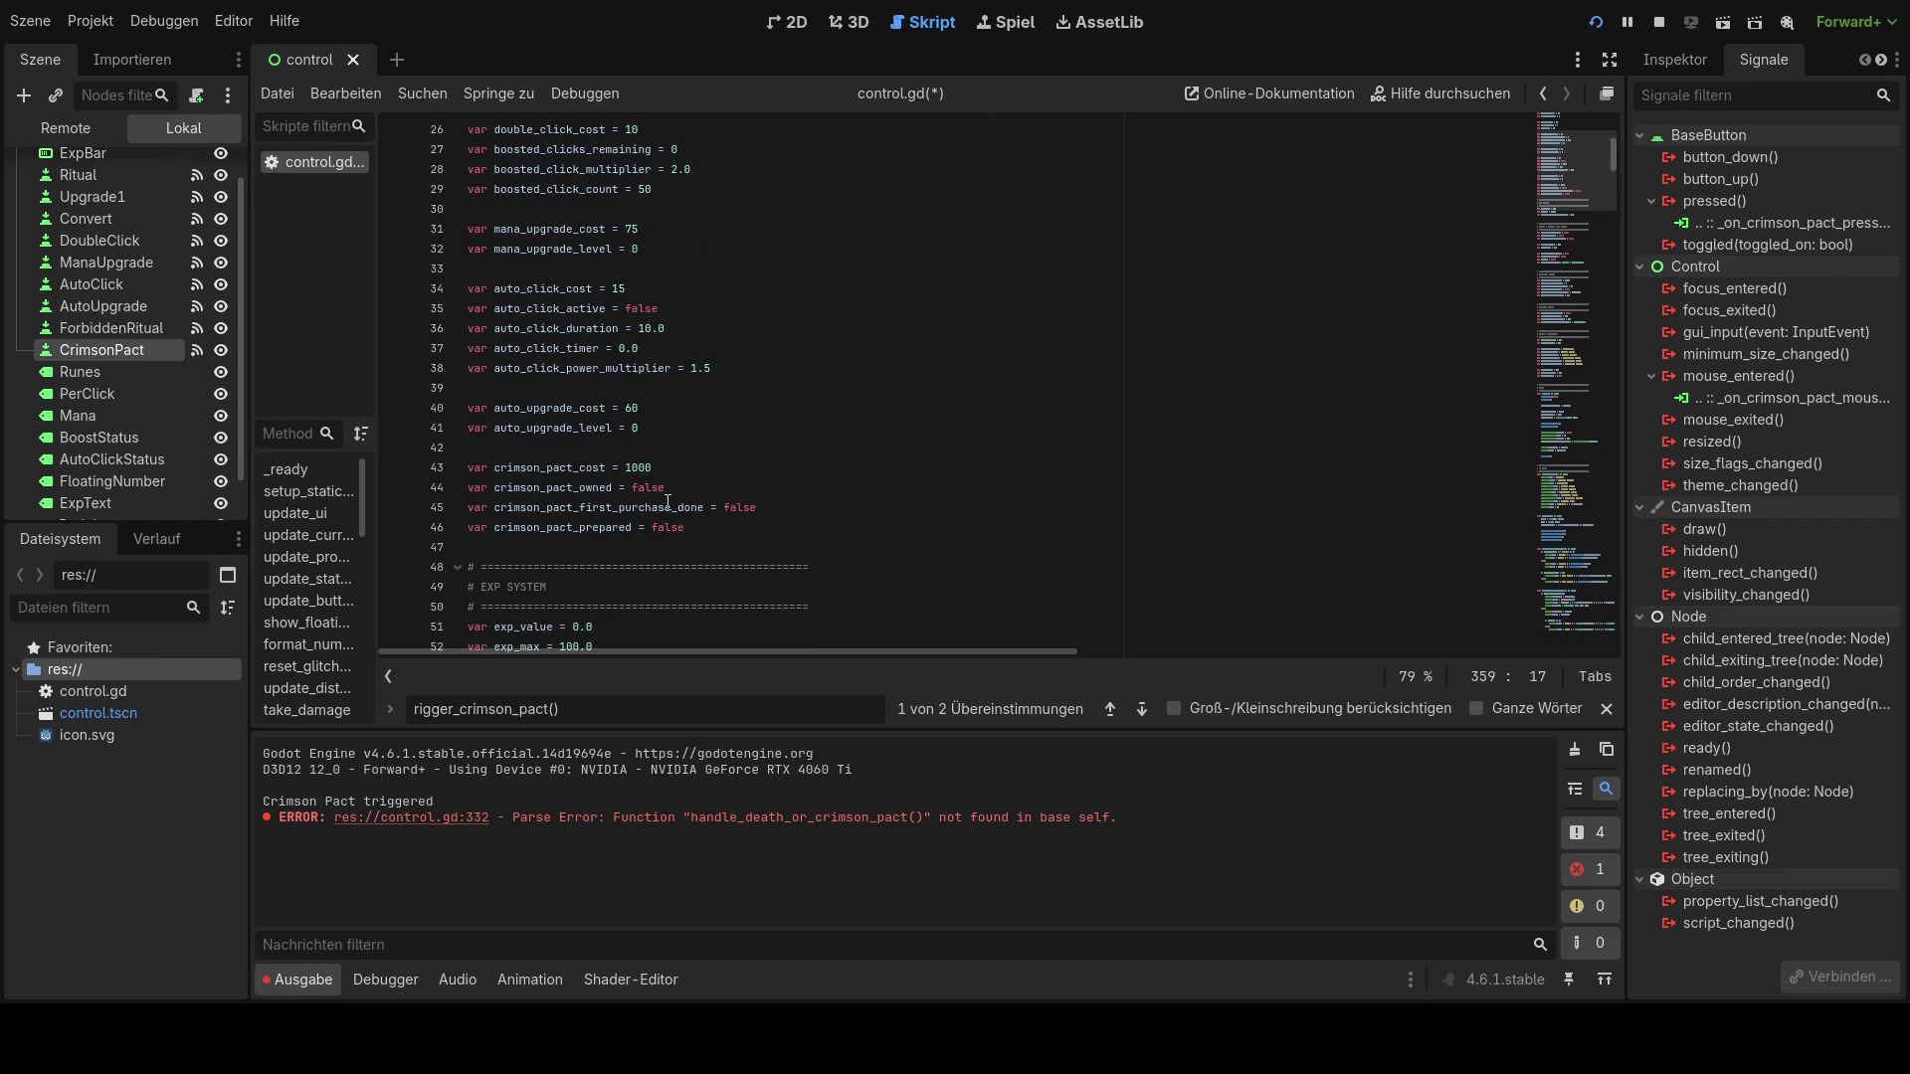
scroll(661, 475, "down", 1)
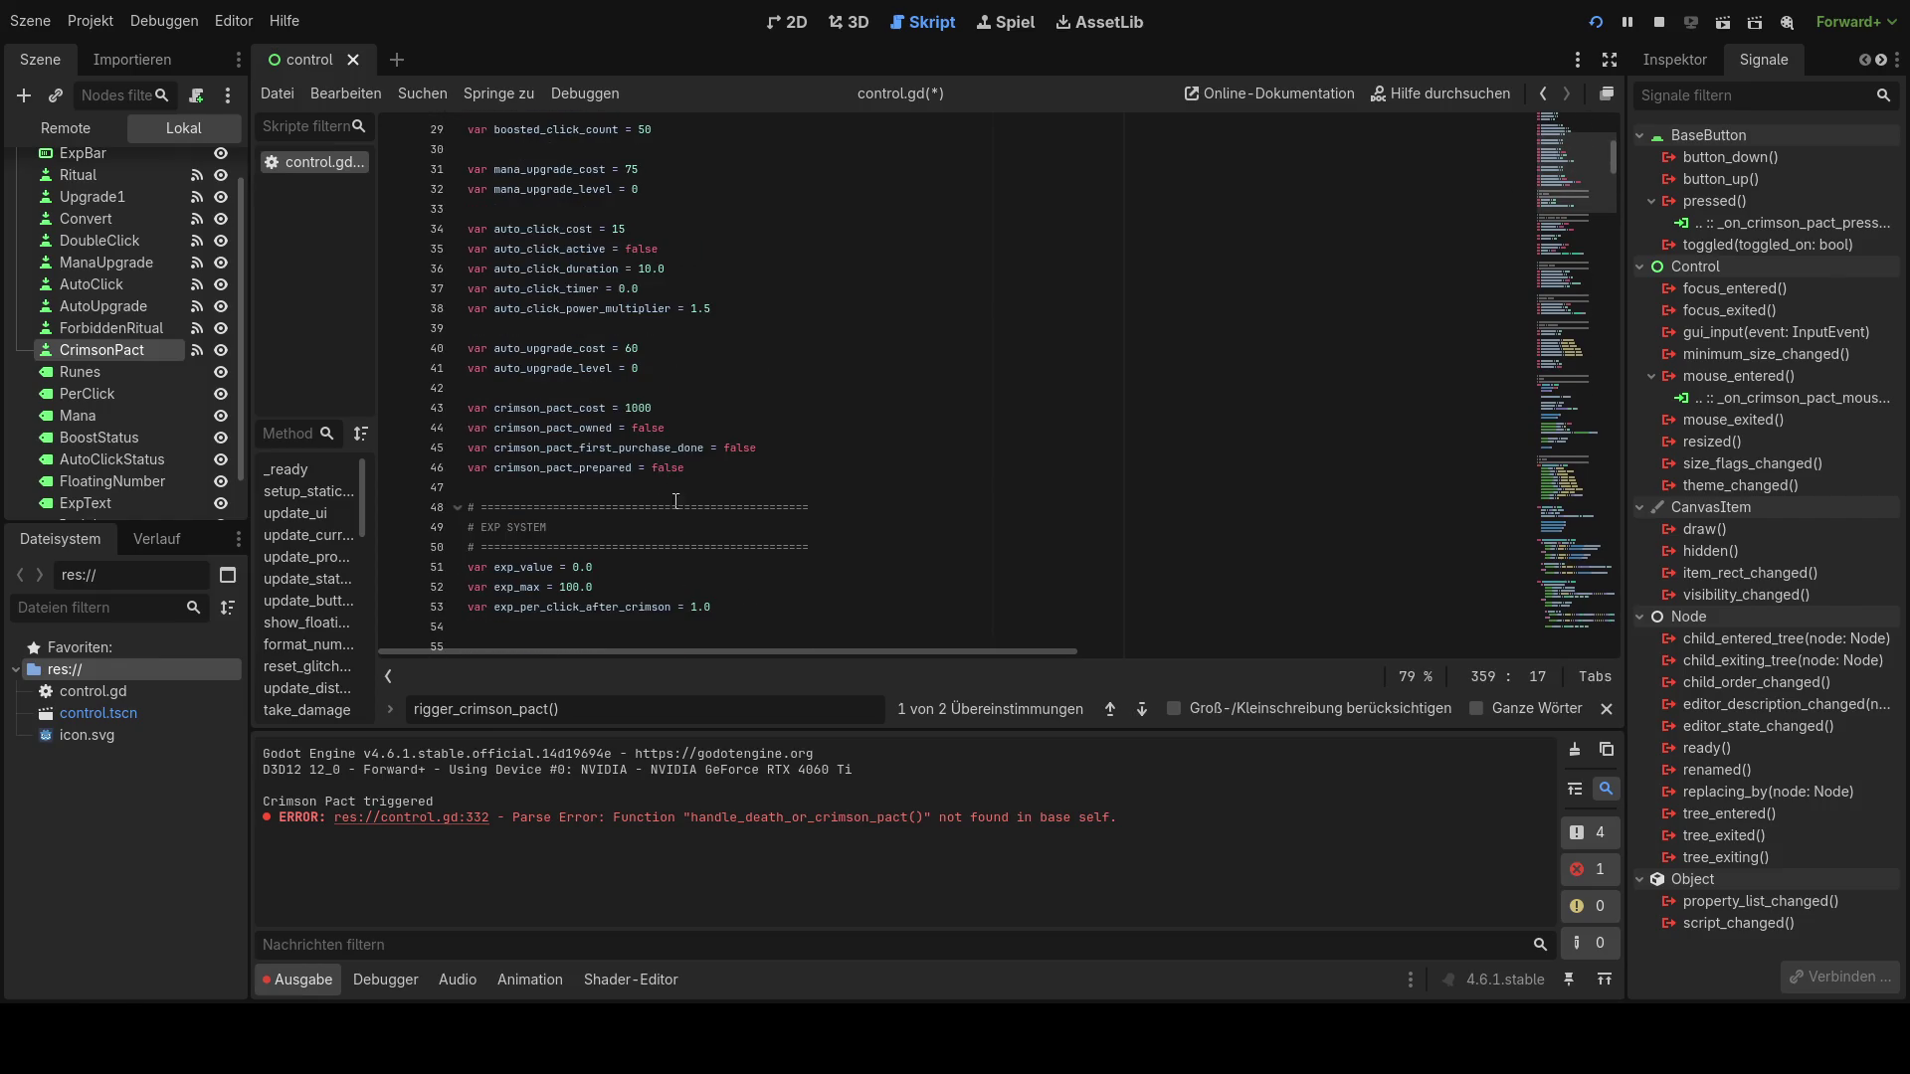
scroll(656, 494, "up", 1)
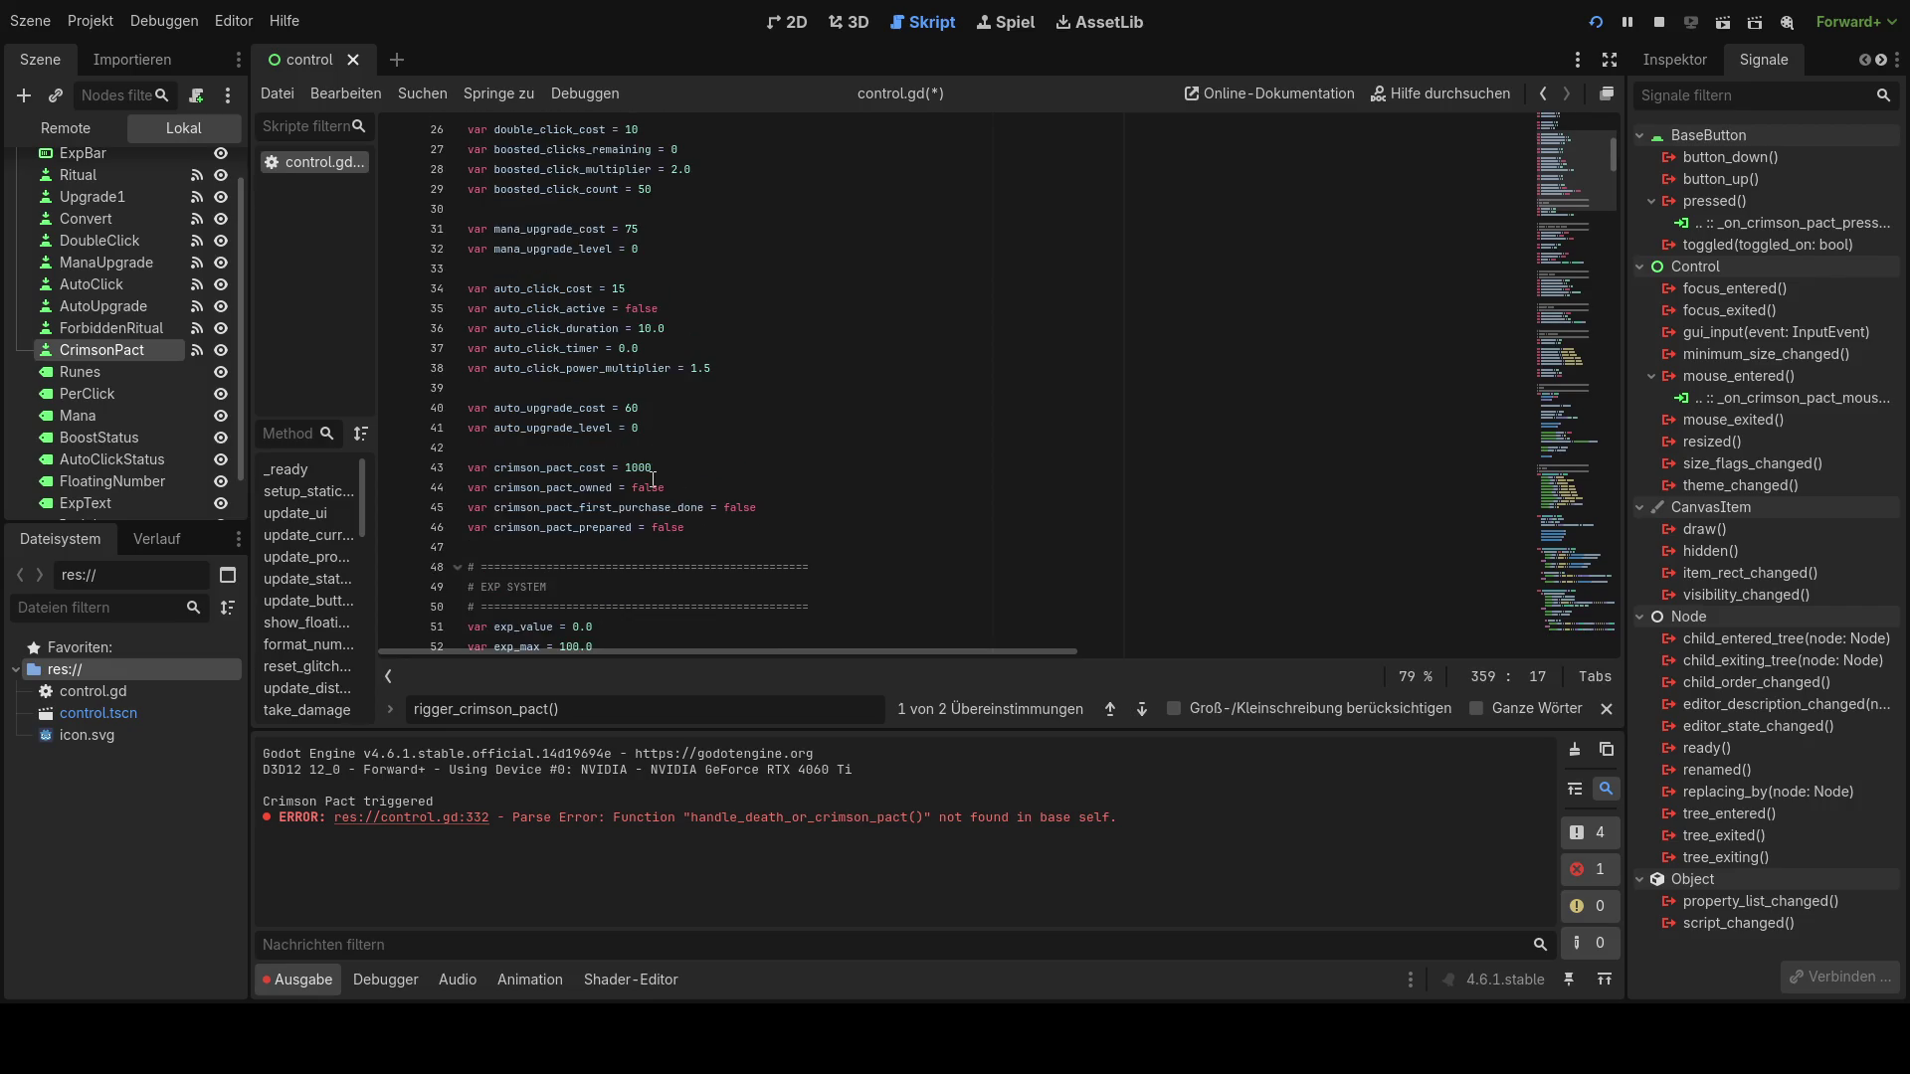
scroll(653, 478, "up", 6)
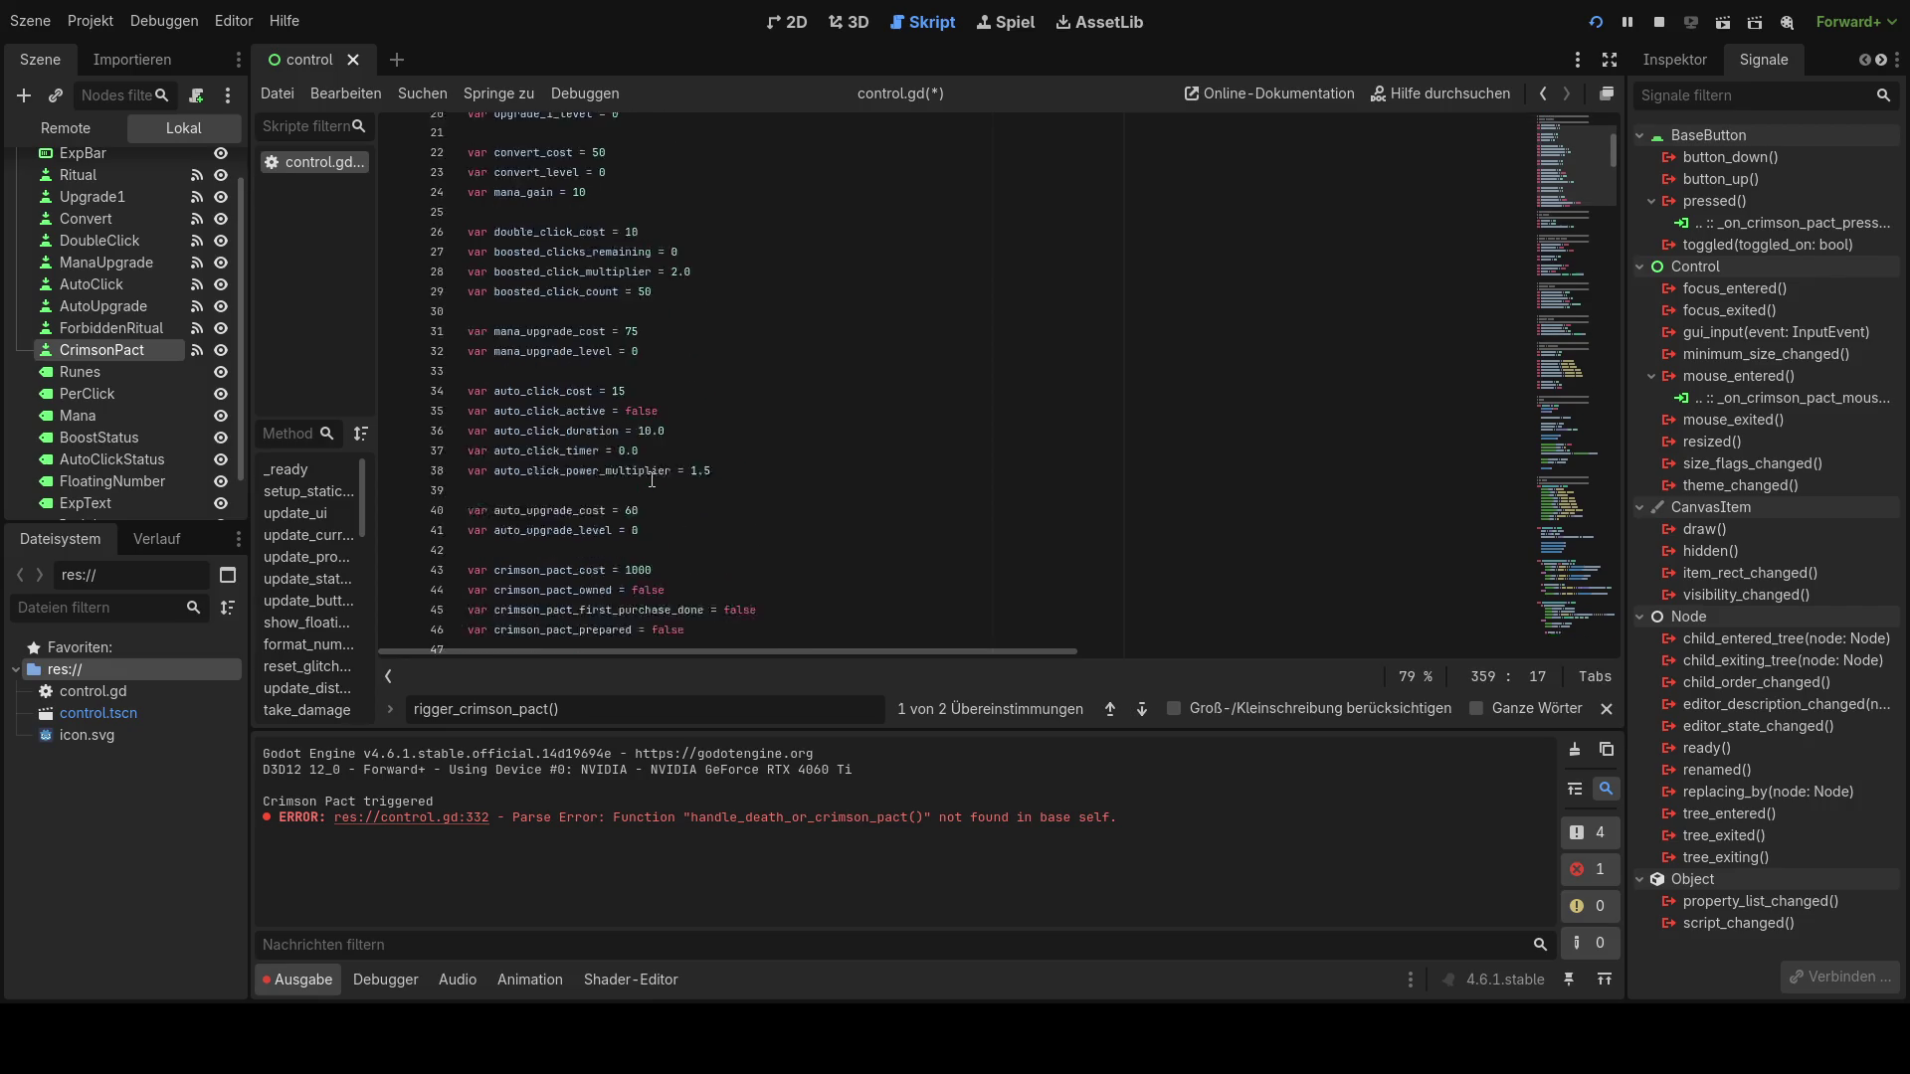
scroll(652, 478, "up", 3)
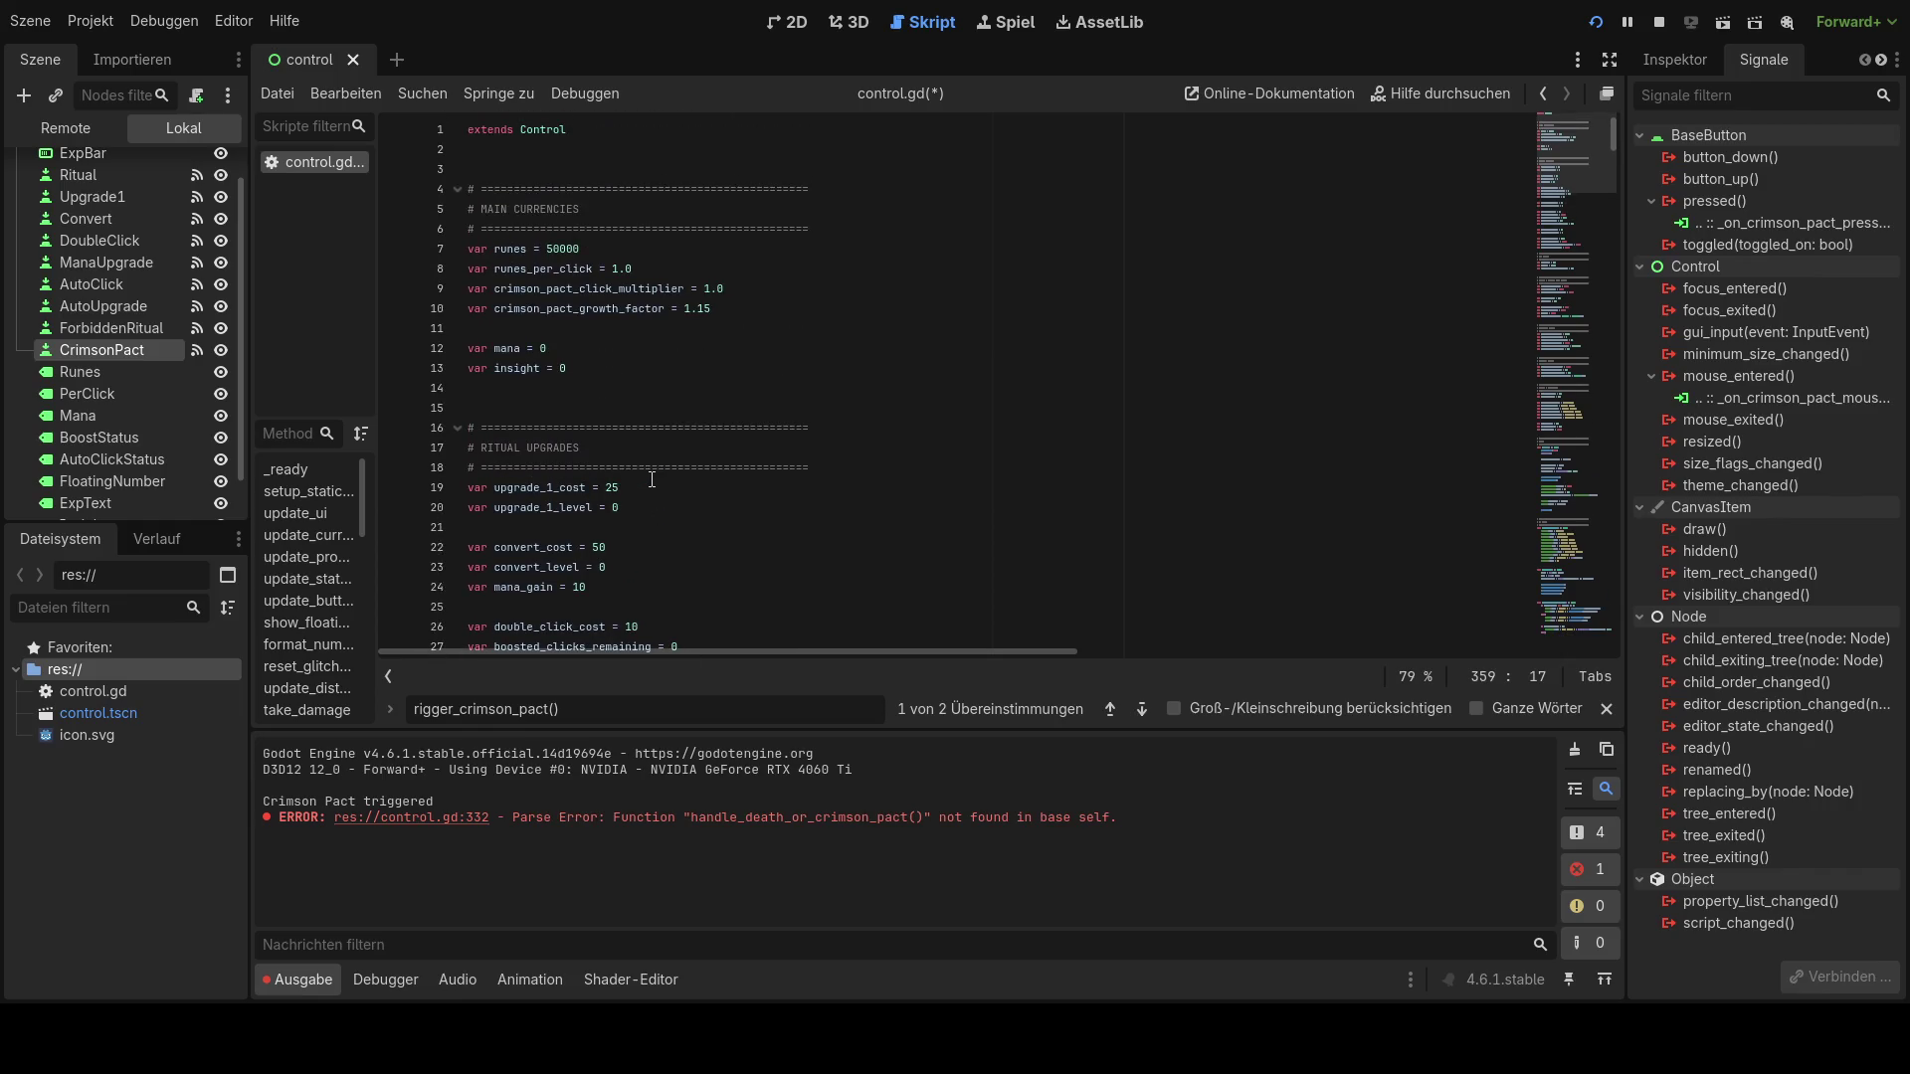
scroll(651, 479, "down", 2)
scroll(652, 480, "down", 9)
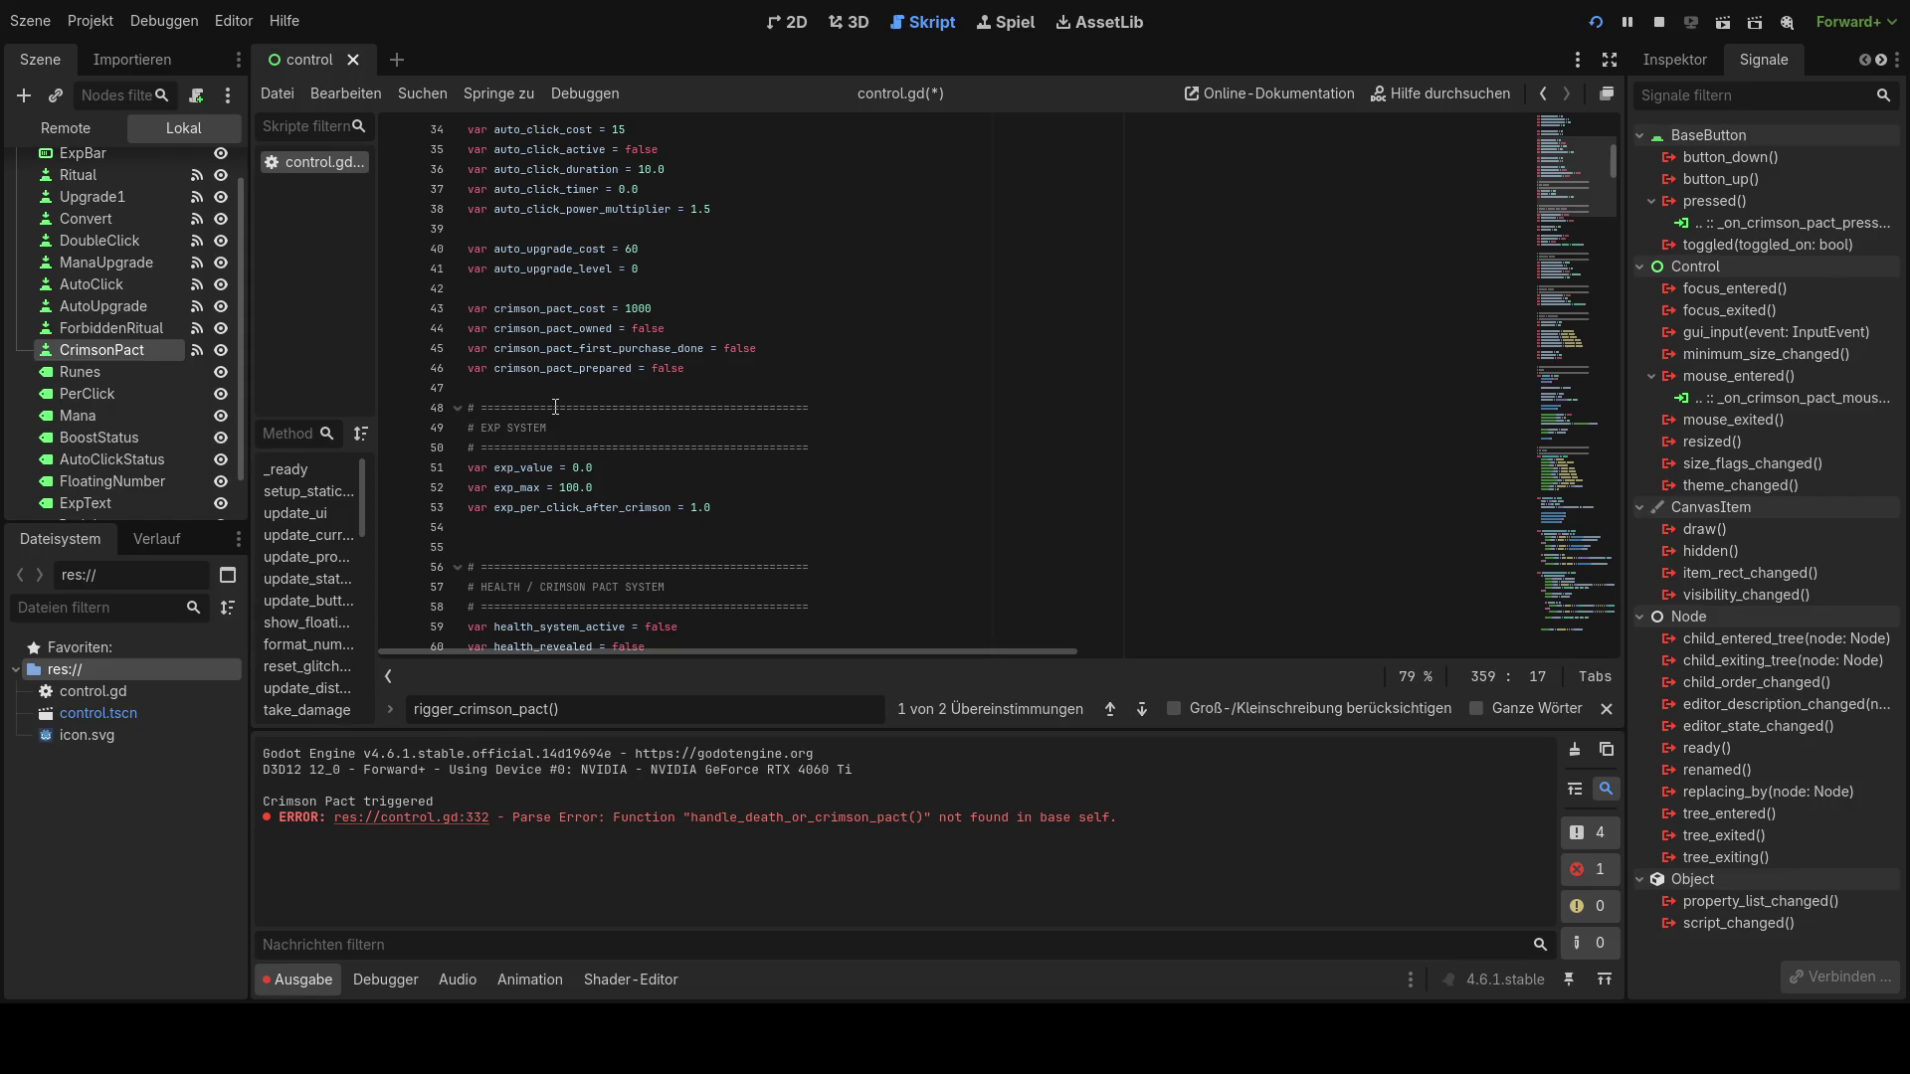
scroll(555, 407, "up", 1)
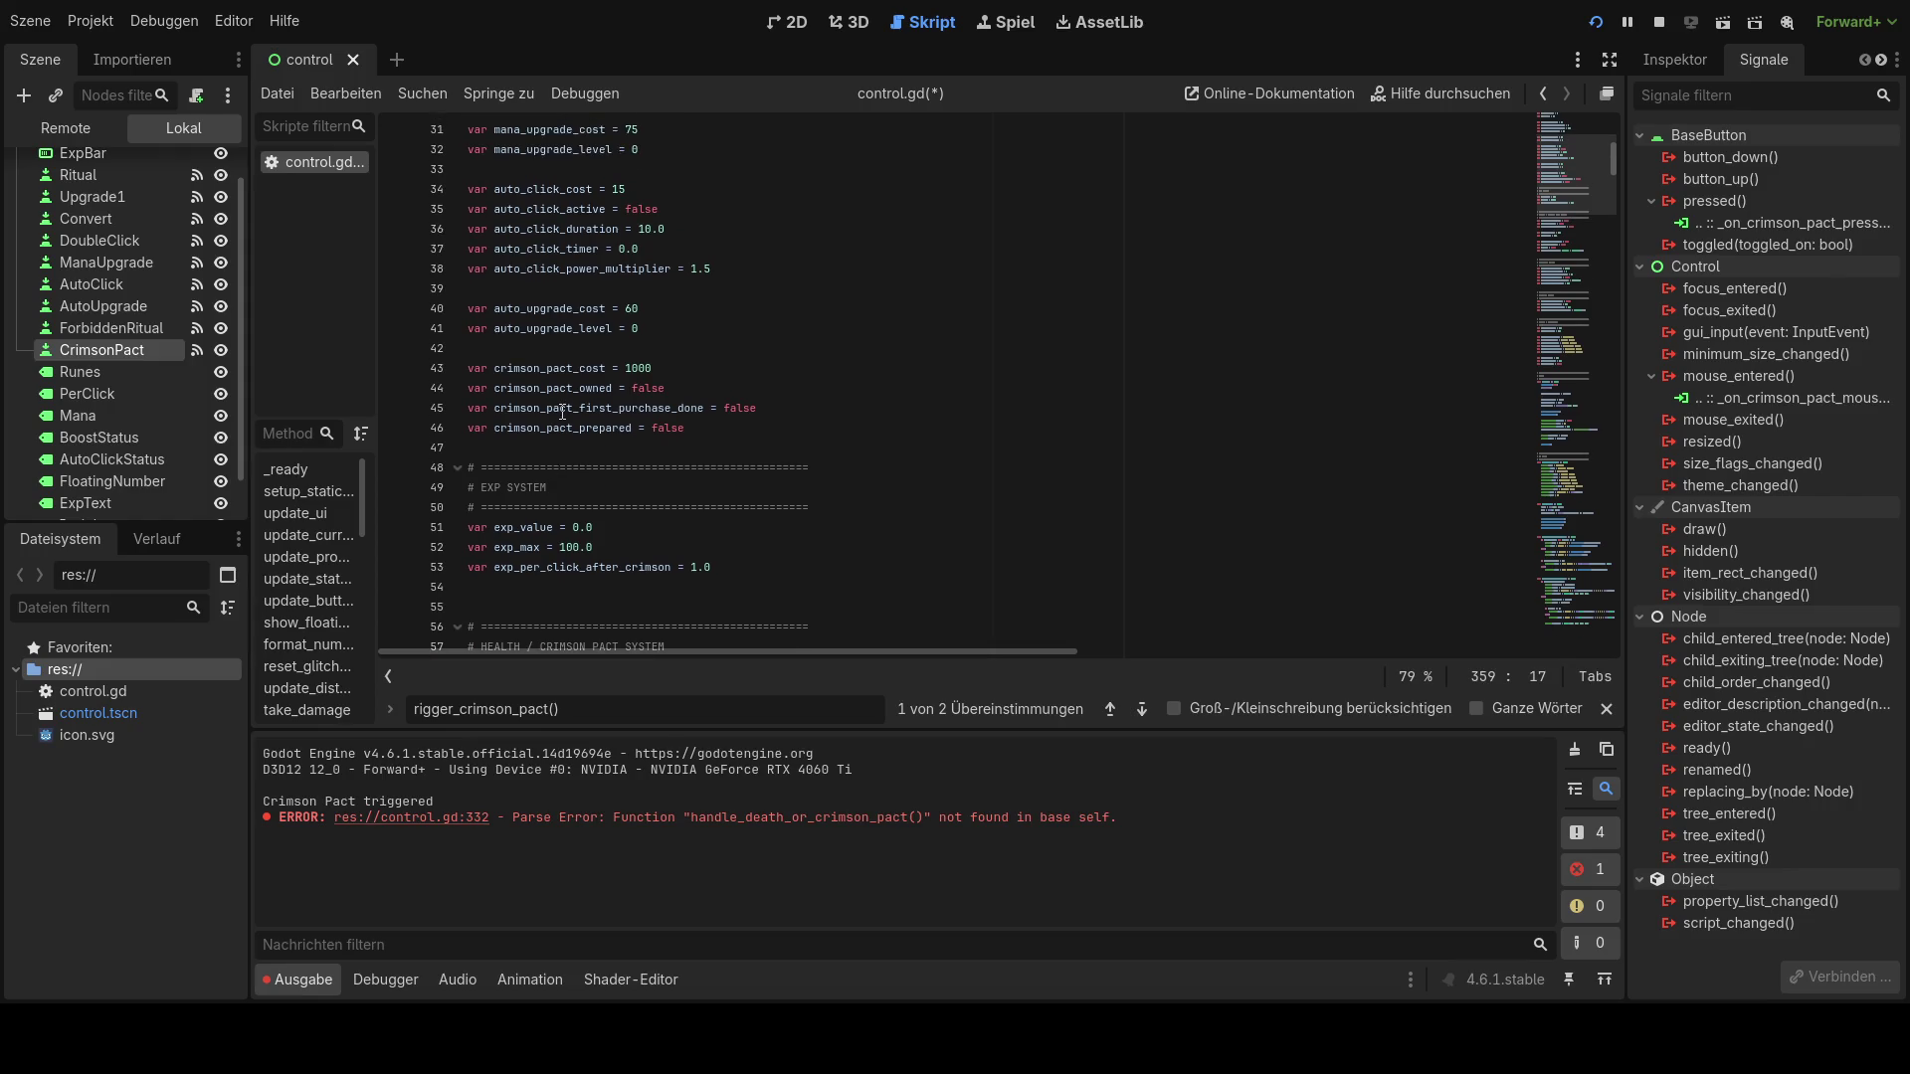
scroll(562, 411, "up", 1)
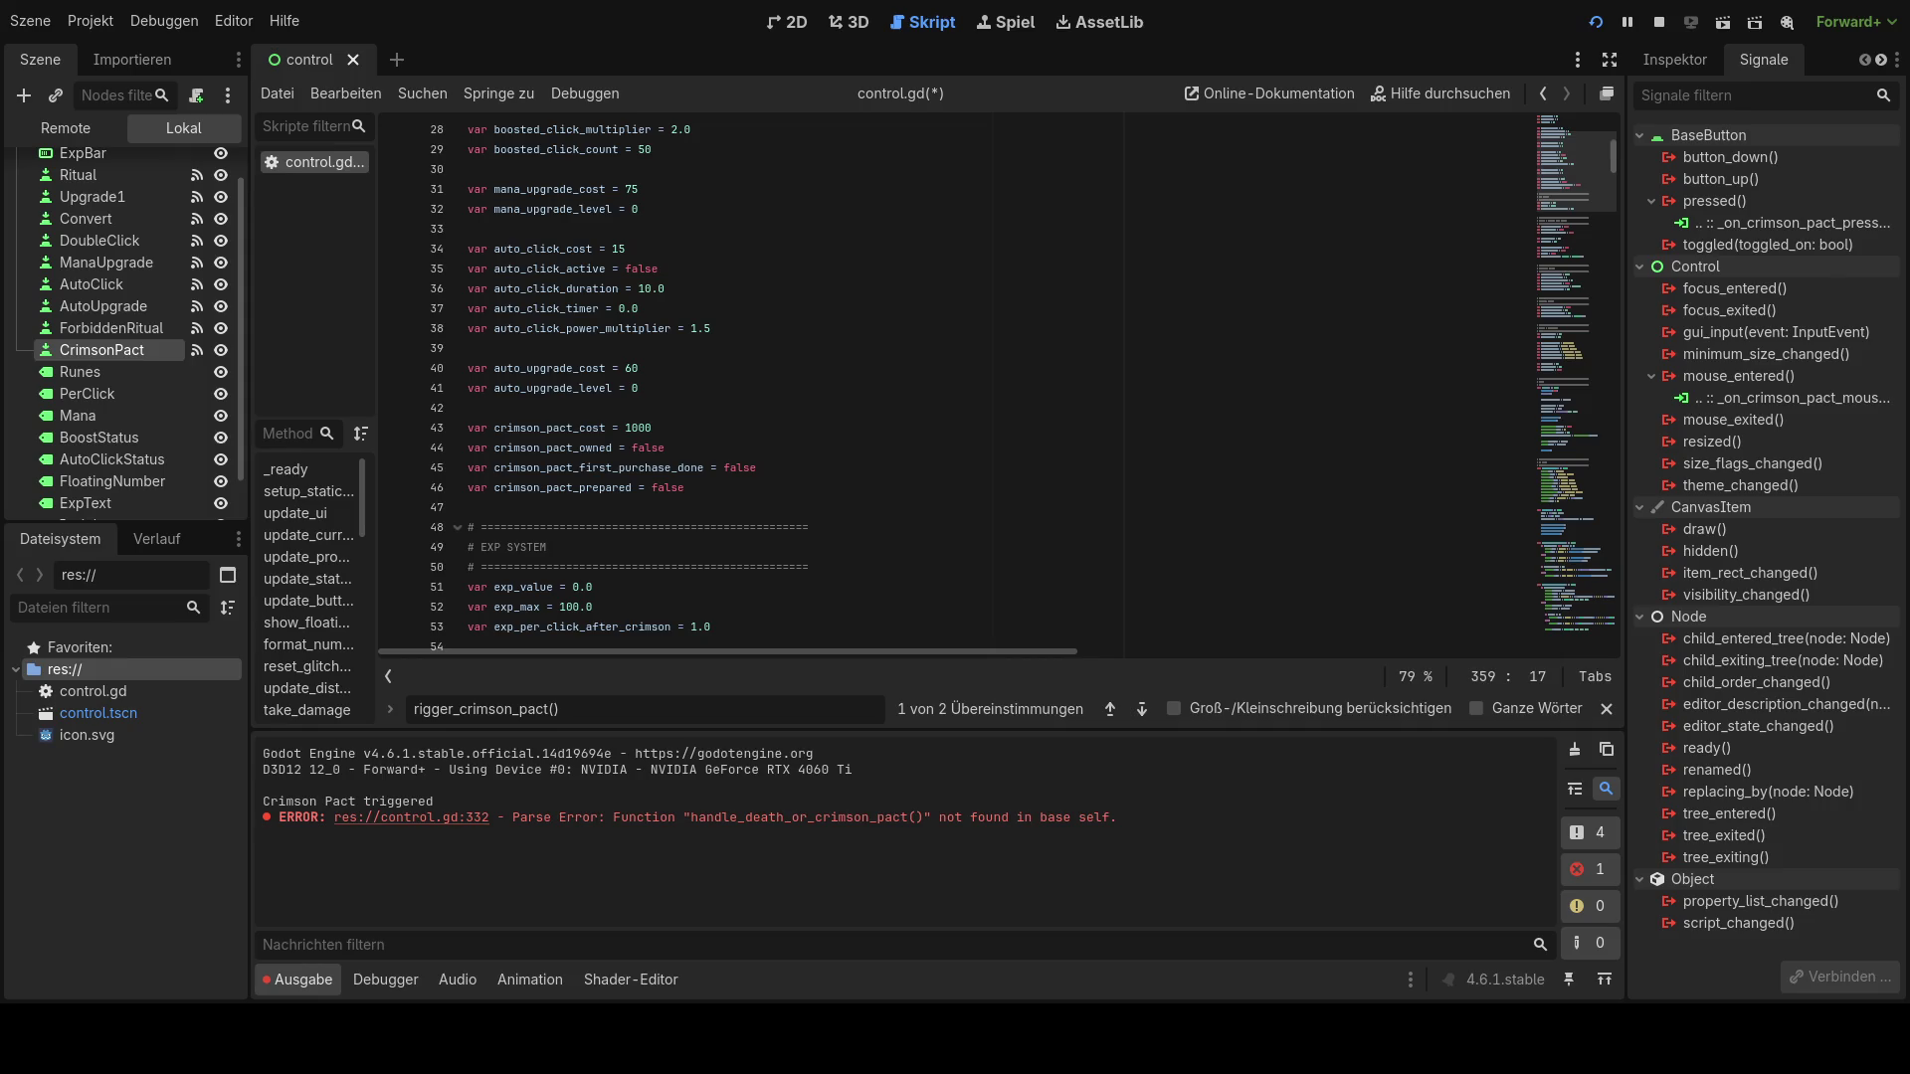
scroll(1080, 614, "up", 5)
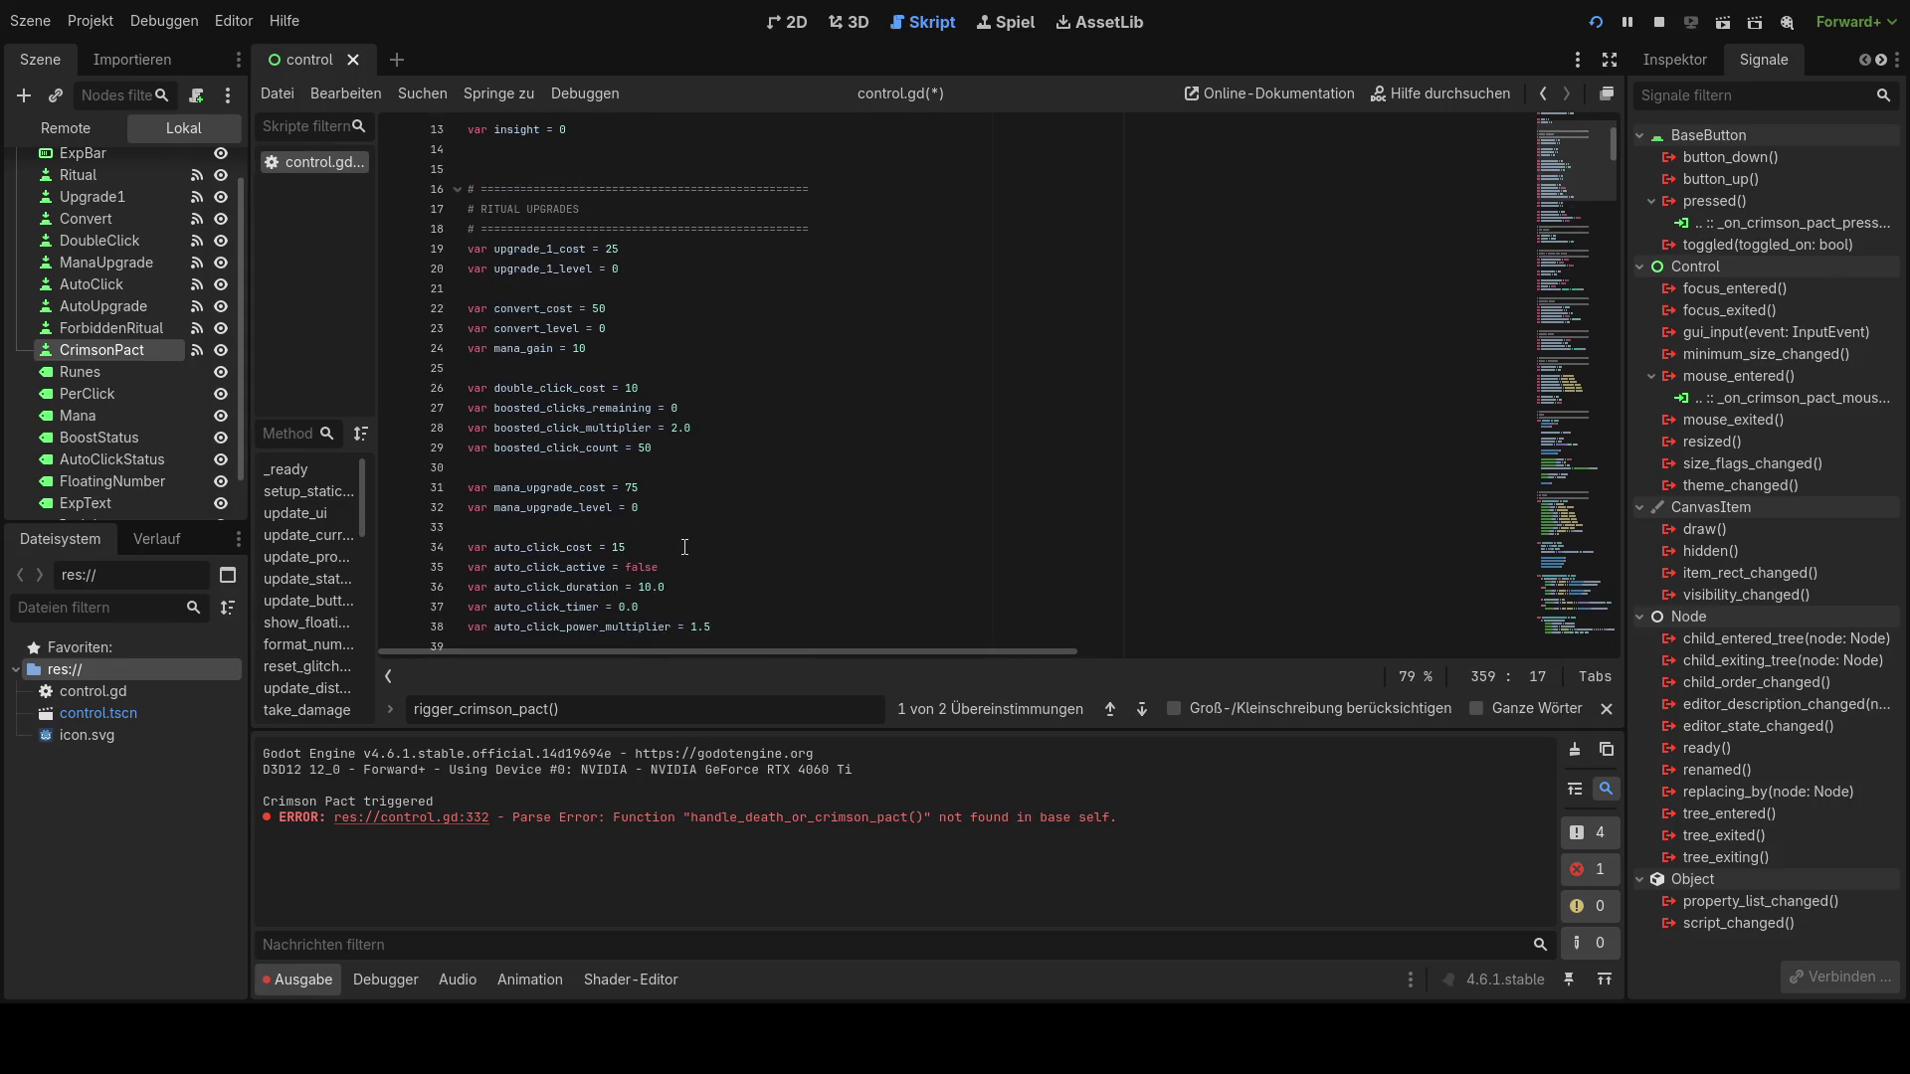
scroll(684, 547, "down", 12)
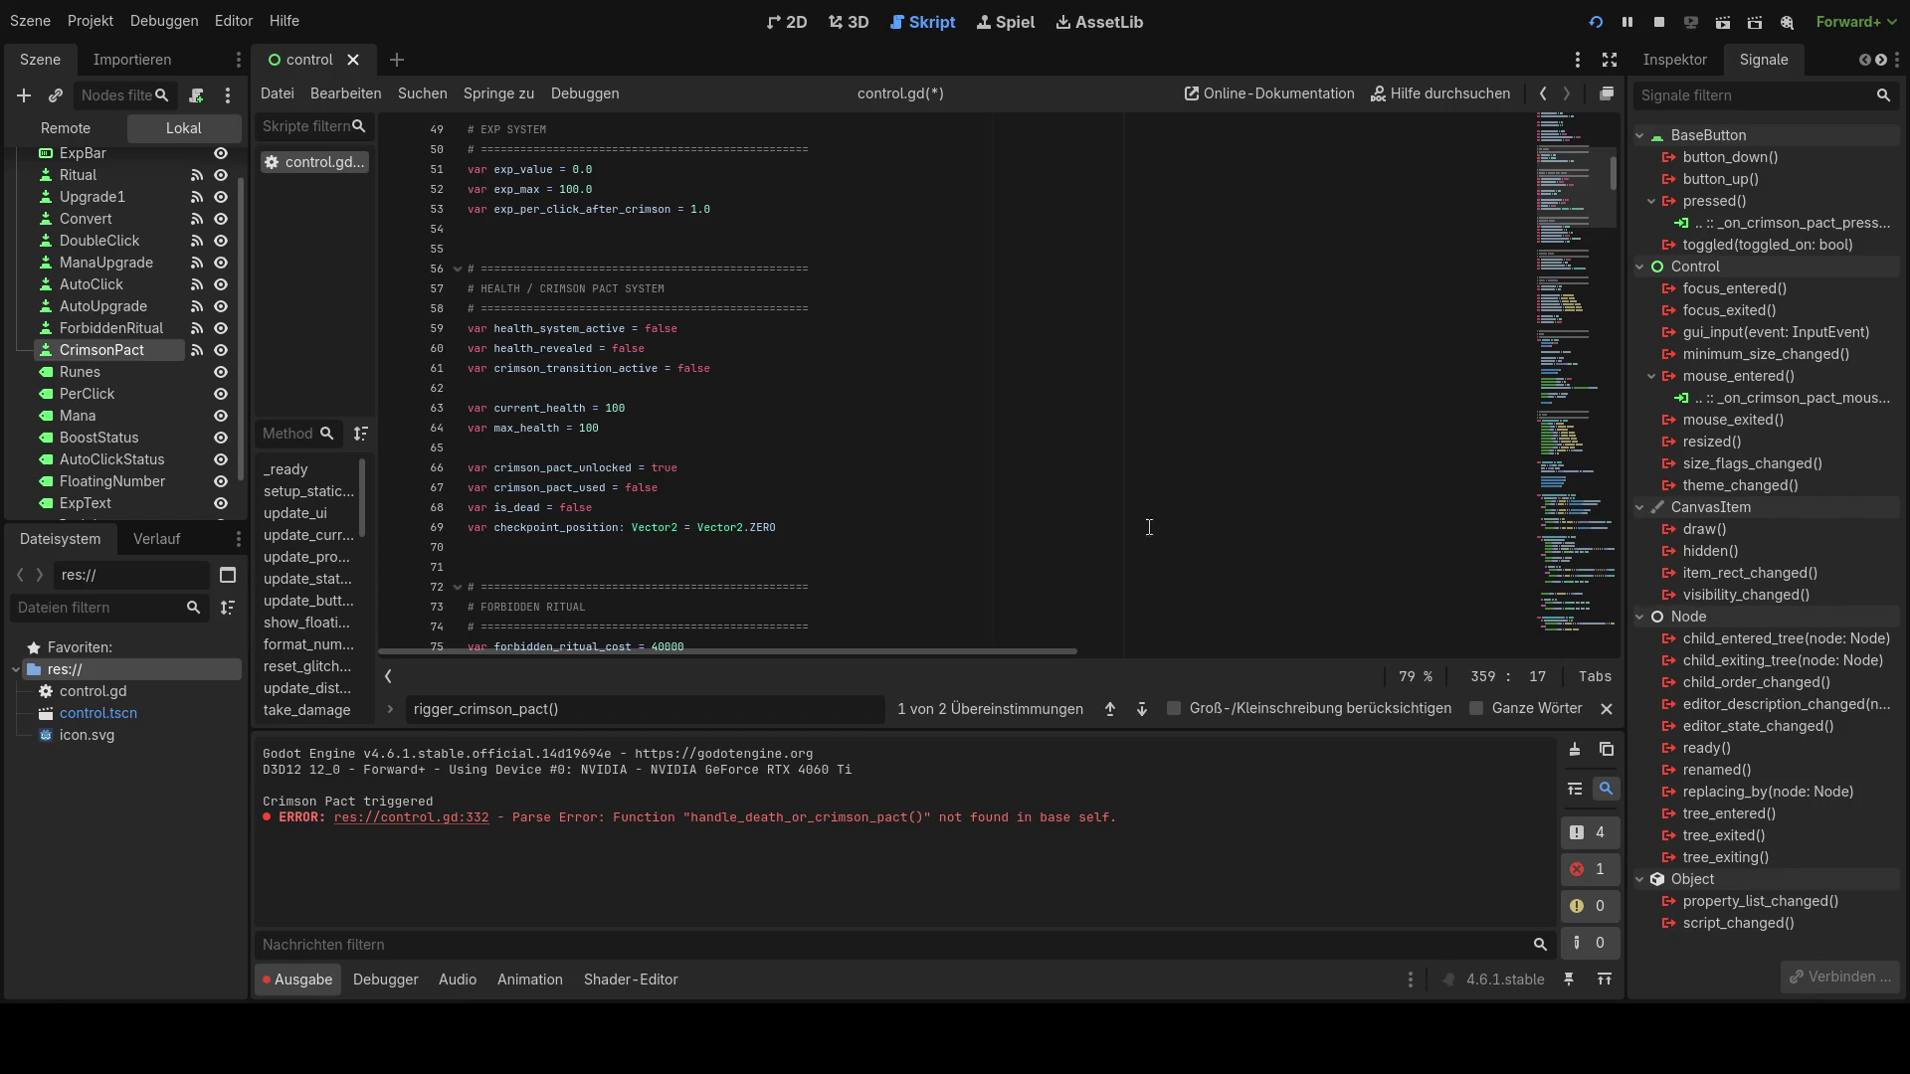
left_click_drag(659, 488, 467, 481)
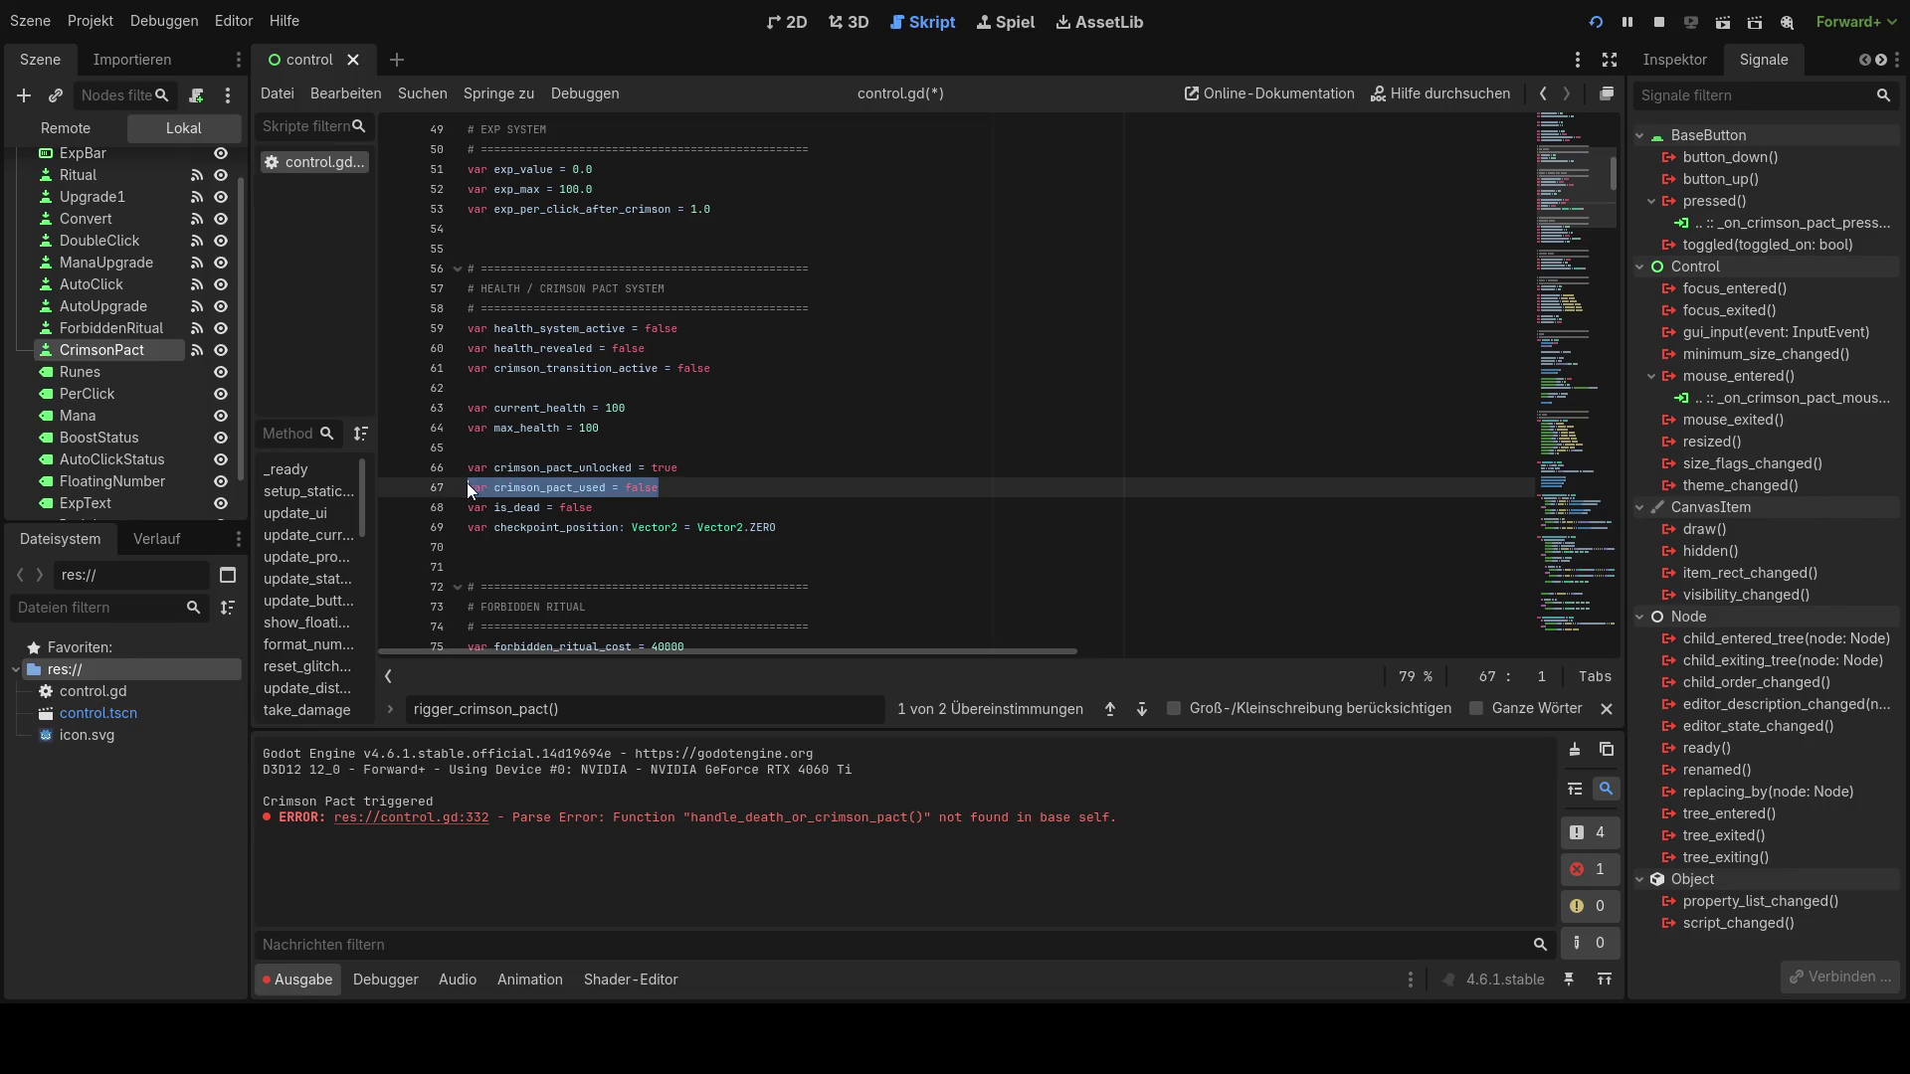
Delete the crimson_pact_used and crimson_pact_unlocked declarations, undoing one mistaken line deletion.
key("BackSpace")
key("BackSpace")
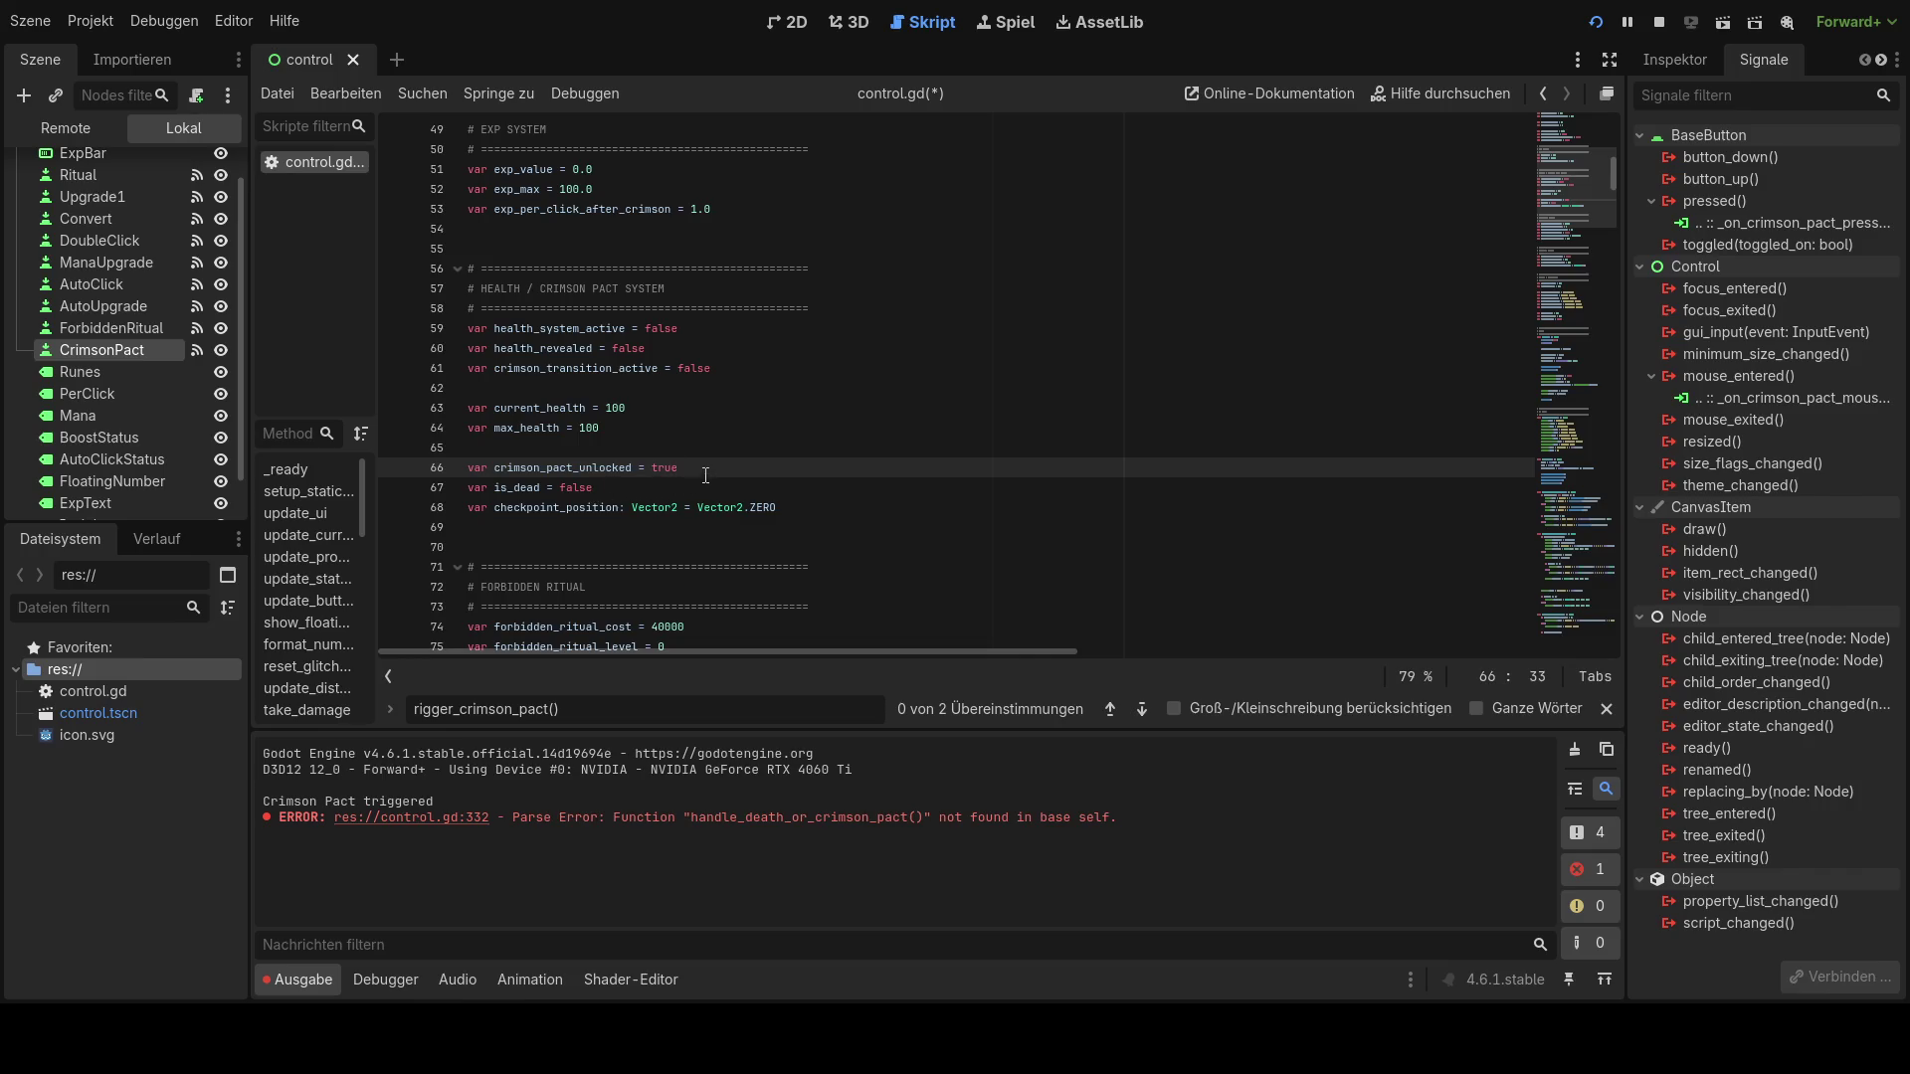
key("shift+Home")
key("BackSpace")
key("BackSpace")
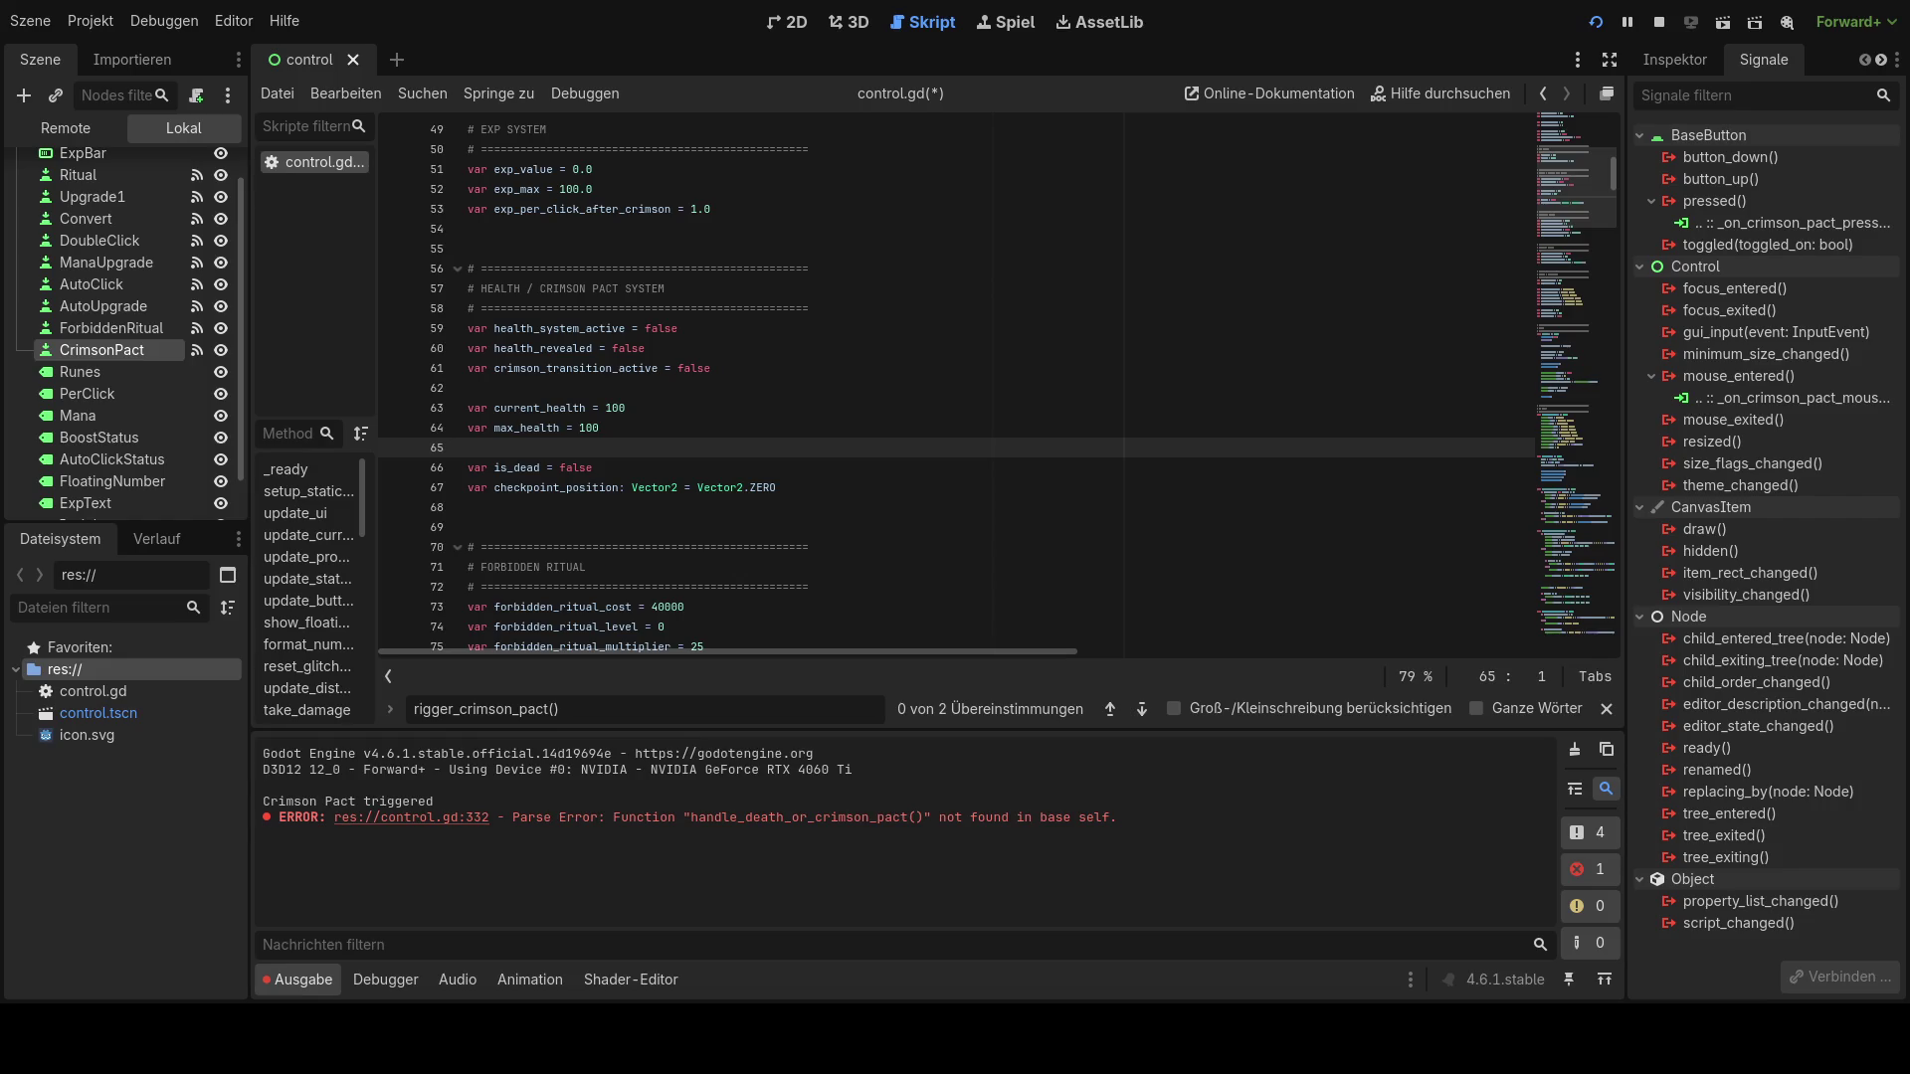
key("BackSpace")
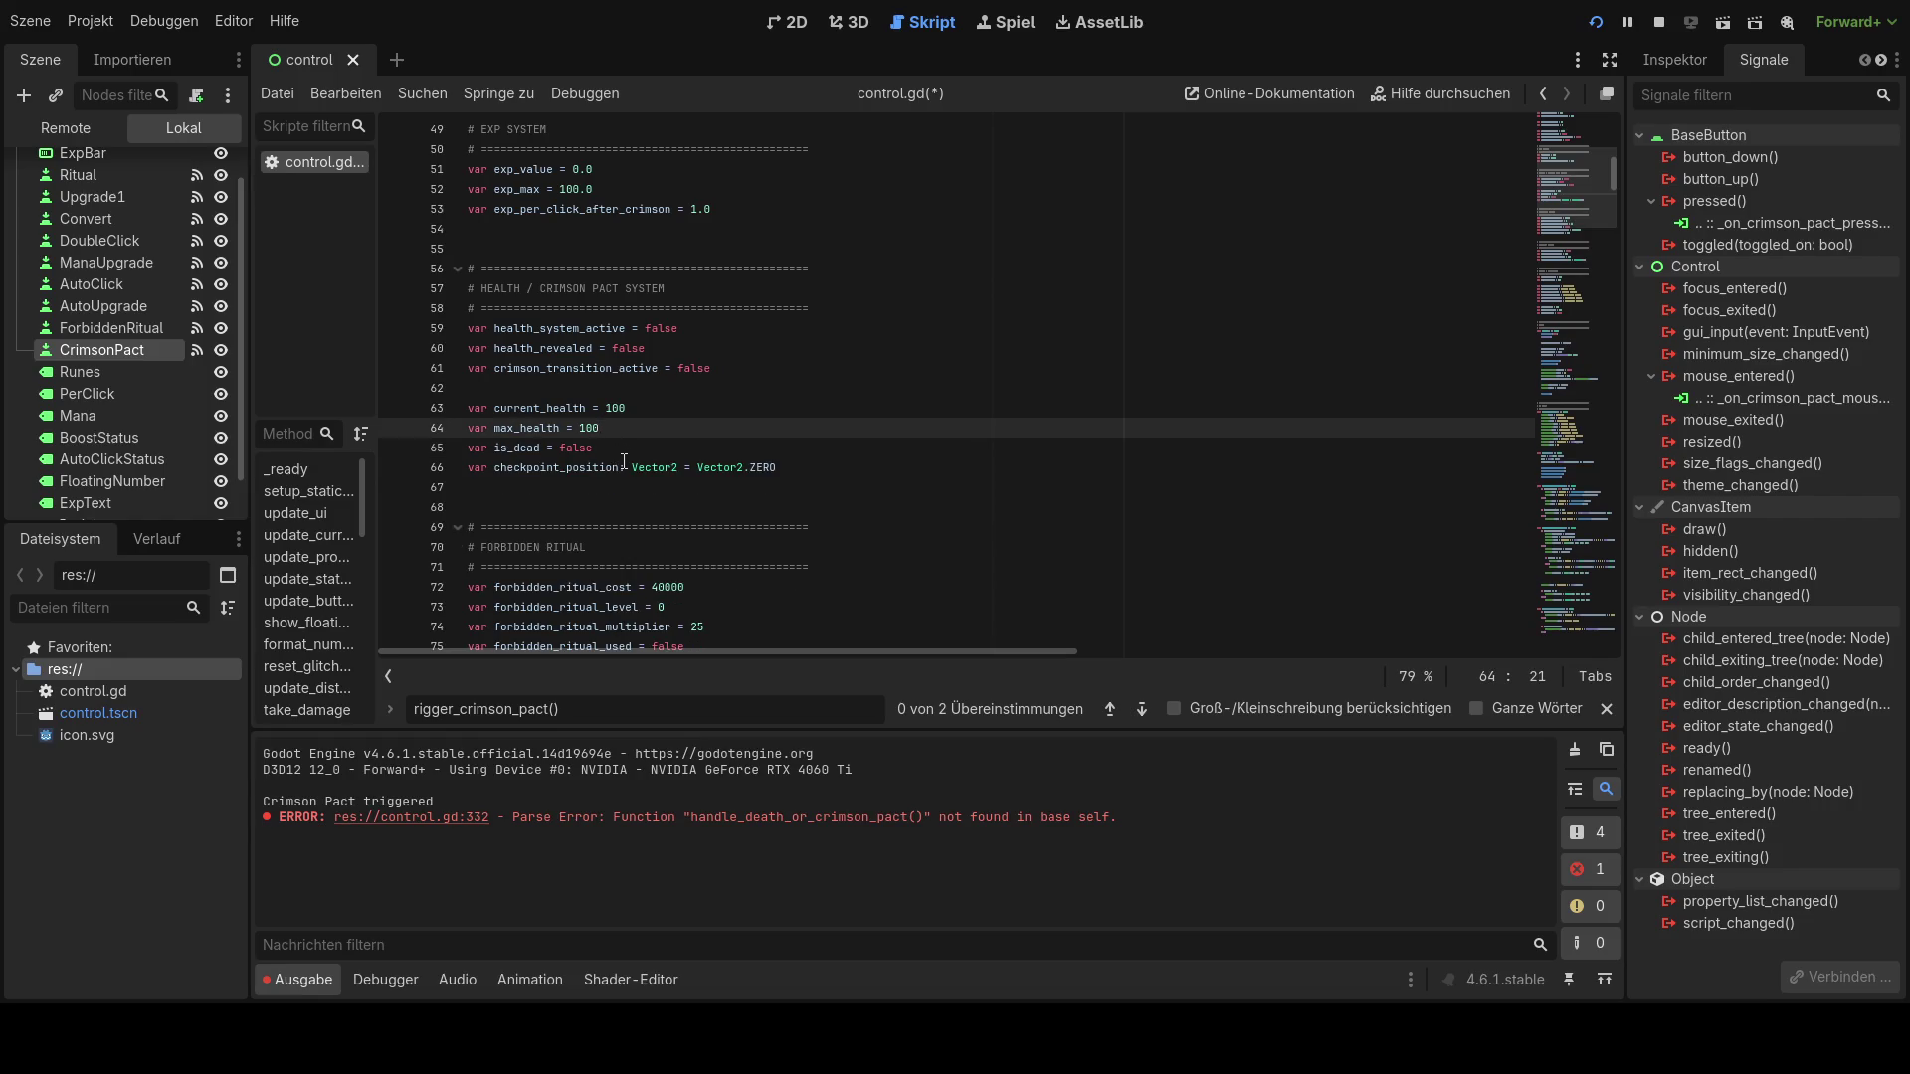
key("ctrl+z")
key("BackSpace")
key("BackSpace")
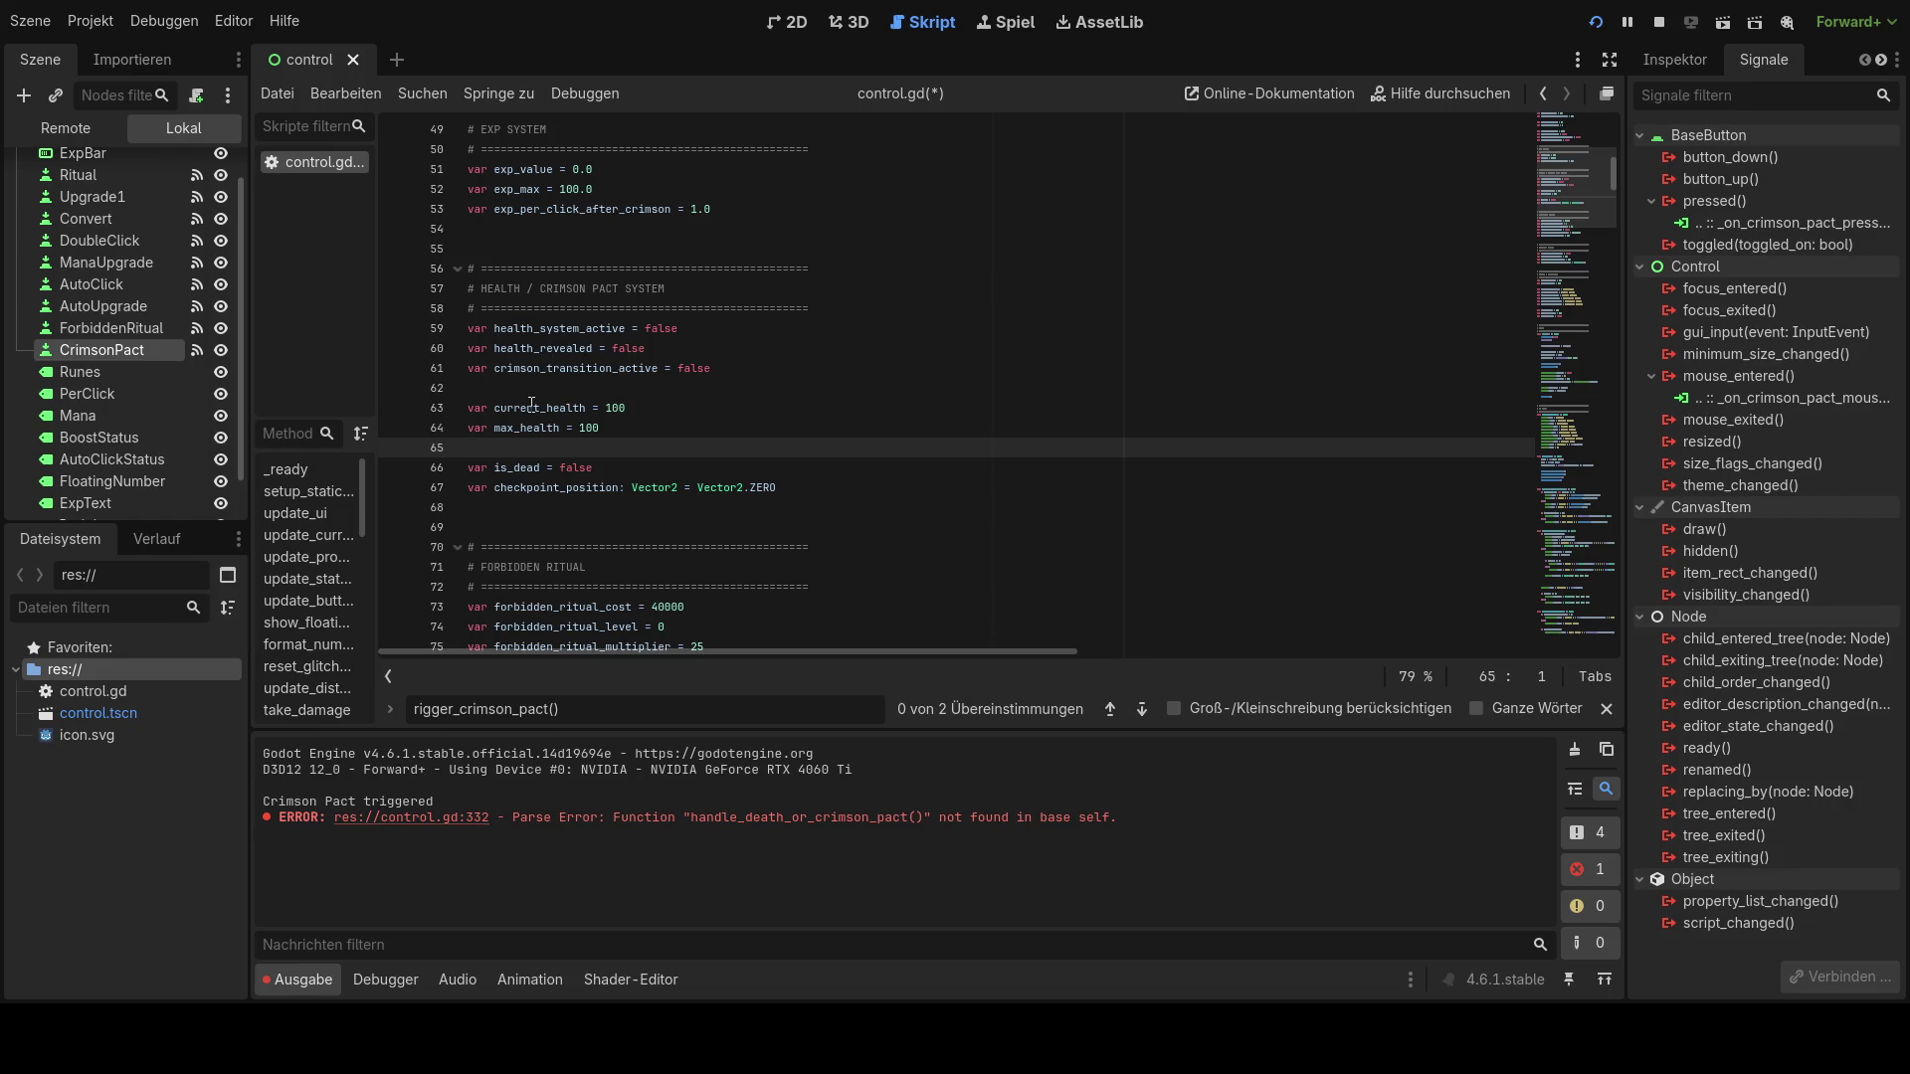
scroll(570, 487, "down", 1)
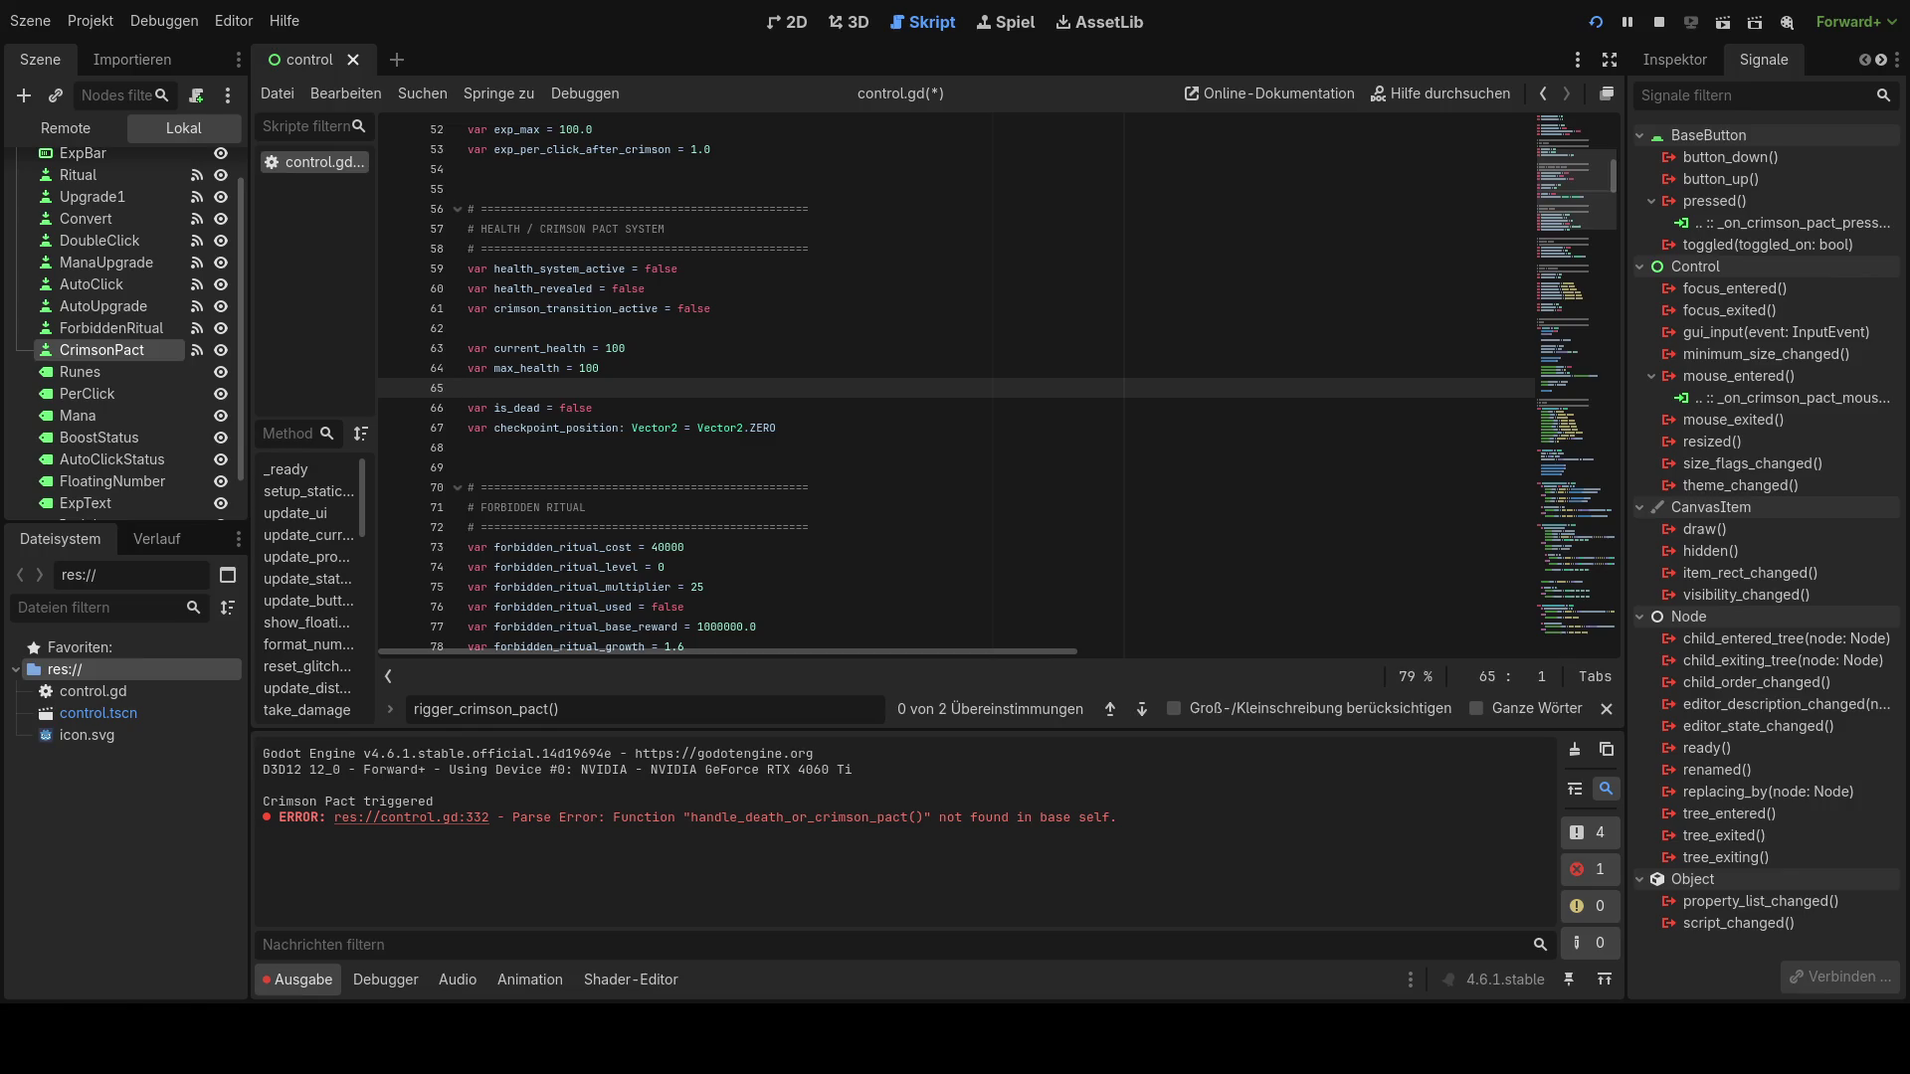
Find the func trigger_crimson_pact definition in control.gd.
key("ctrl+a")
type("func trigger_crimson_pact")
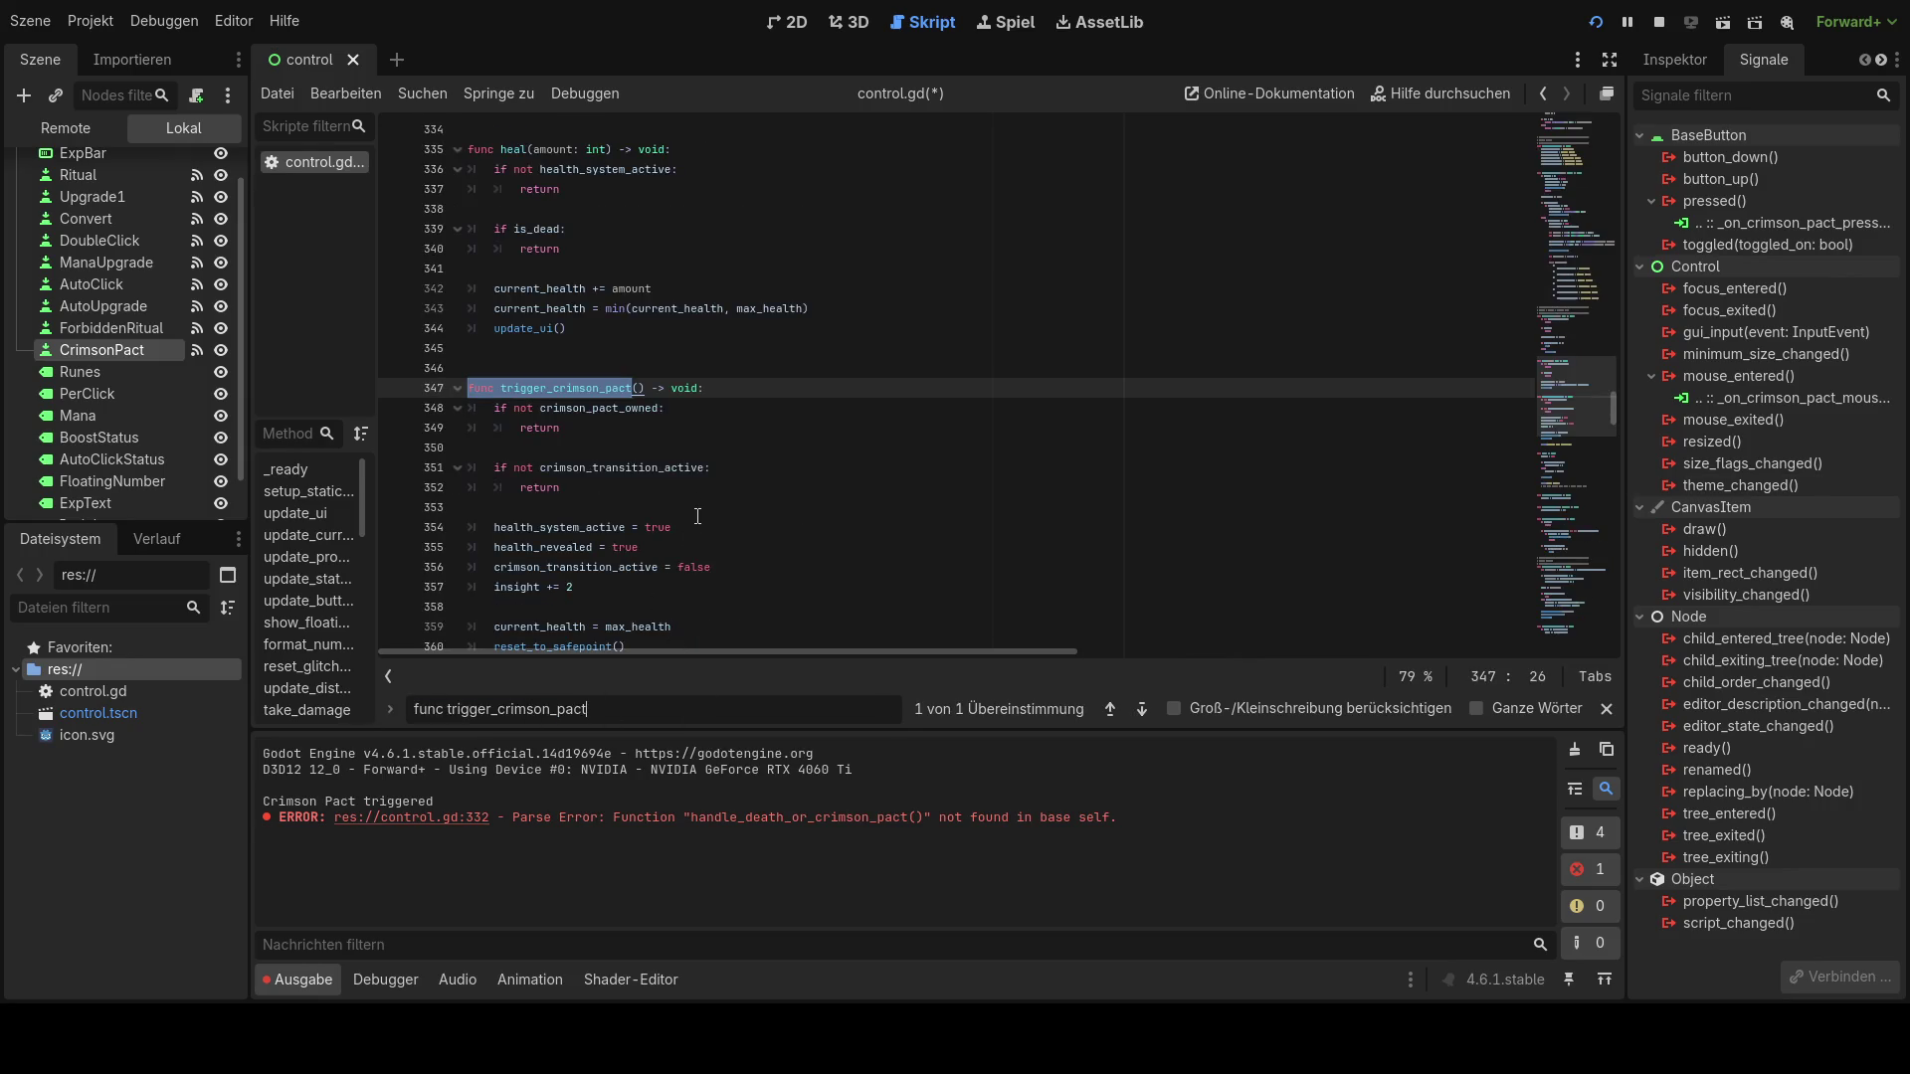
scroll(697, 516, "down", 2)
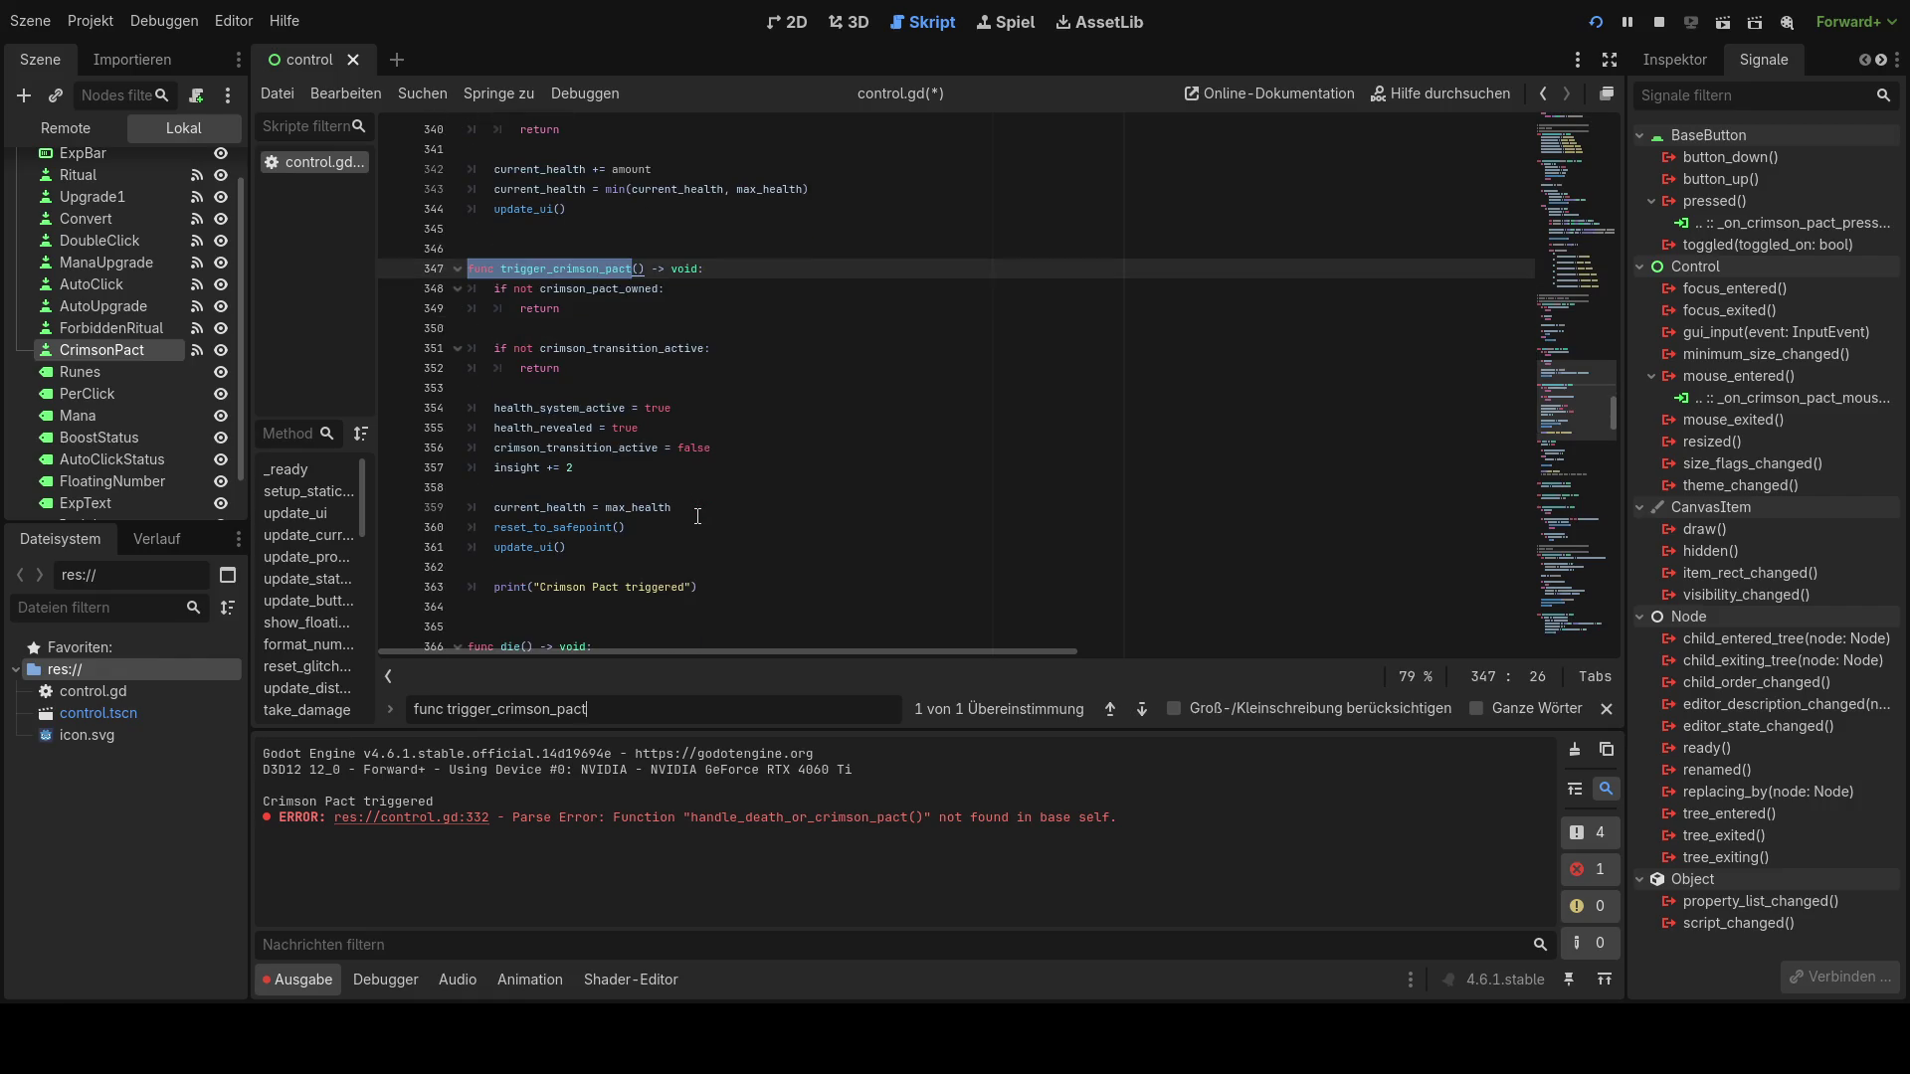
scroll(697, 515, "down", 1)
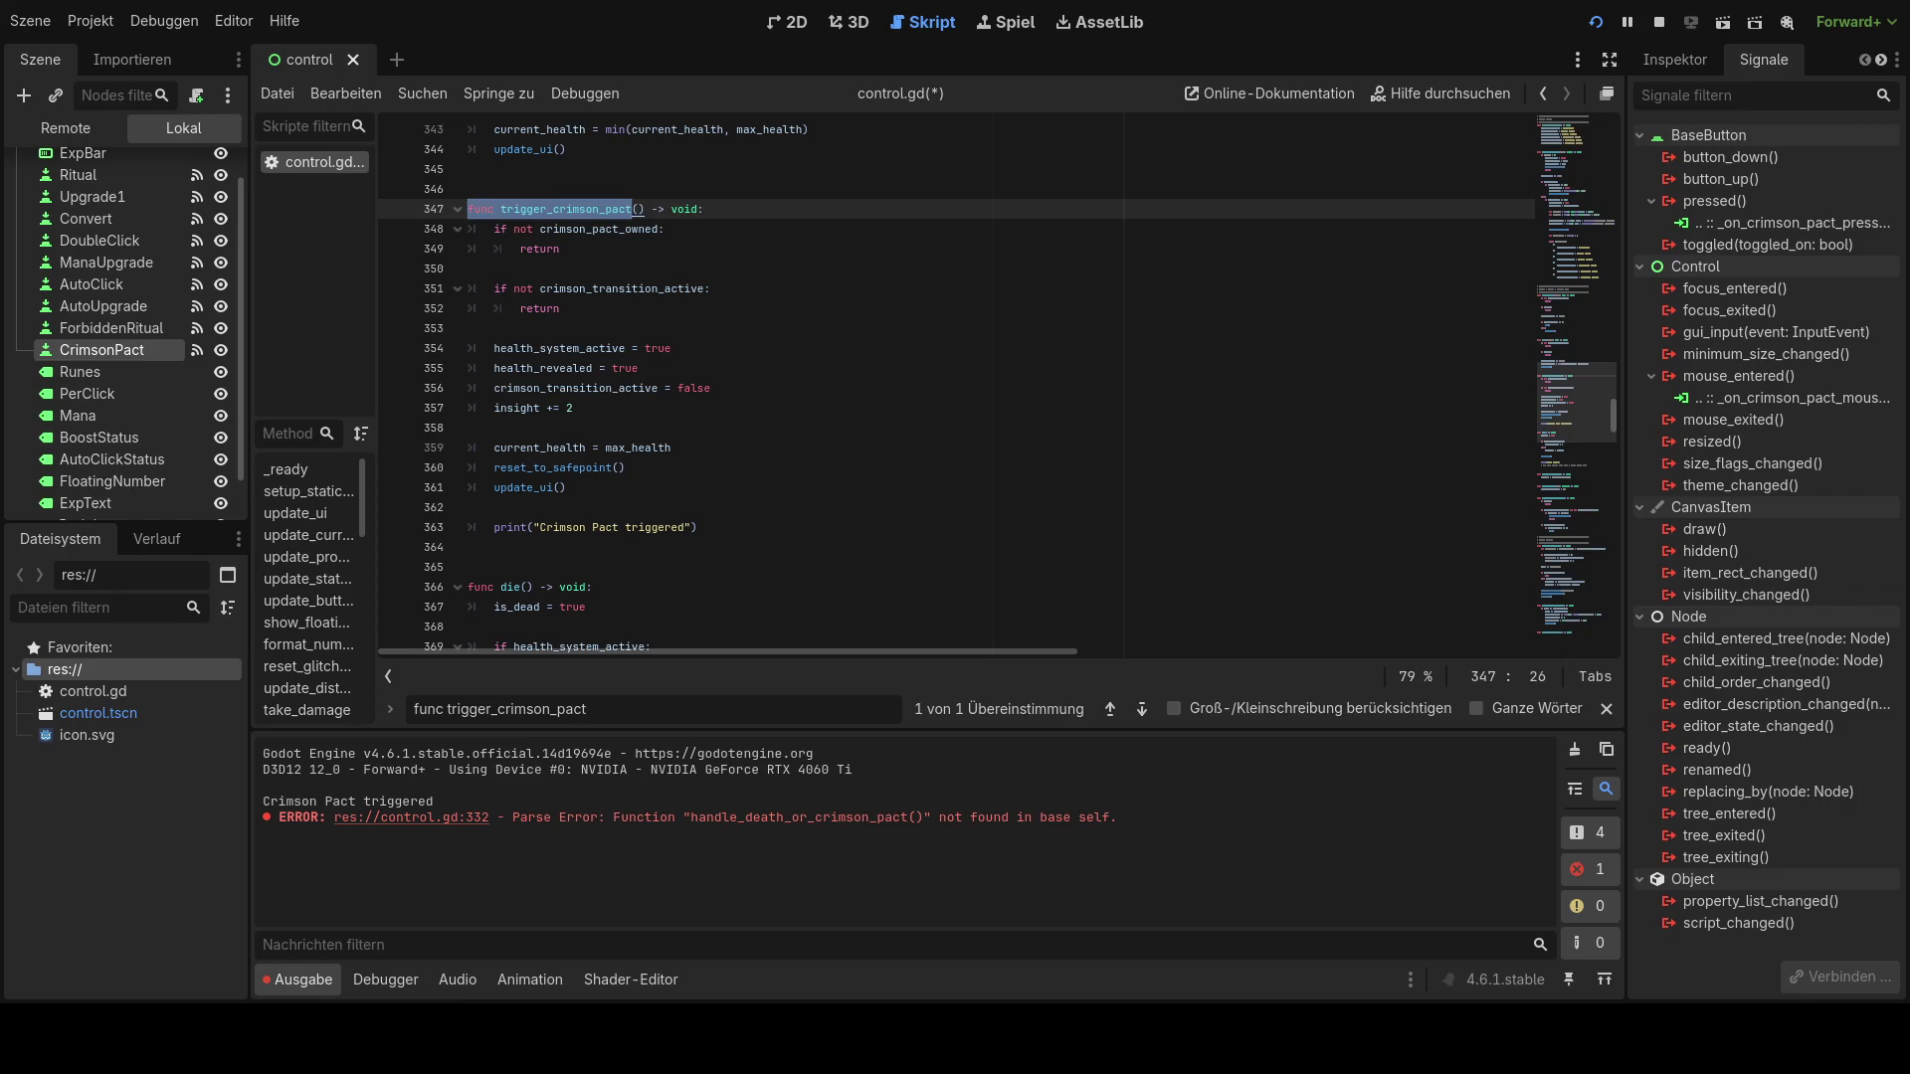
left_click(698, 525)
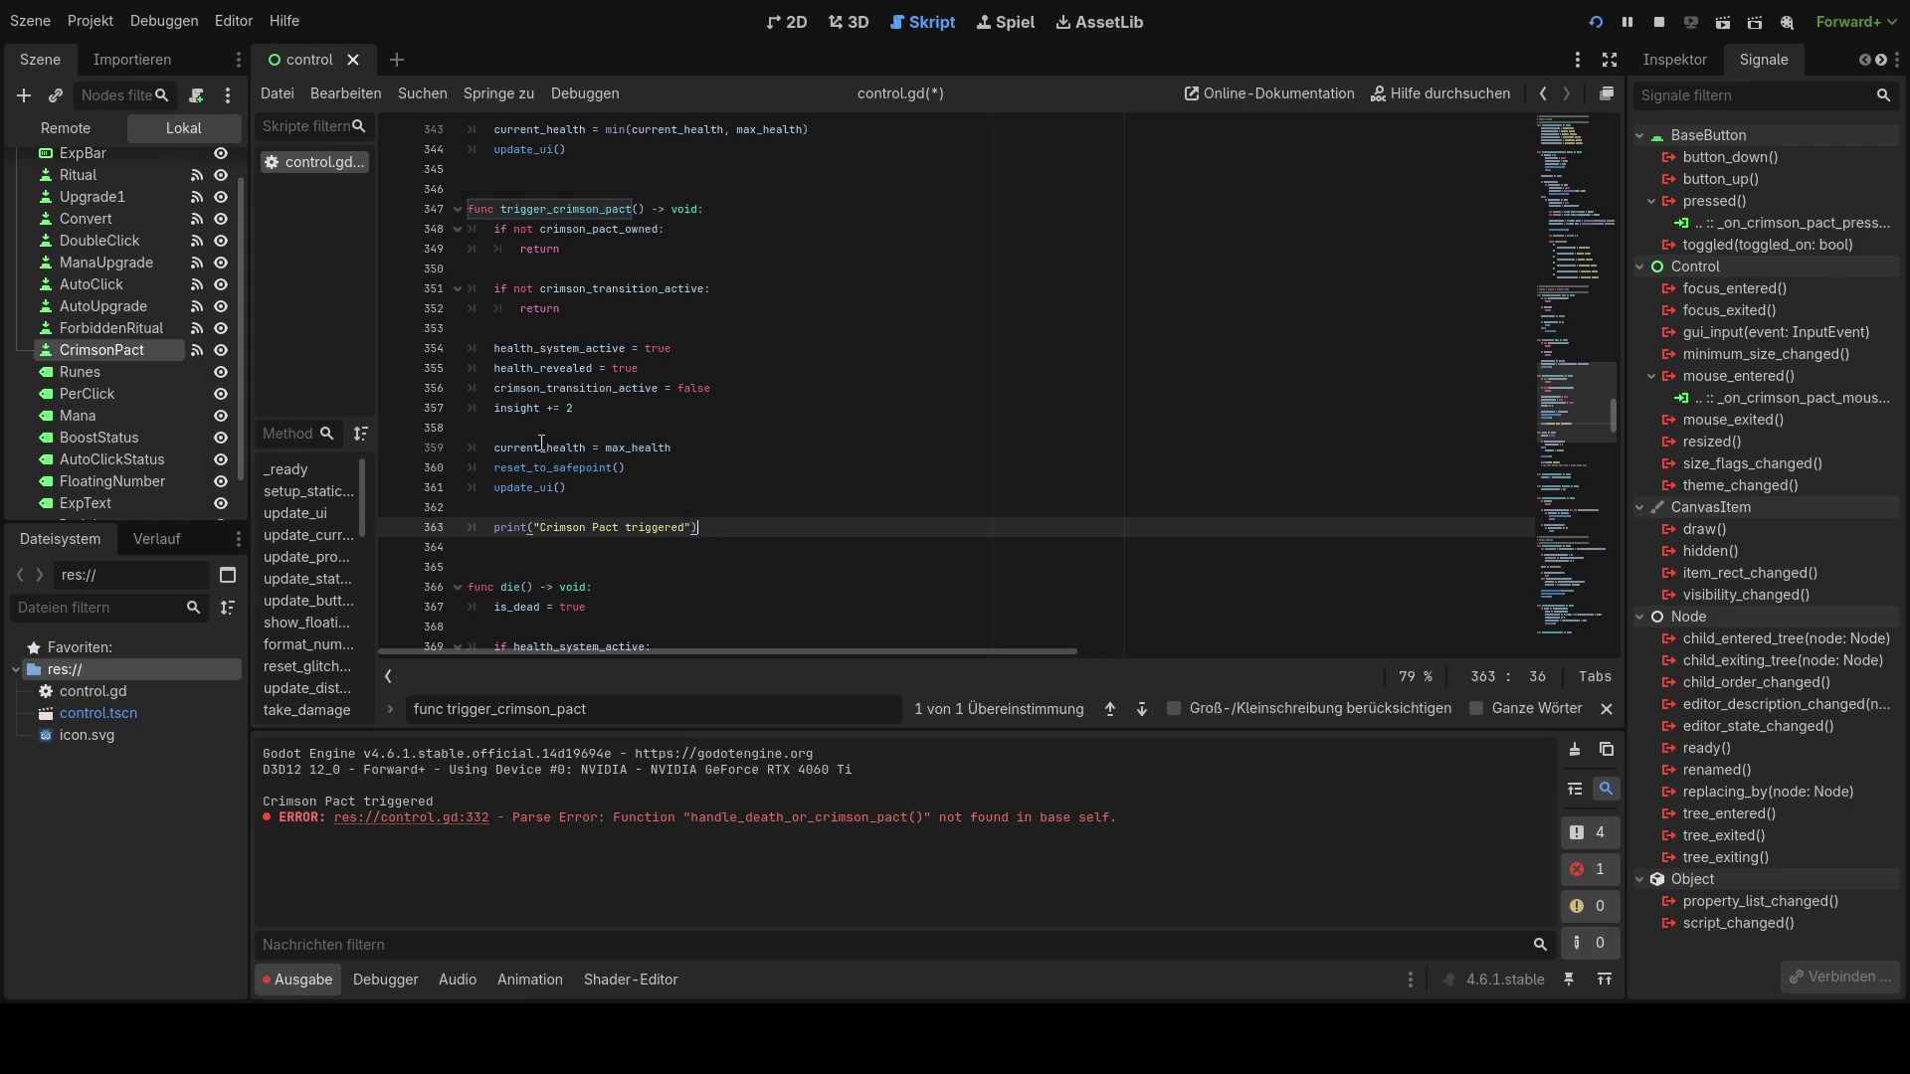
Change insight += 2 to insight += 1, save the script, and run the project.
left_click(590, 406)
key("BackSpace")
type("1")
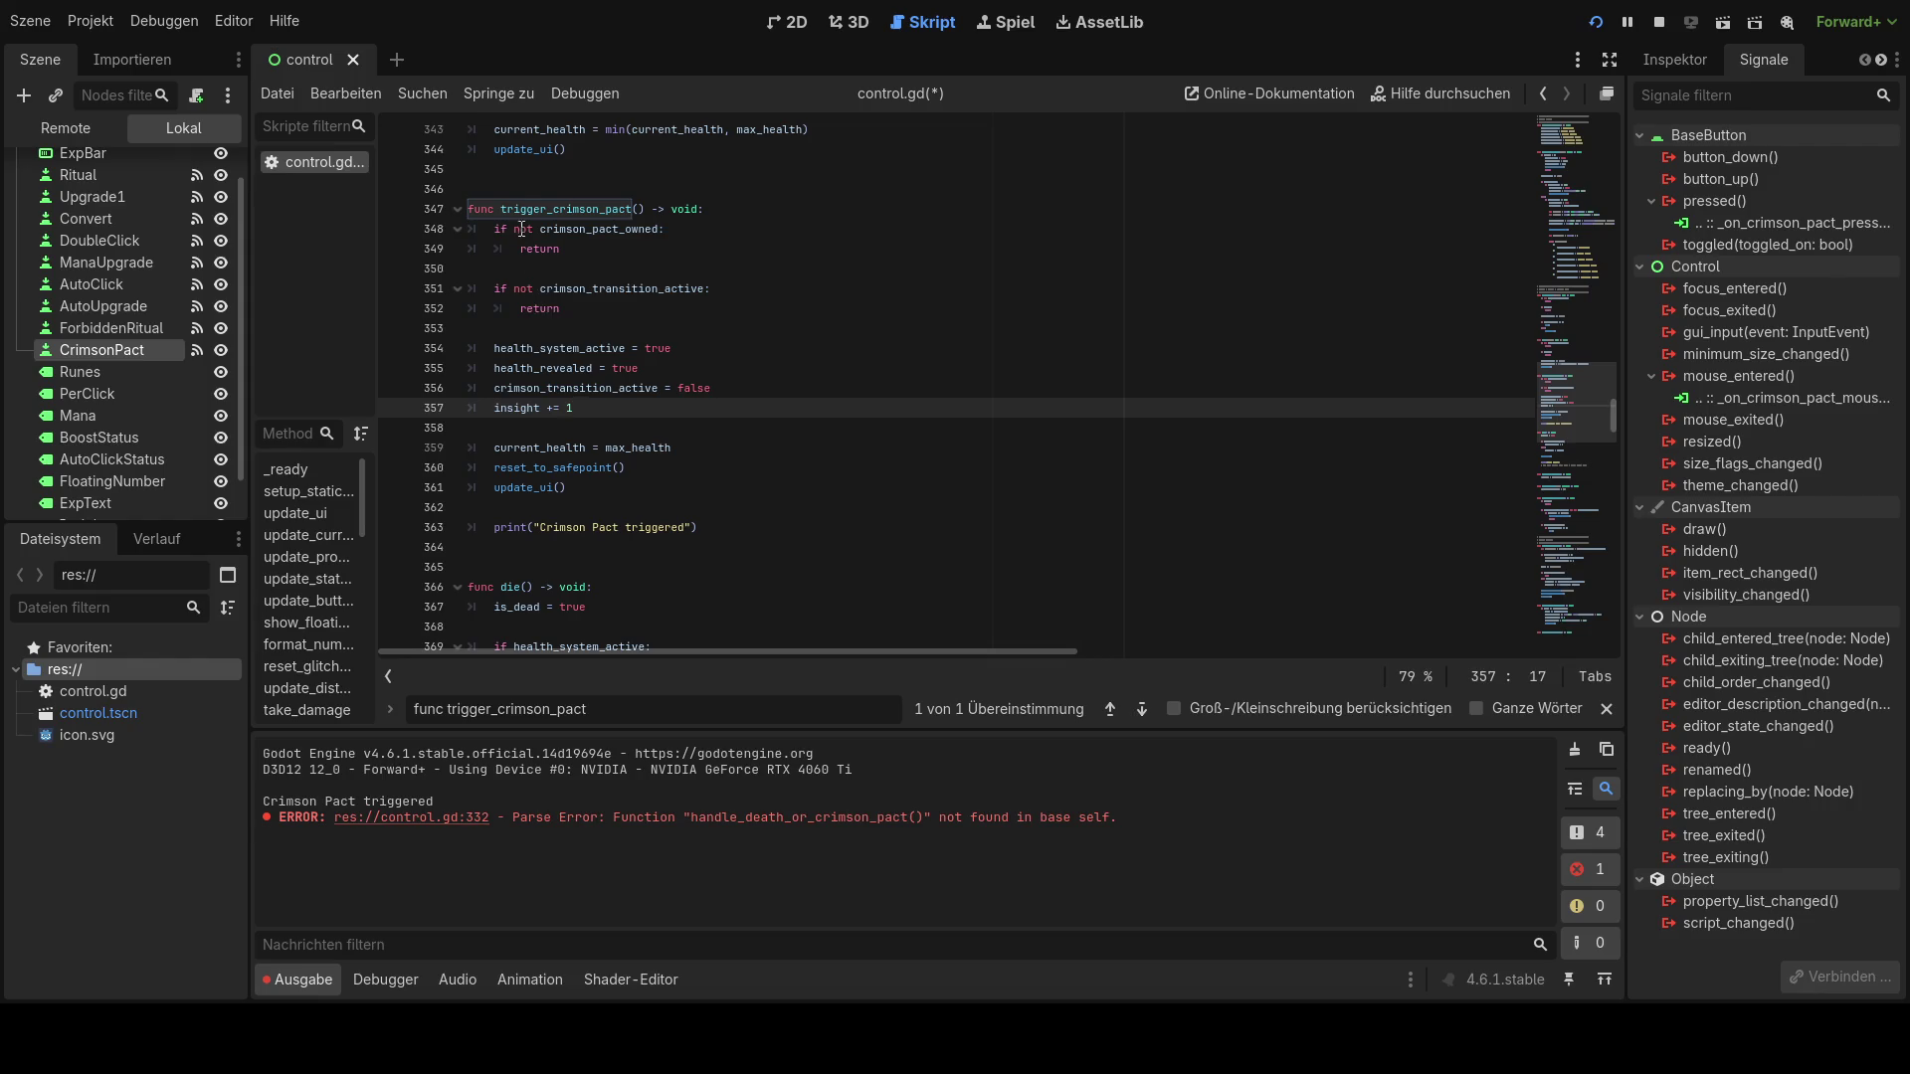
left_click(612, 438)
key("ctrl+s")
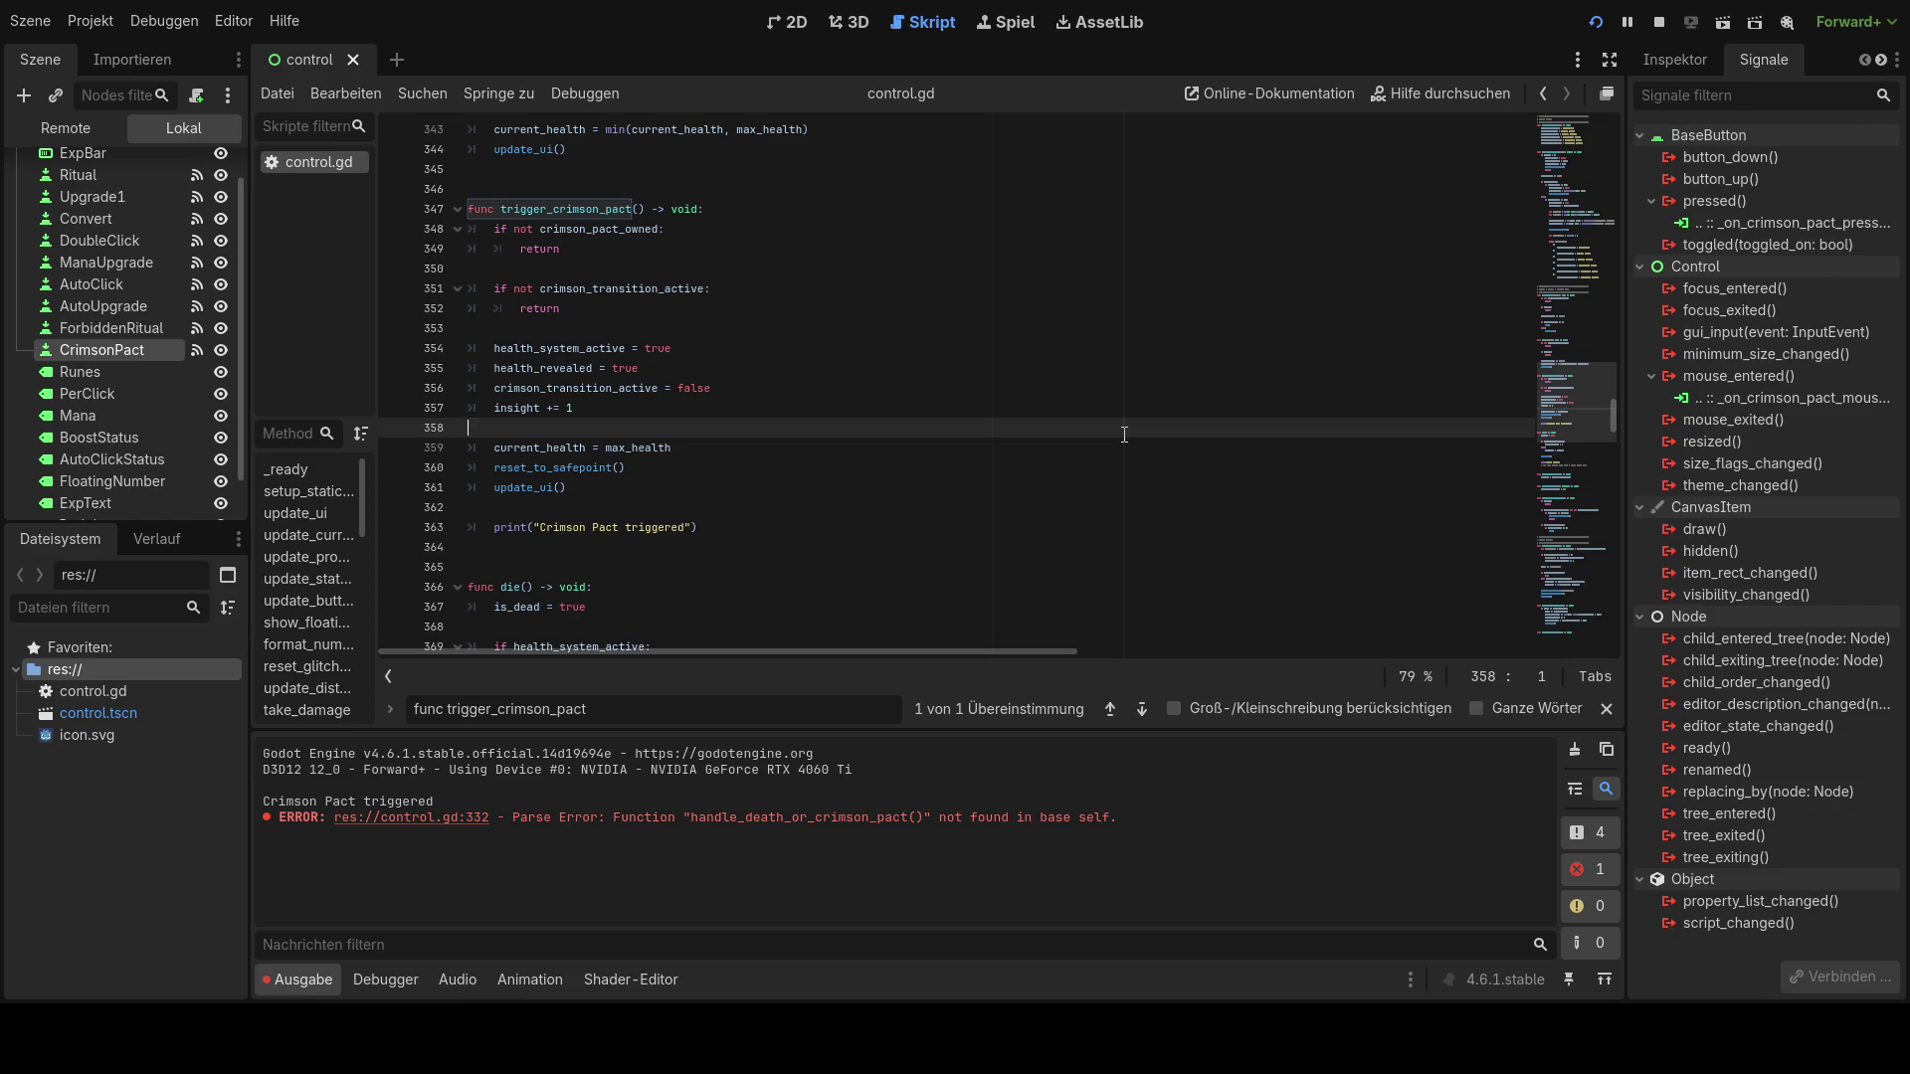
left_click(1596, 22)
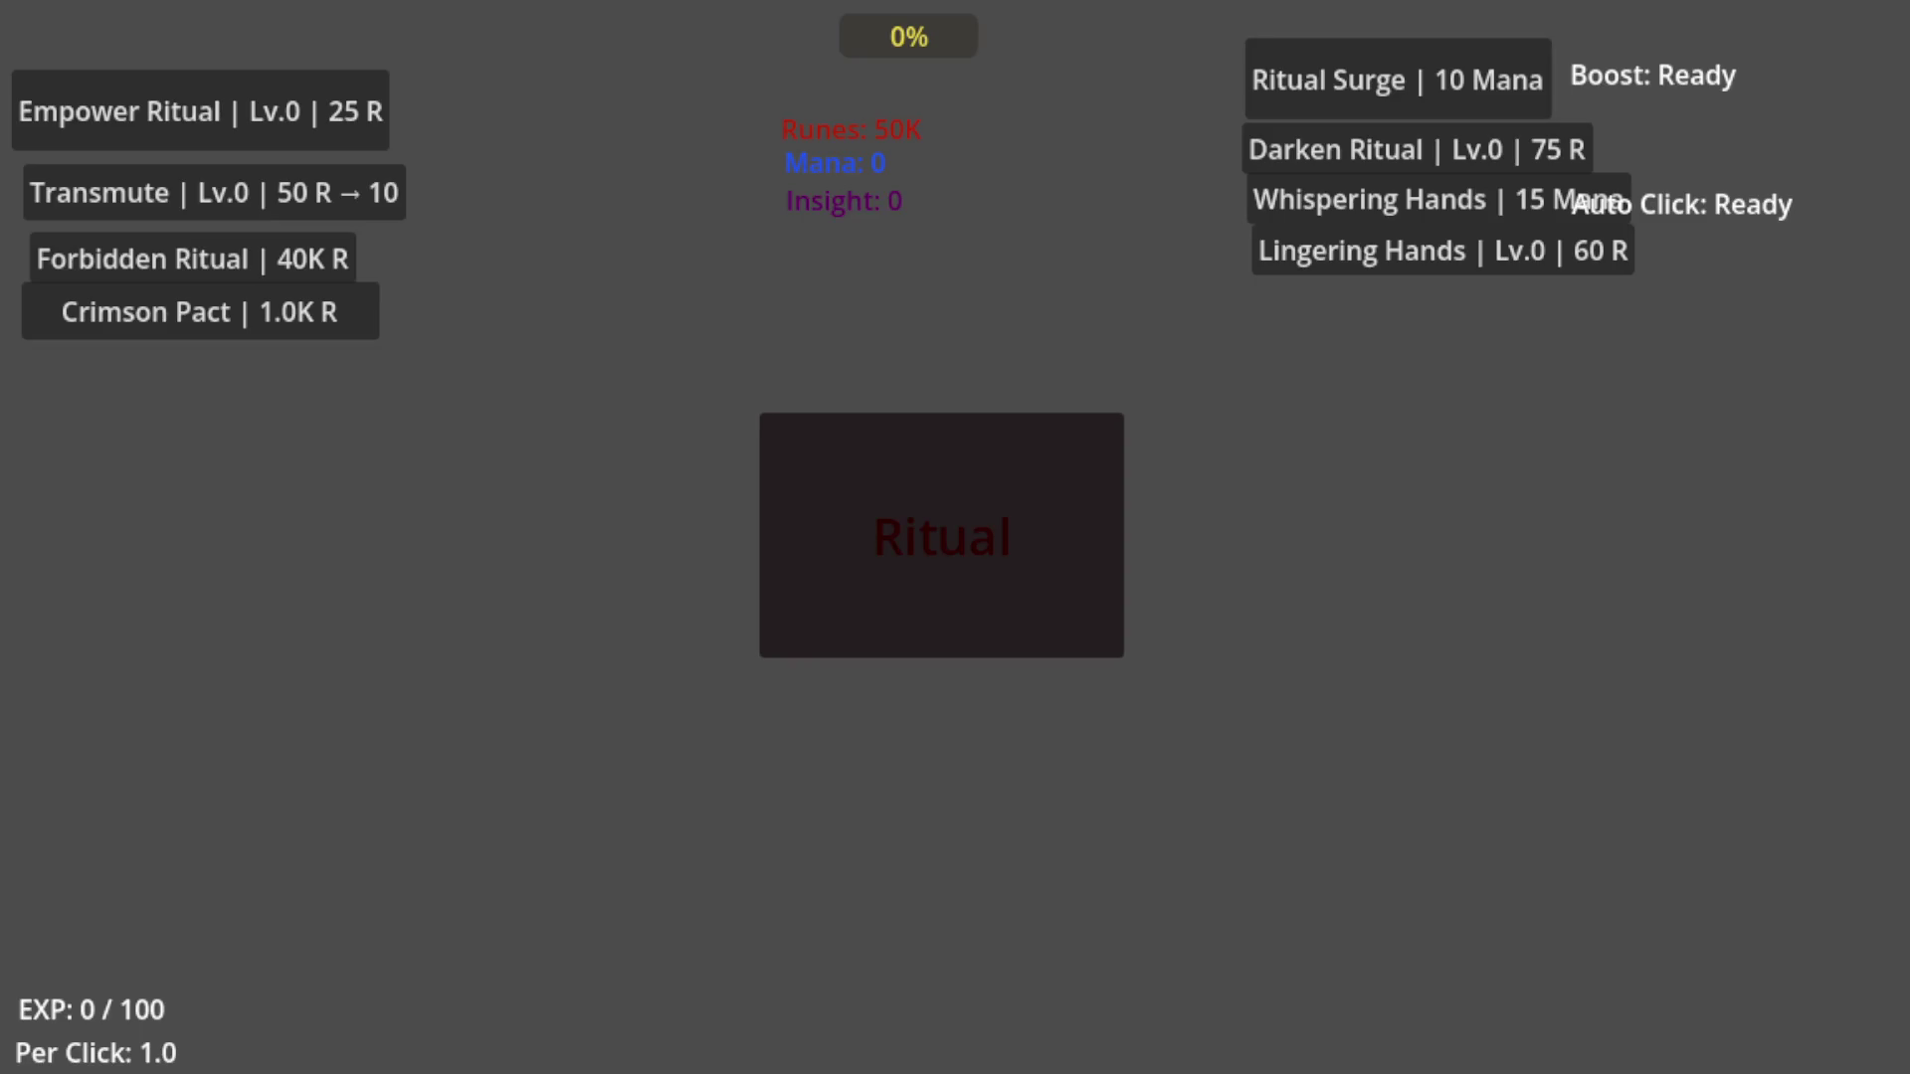
Use Forbidden Ritual twice and buy the Crimson Pact upgrade.
left_click(261, 261)
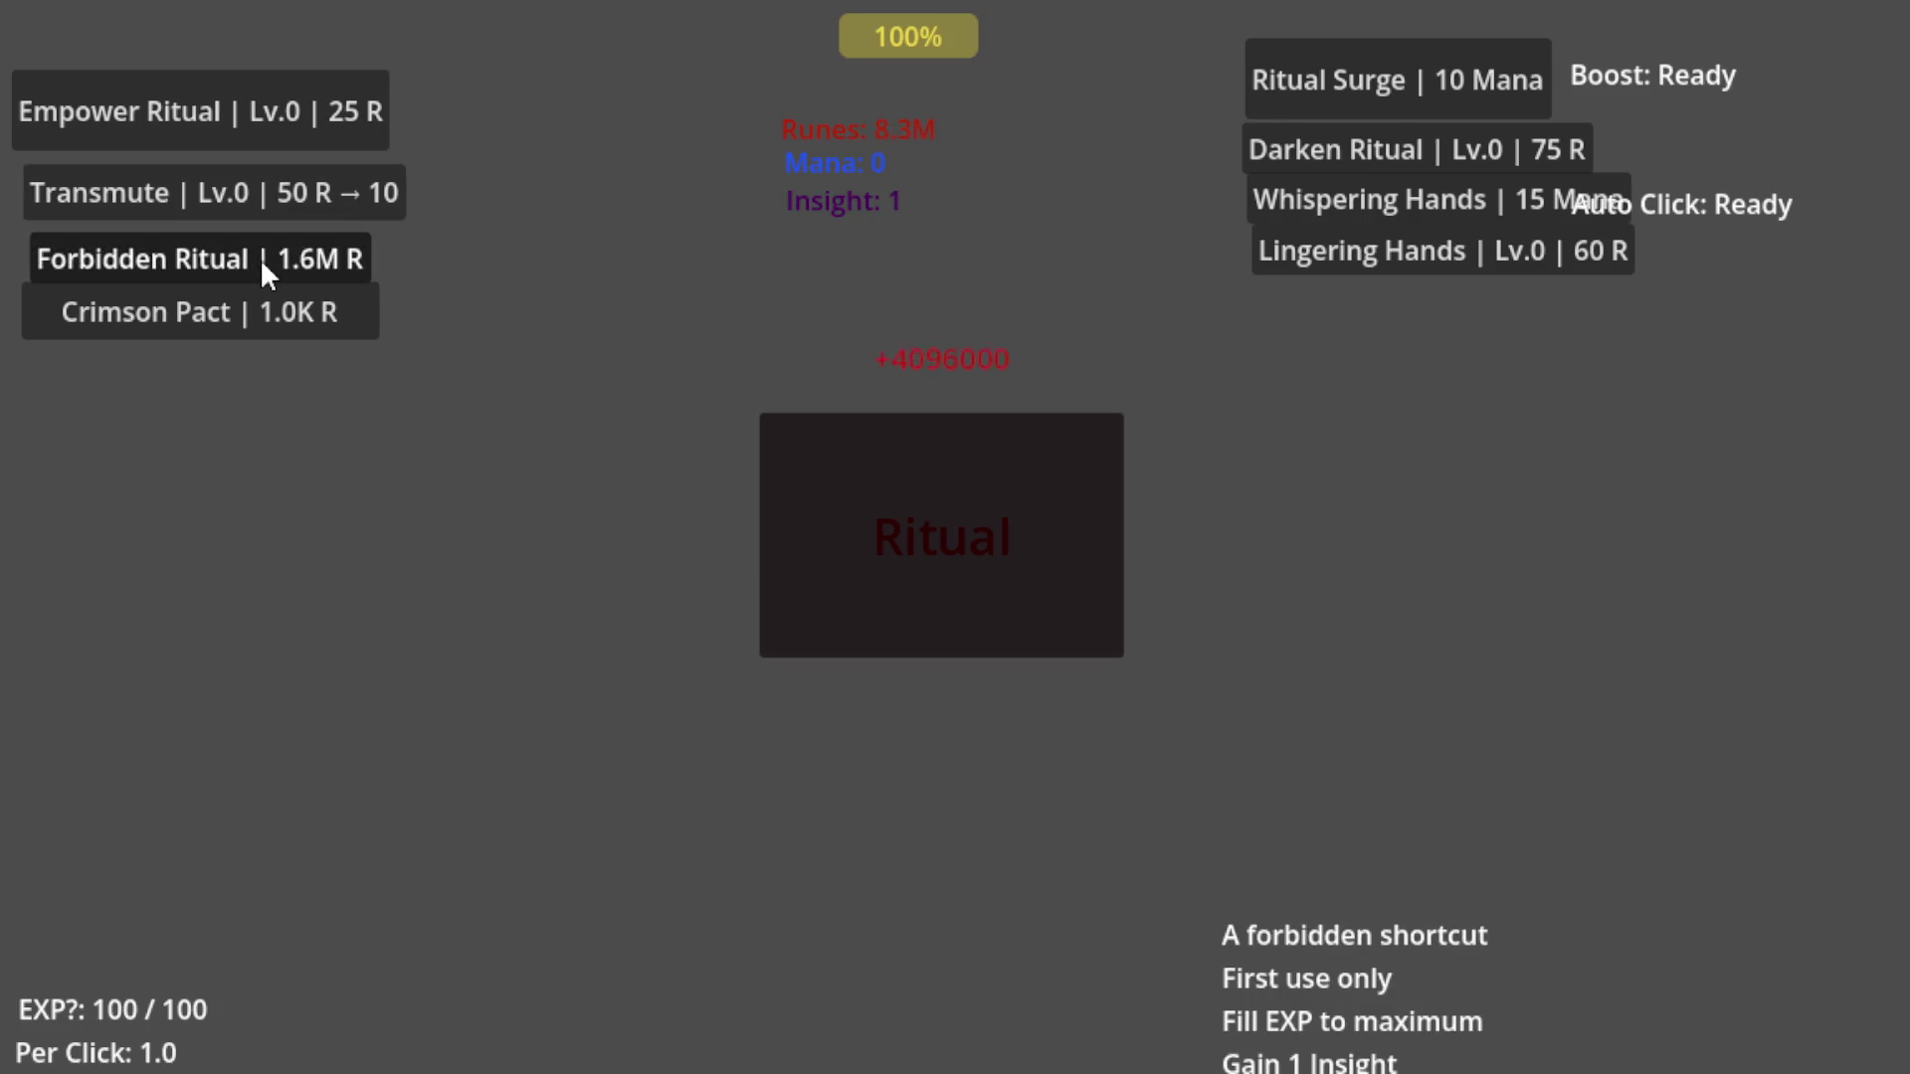
left_click(262, 263)
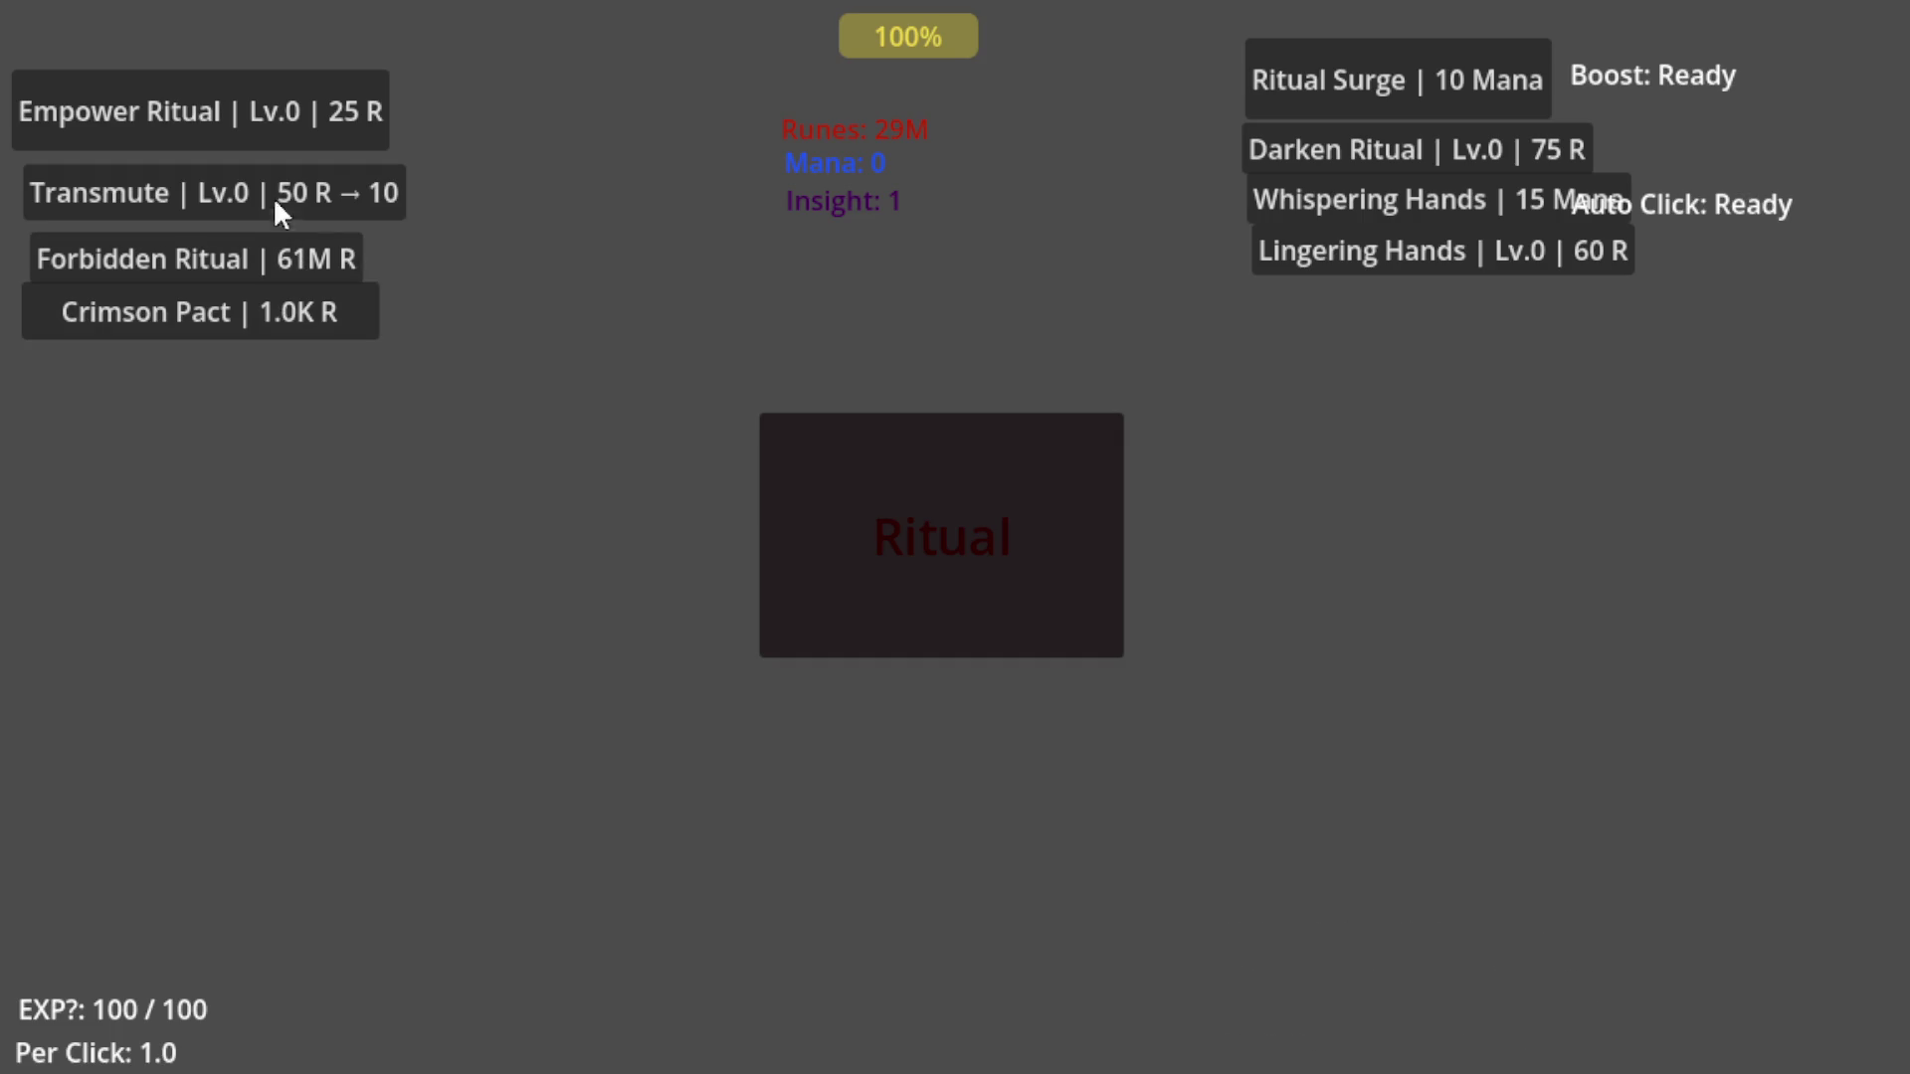
left_click(210, 320)
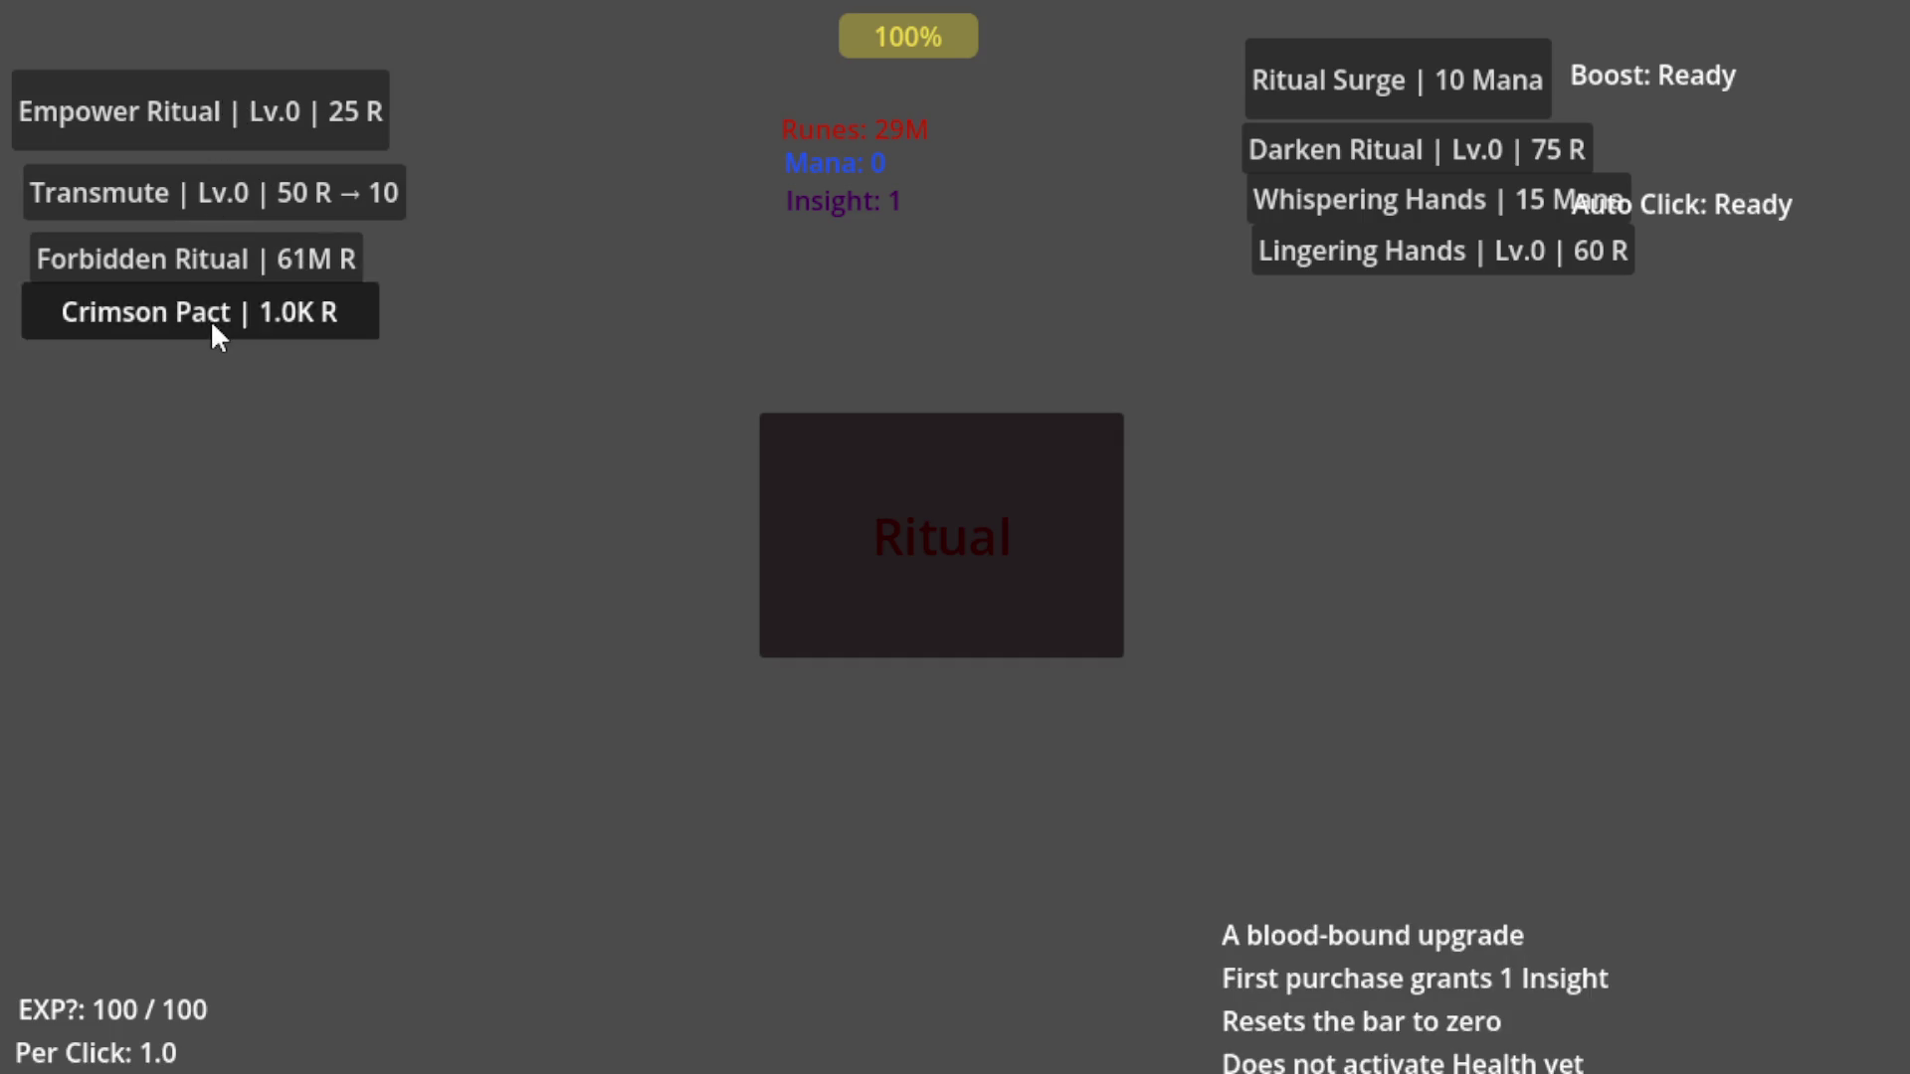
Perform rituals until EXP fills and converts to Health 100 / 100, Insight rising to 3.
left_click(832, 559)
left_click(832, 557)
left_click(831, 557)
left_click(831, 557)
double_click(828, 557)
double_click(819, 557)
double_click(812, 558)
left_click(806, 558)
double_click(802, 558)
double_click(799, 558)
double_click(800, 559)
left_click(800, 560)
double_click(800, 560)
double_click(802, 558)
double_click(806, 552)
left_click(809, 547)
double_click(810, 545)
double_click(810, 542)
double_click(809, 538)
double_click(806, 539)
double_click(806, 541)
double_click(805, 543)
left_click(805, 543)
double_click(804, 543)
left_click(804, 543)
double_click(805, 543)
left_click(805, 543)
double_click(806, 546)
left_click(806, 546)
double_click(807, 546)
left_click(808, 546)
double_click(814, 544)
double_click(820, 542)
double_click(821, 537)
double_click(816, 533)
left_click(814, 533)
double_click(814, 532)
left_click(814, 532)
double_click(805, 533)
double_click(791, 531)
double_click(786, 529)
double_click(783, 525)
double_click(791, 533)
double_click(807, 512)
double_click(818, 492)
double_click(822, 483)
double_click(822, 482)
double_click(823, 481)
double_click(822, 479)
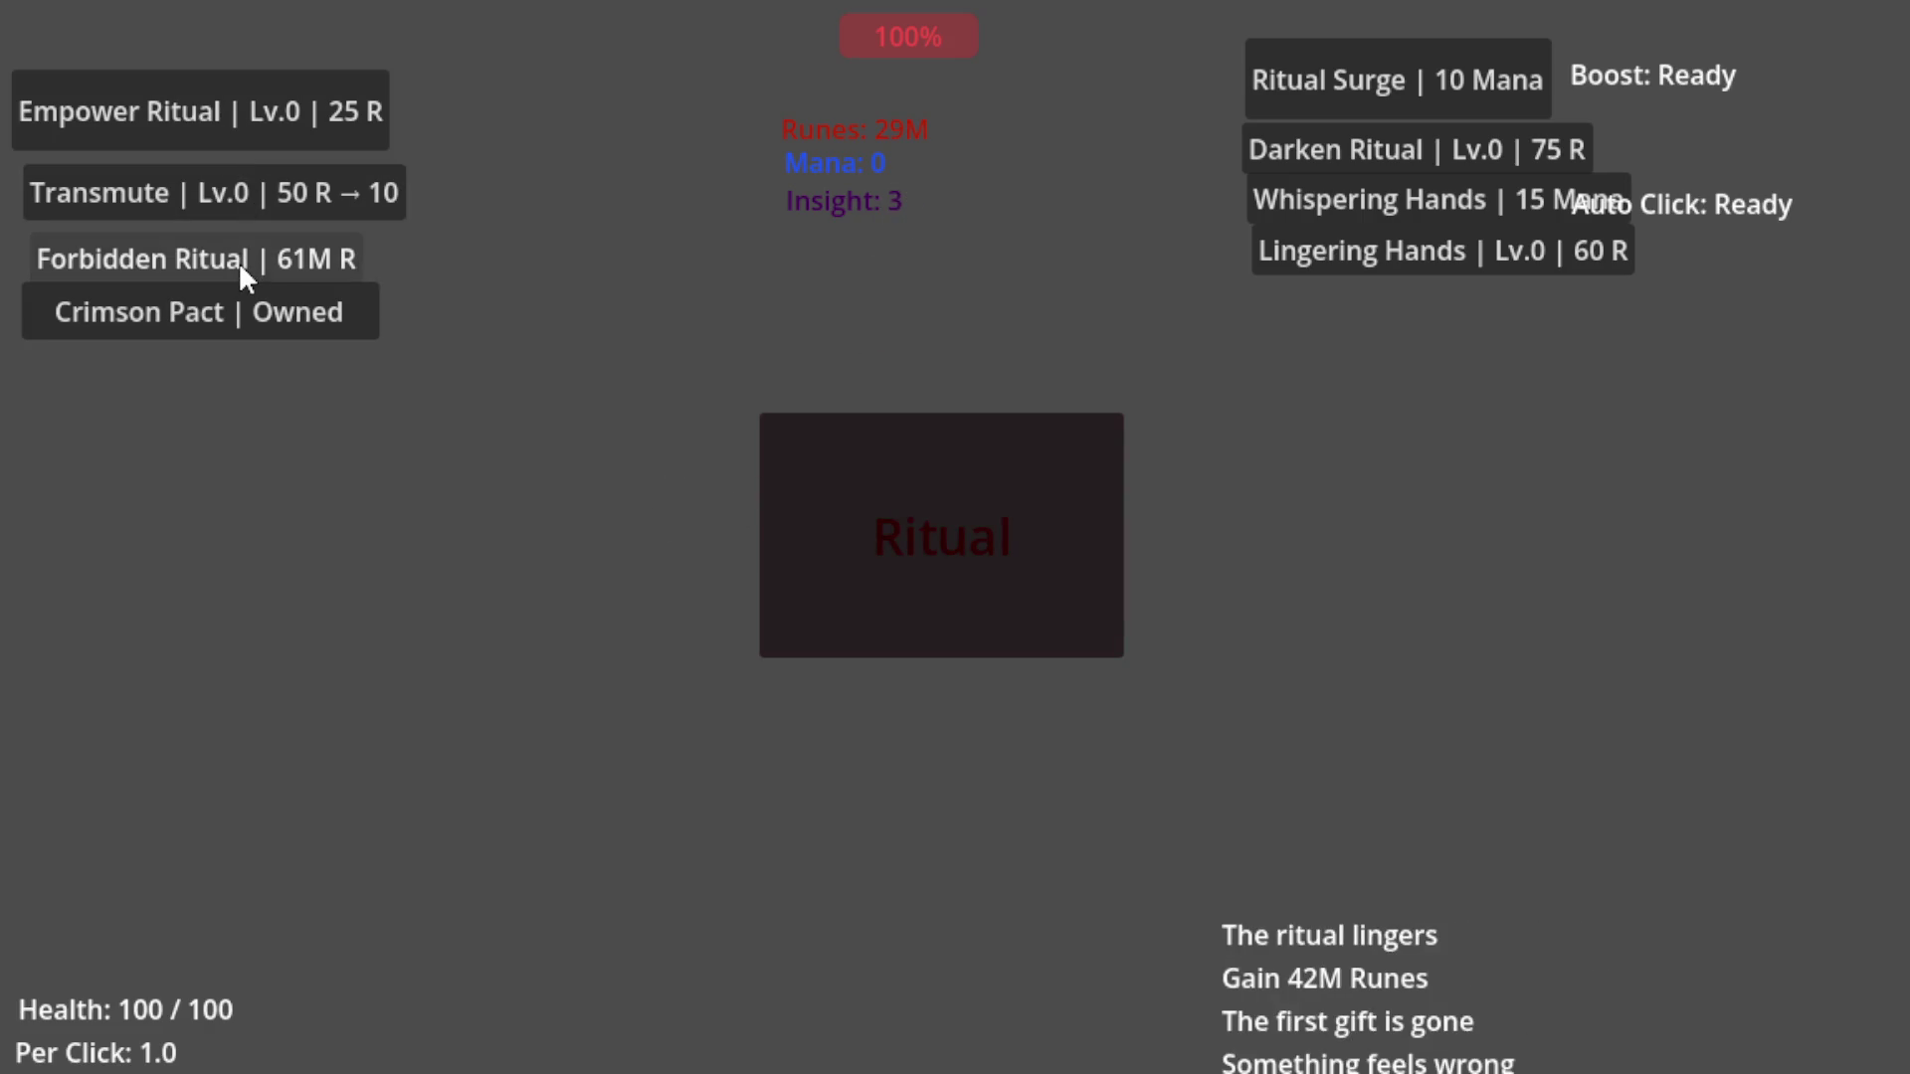
Perform one more ritual and raise Transmute to Lv.10.
left_click(845, 470)
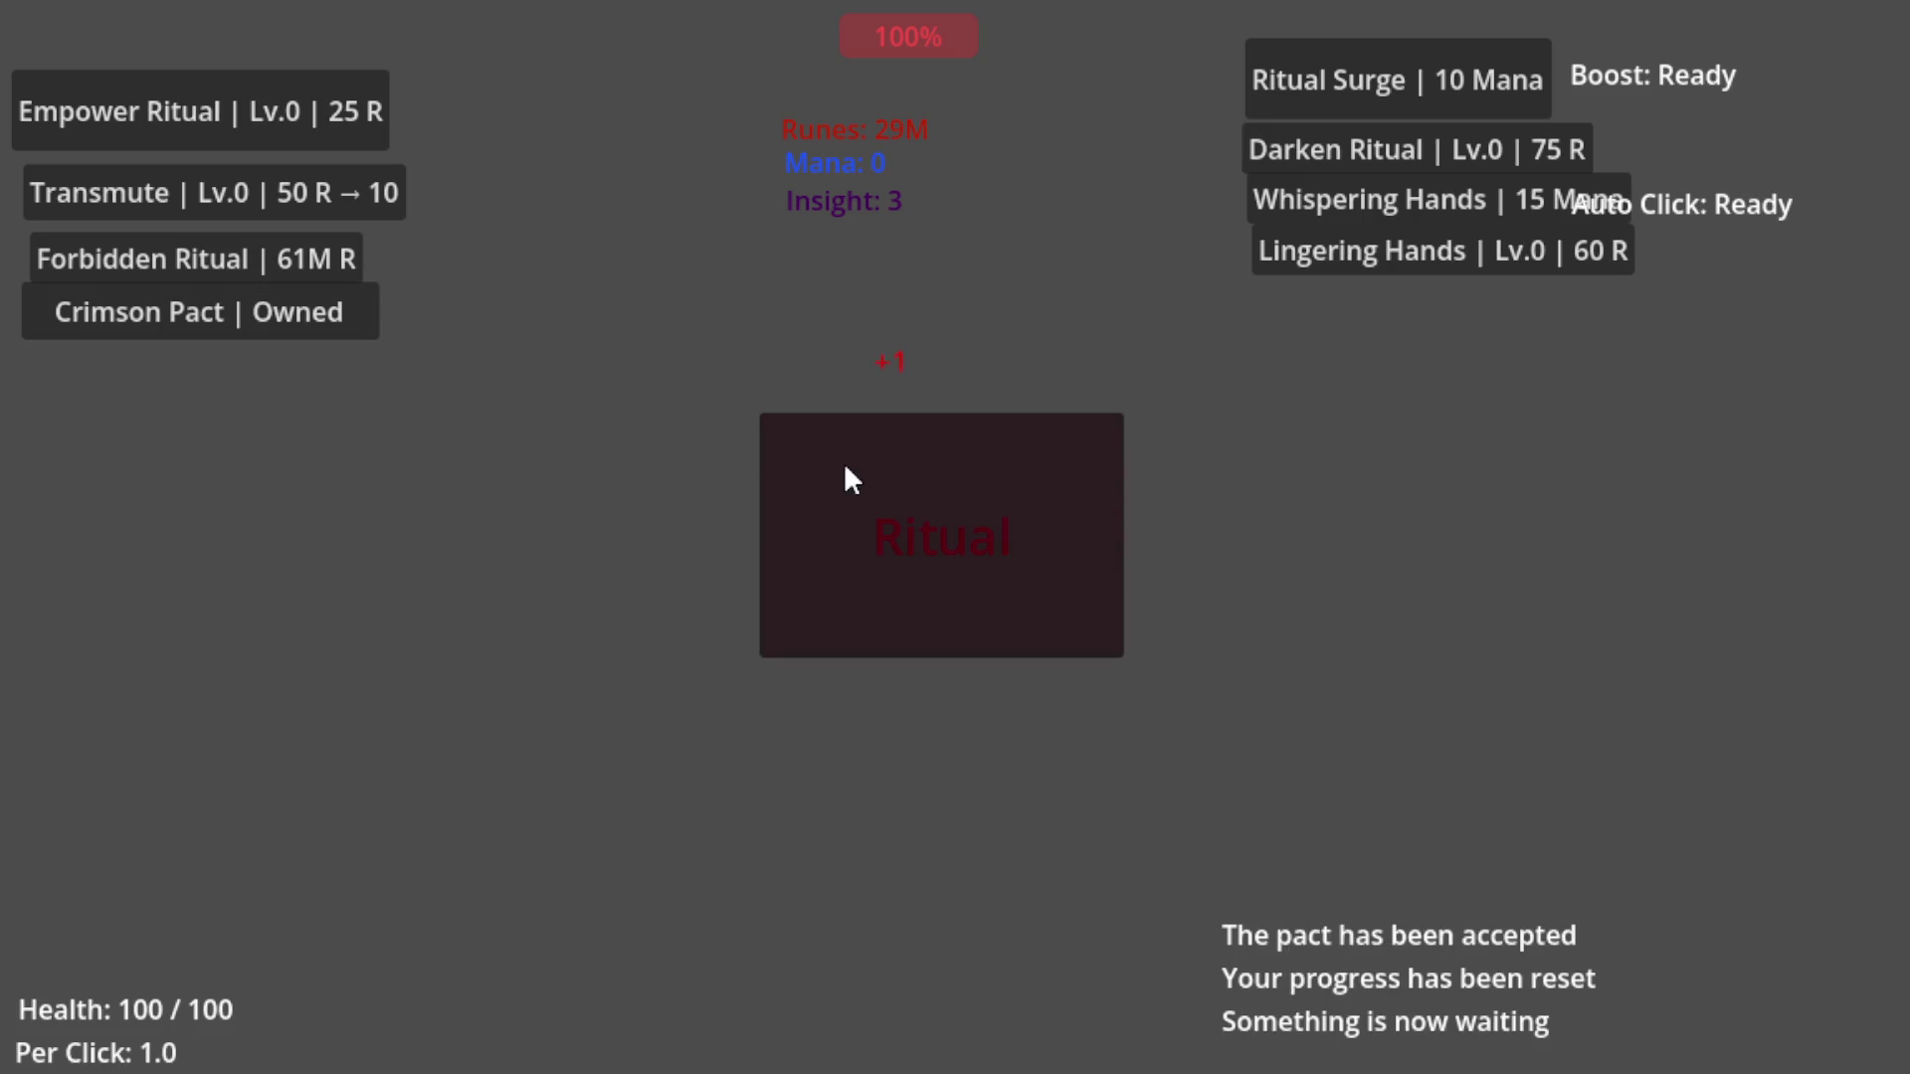
left_click(176, 212)
left_click(175, 212)
left_click(175, 212)
left_click(175, 212)
left_click(175, 212)
left_click(175, 212)
left_click(175, 211)
left_click(175, 211)
left_click(175, 211)
left_click(175, 211)
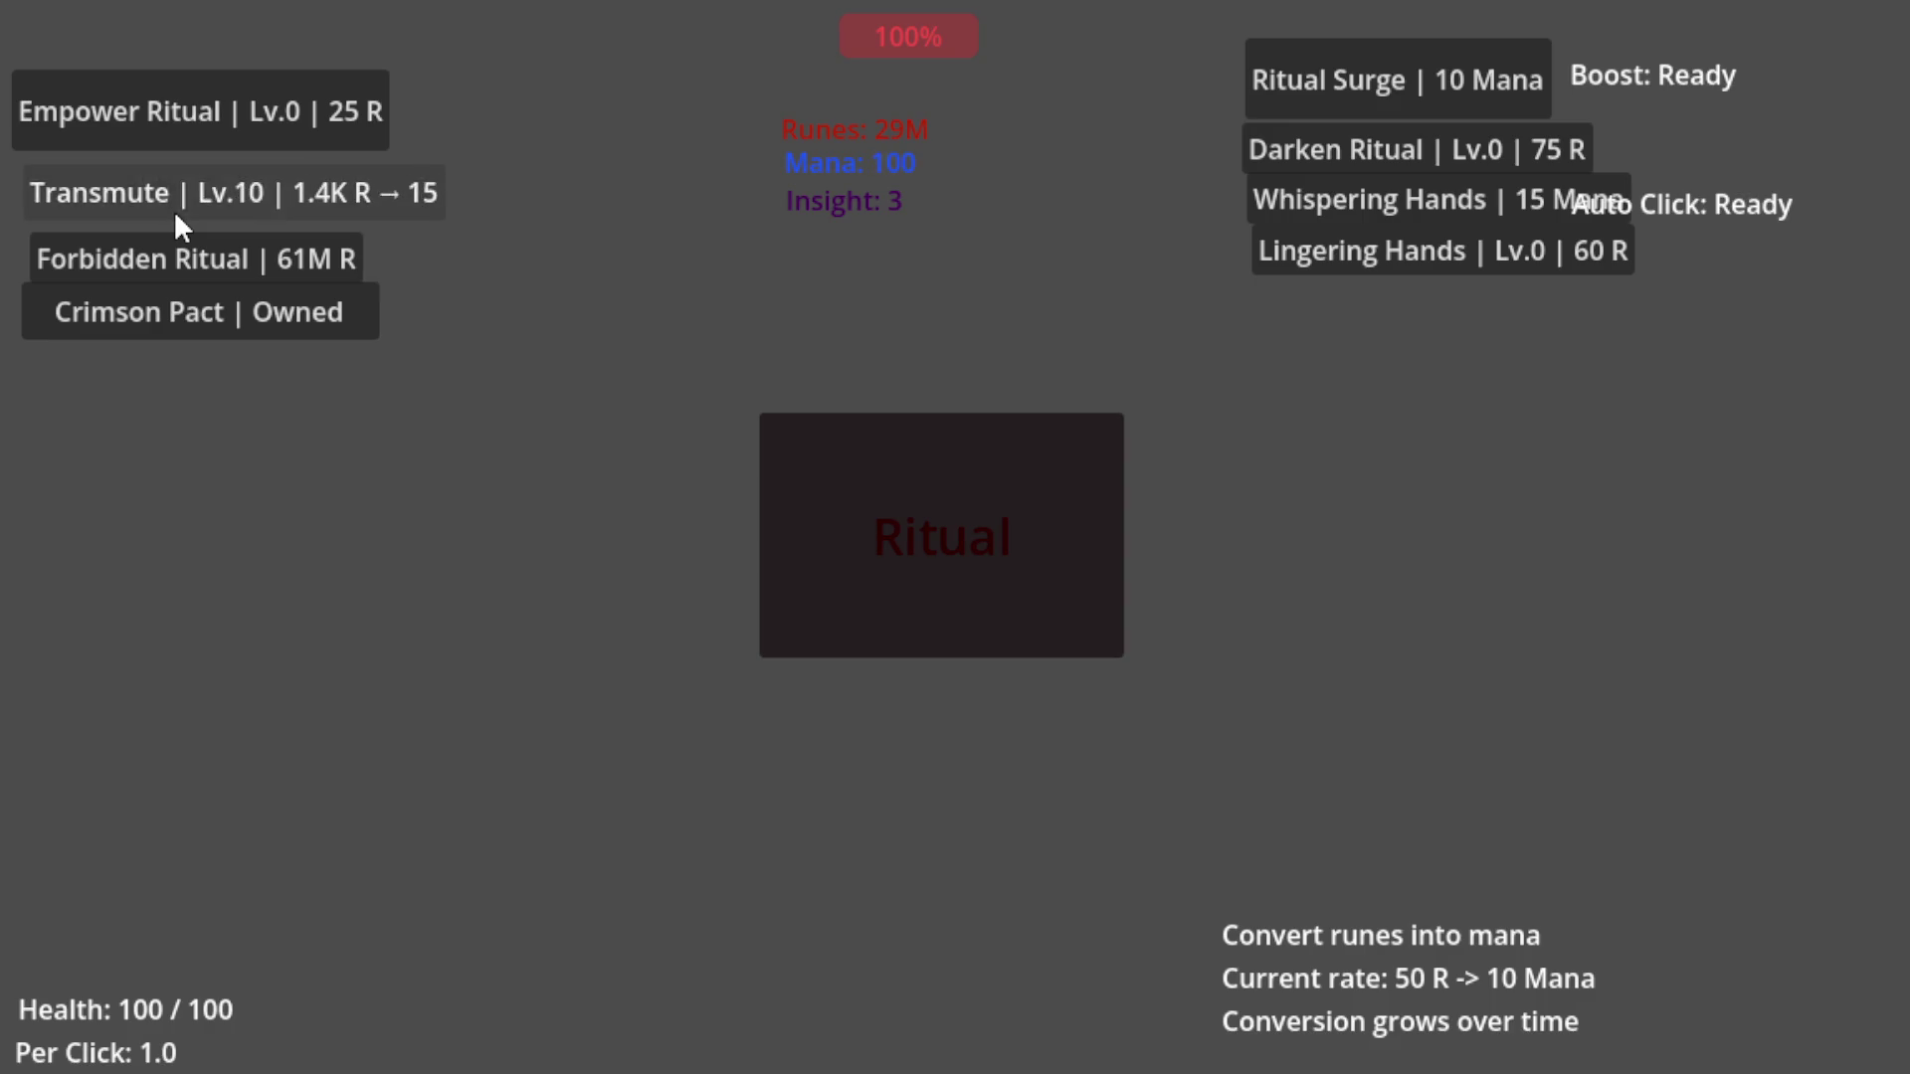
left_click(929, 430)
Raise Empower Ritual to Lv.23 and perform rituals to test the 12K per-click gain.
left_click(341, 121)
left_click(341, 121)
left_click(341, 122)
left_click(342, 121)
left_click(341, 121)
left_click(342, 122)
left_click(341, 121)
left_click(342, 121)
left_click(342, 121)
left_click(341, 122)
left_click(341, 121)
left_click(342, 122)
left_click(341, 122)
left_click(341, 122)
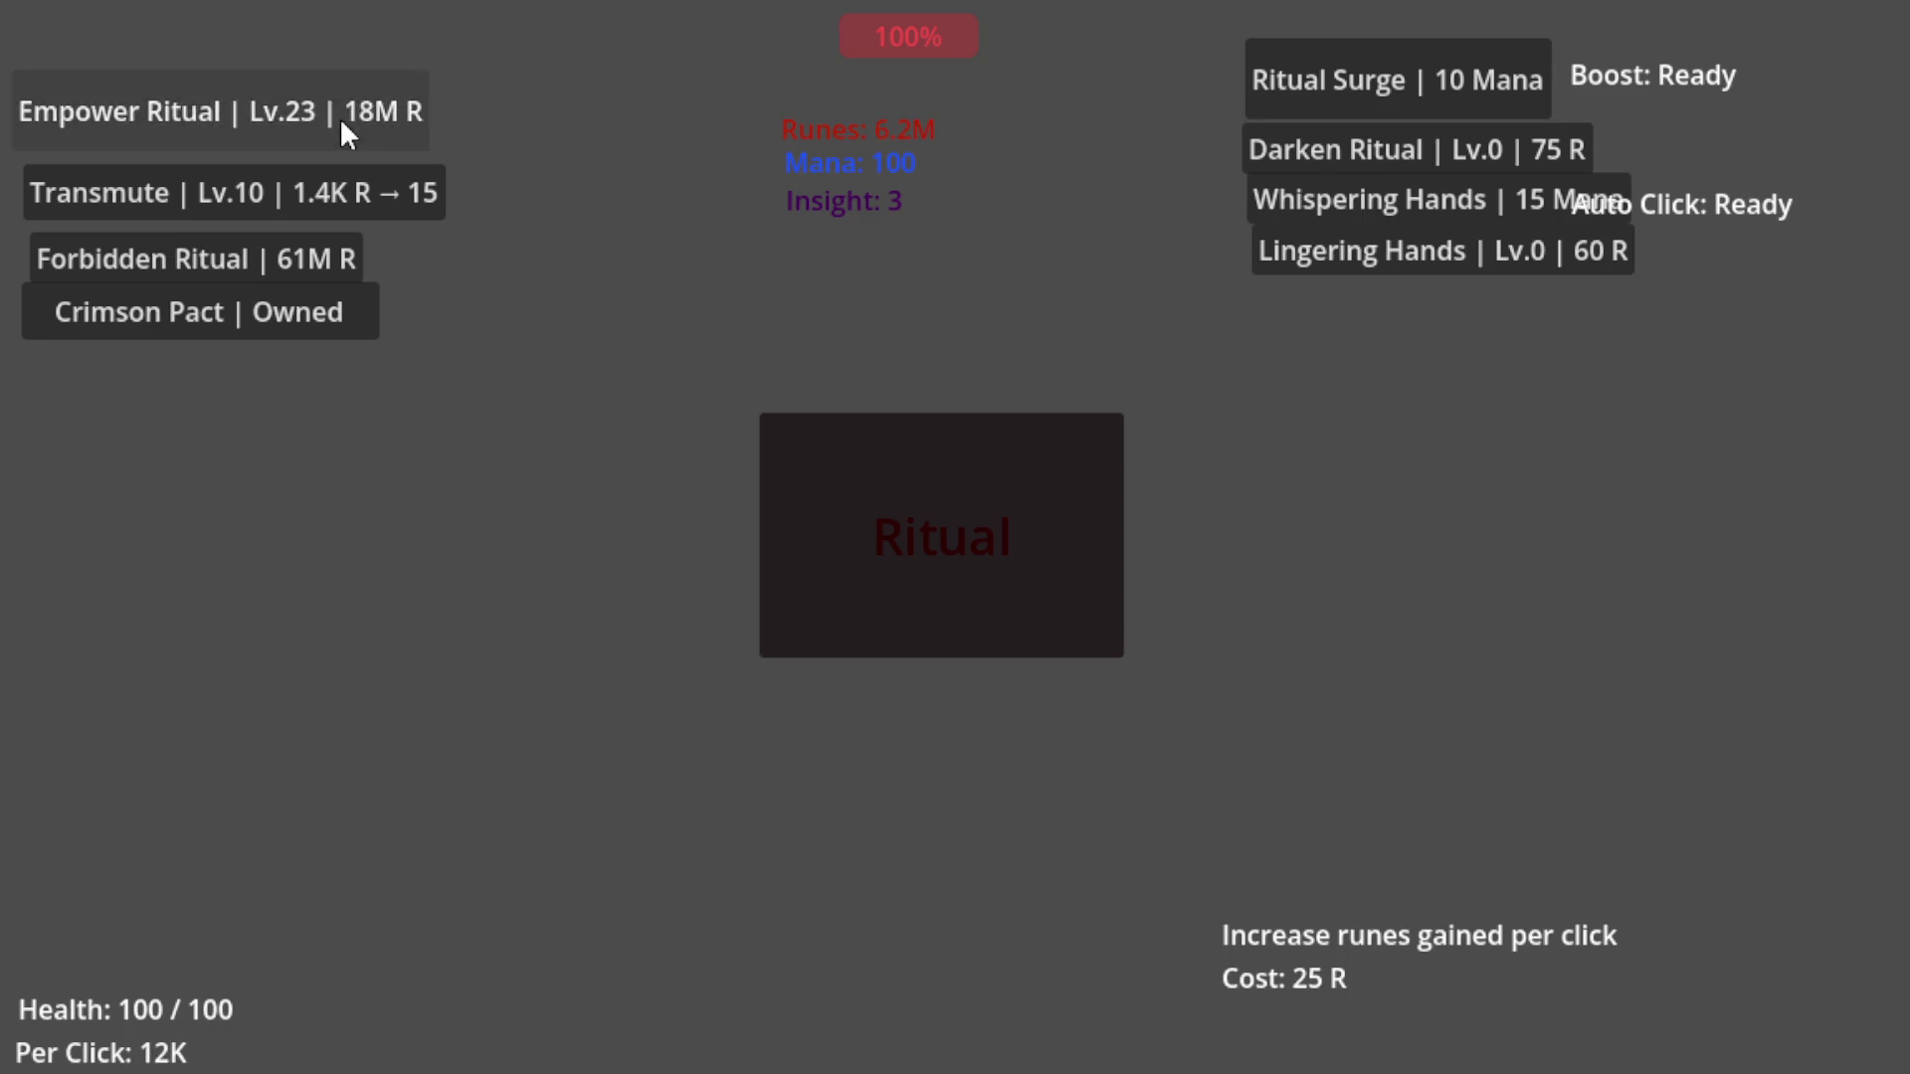
left_click(881, 459)
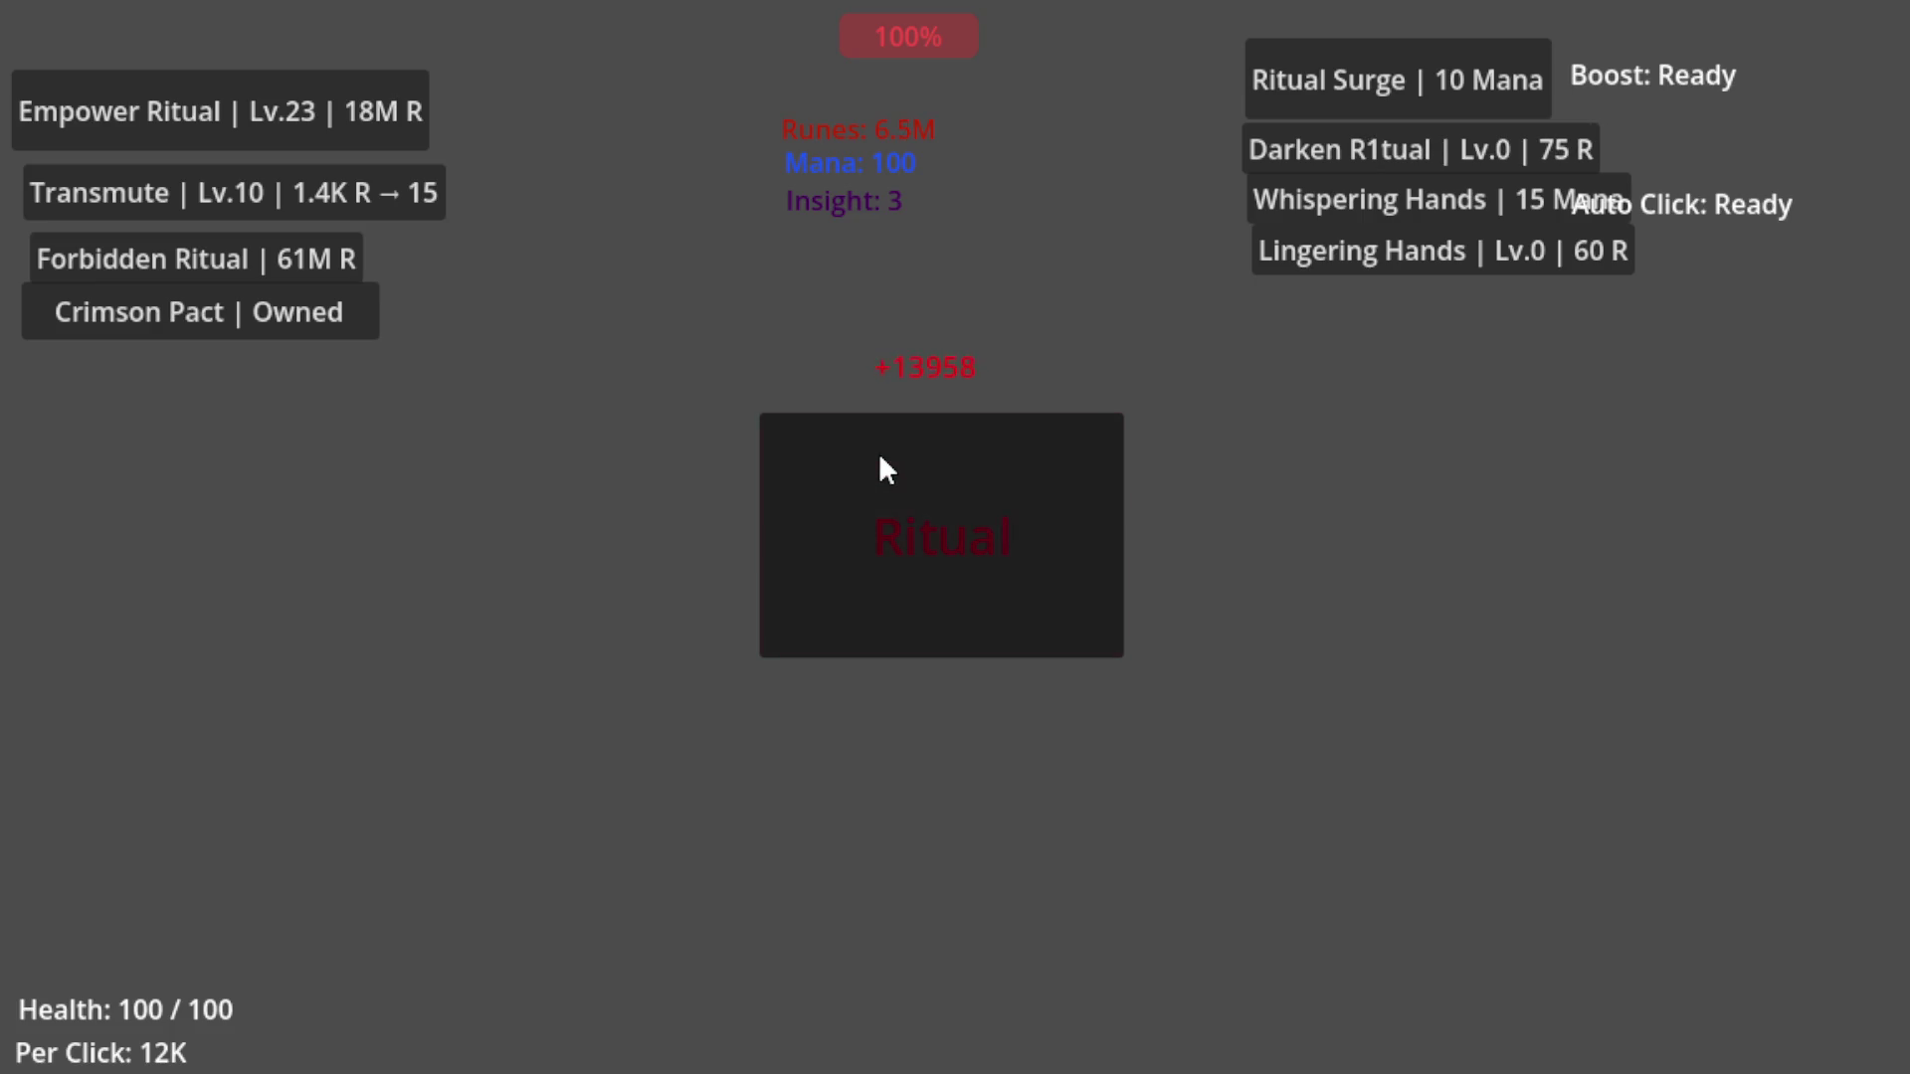
left_click(882, 459)
left_click(892, 456)
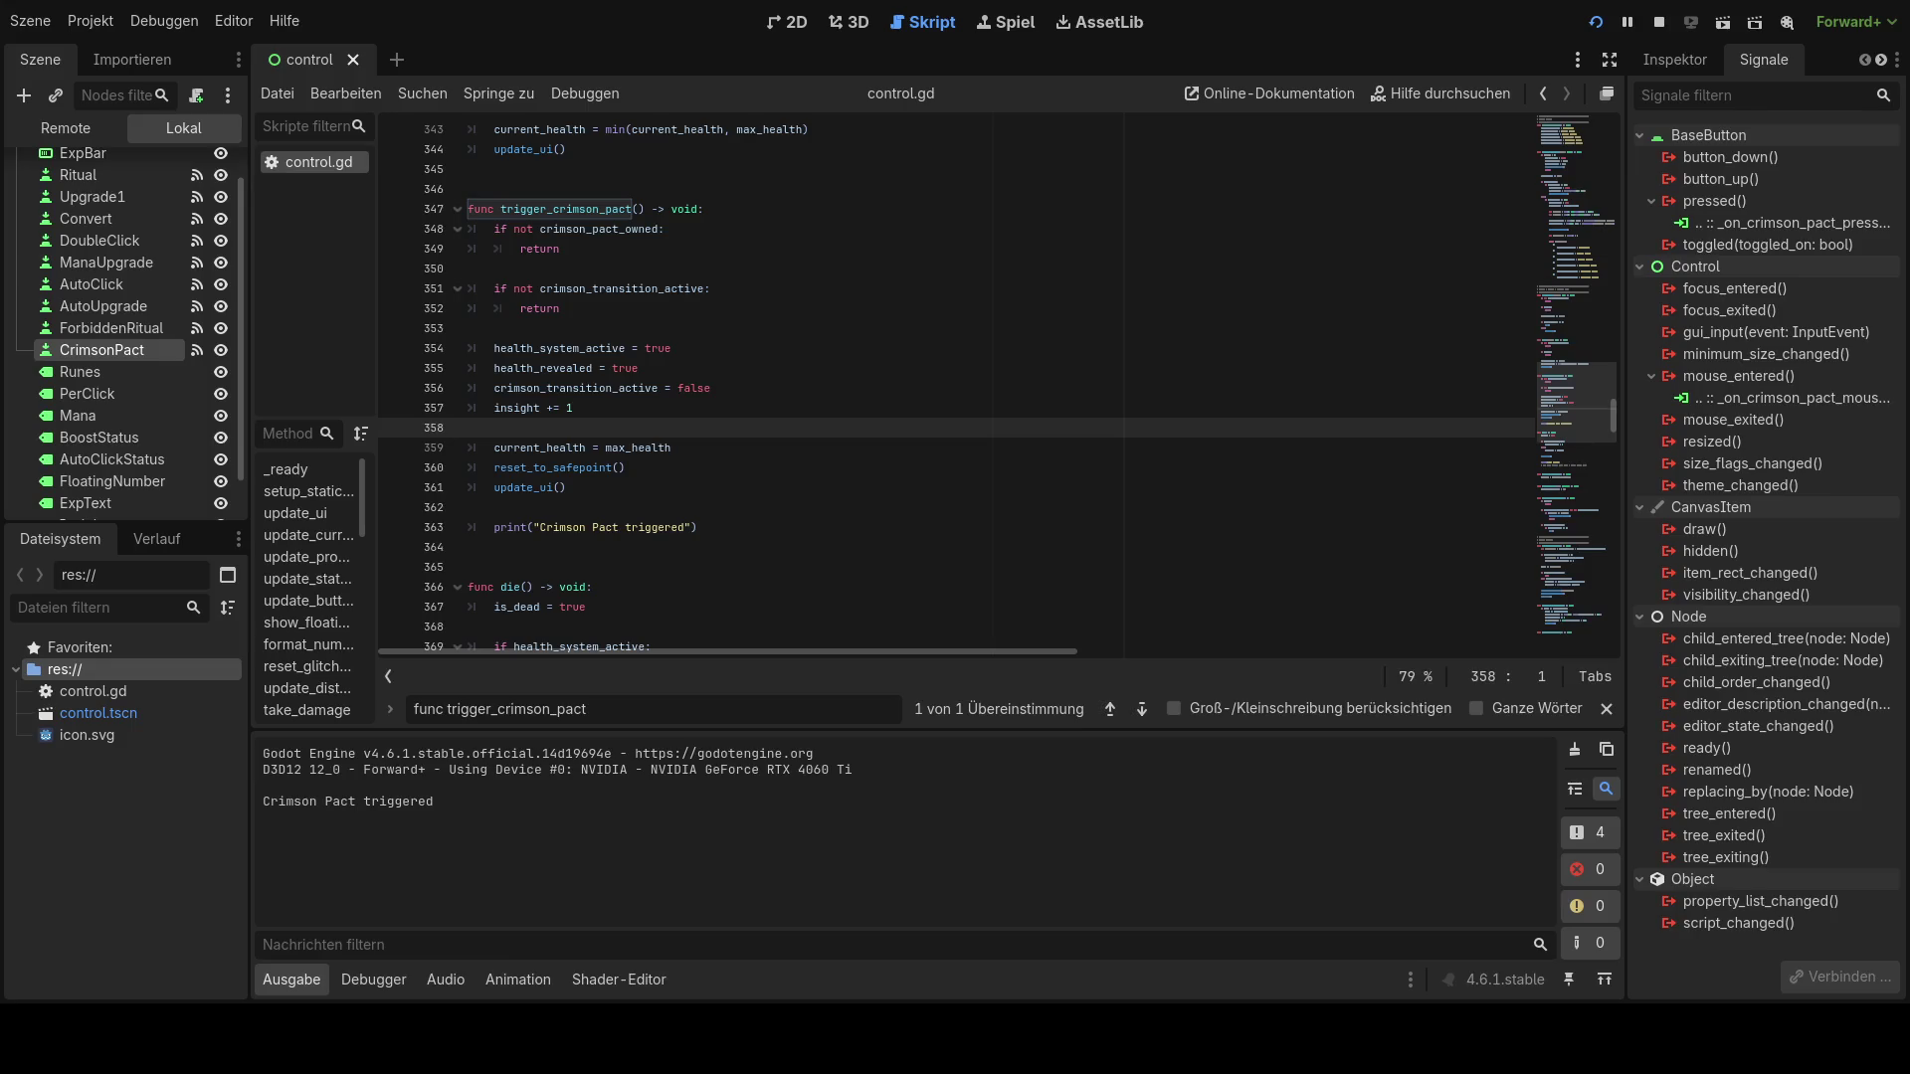
Scroll control.gd to the _on_forbidden_ritual_mouse_entered tooltip code at line 606.
scroll(955, 385, "up", 3)
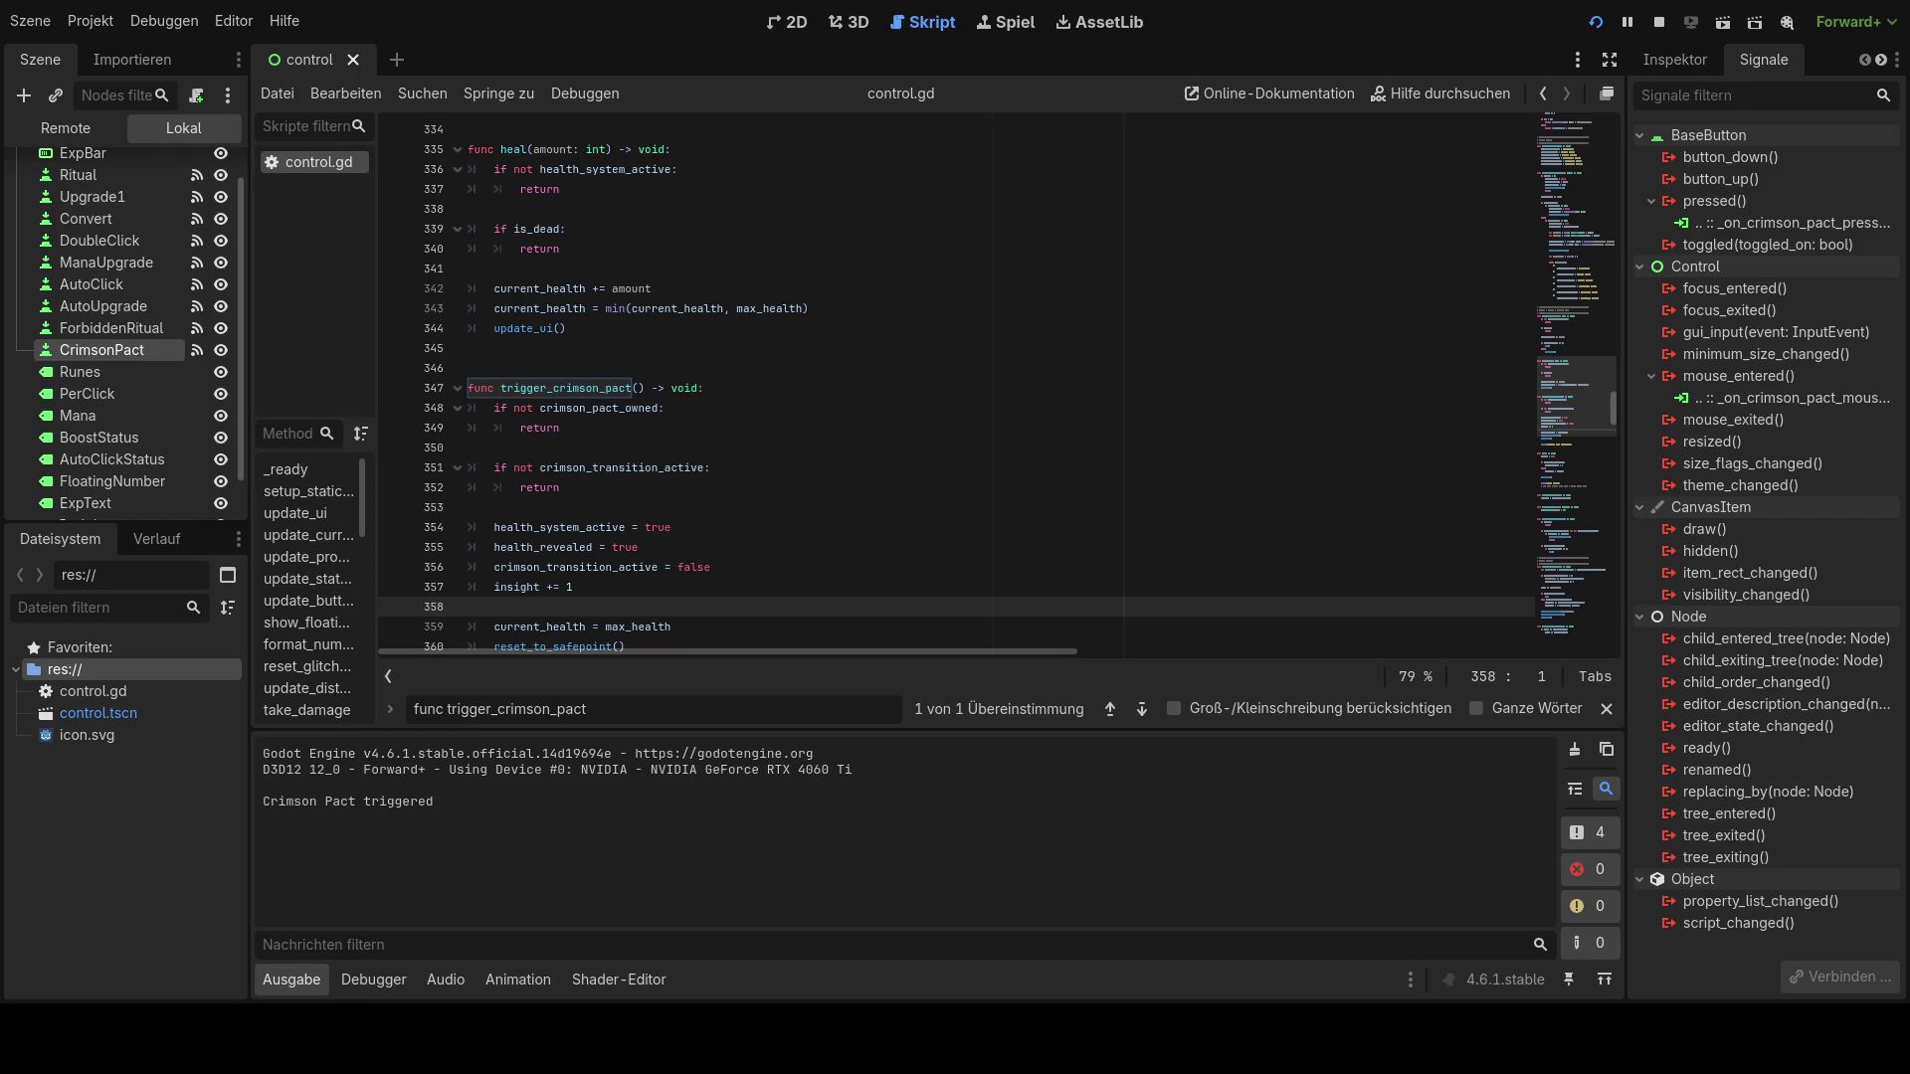
left_click_drag(1584, 398, 1566, 768)
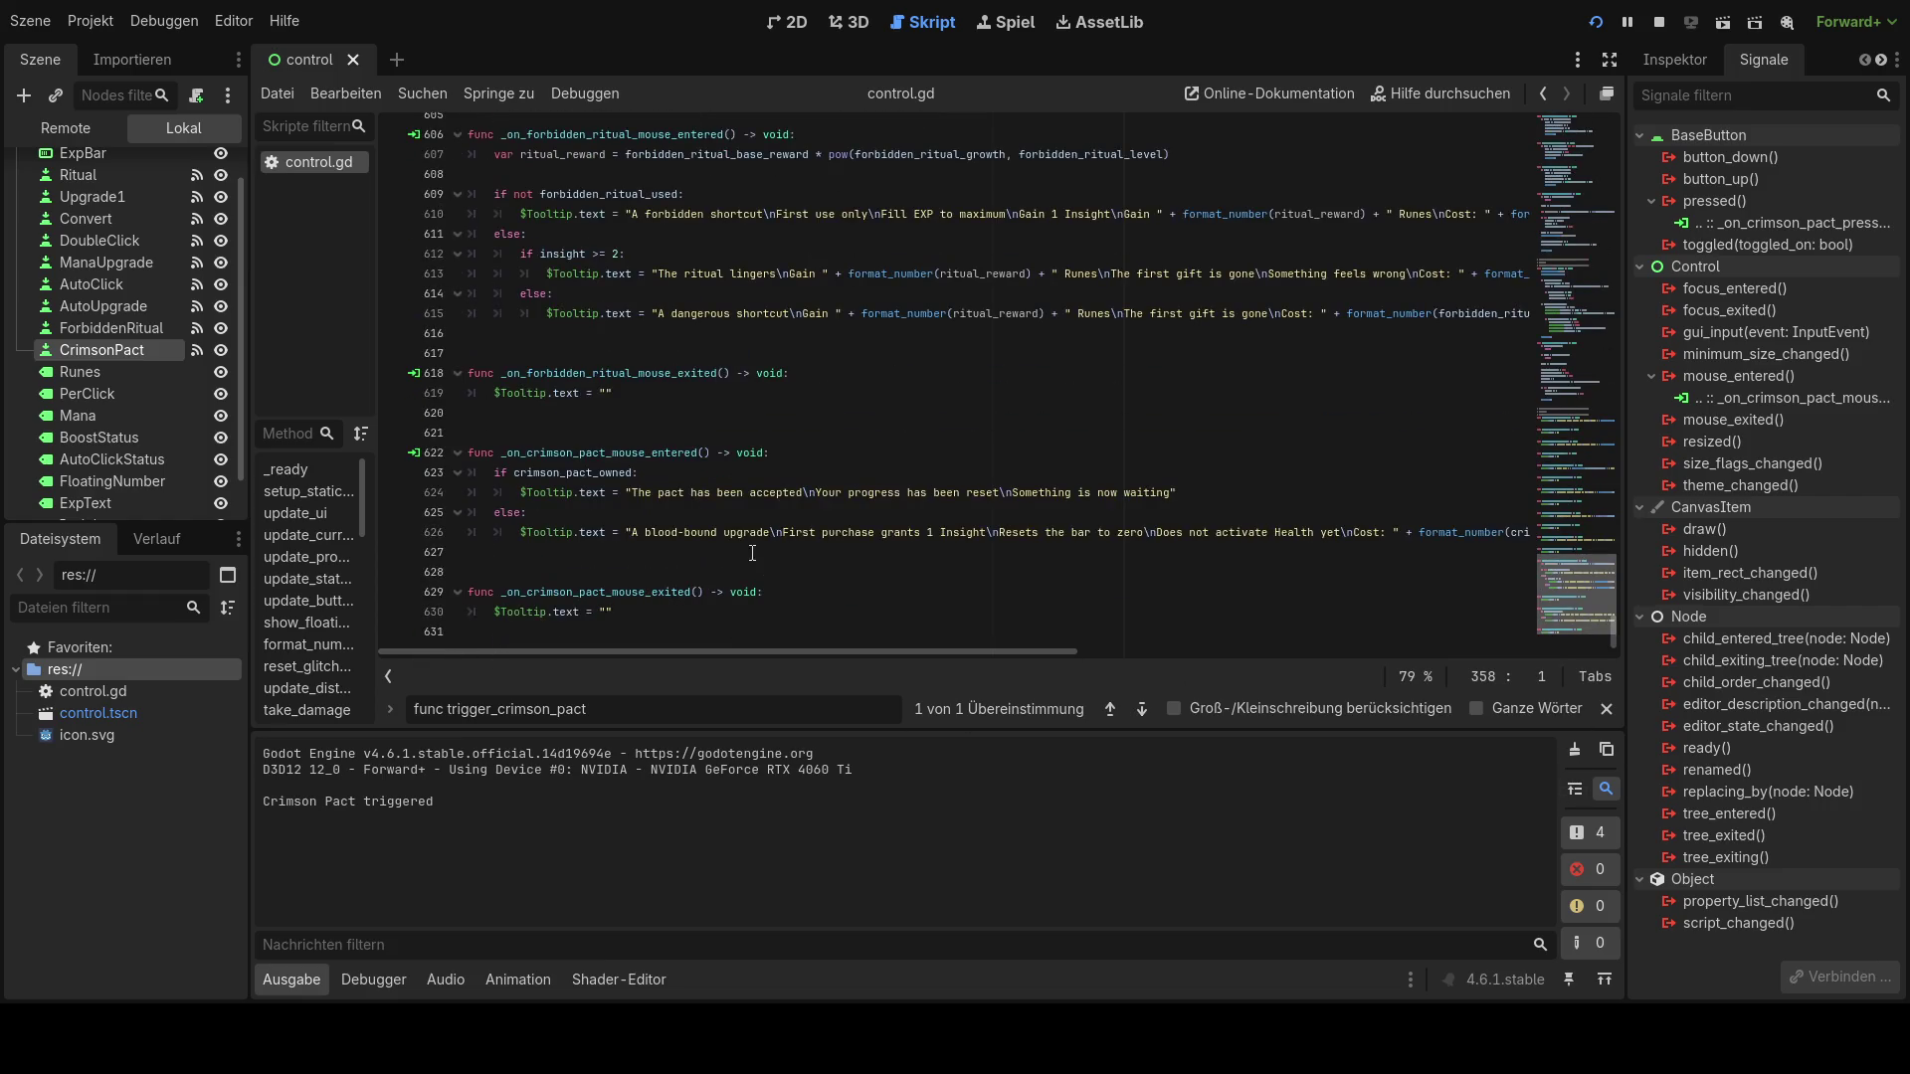
scroll(759, 554, "up", 2)
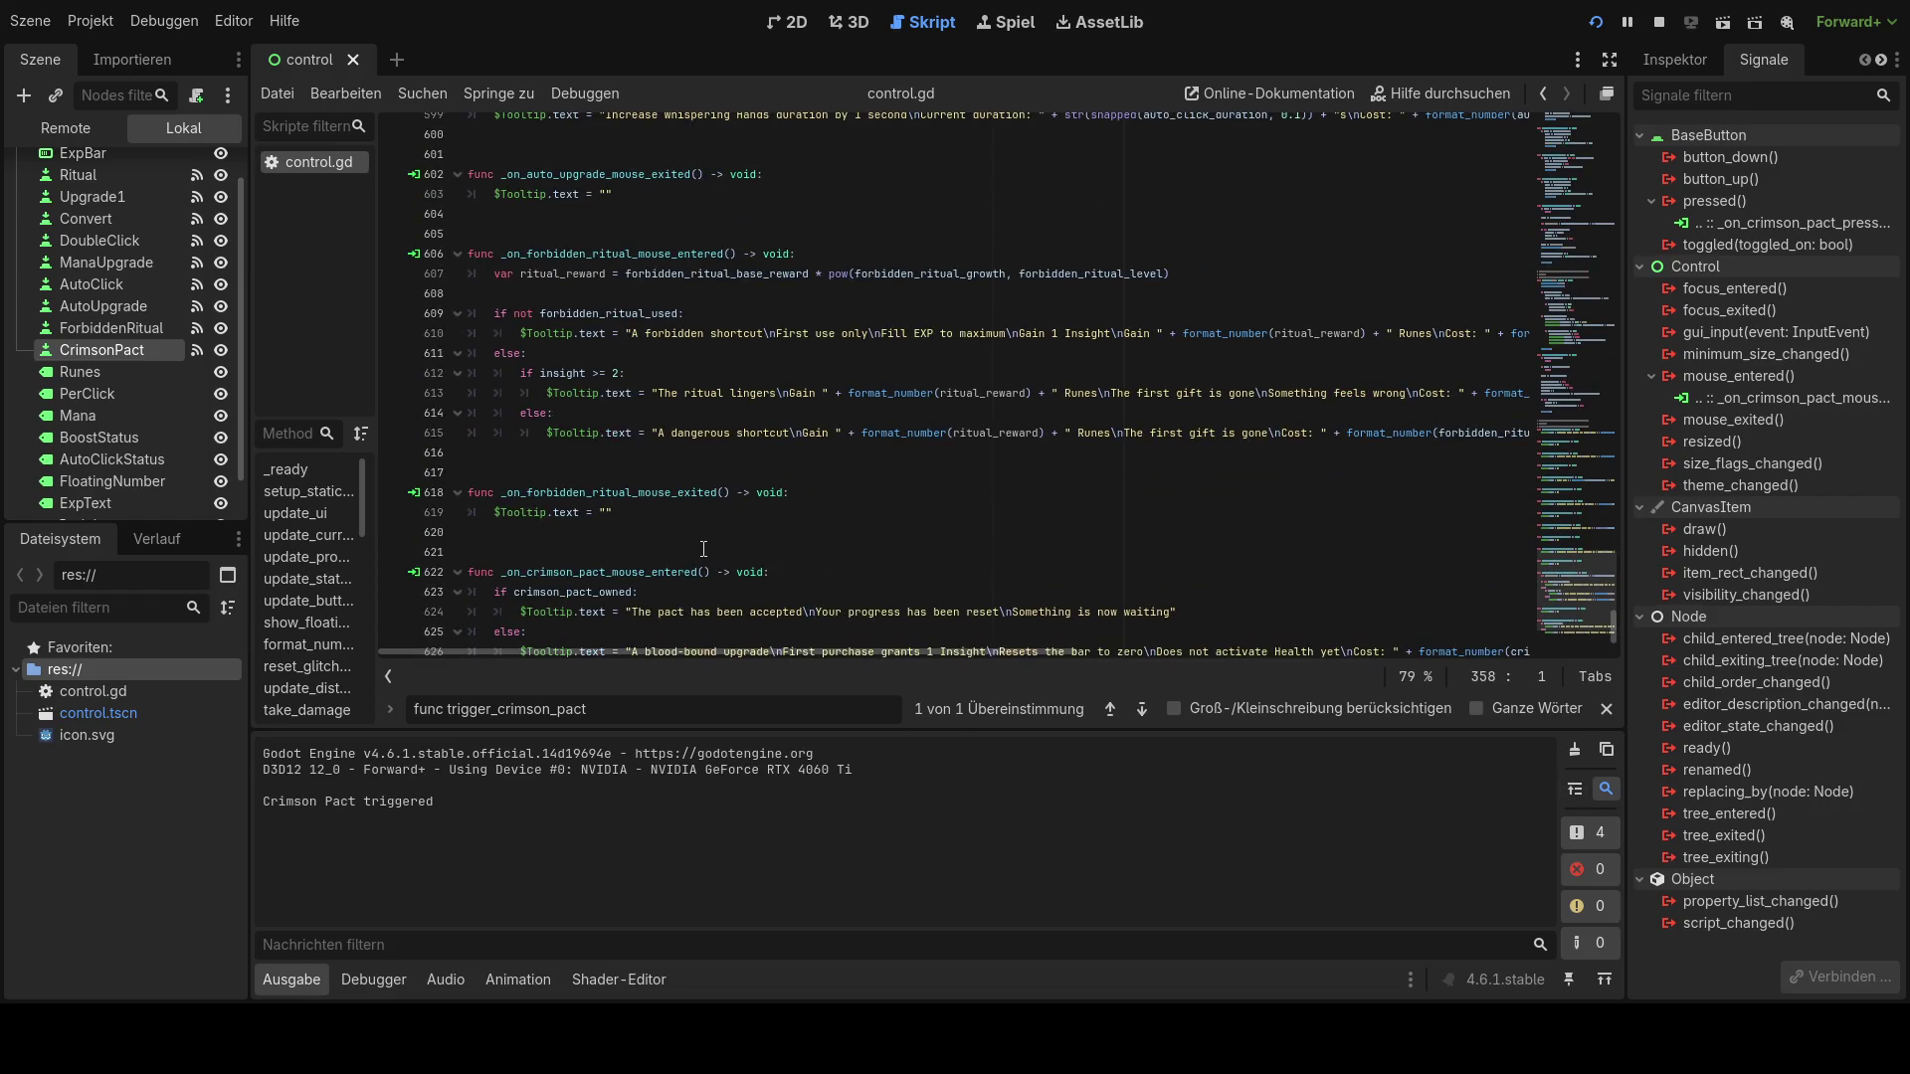
scroll(711, 550, "up", 1)
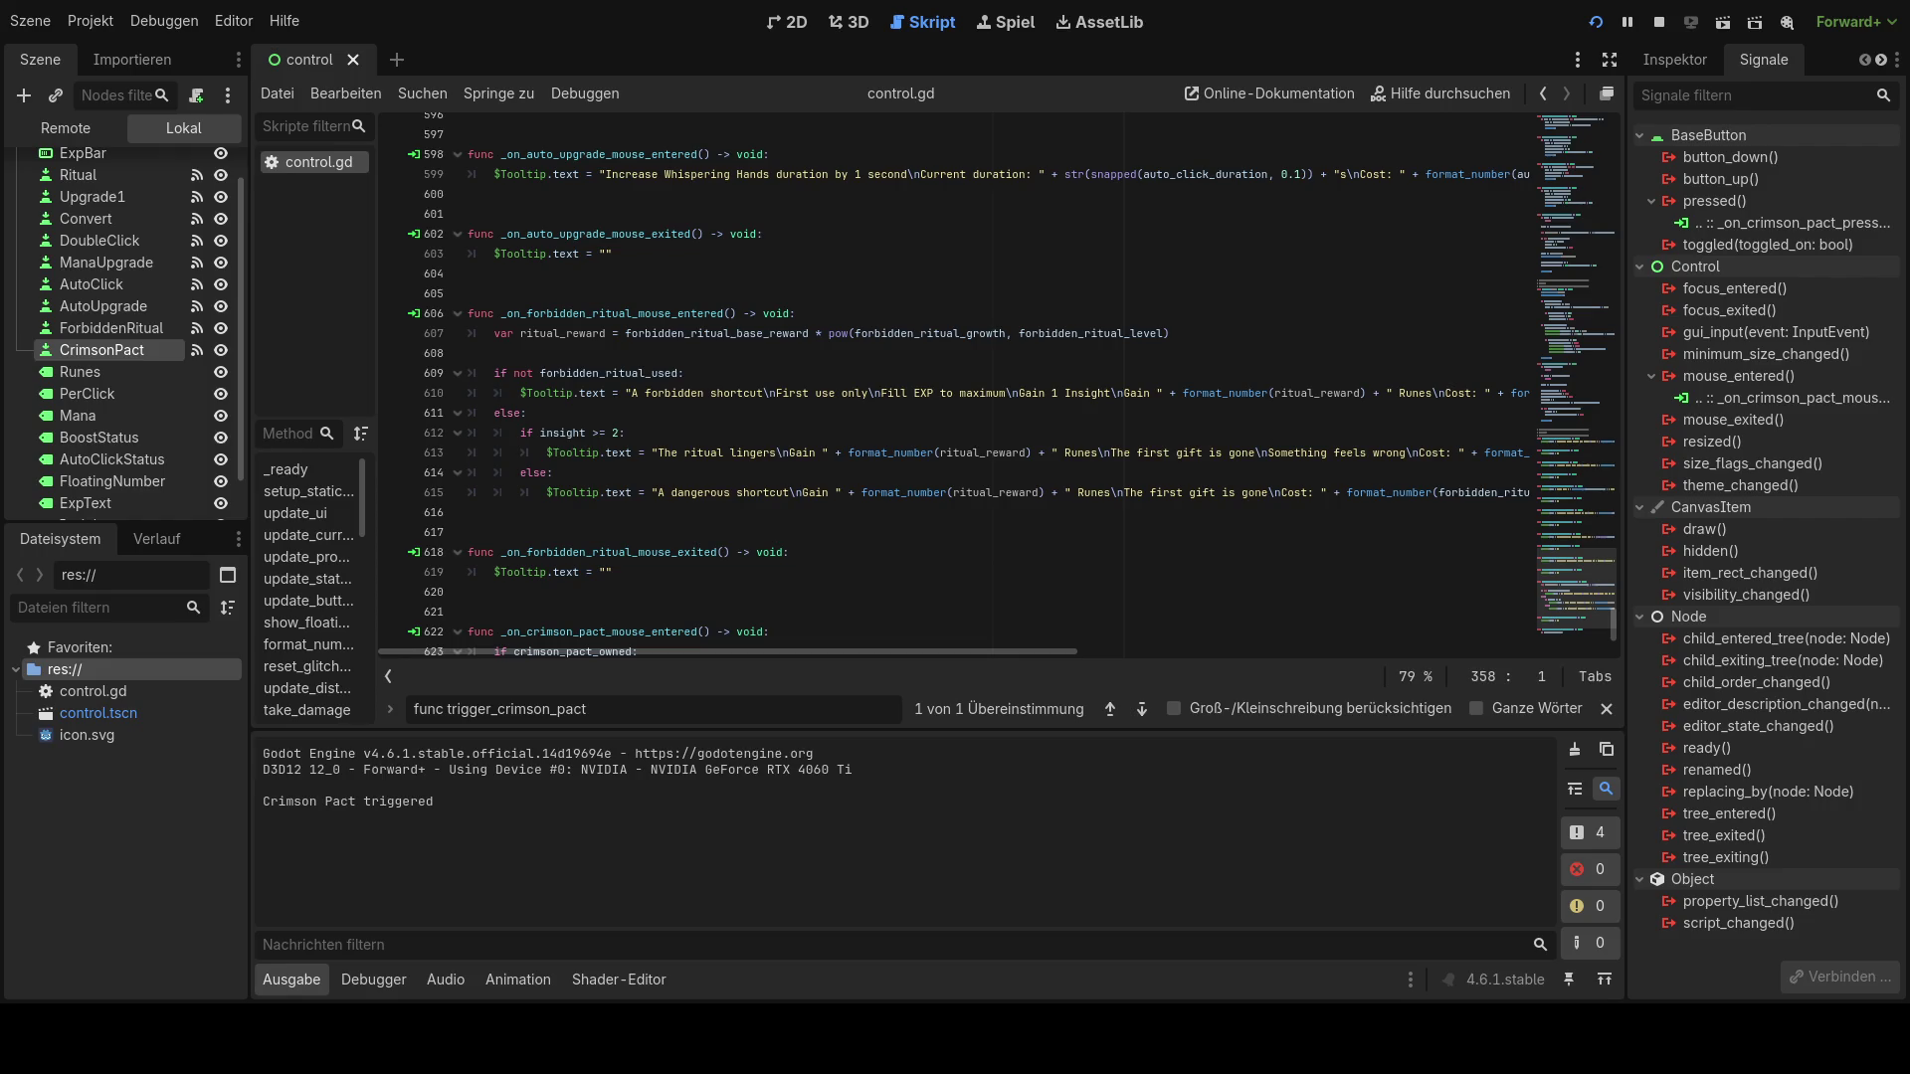
mouse_move(696, 513)
left_mouse_down()
mouse_move(676, 409)
mouse_move(471, 314)
left_mouse_up()
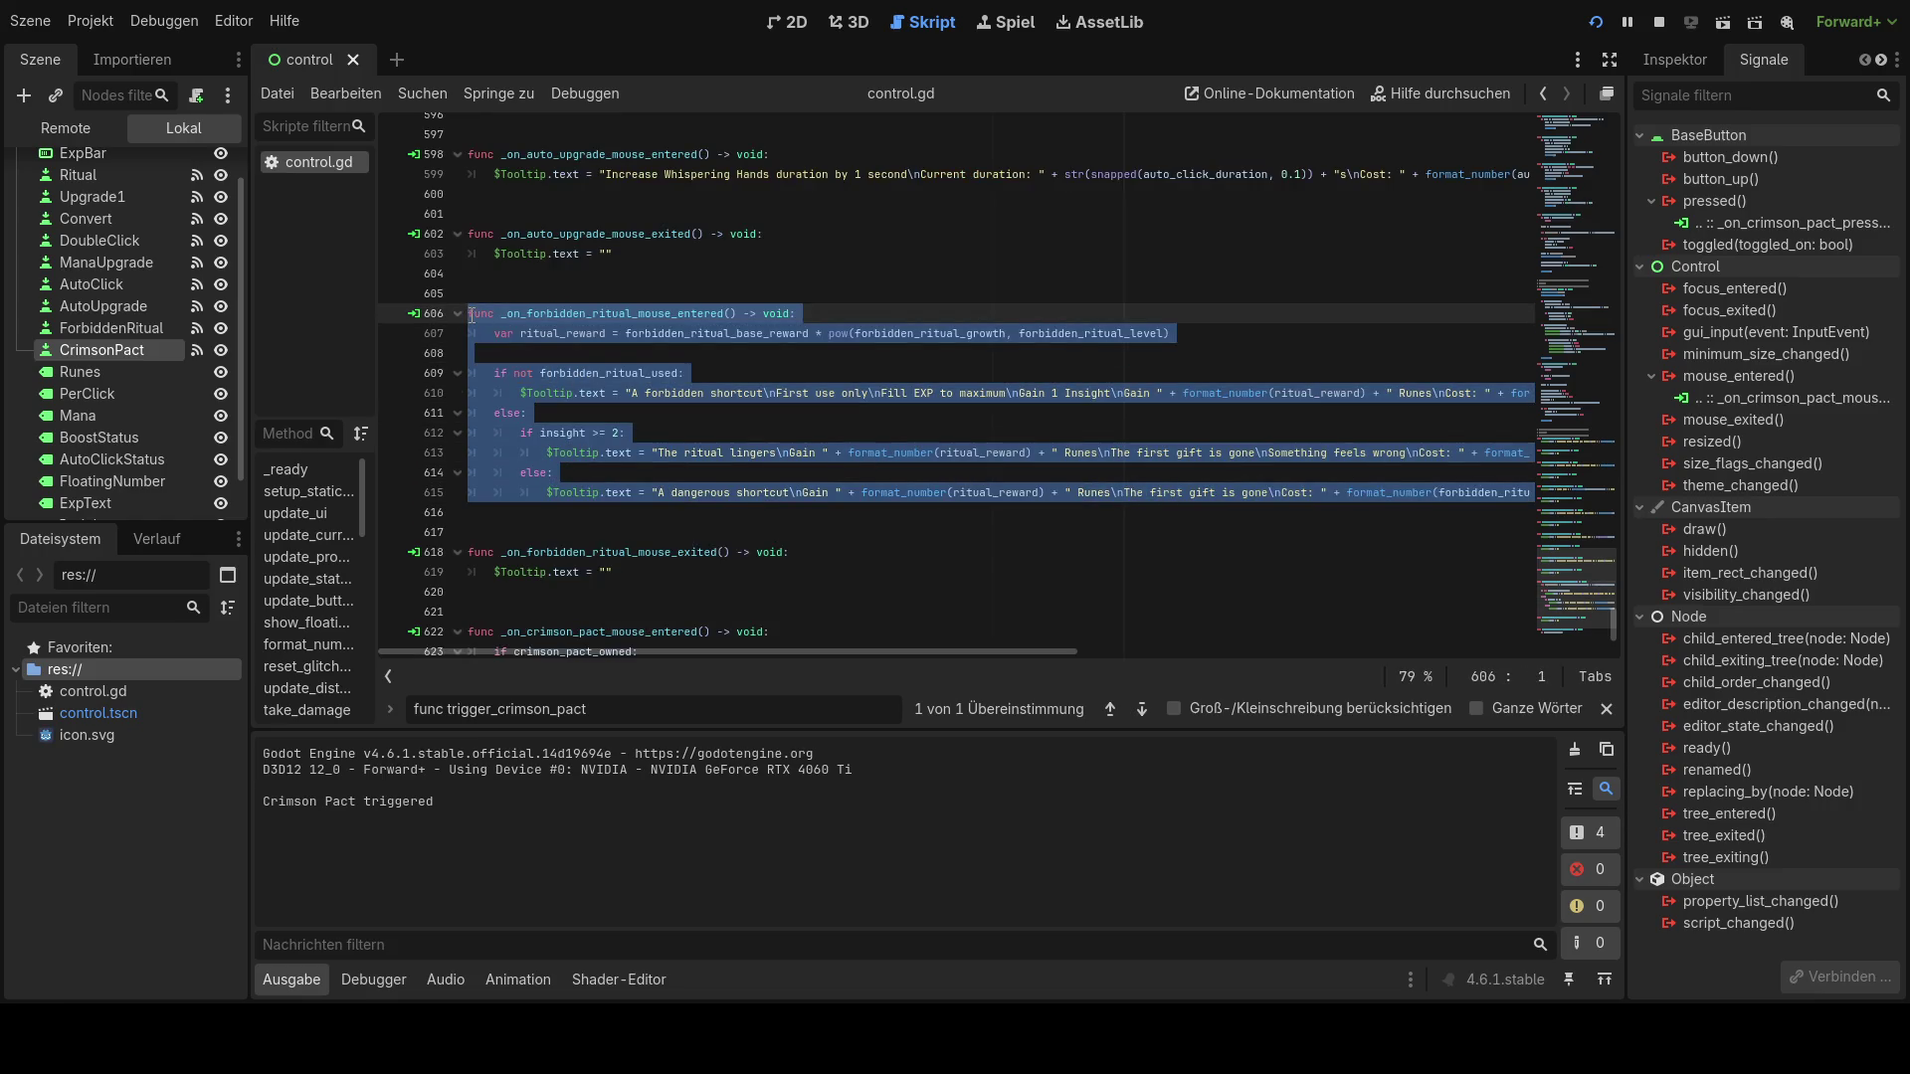
Replace the Crimson Pact tooltip code with separate health, bar-reset and waiting messages, and save.
key("ctrl+v")
left_click_drag(1065, 654, 762, 619)
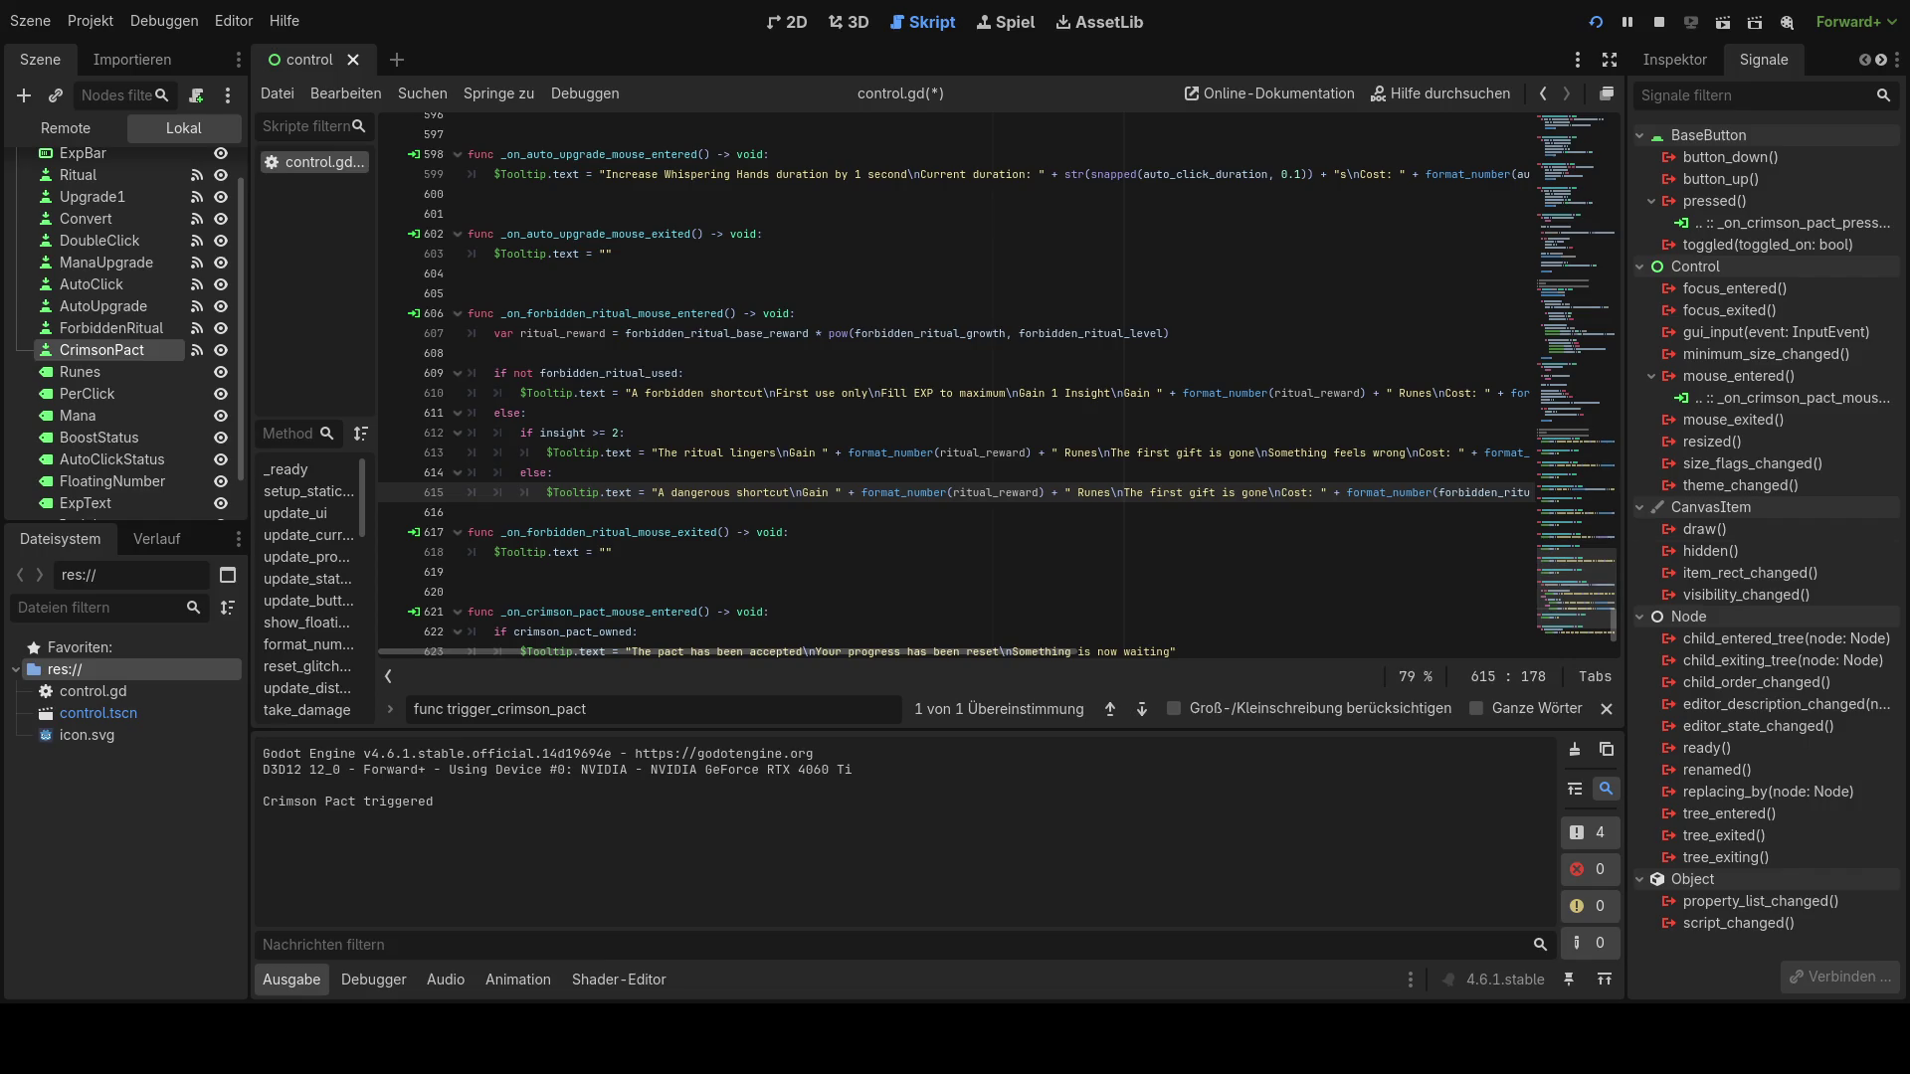
scroll(995, 385, "down", 3)
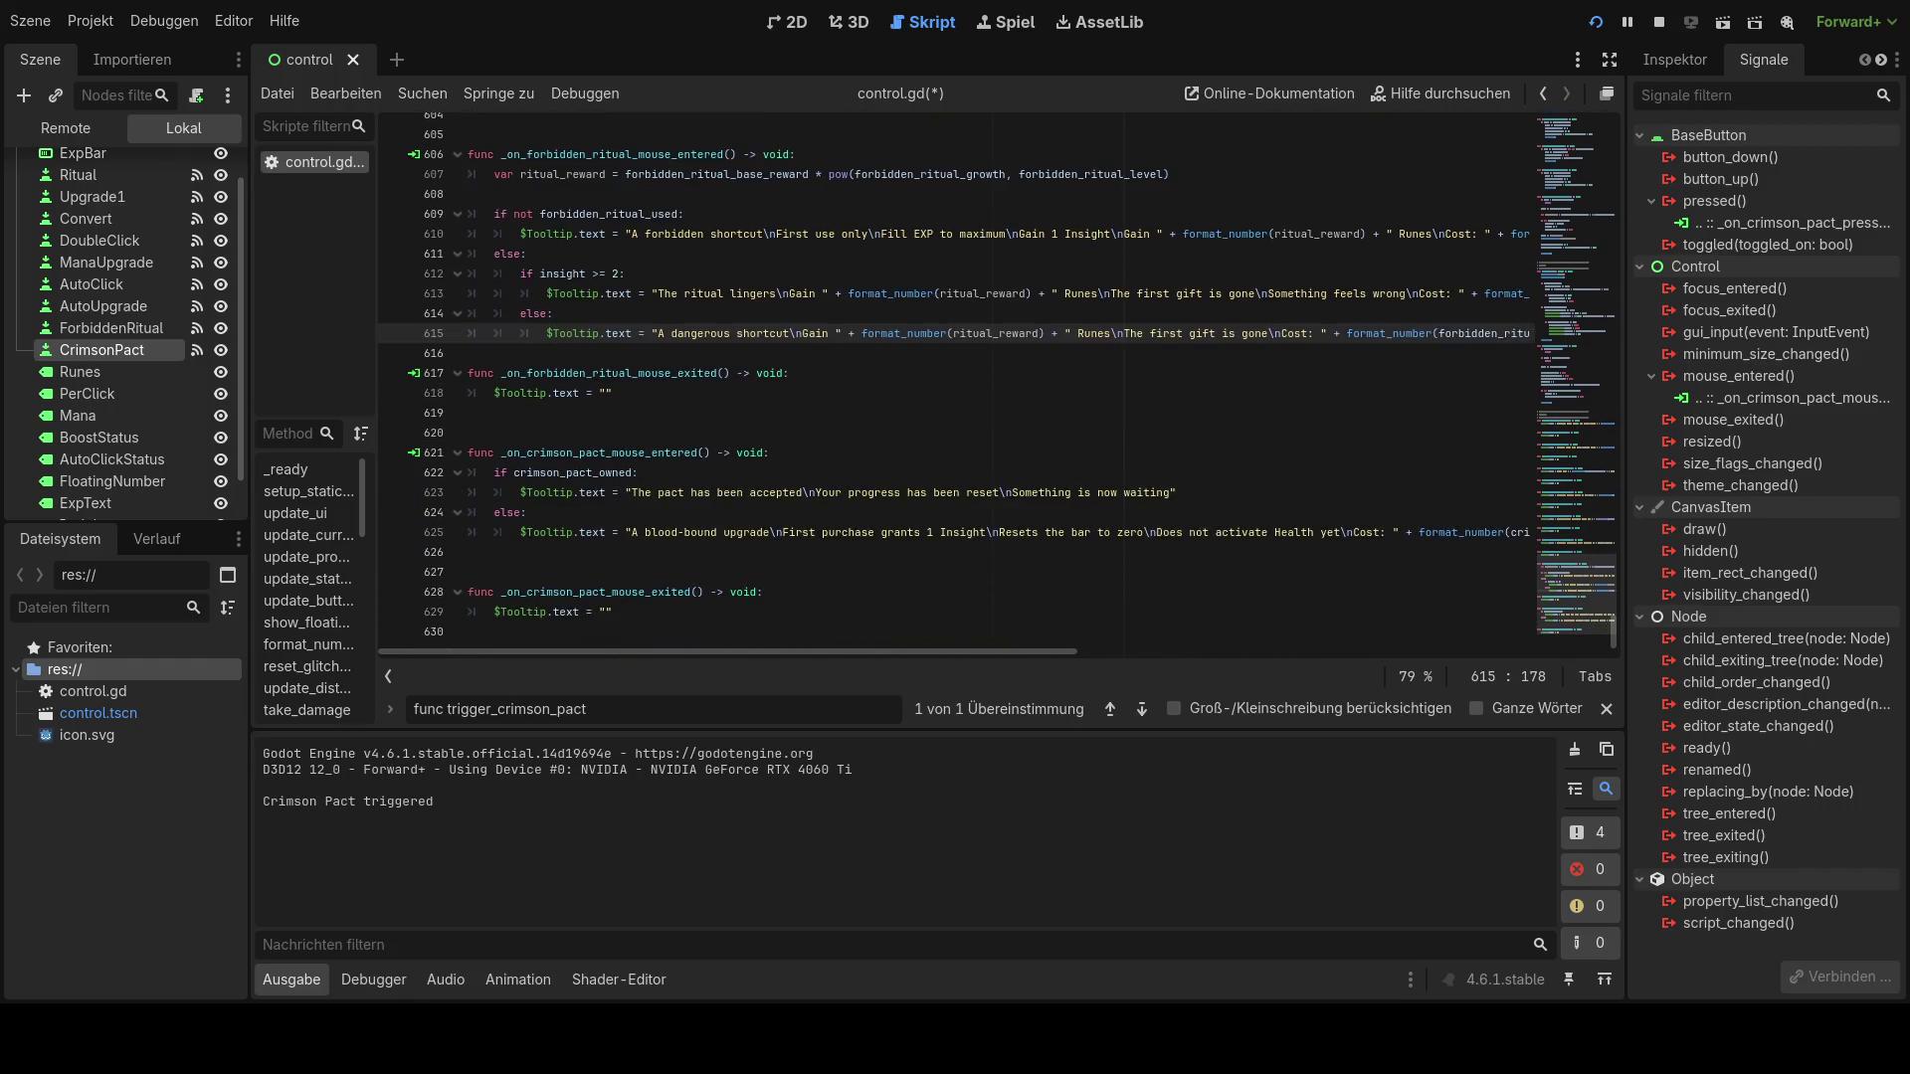
left_click_drag(468, 453, 1547, 538)
key("ctrl+v")
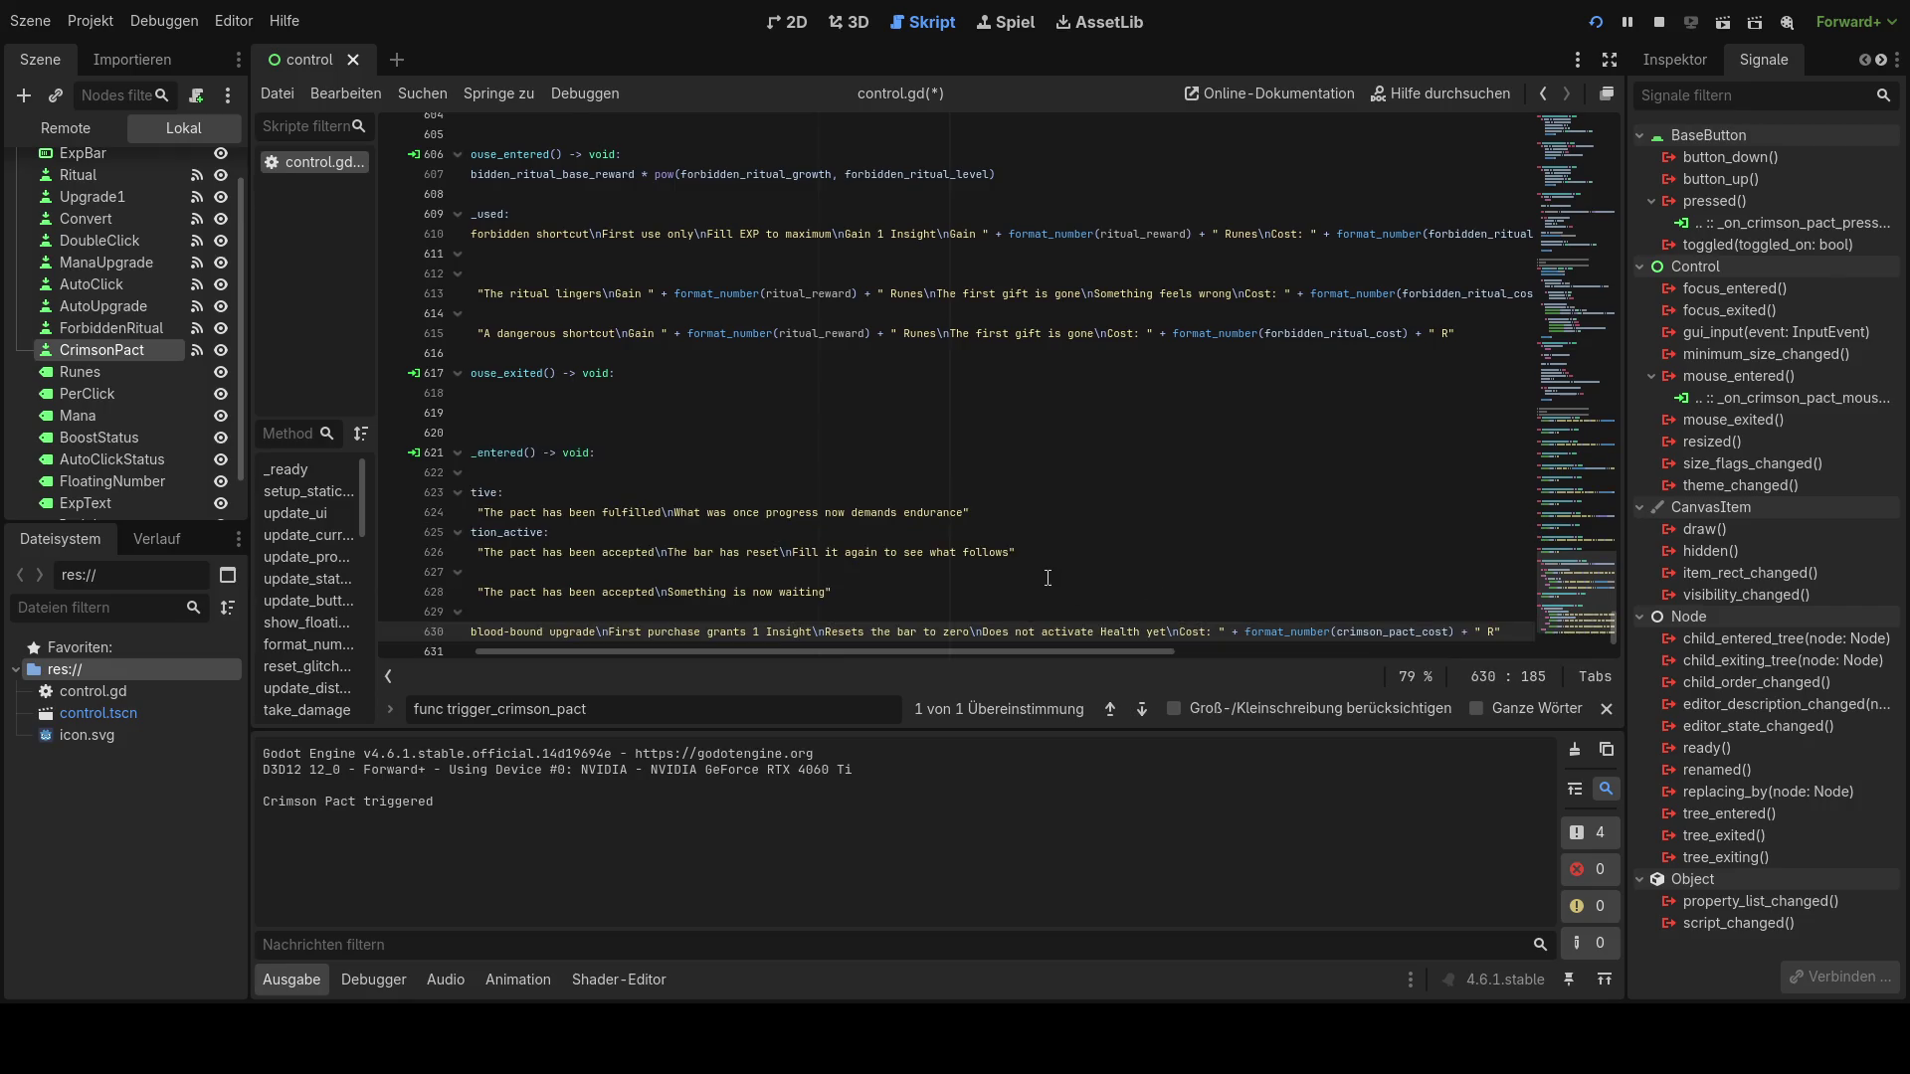
scroll(1048, 577, "down", 1)
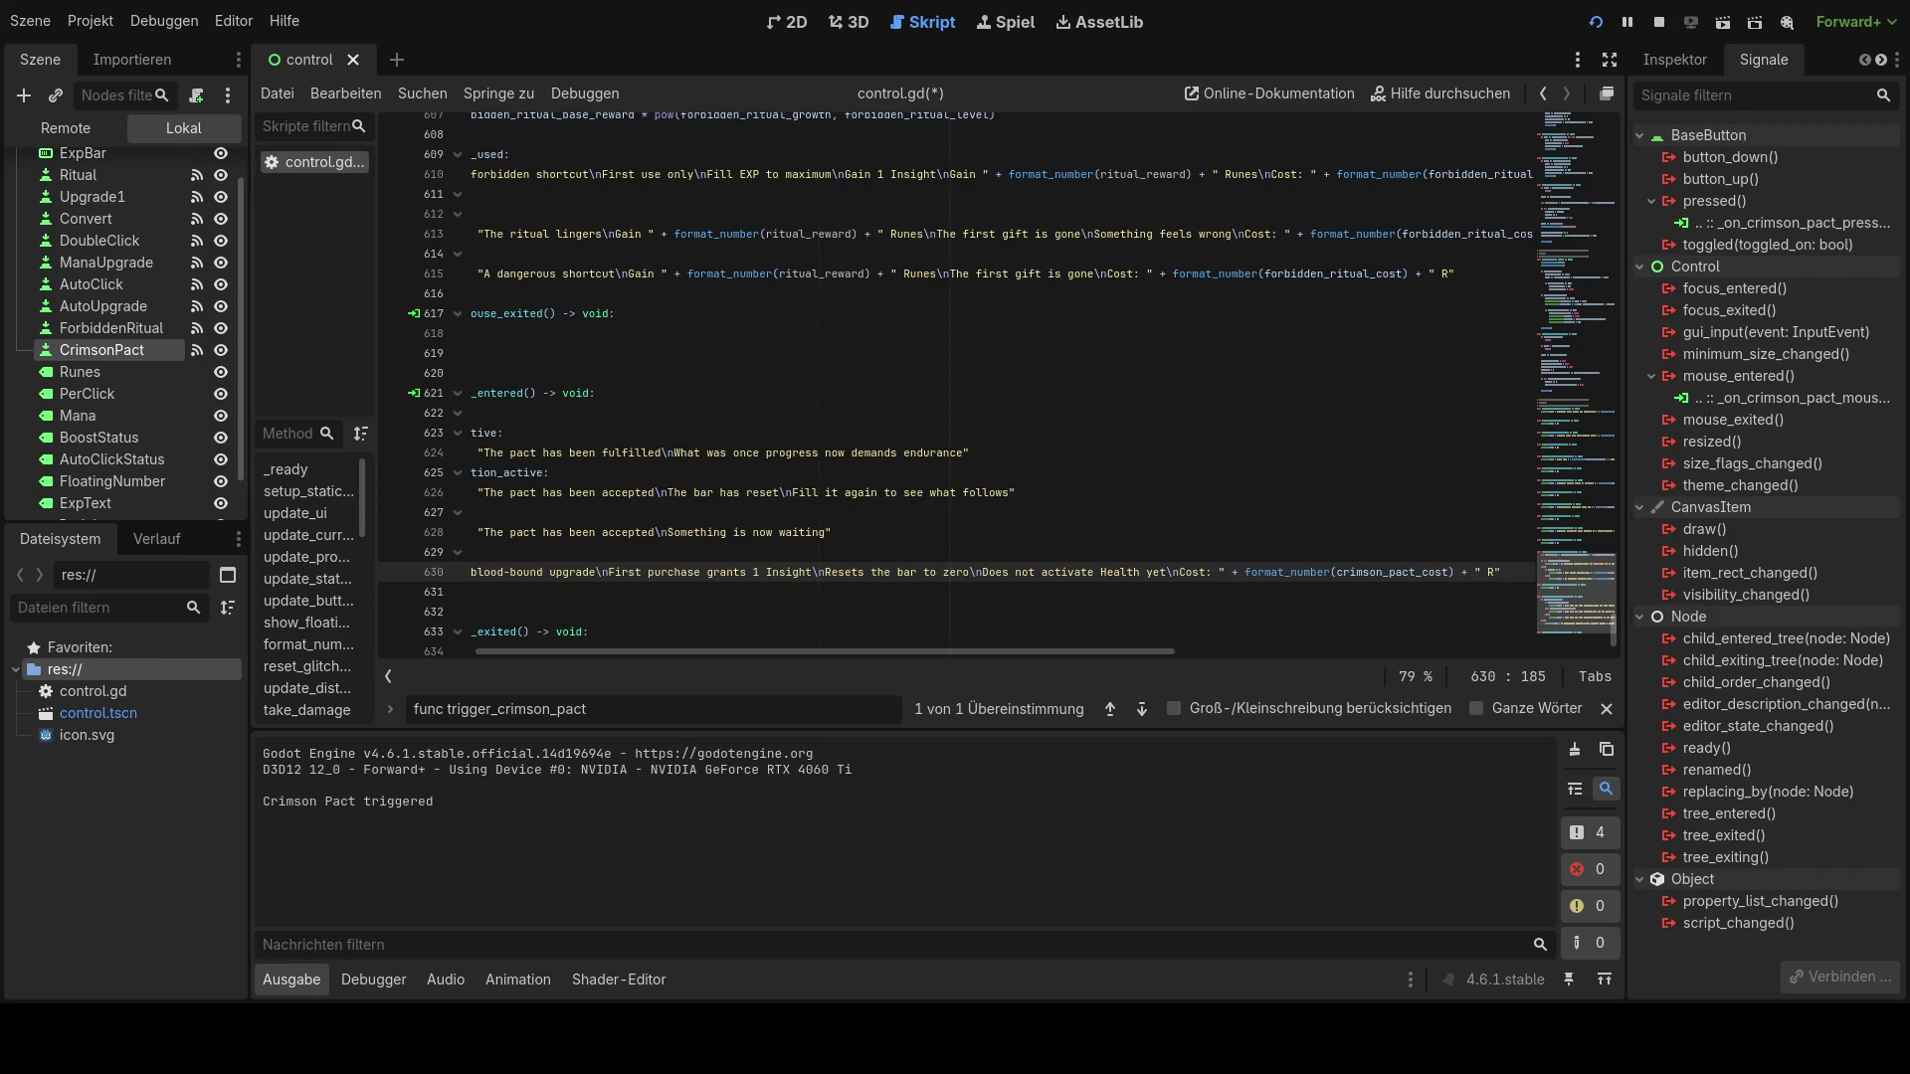
left_click(1106, 538)
key("ctrl+s")
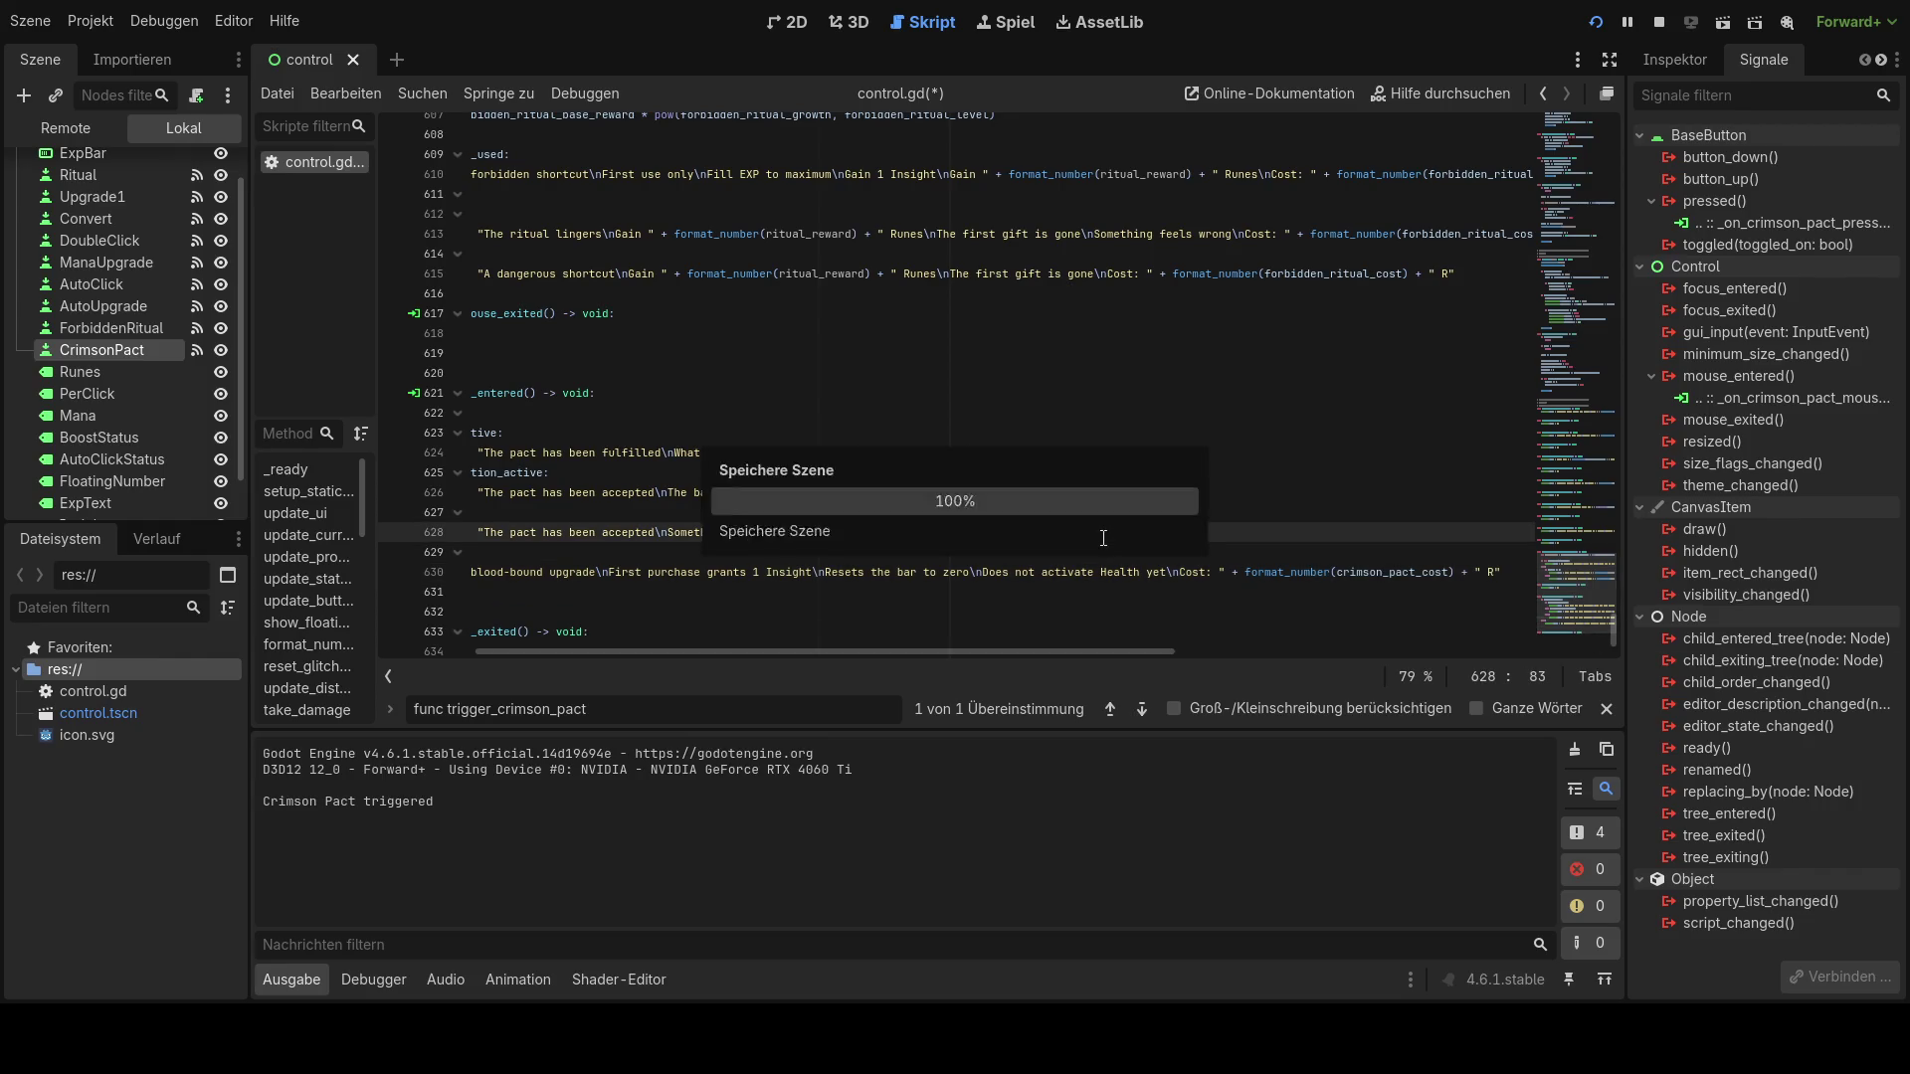
Search control.gd for the update_progress_display function.
scroll(1108, 542, "down", 1)
scroll(1020, 608, "left", 3)
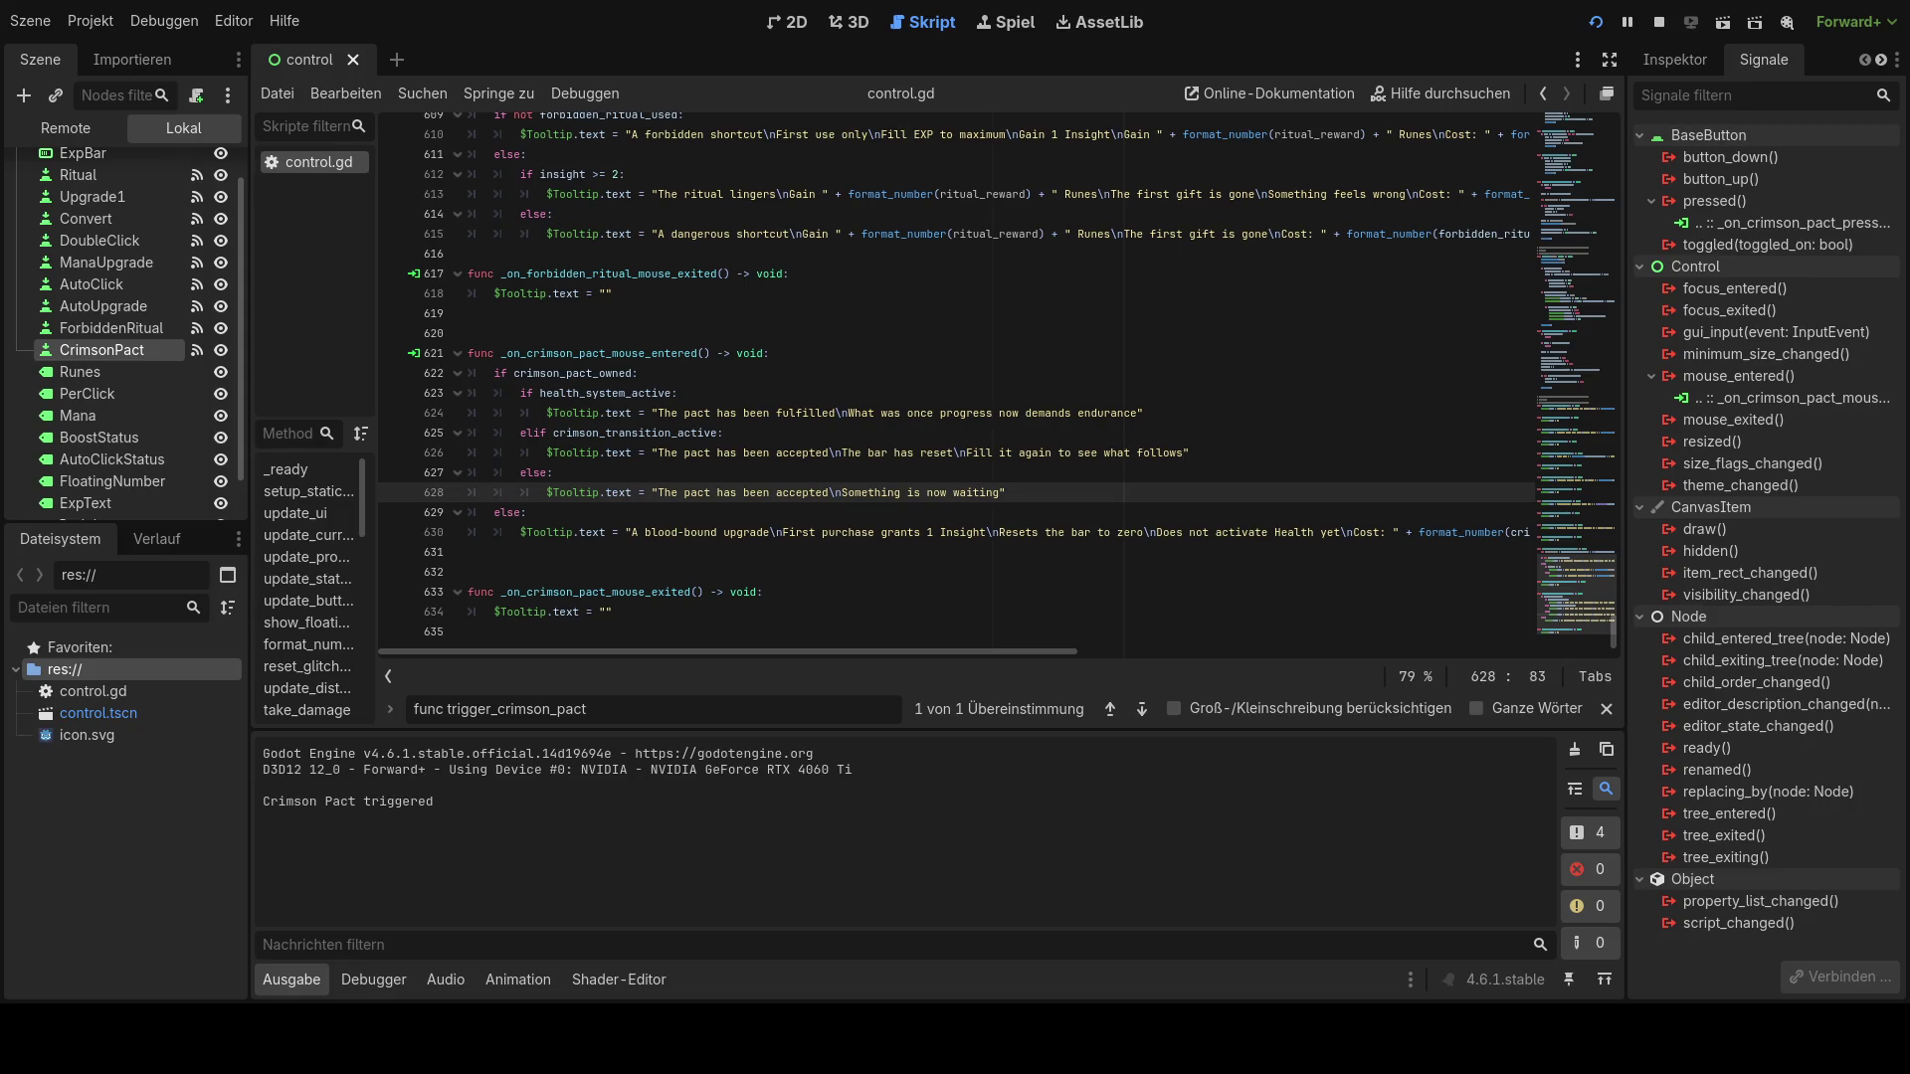
scroll(955, 378, "right", 3)
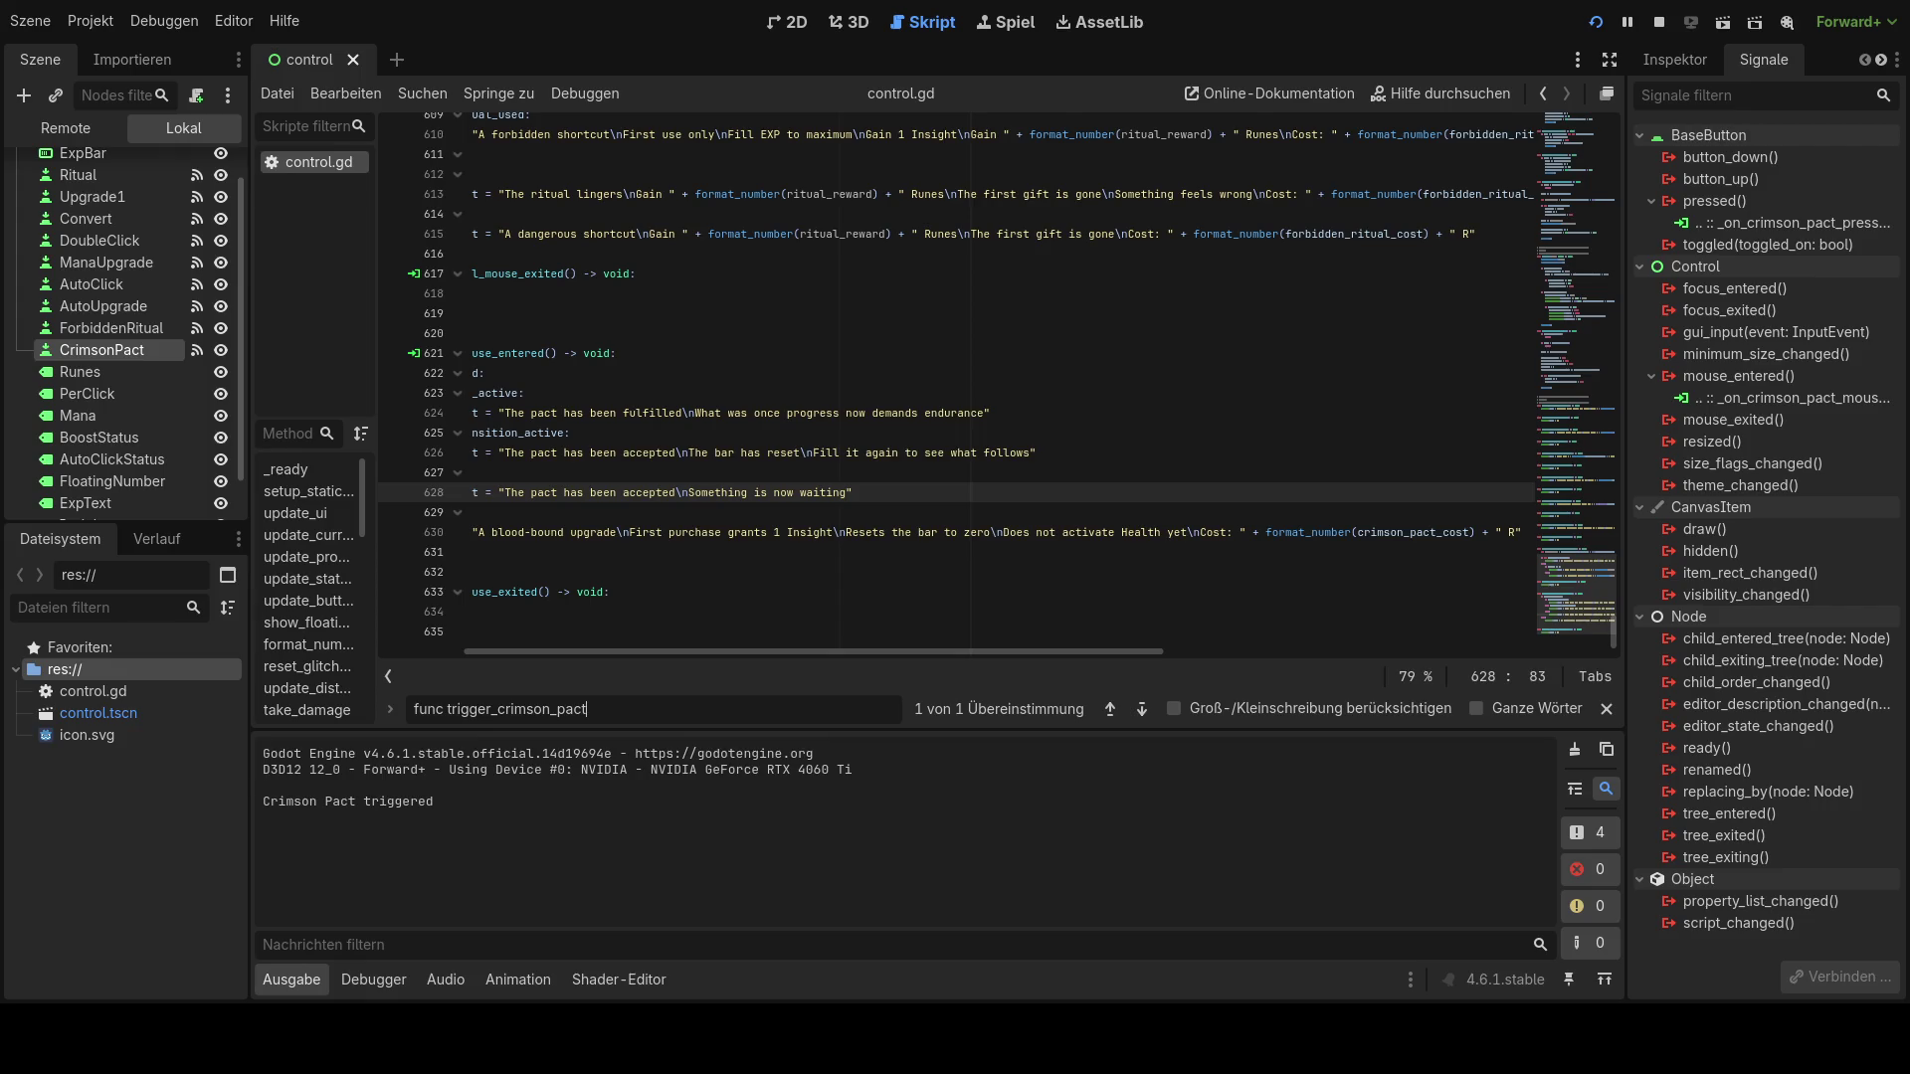
key("ctrl+a")
type("unc update_progress_display")
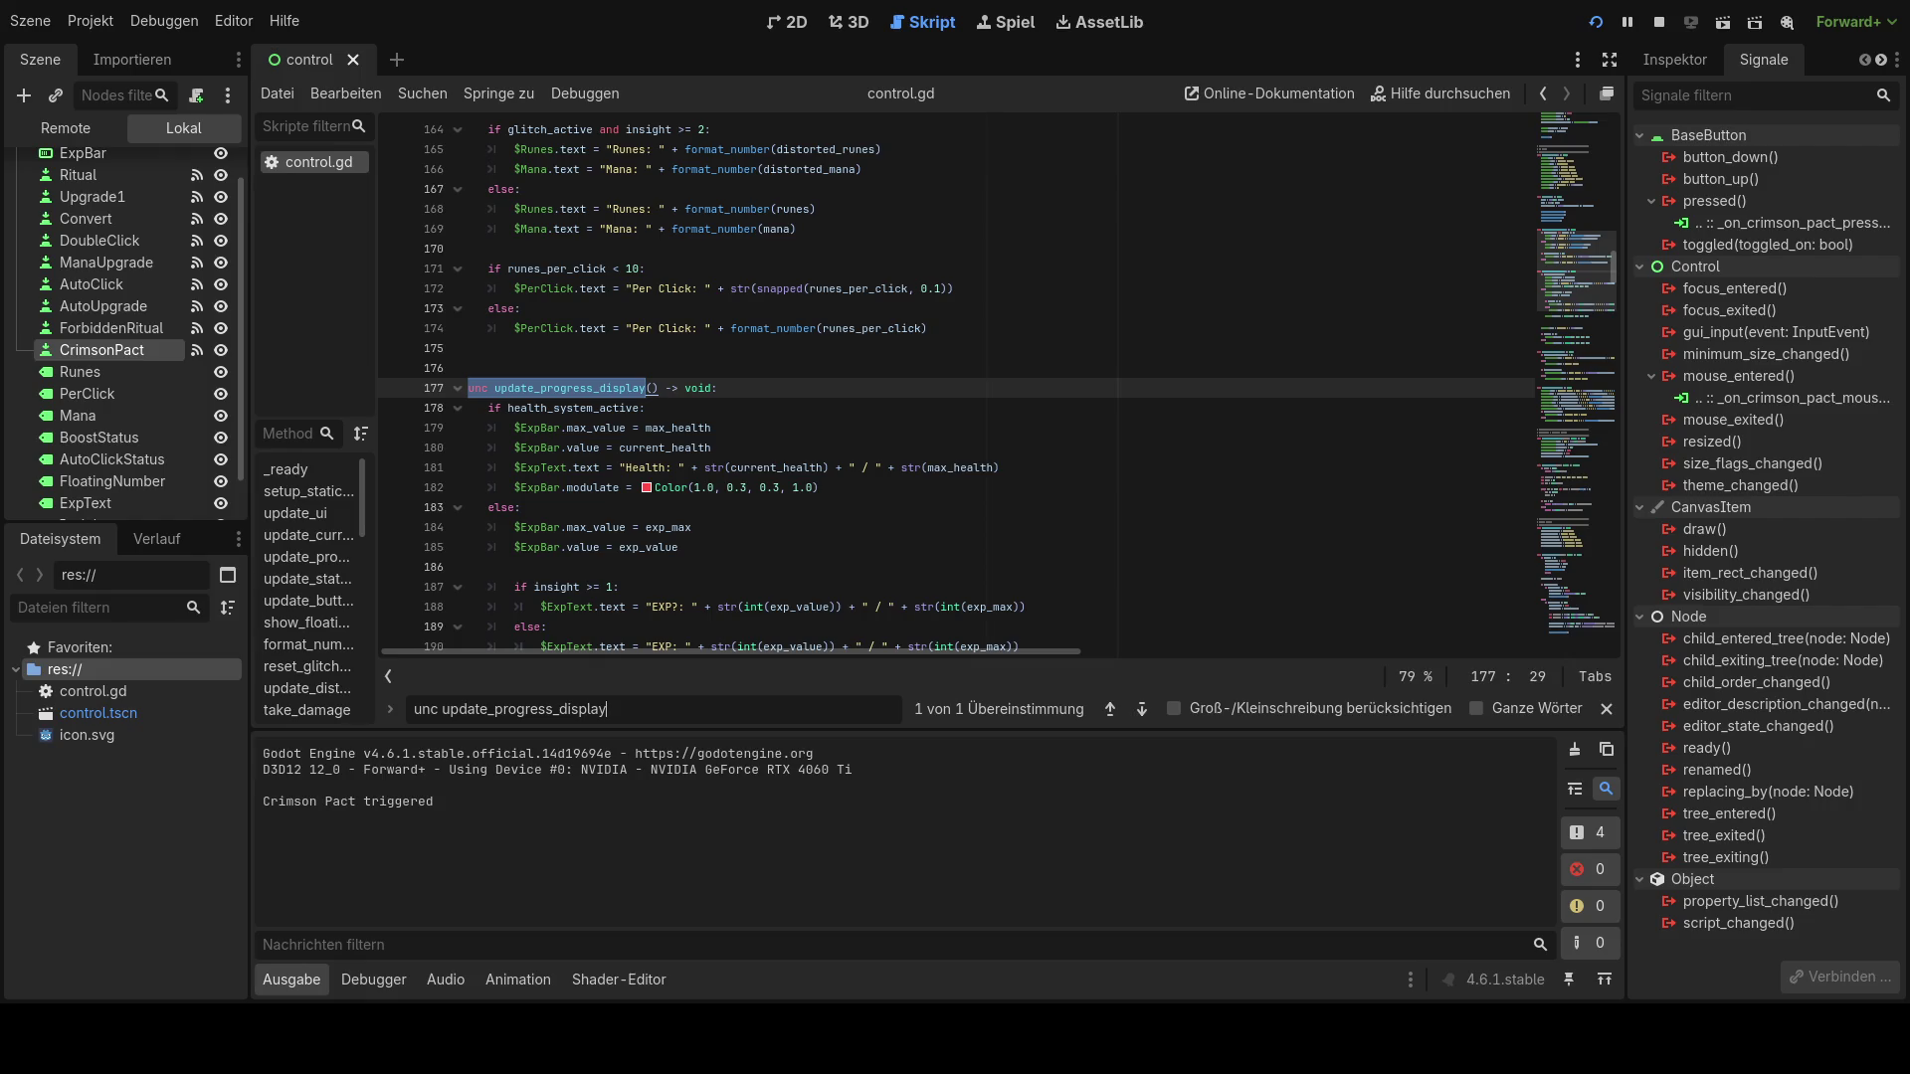
Tidy the blank lines after update_progress_display, adding spacing before update_status_display.
scroll(1051, 619, "down", 4)
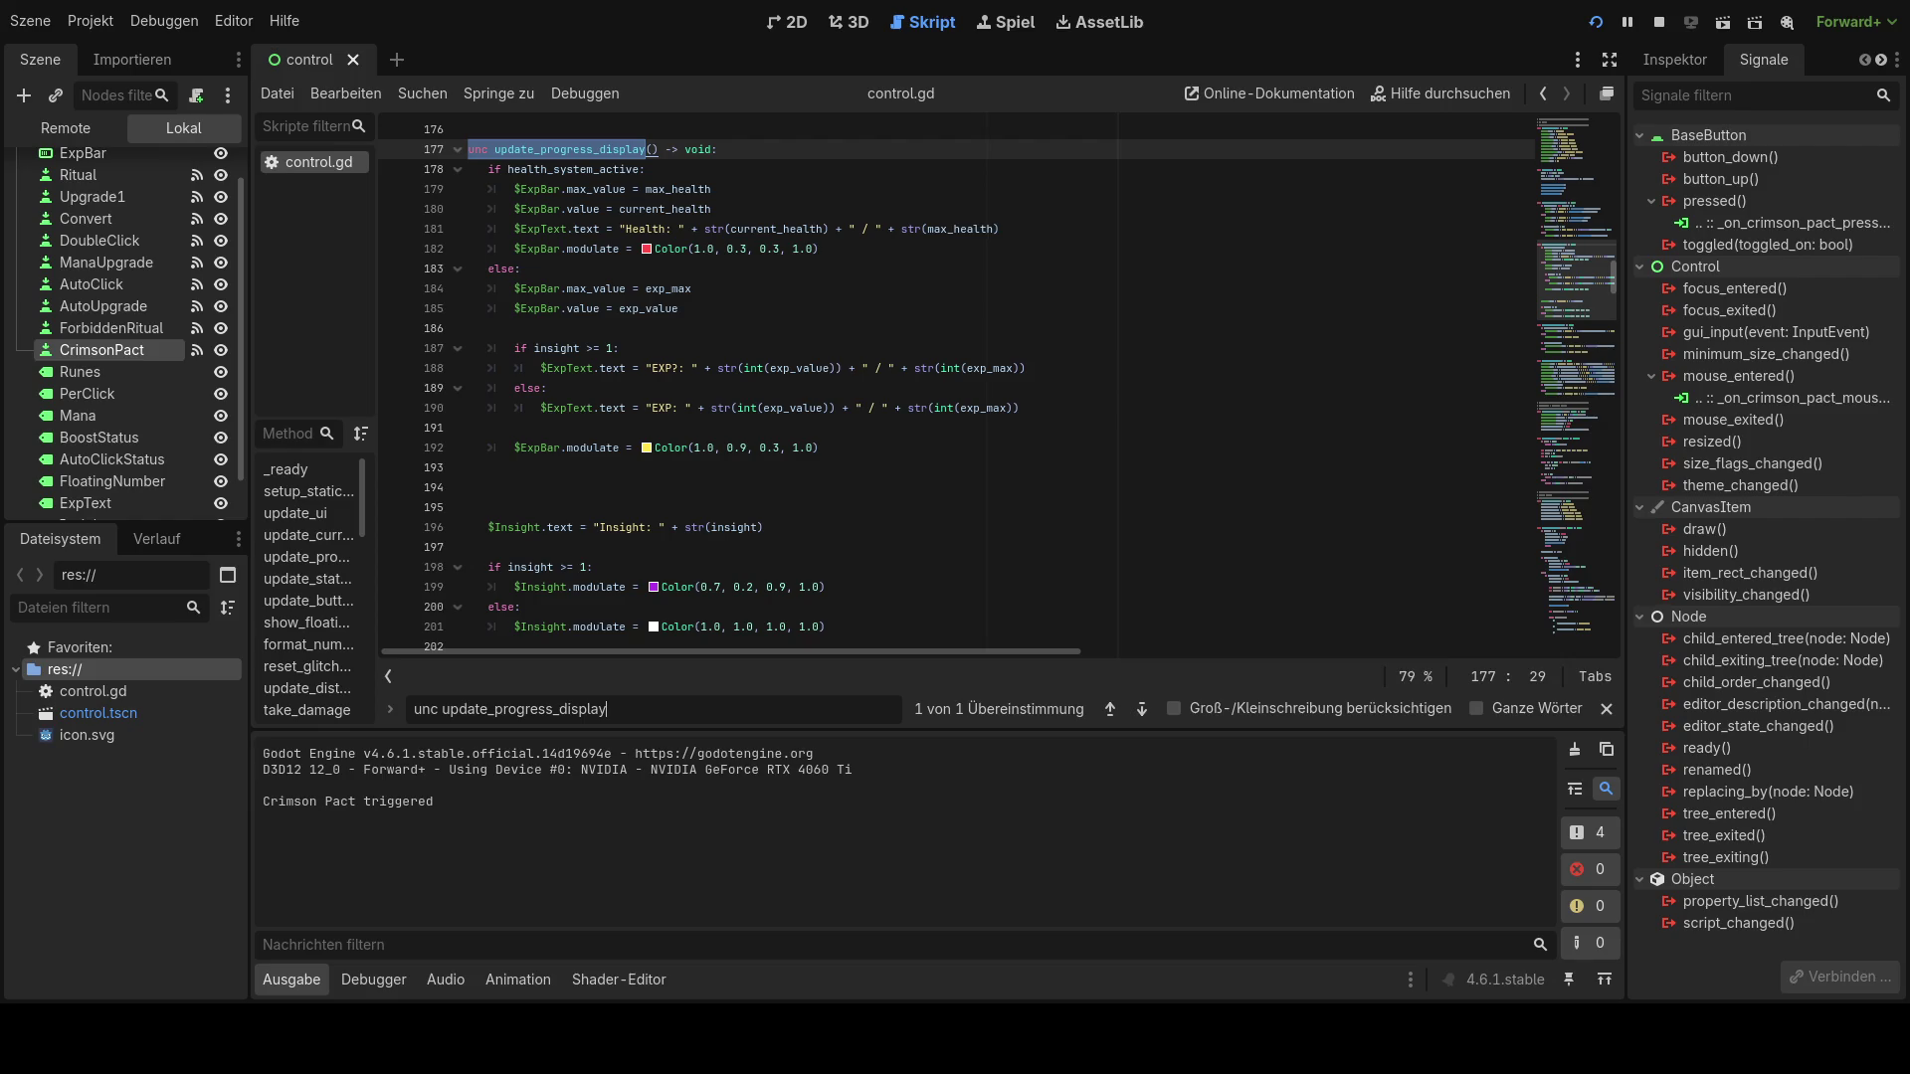
left_click(596, 505)
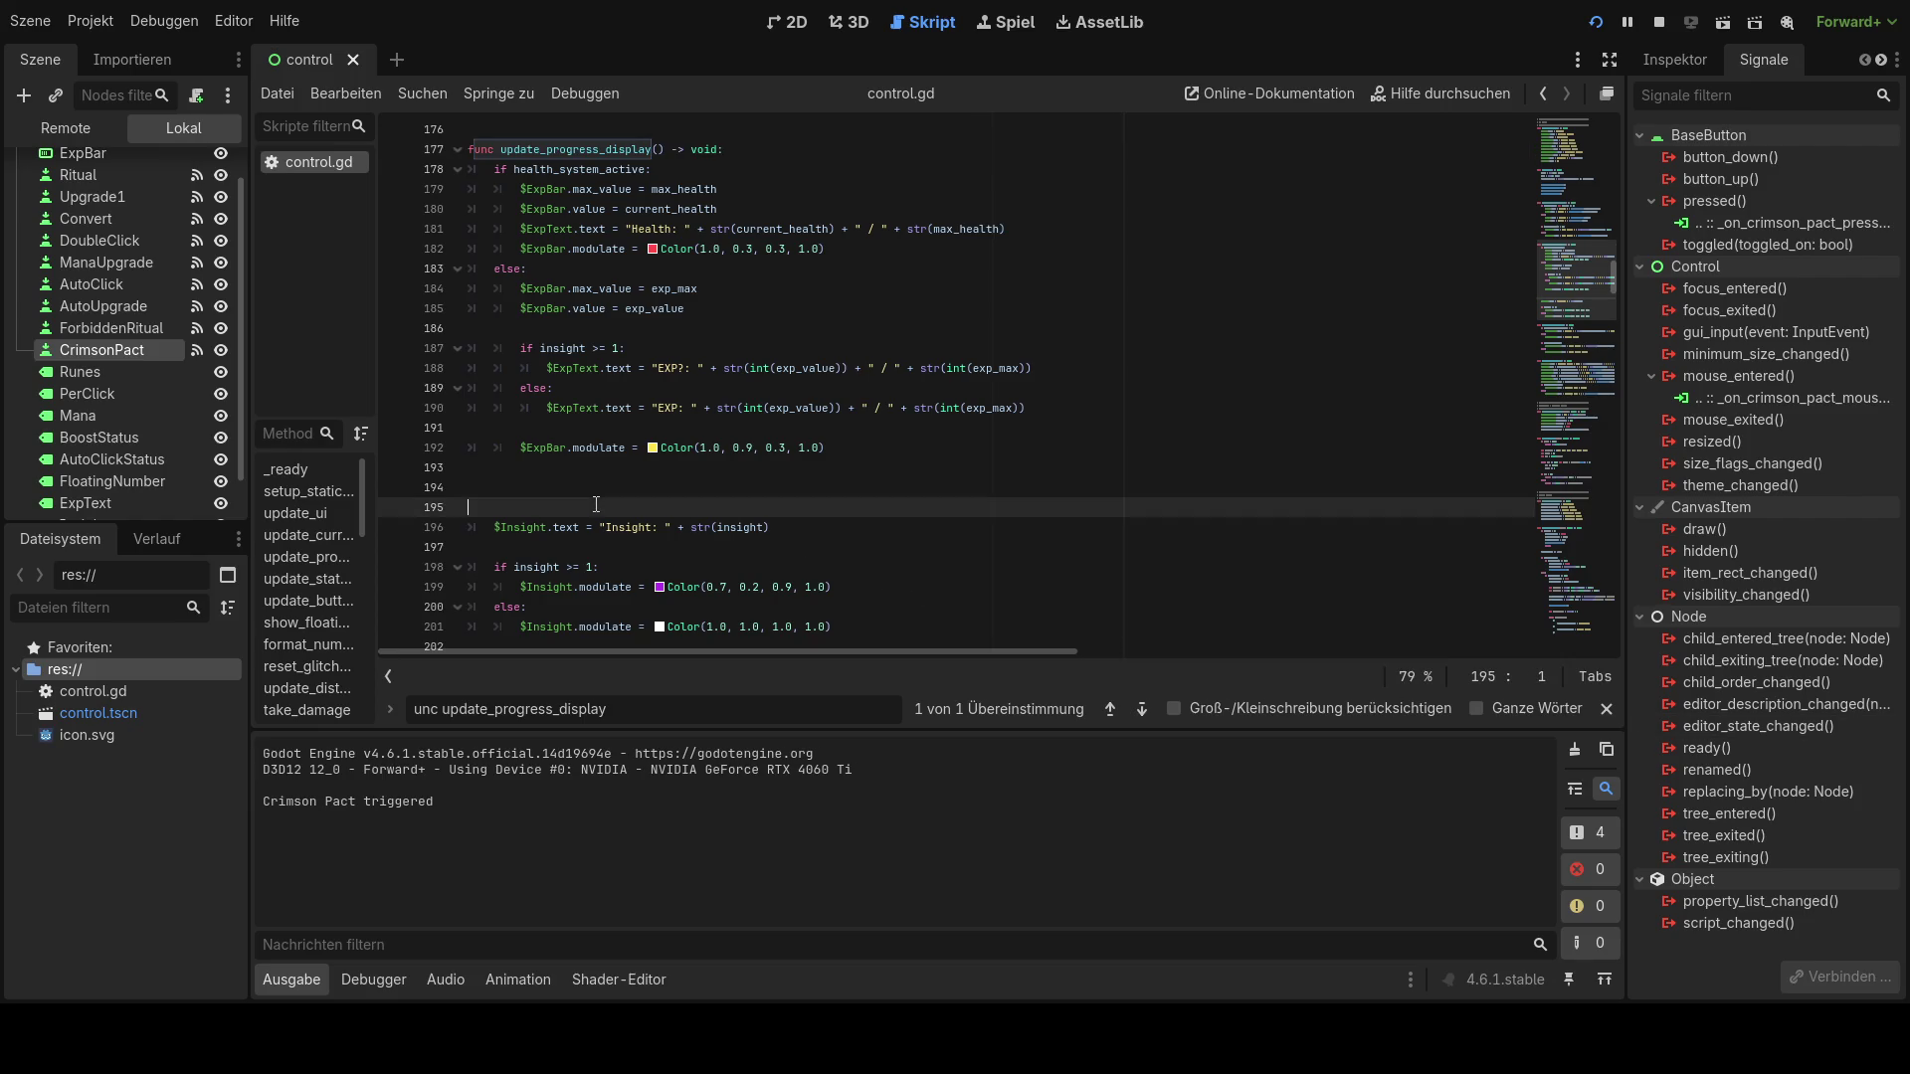
key("BackSpace")
key("BackSpace")
scroll(596, 505, "down", 1)
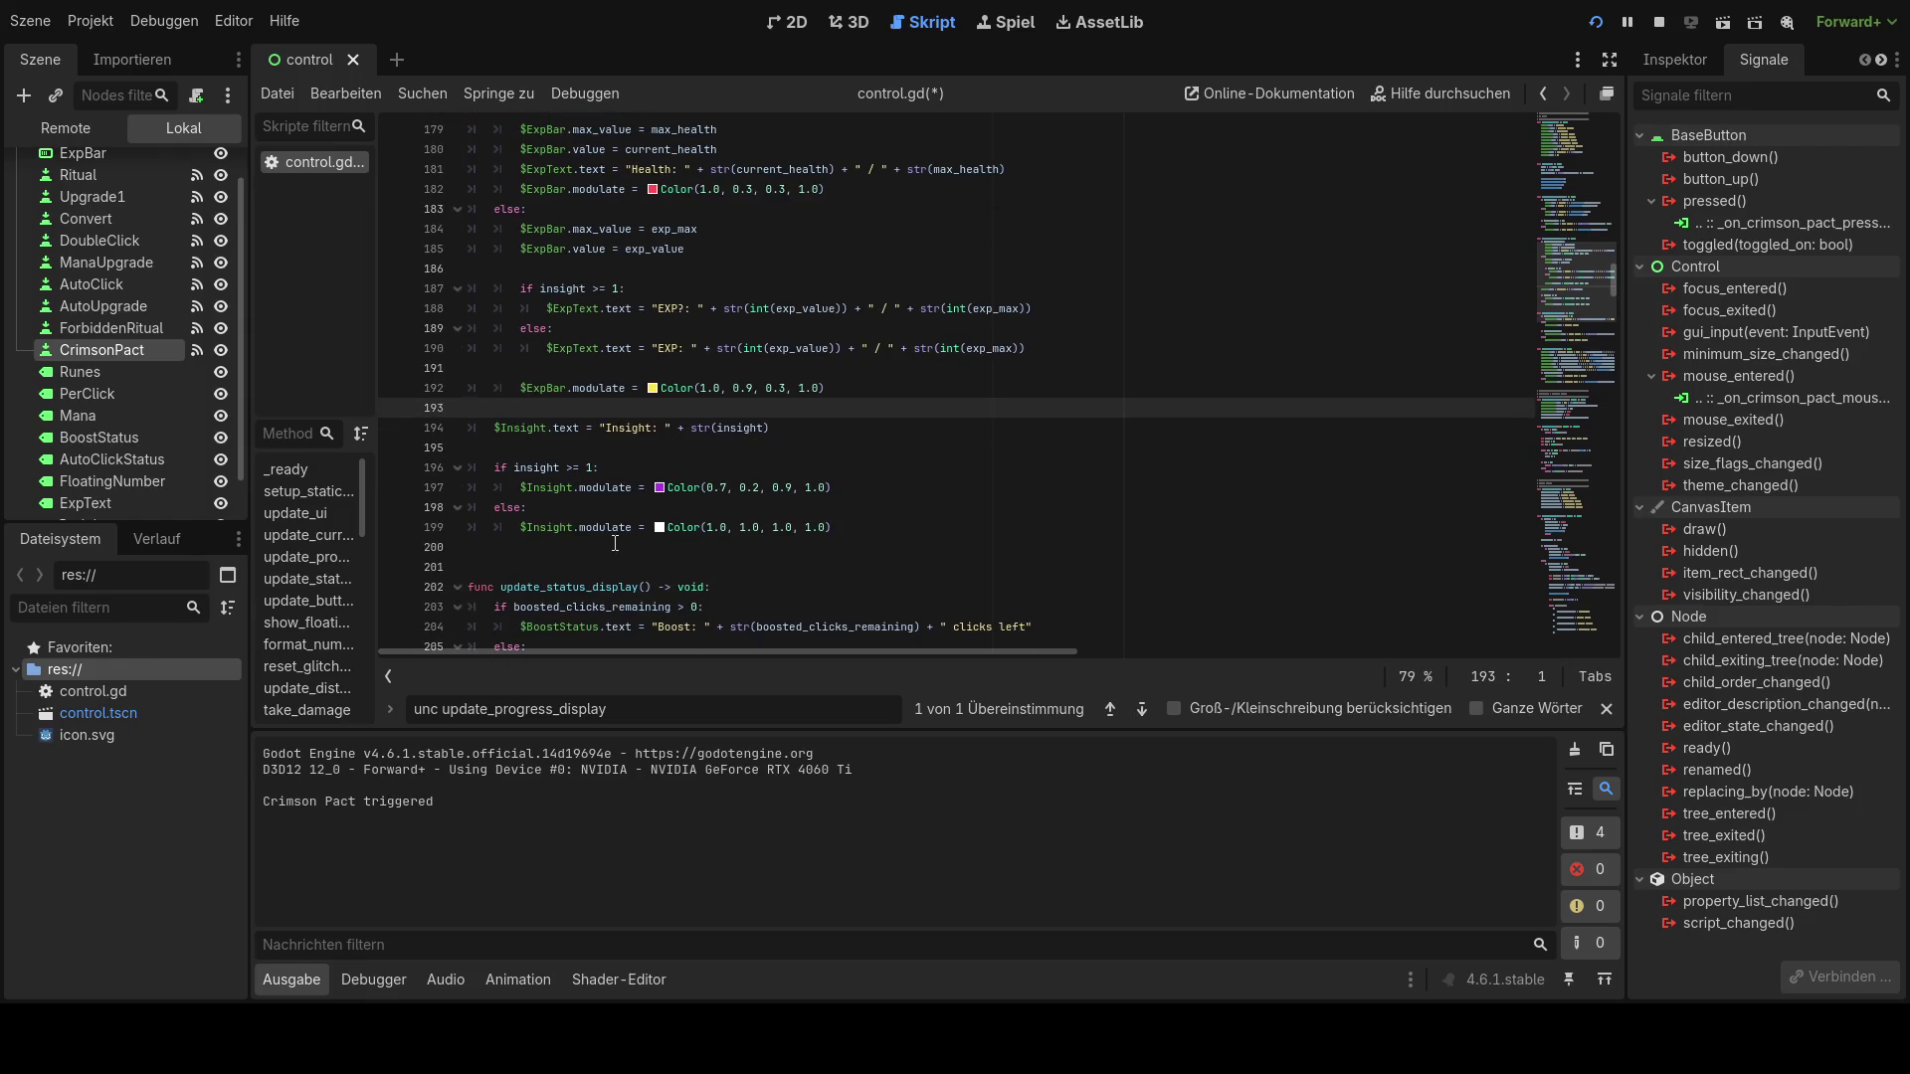
left_click(629, 562)
key("Return")
key("Return")
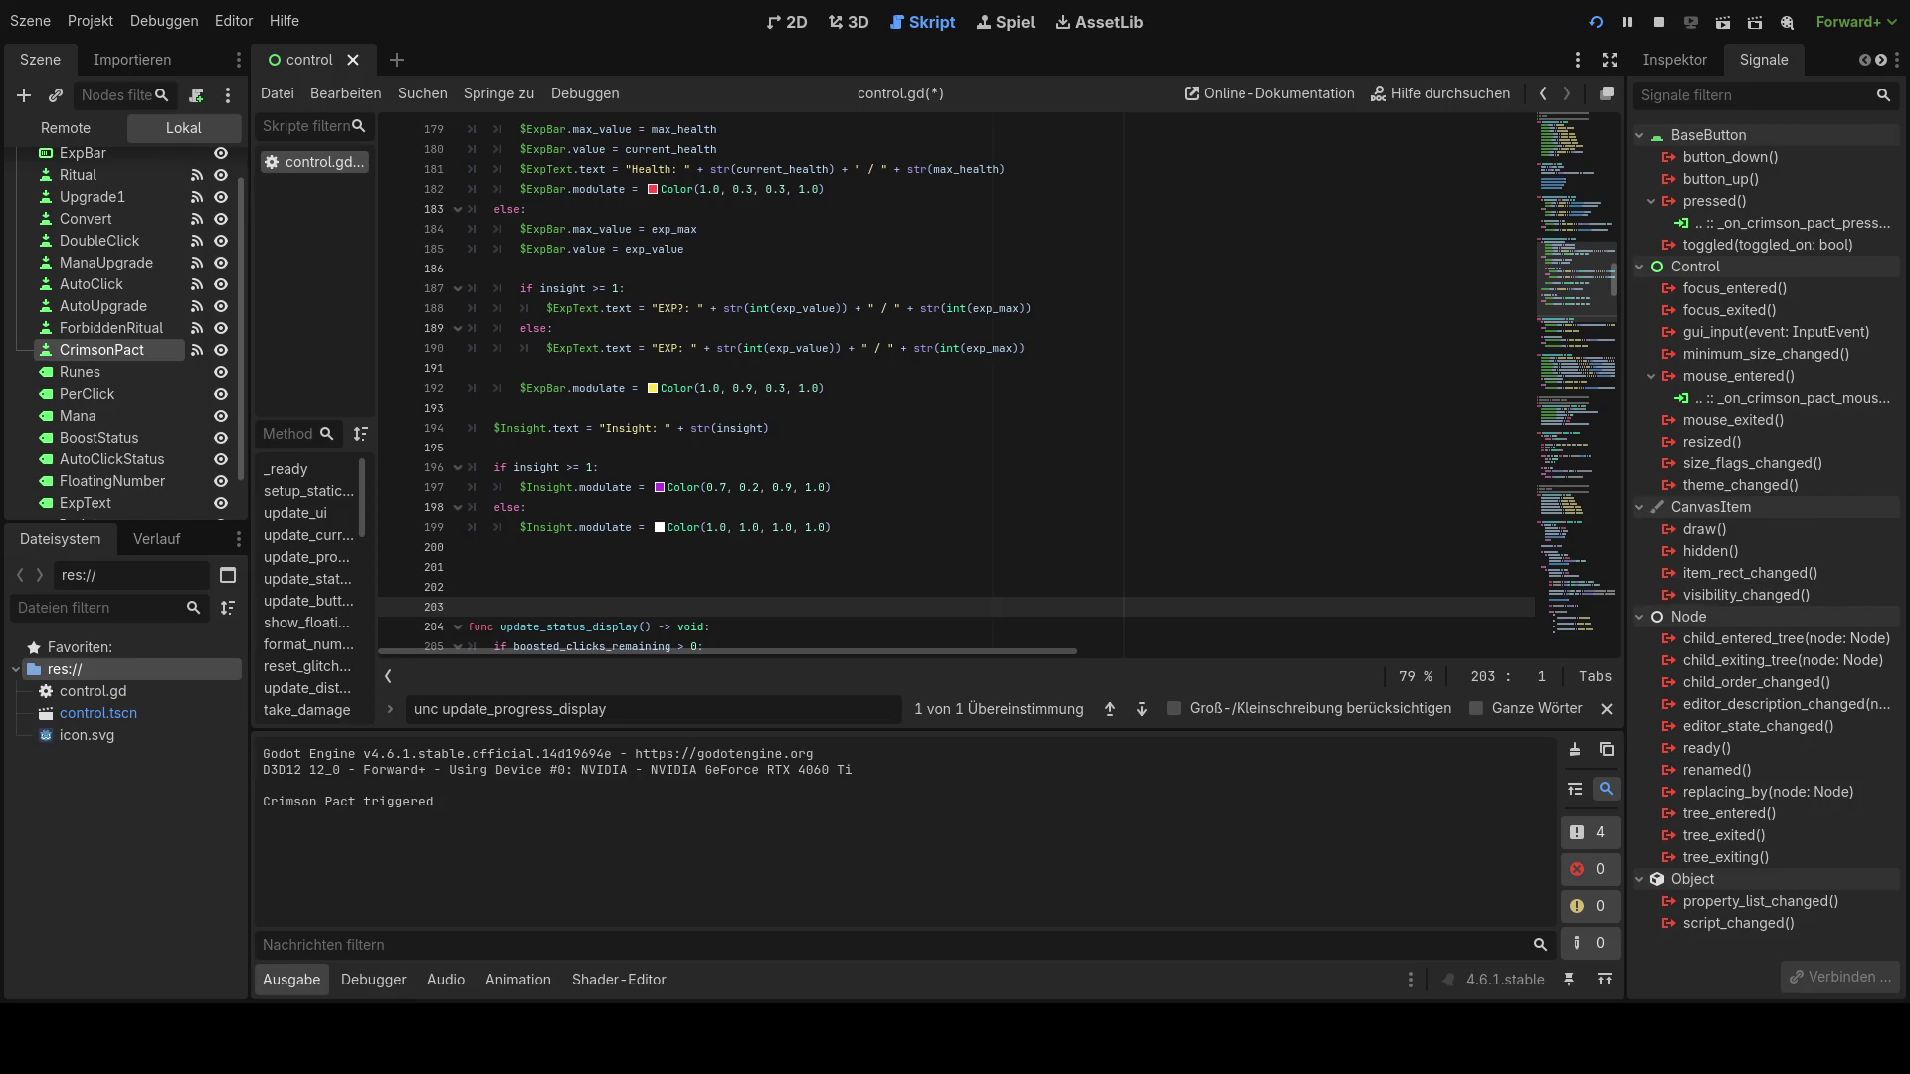
Paste the crimson transition code over the whole function body, then undo it.
left_click_drag(468, 607, 469, 209)
scroll(468, 368, "up", 2)
type("func update_progress_display() -> void: \tif health_system_active: \t\t$ExpBar.max_value = max_health \t\t$ExpBar.value = current_health \t\t$ExpText.text = \"Health: \" + str(current_health) + \" / \" + str(max_health) \t\t$ExpBar.modulate = Color(1.0, 0.3, 0.3, 1.0) \telse: \t\t$ExpBar.max_value = exp_max \t\t$ExpBar.value = exp_value  \t\tif crimson_transition_active: \t\t\t$ExpText.text = \"EXP?: \" + str(int(exp_value)) + \" / \" + str(int(exp_max)) \t\telif insight >= 1: \t\t\t$ExpText.text = \"EXP?: \" + str(int(exp_value)) + \" / \" + str(int(exp_max)) \t\telse: \t\t\t$ExpText.text = \"EXP: \" + str(int(exp_value)) + \" / \" + str(int(exp_max))  \t\t$ExpBar.modulate = Color(1.0, 0.9, 0.3, 1.0)  \t$Insight.text = \"Insight: \" + str(insight)  \tif insight >= 1: \t\t$Insight.modulate = Color(0.7, 0.2, 0.9, 1.0) \telse: \t\t$Insight.modulate = Color(1.0, 1.0, 1.0, 1.0)")
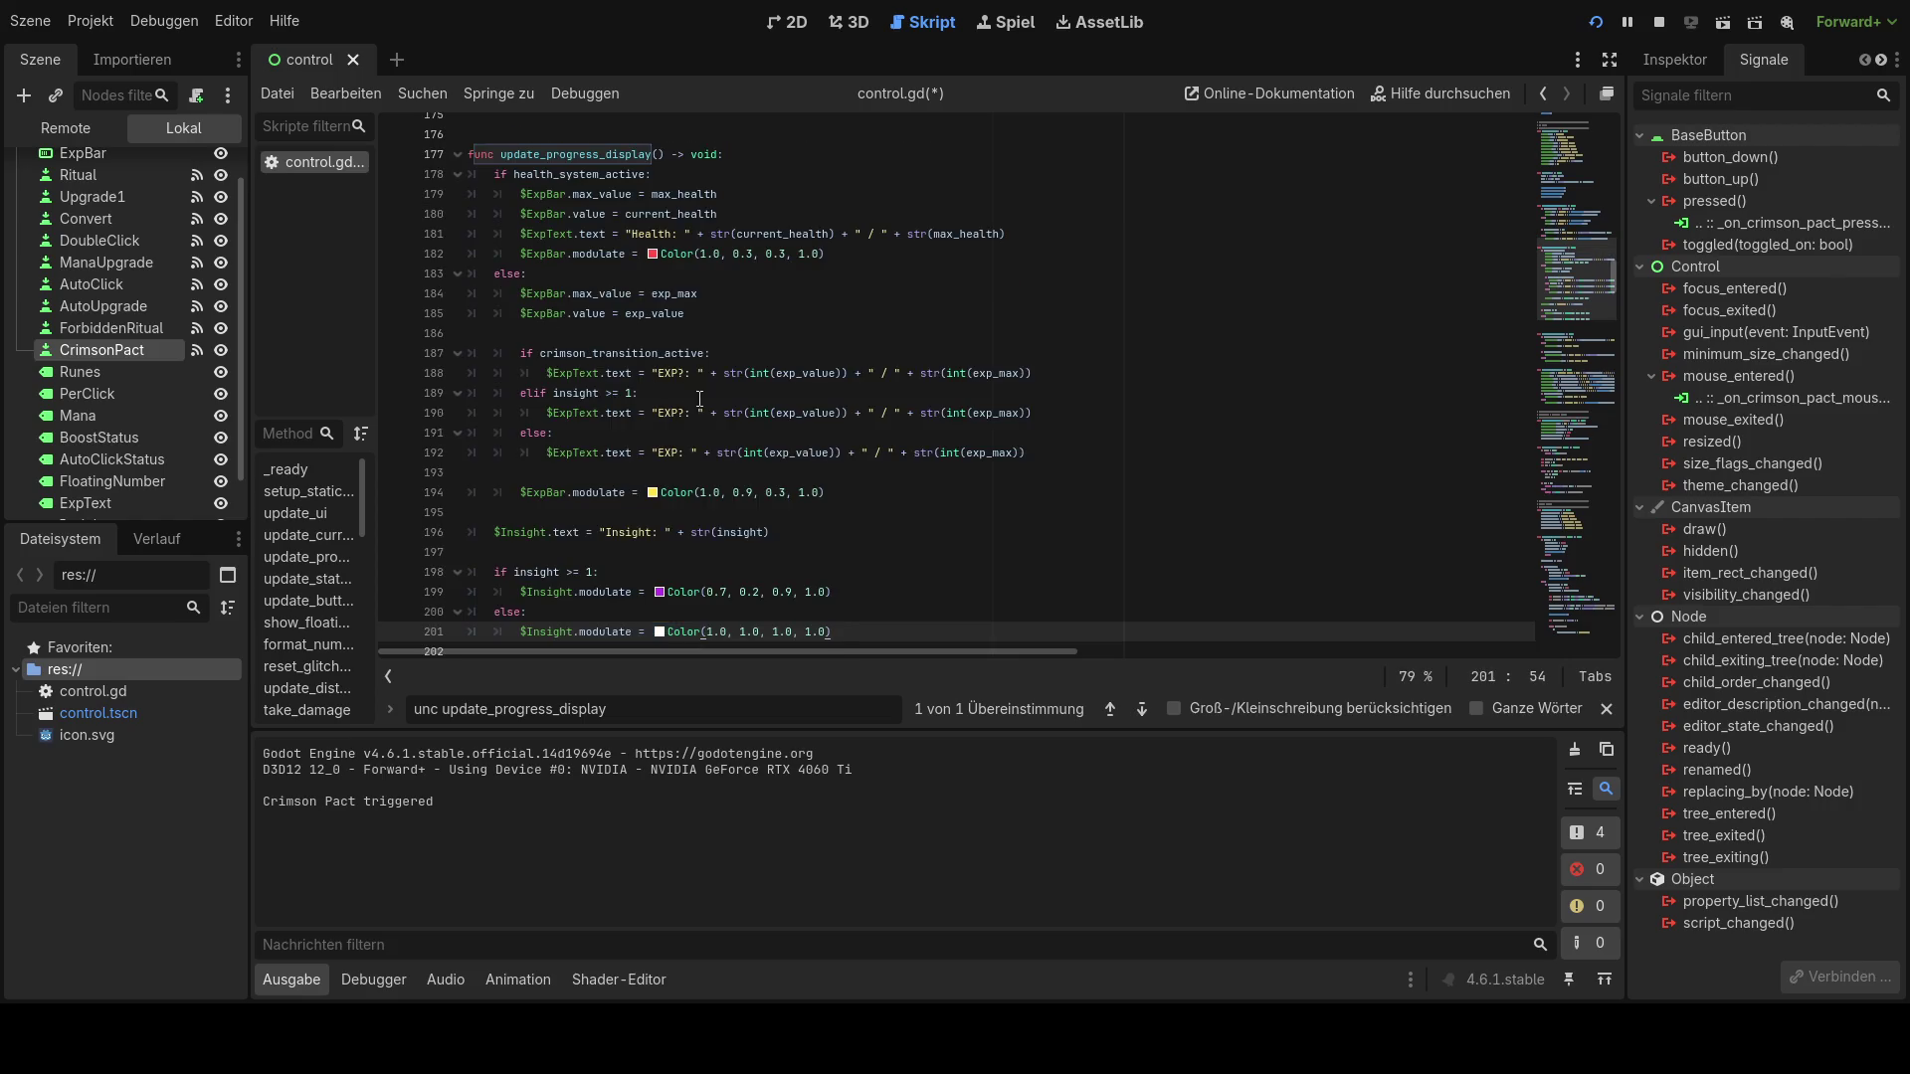
scroll(756, 453, "down", 2)
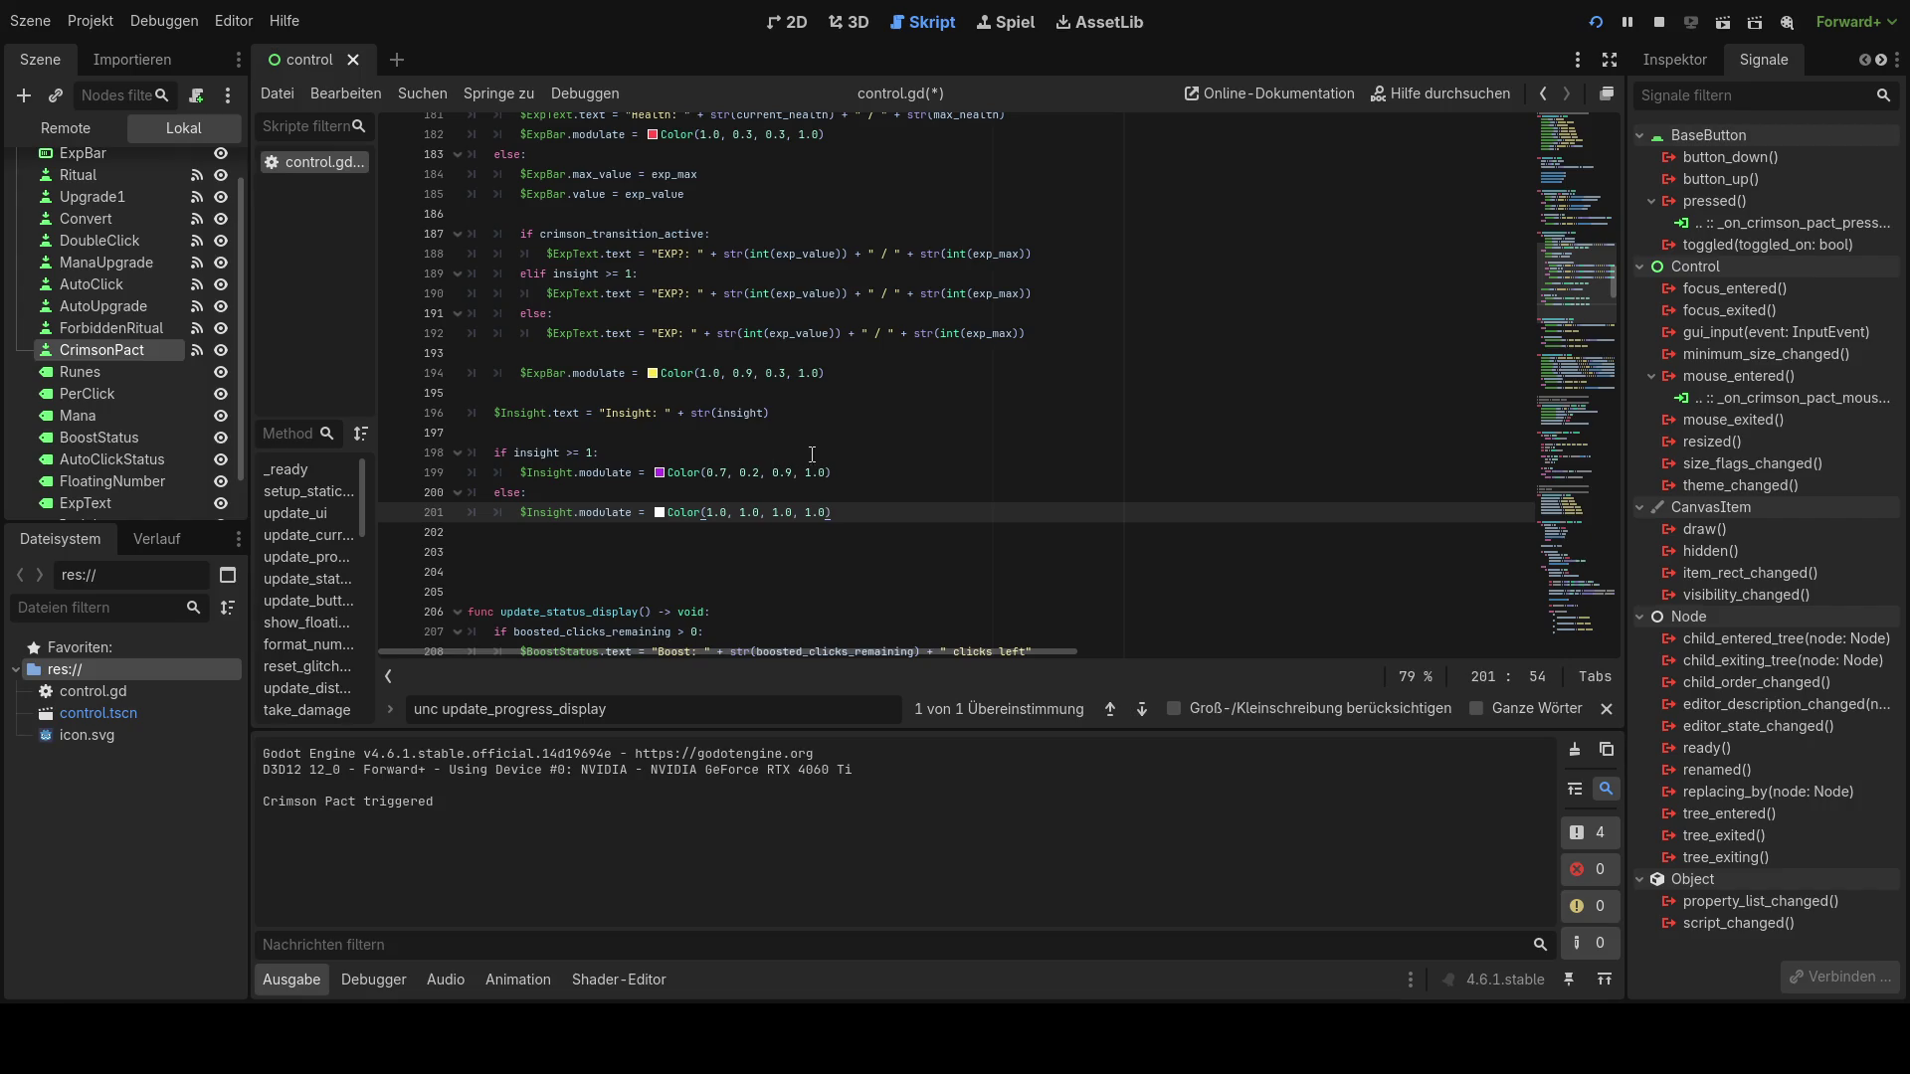
scroll(847, 450, "up", 2)
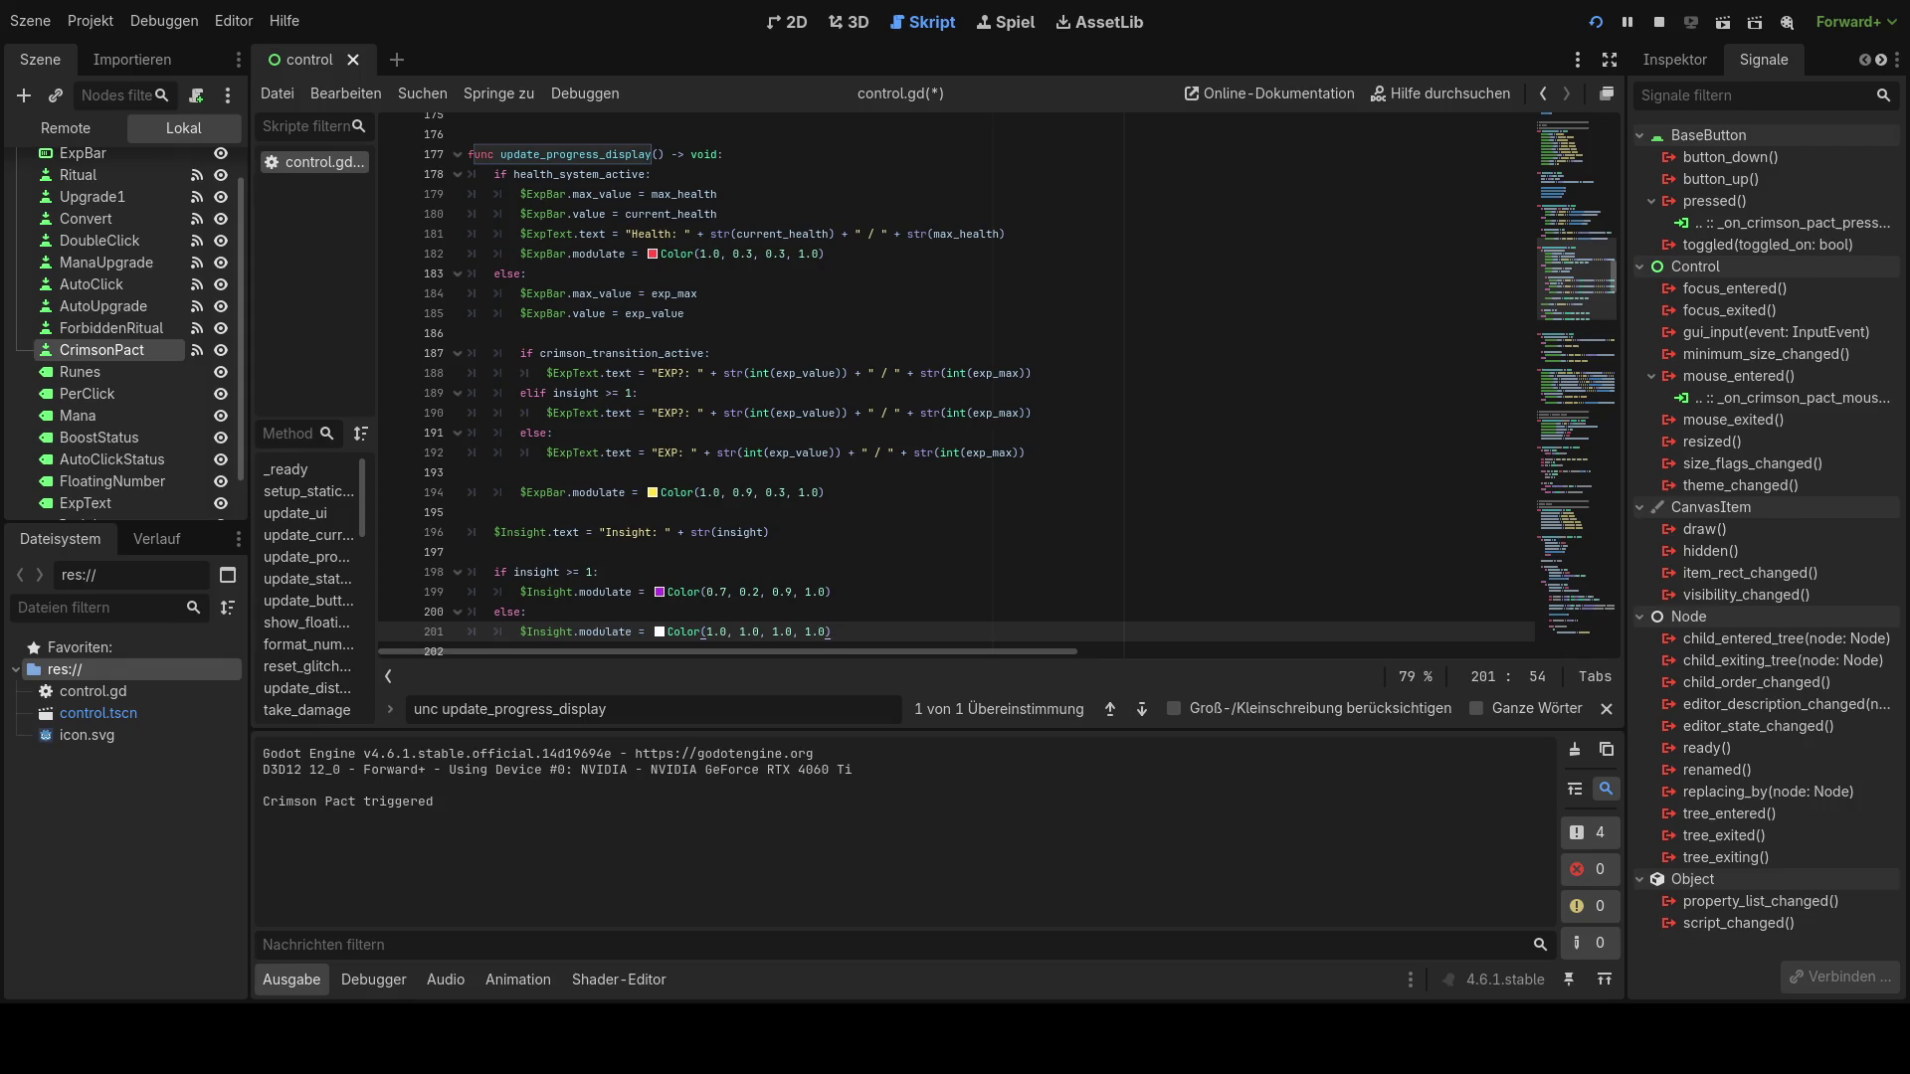
scroll(856, 491, "up", 2)
key("ctrl+z")
key("ctrl+z")
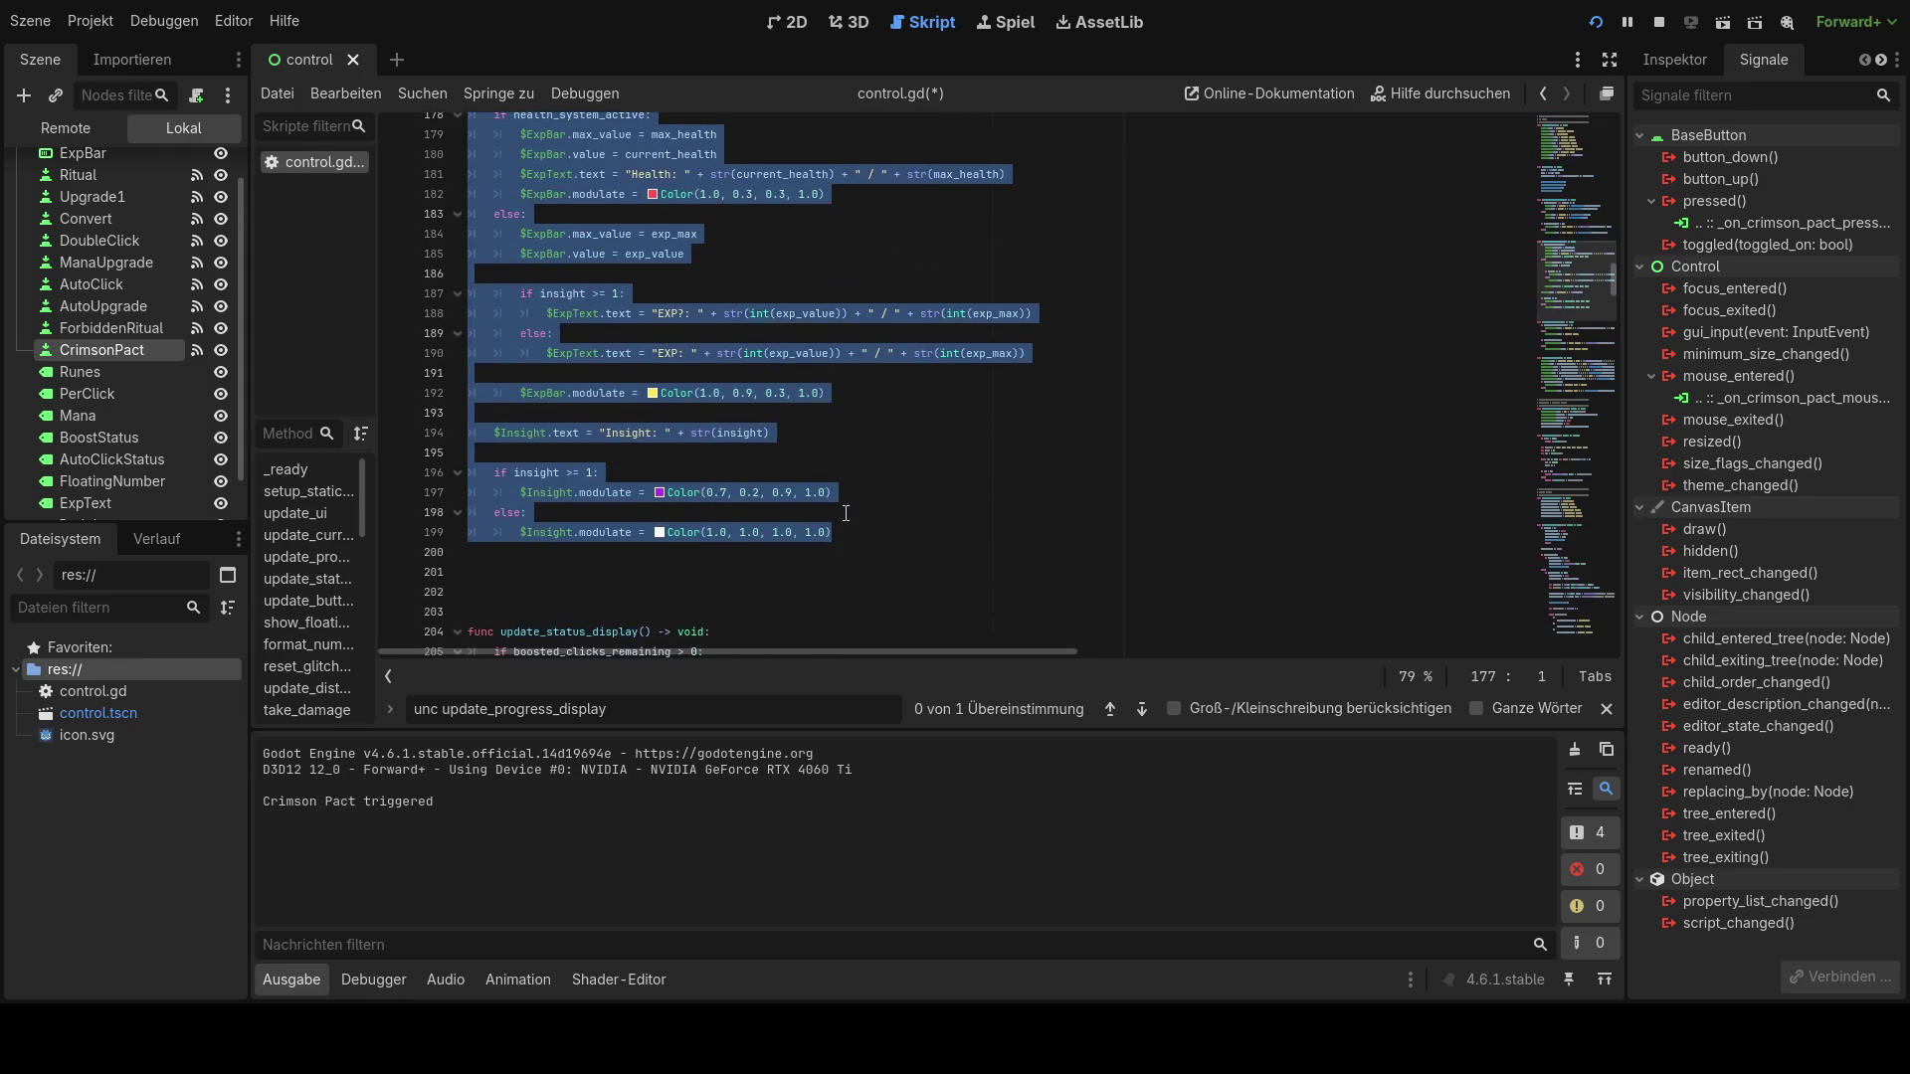
left_click(845, 512)
left_click(843, 527)
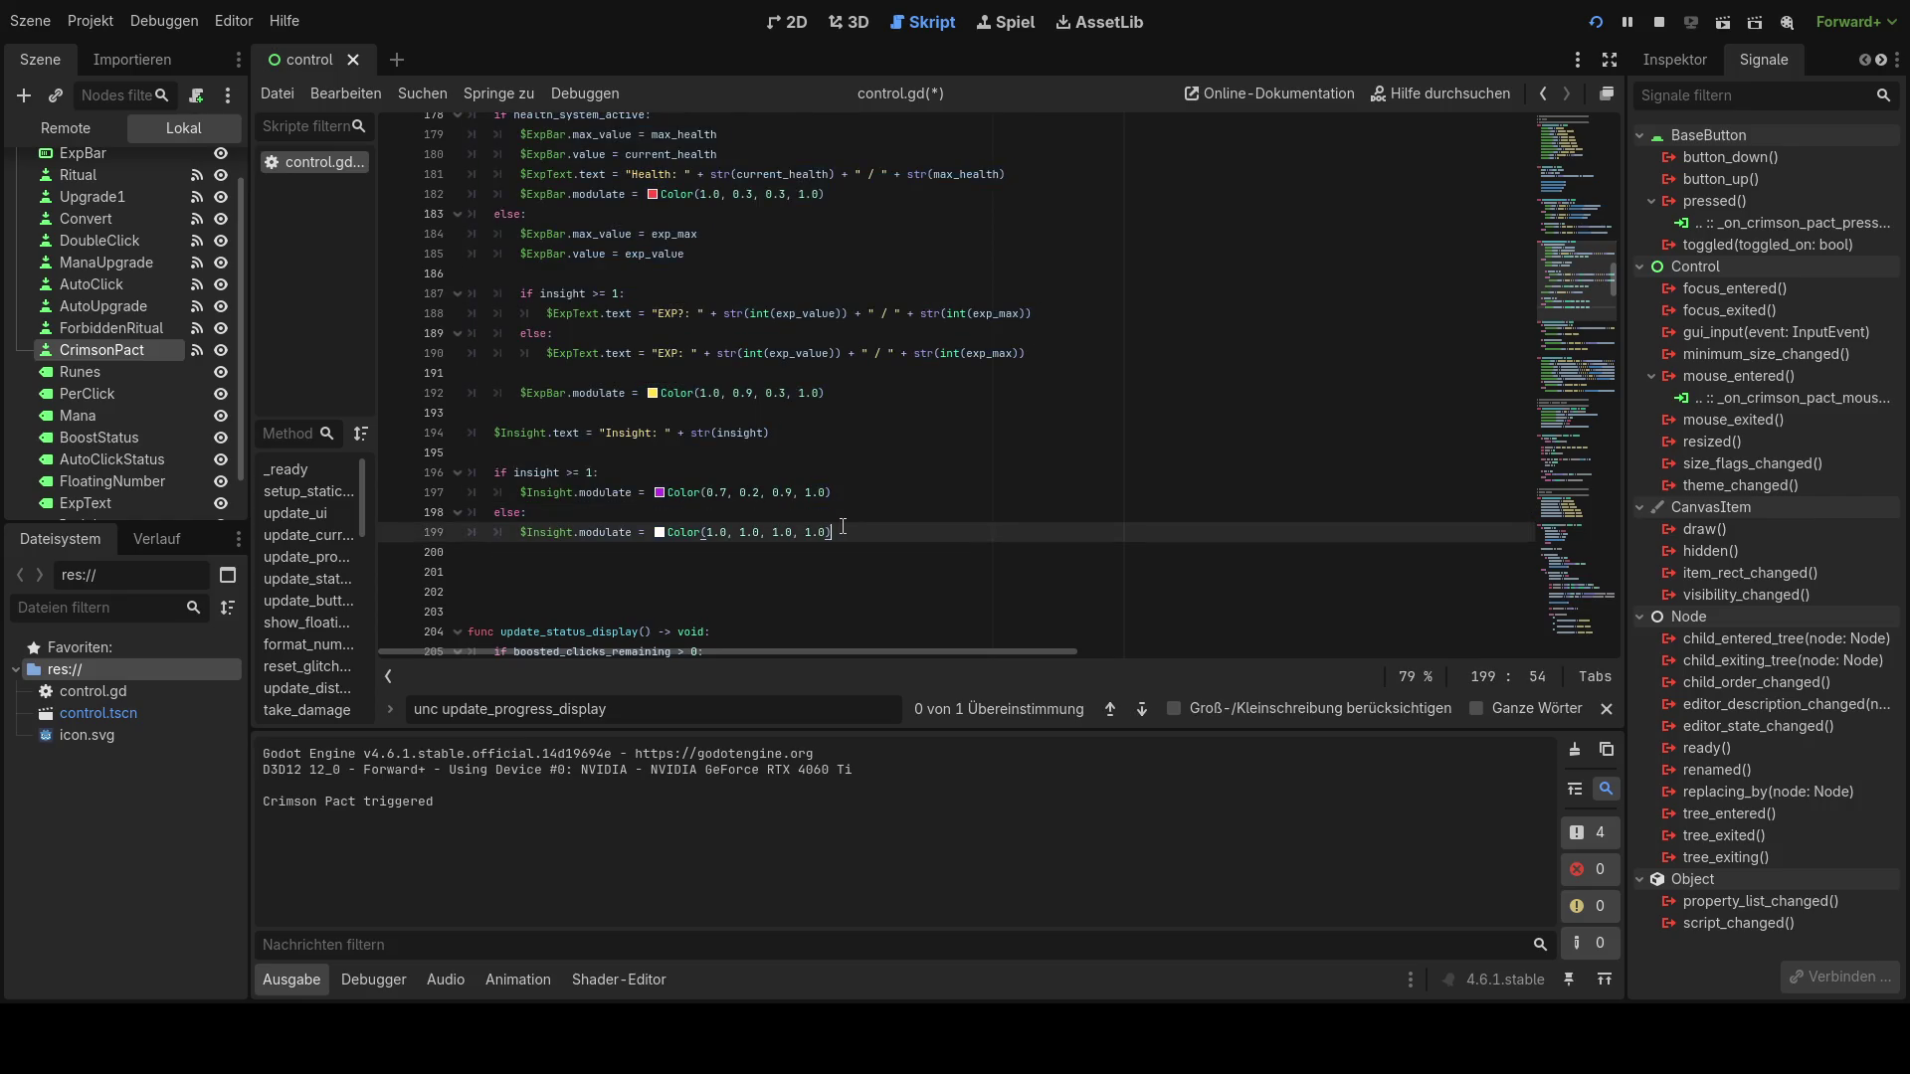
scroll(870, 538, "up", 1)
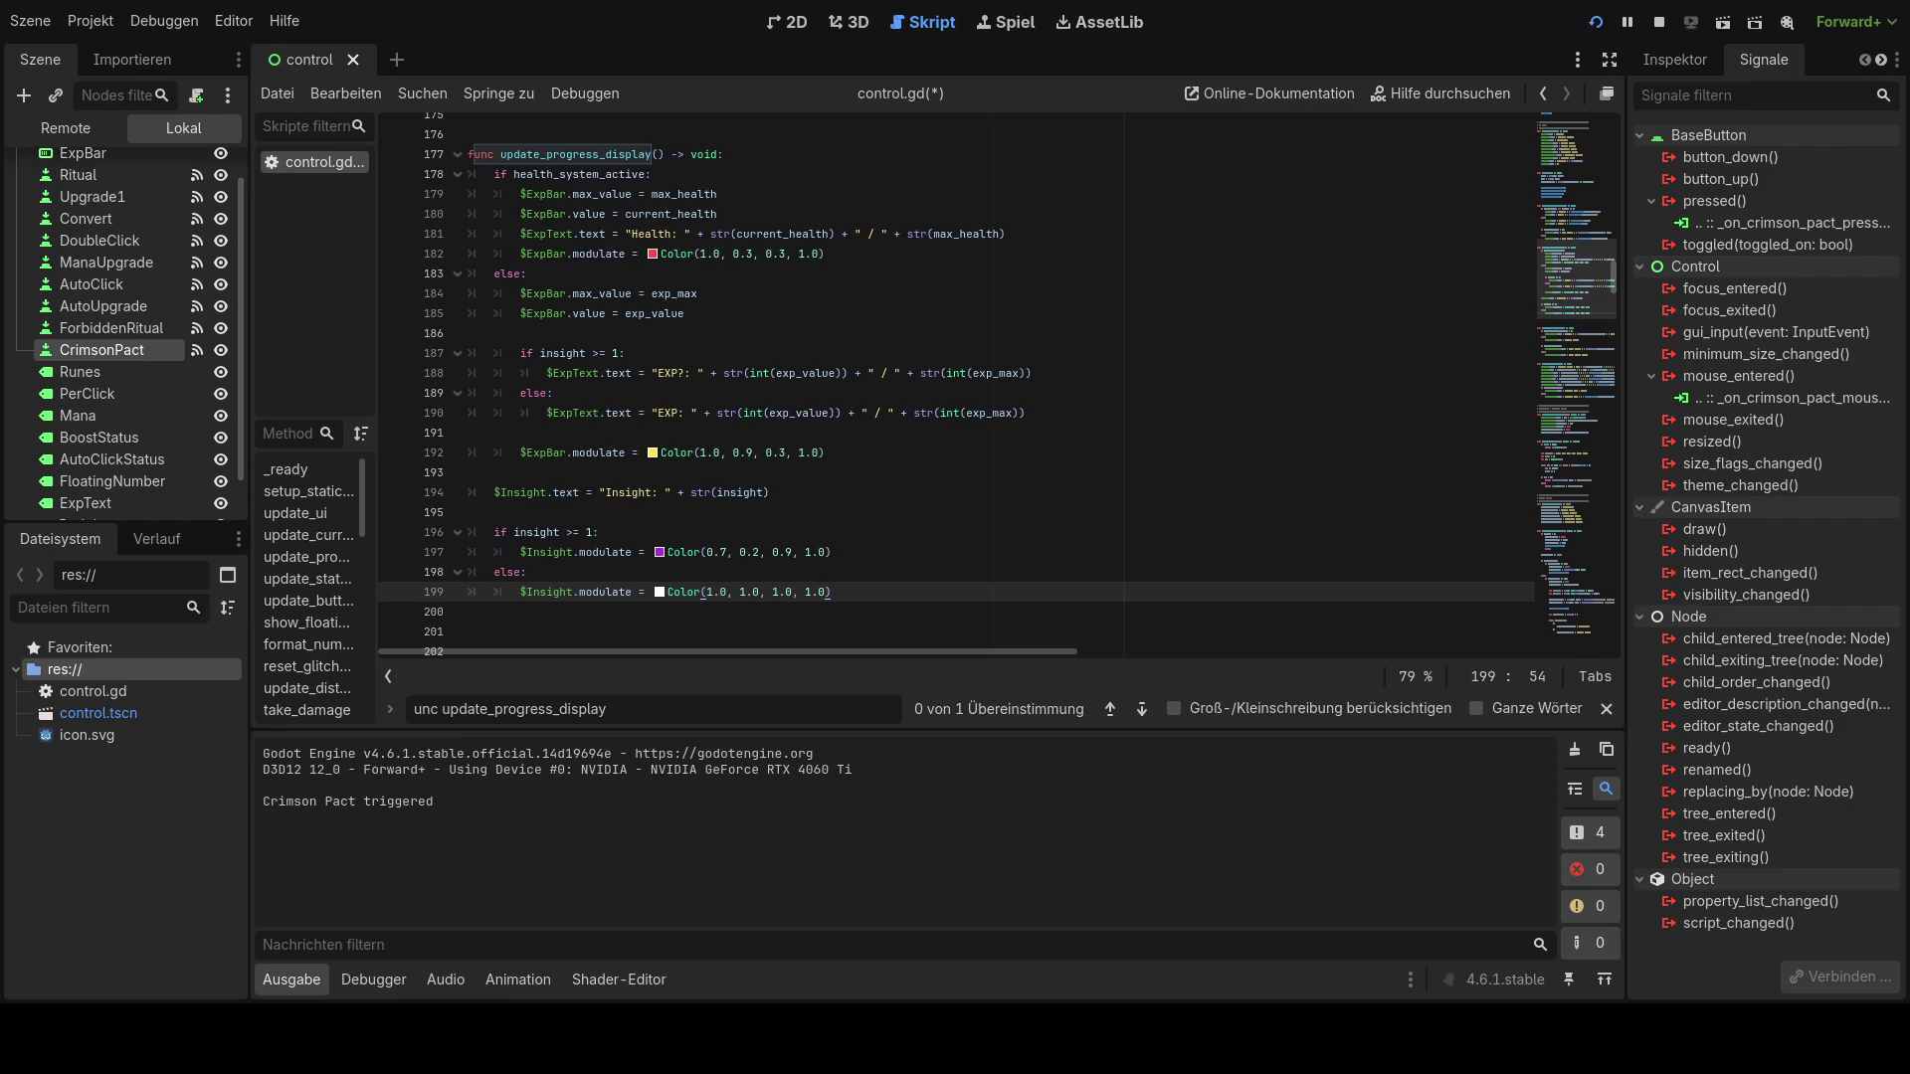
Replace lines 179–192 with the crimson_transition_active / elif EXP label code and save.
left_click_drag(830, 592, 467, 154)
left_click(458, 155)
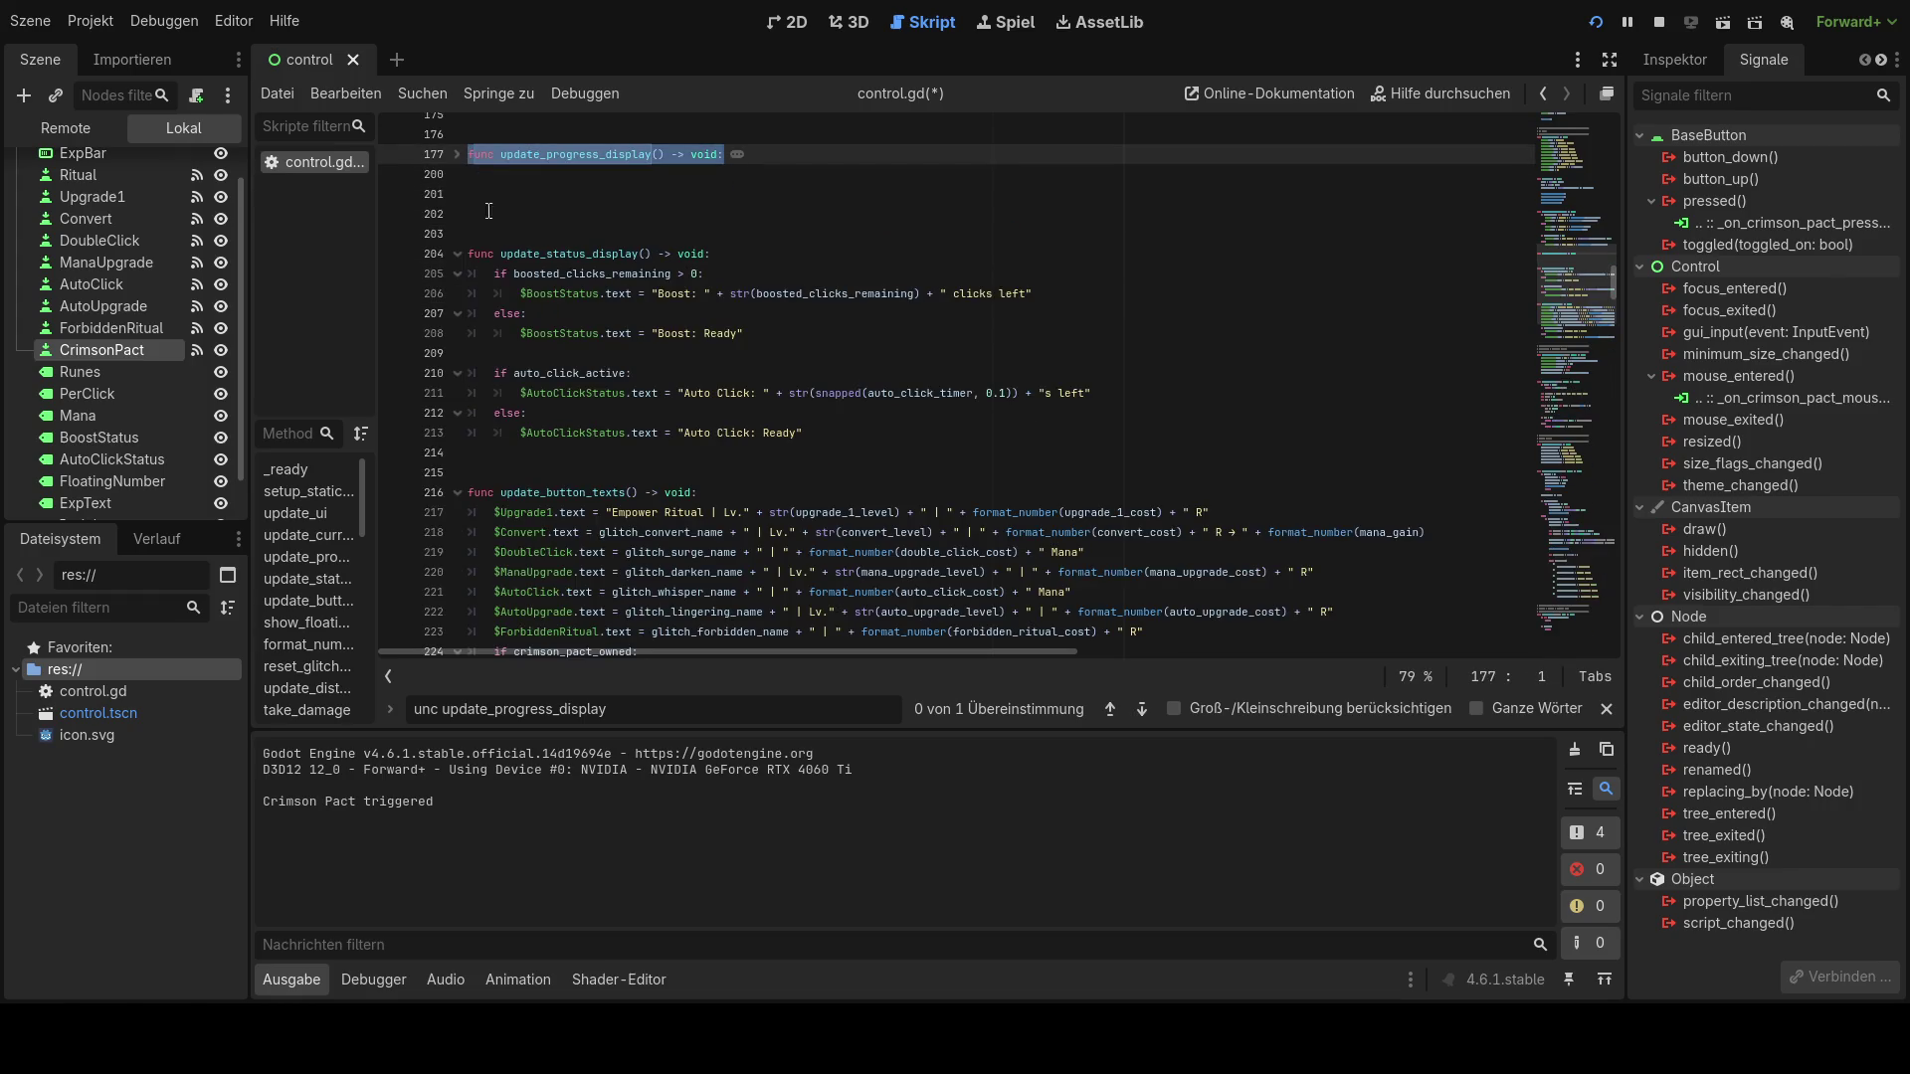
left_click(456, 155)
scroll(665, 508, "down", 1)
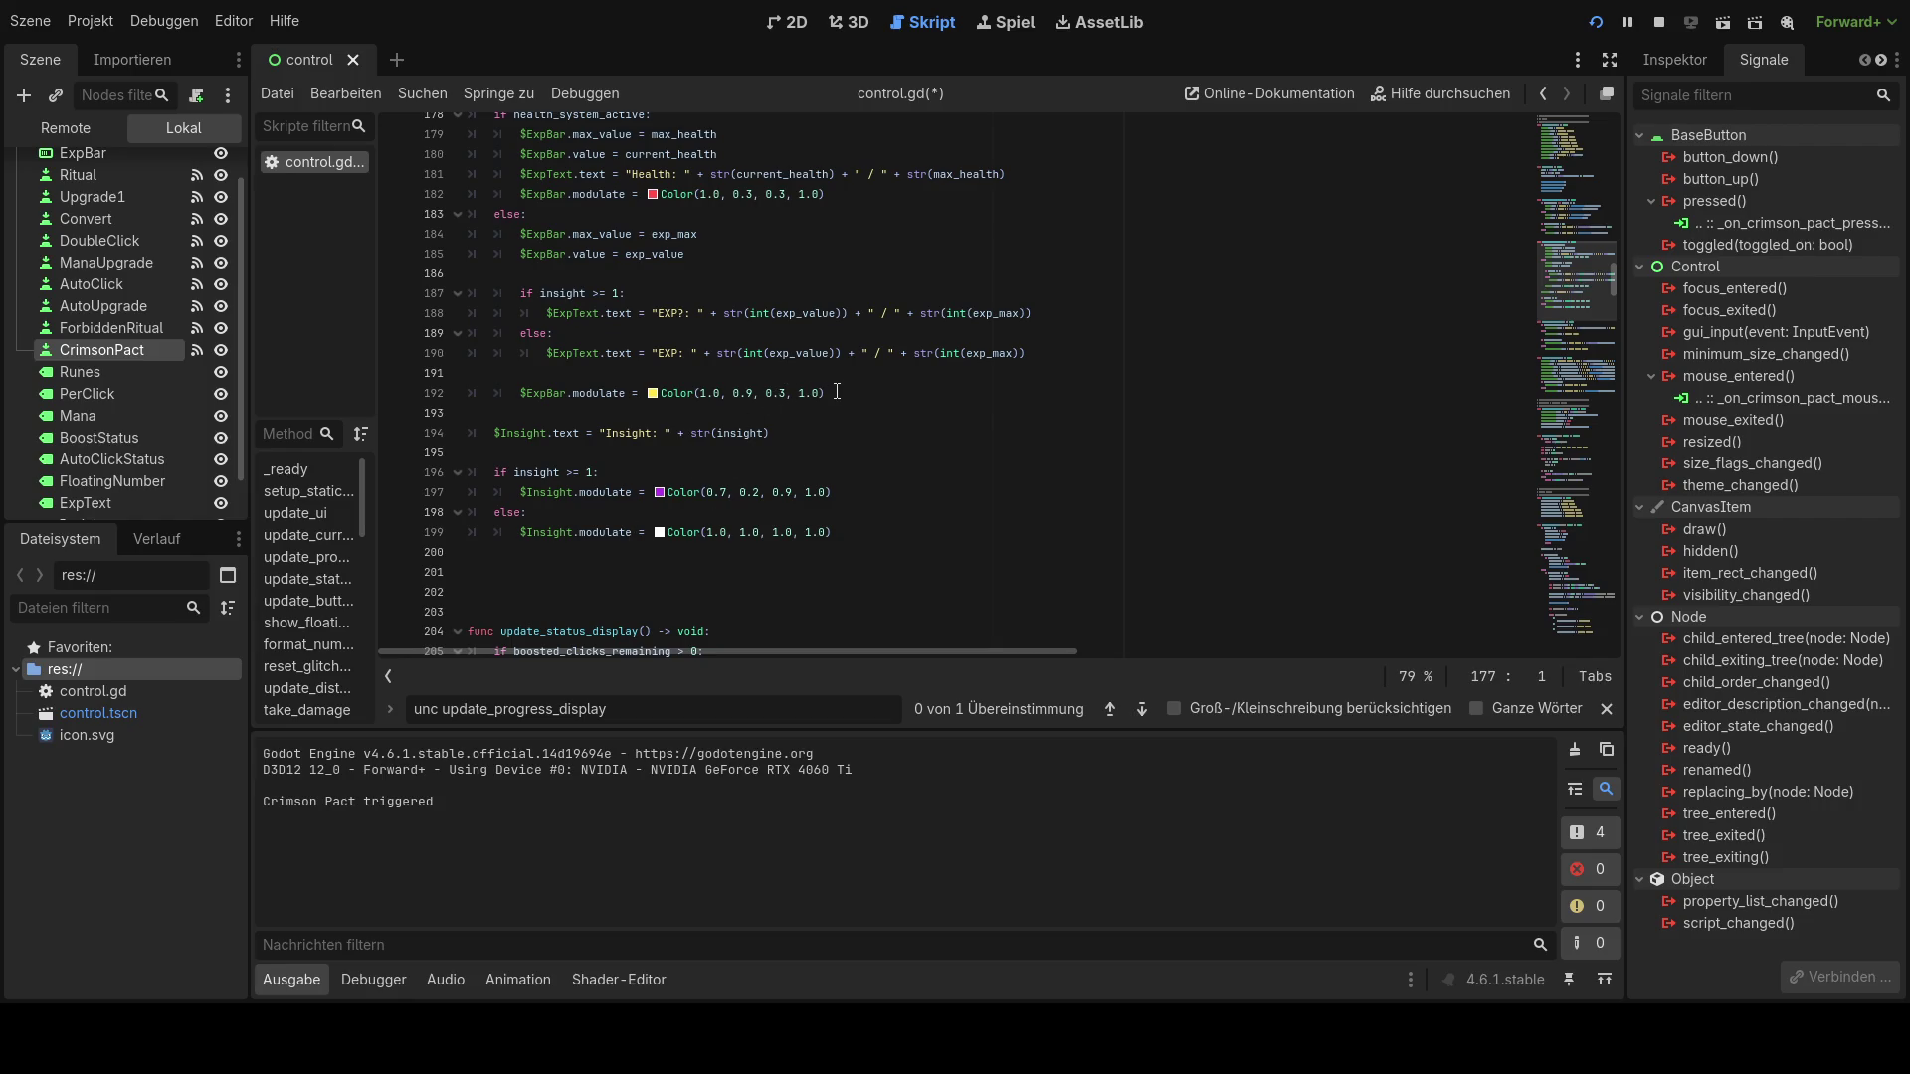
mouse_move(838, 392)
left_mouse_down()
mouse_move(617, 357)
mouse_move(497, 184)
mouse_move(488, 199)
left_mouse_up()
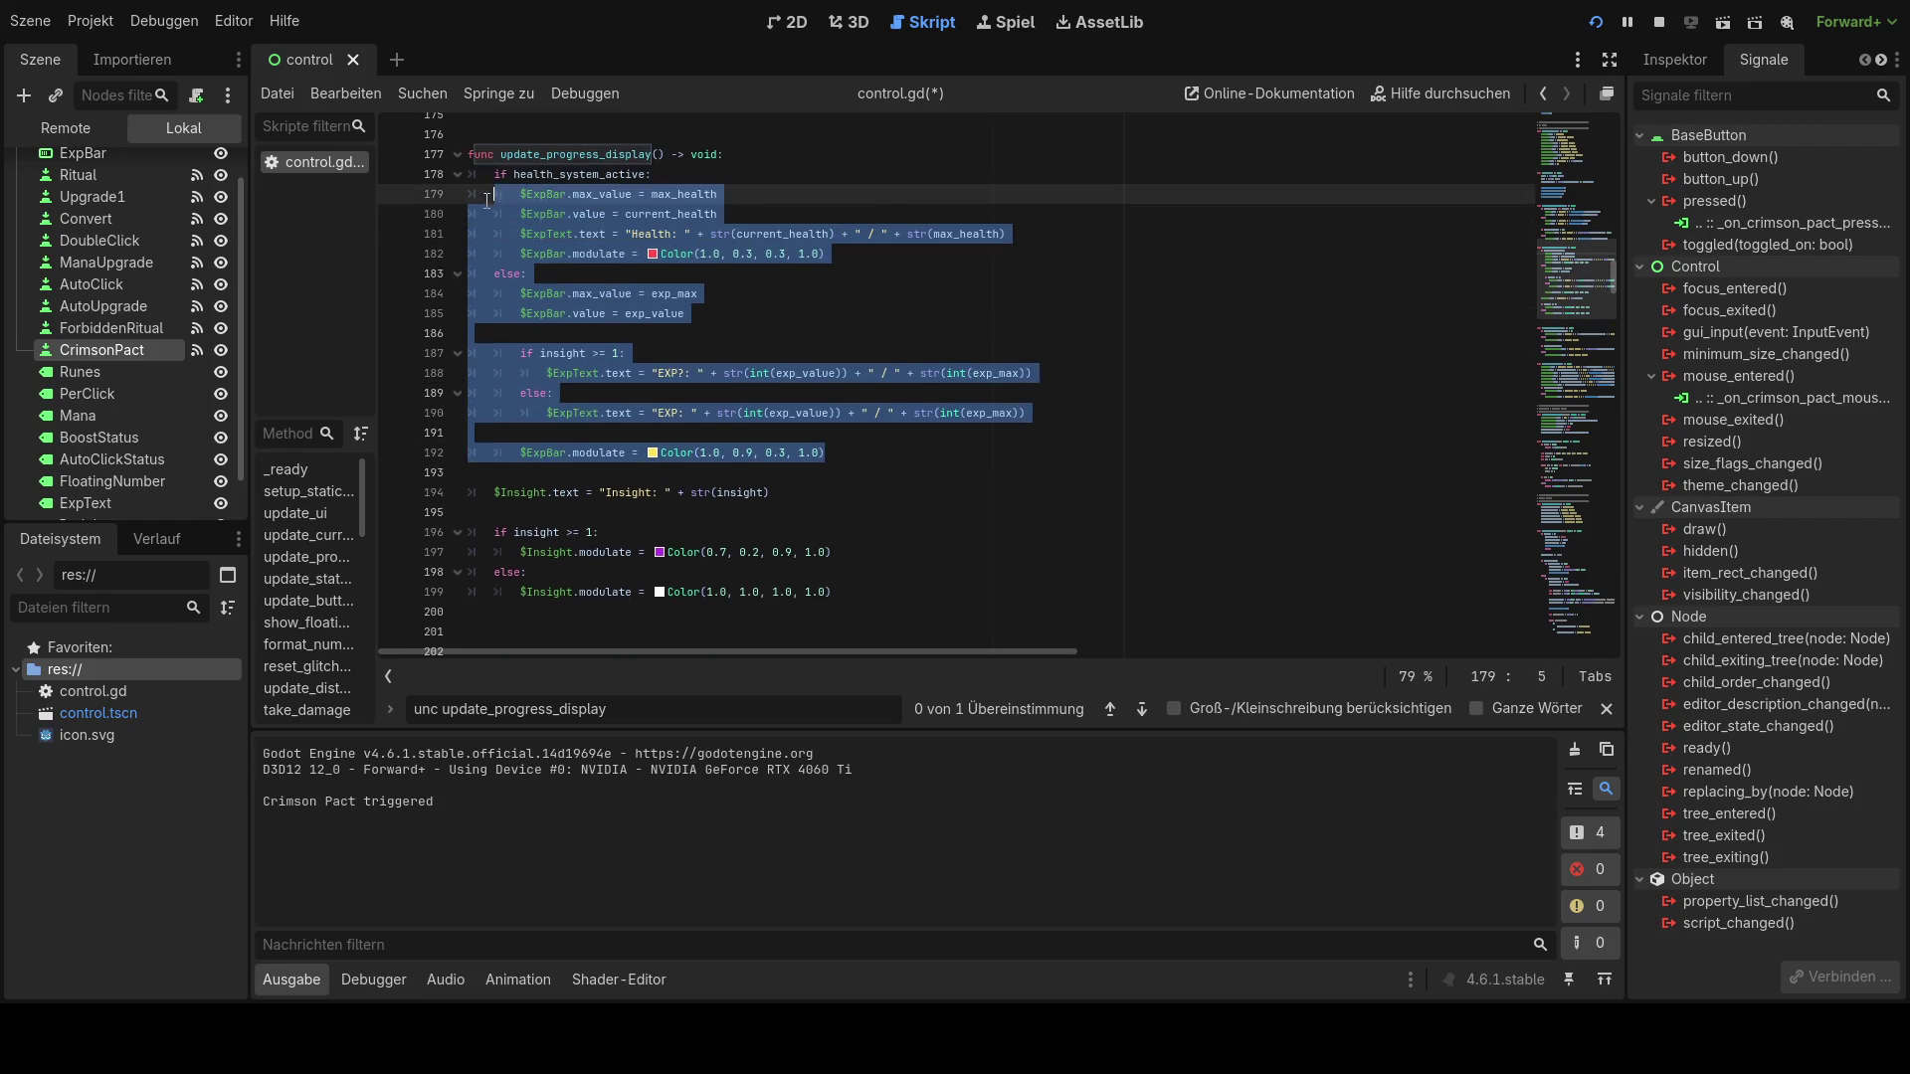
type("func update_progress_display() -> void: \tif health_system_active: \t\t$ExpBar.max_value = max_health \t\t$ExpBar.value = current_health \t\t$ExpText.text = \"Health: \" + str(current_health) + \" / \" + str(max_health) \t\t$ExpBar.modulate = Color(1.0, 0.3, 0.3, 1.0) \telse: \t\t$ExpBar.max_value = exp_max \t\t$ExpBar.value = exp_value  \t\tif crimson_transition_active: \t\t\t$ExpText.text = \"EXP?: \" + str(int(exp_value)) + \" / \" + str(int(exp_max)) \t\telif insight >= 1: \t\t\t$ExpText.text = \"EXP?: \" + str(int(exp_value)) + \" / \" + str(int(exp_max)) \t\telse: \t\t\t$ExpText.text = \"EXP: \" + str(int(exp_value)) + \" / \" + str(int(exp_max))  \t\t$ExpBar.modulate = Color(1.0, 0.9, 0.3, 1.0)  \t$Insight.text = \"Insight: \" + str(insight)  \tif insight >= 1: \t\t$Insight.modulate = Color(0.7, 0.2, 0.9, 1.0) \telse: \t\t$Insight.modulate = Color(1.0, 1.0, 1.0, 1.0)")
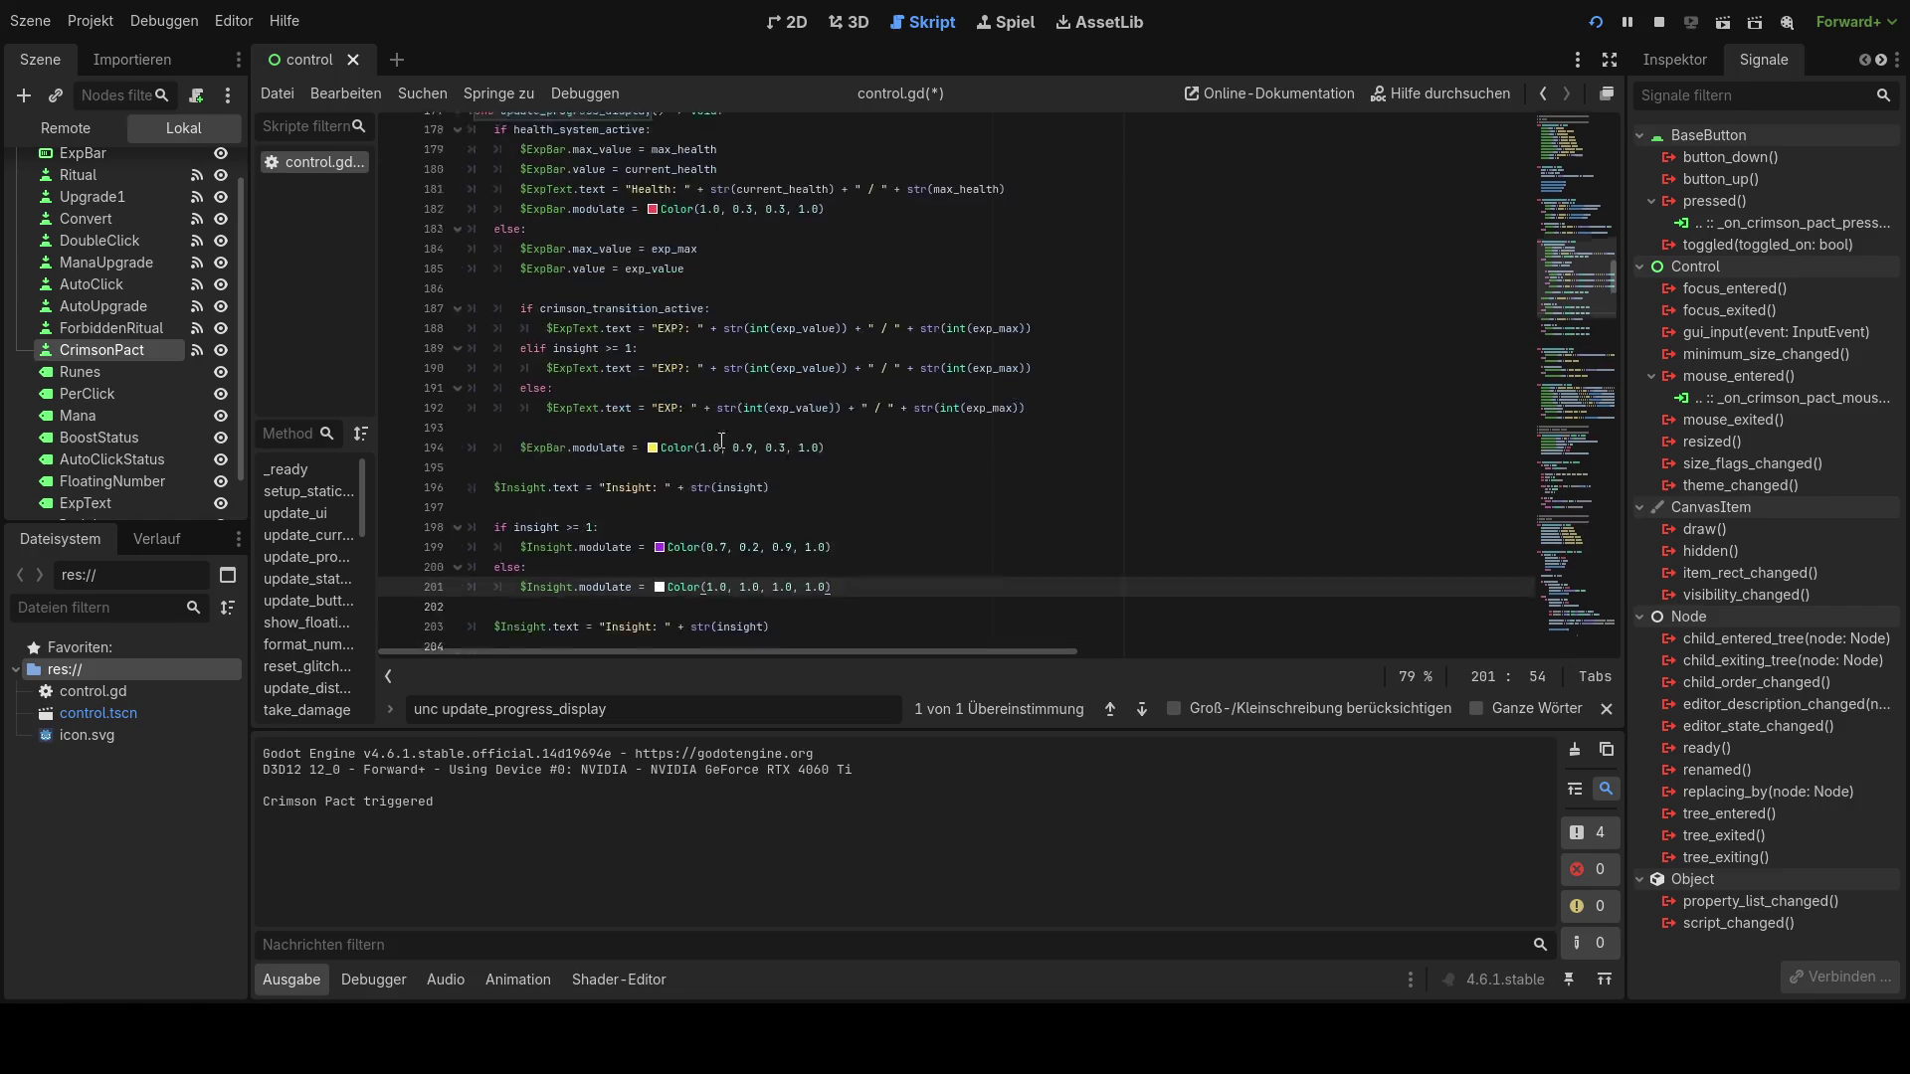
scroll(722, 440, "down", 2)
key("ctrl+s")
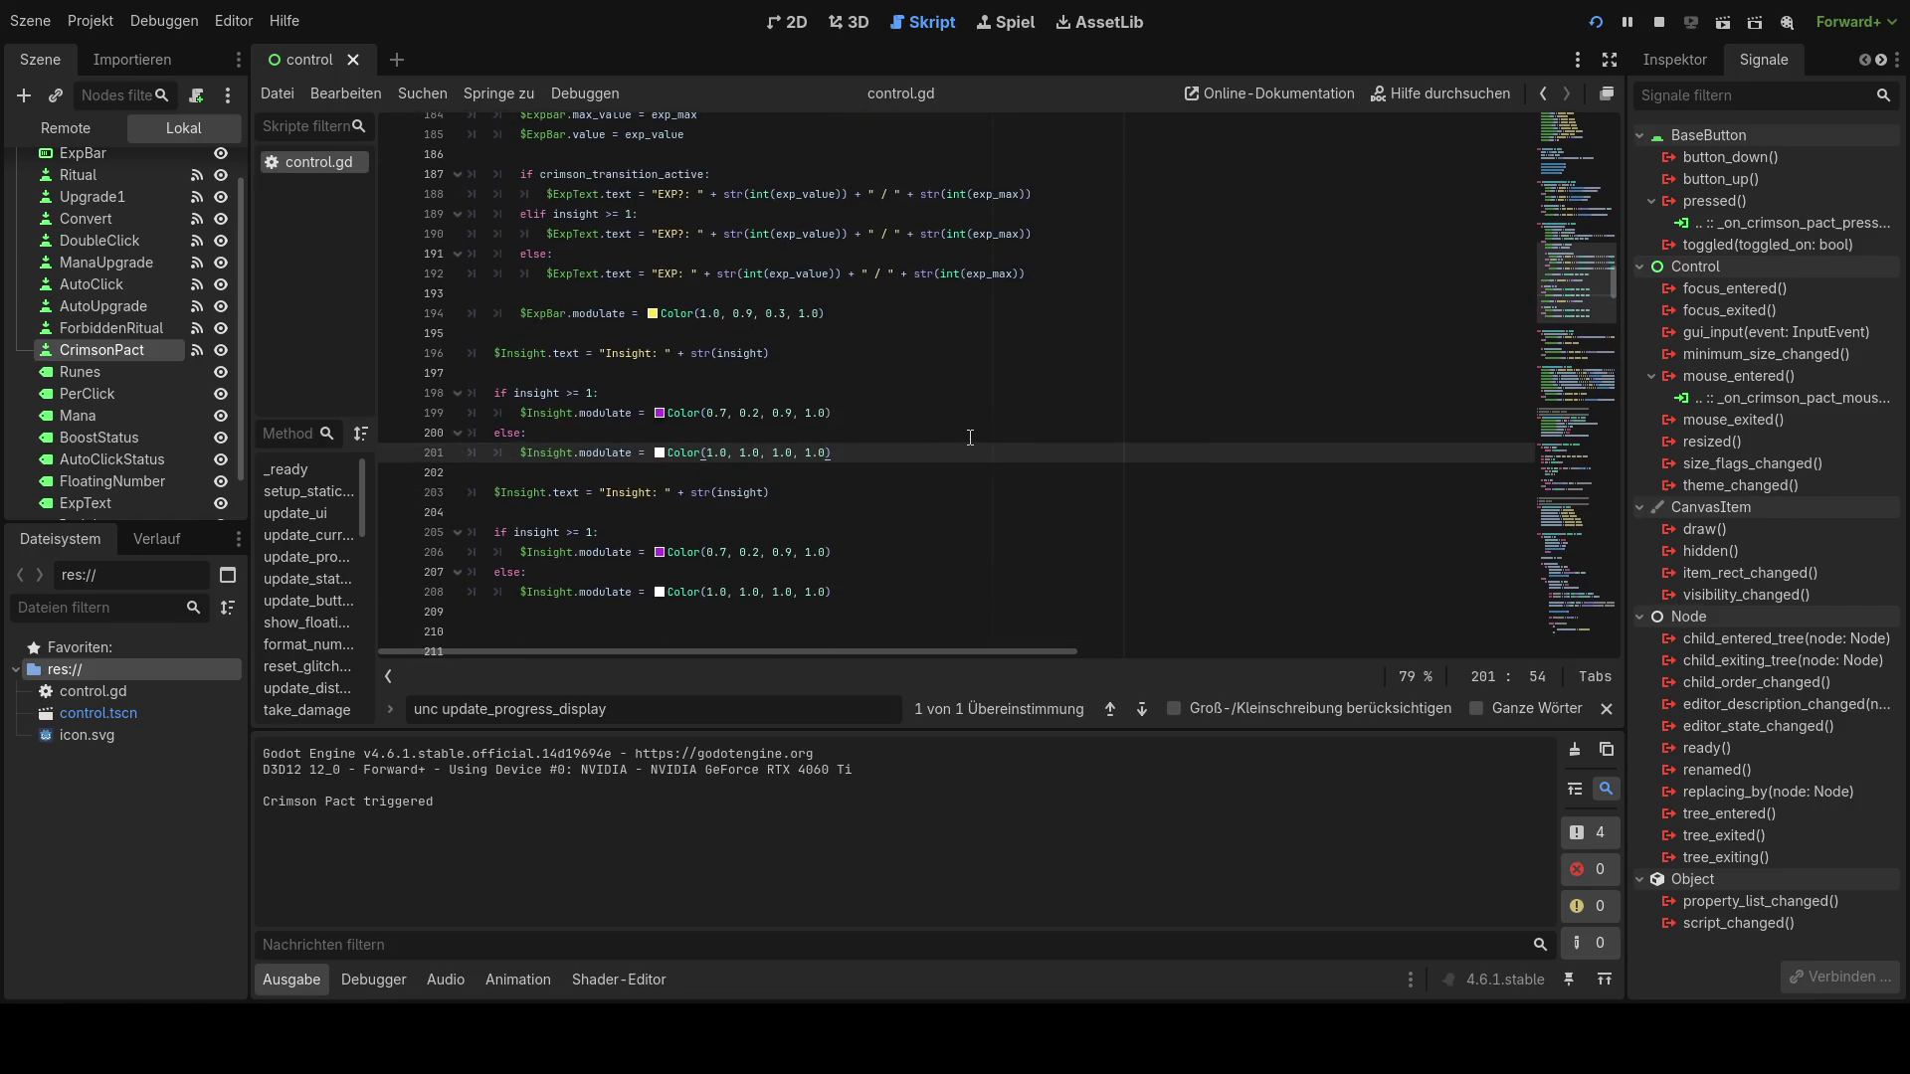
scroll(971, 438, "down", 2)
scroll(970, 438, "up", 5)
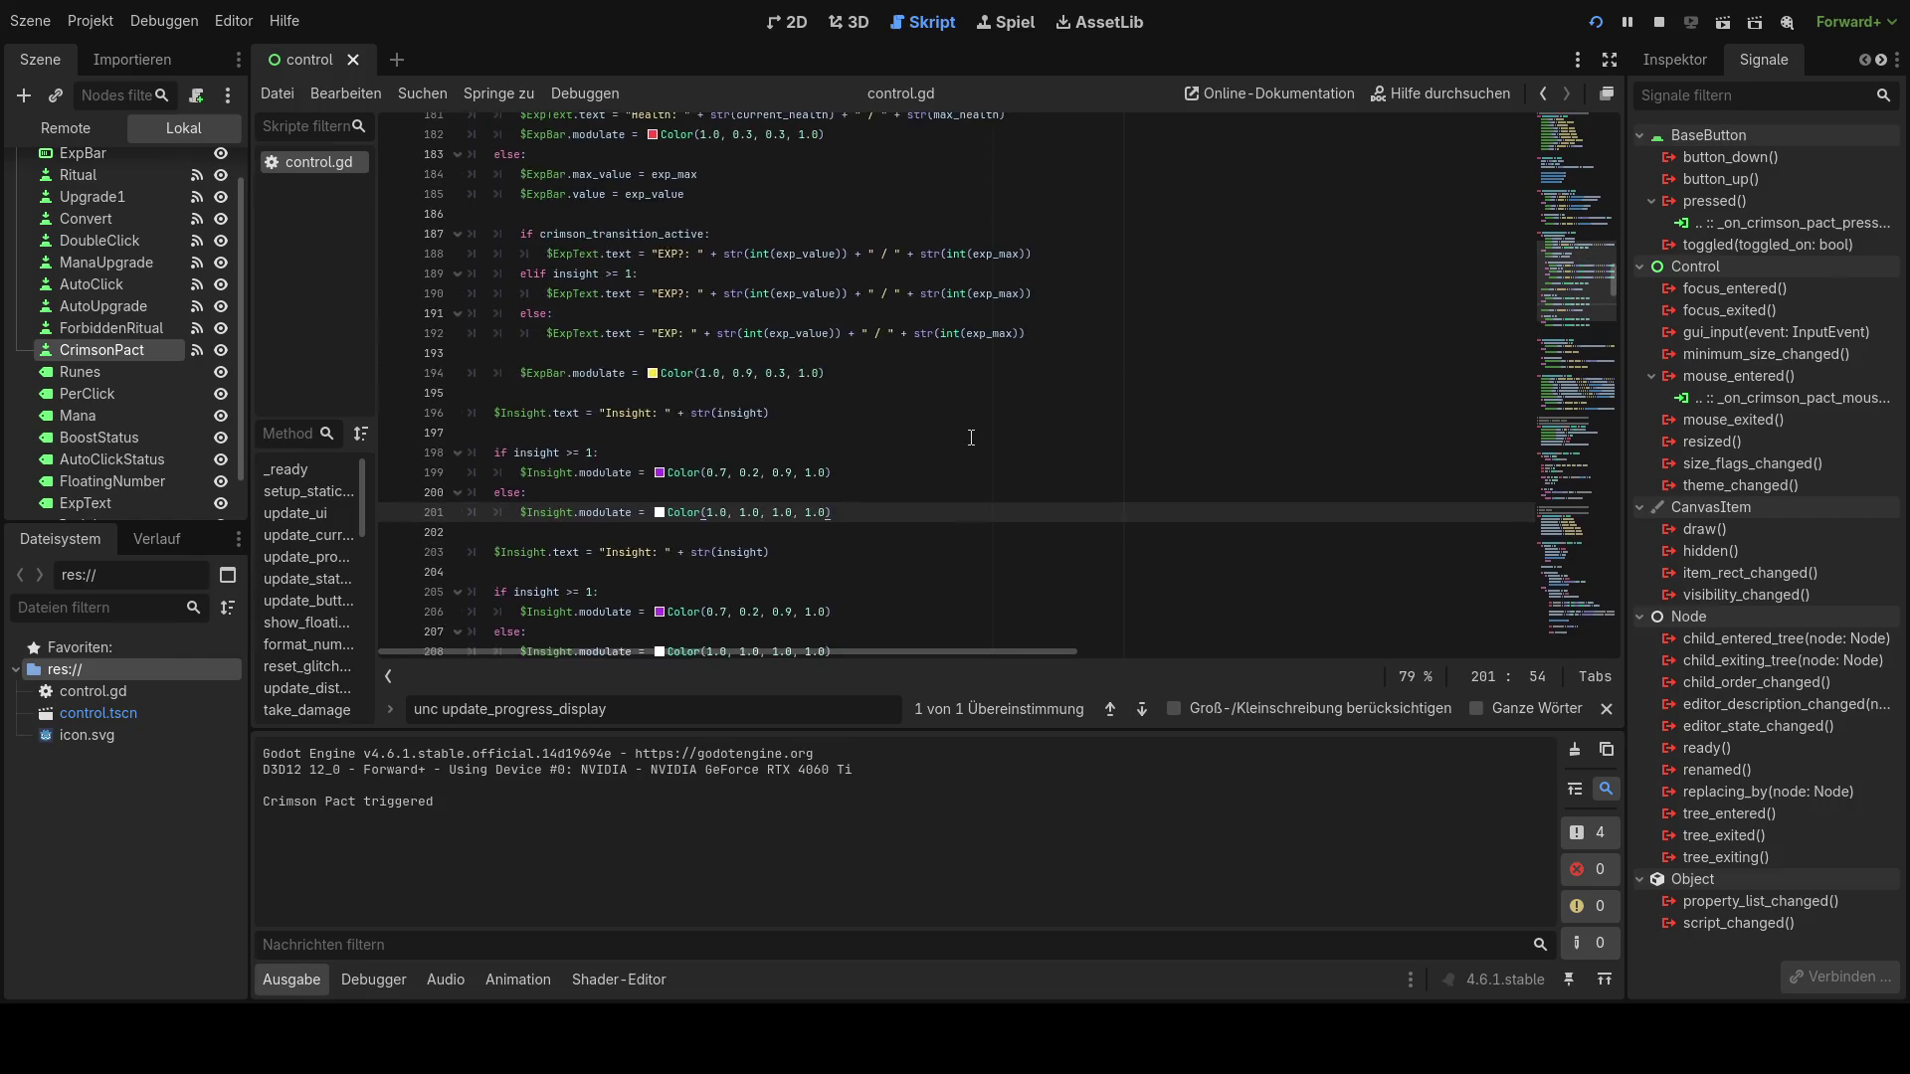
scroll(971, 437, "down", 4)
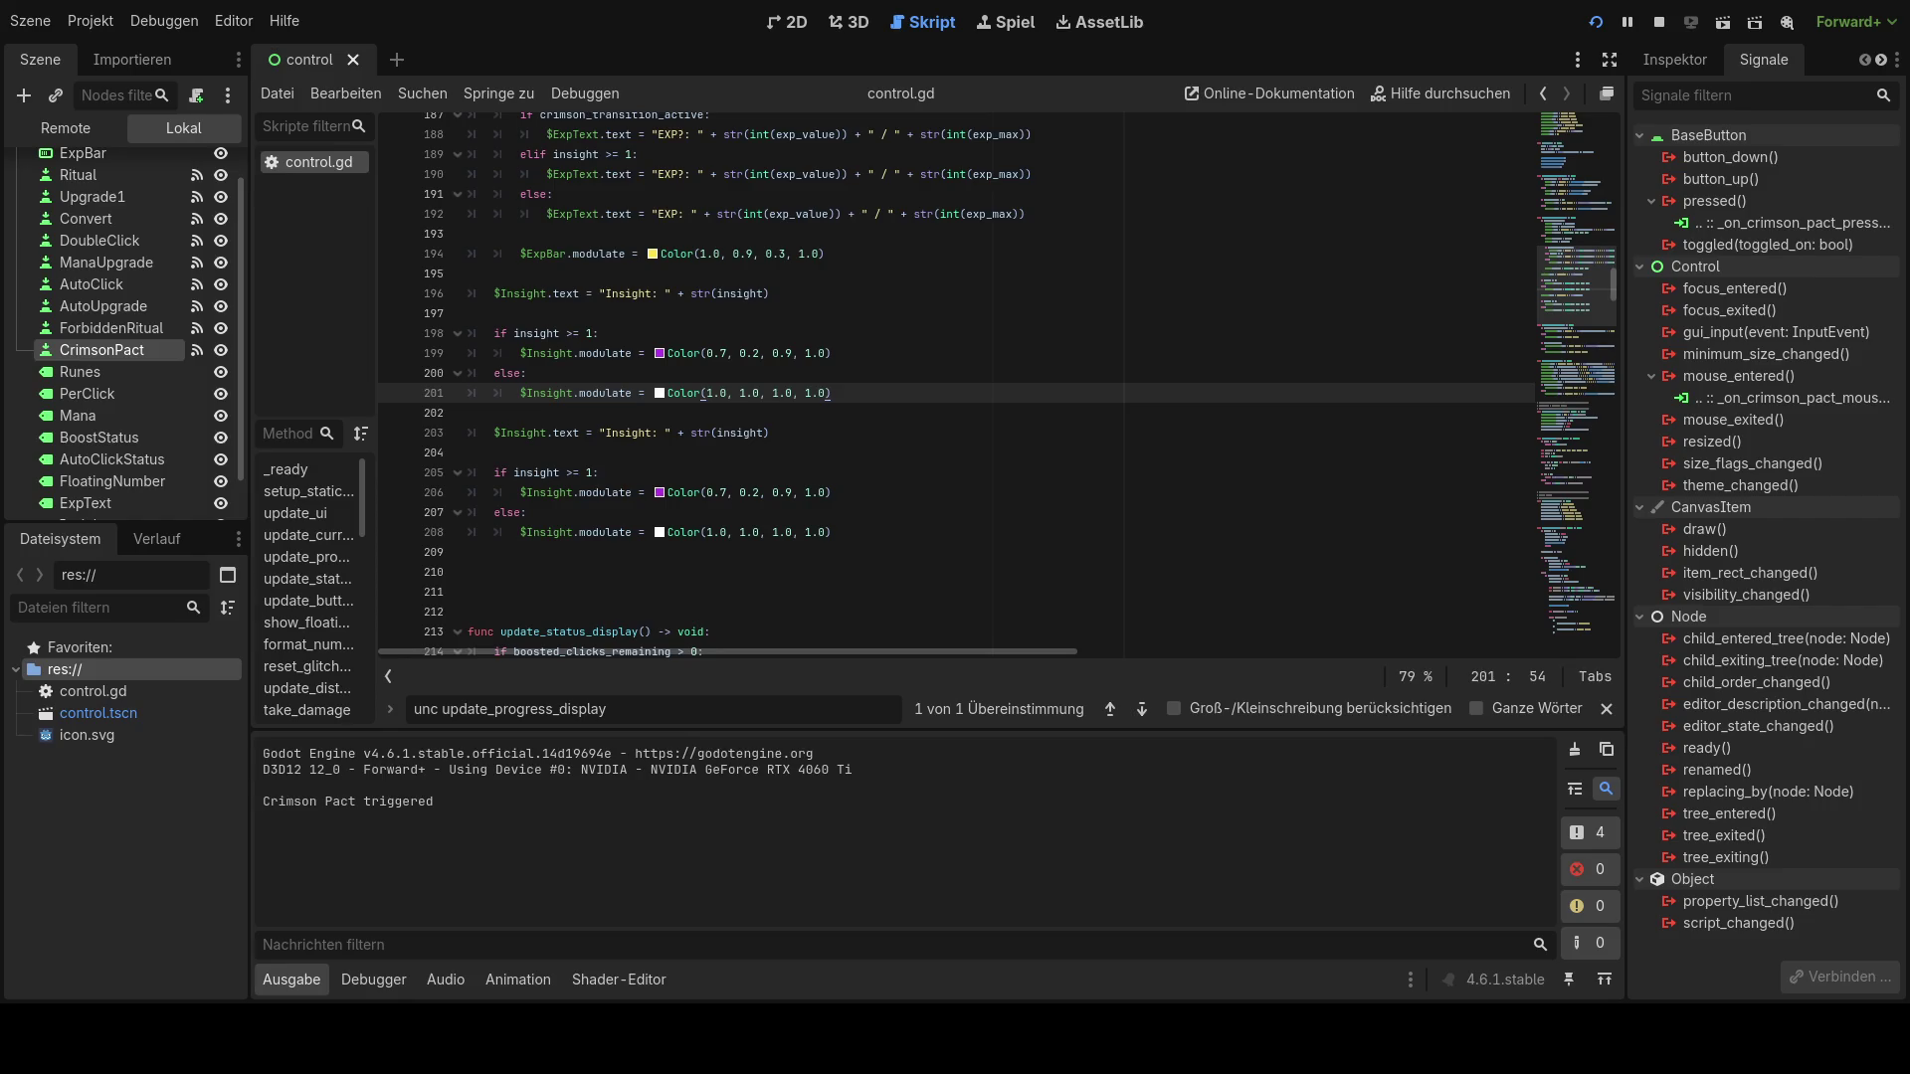
key("ctrl+a")
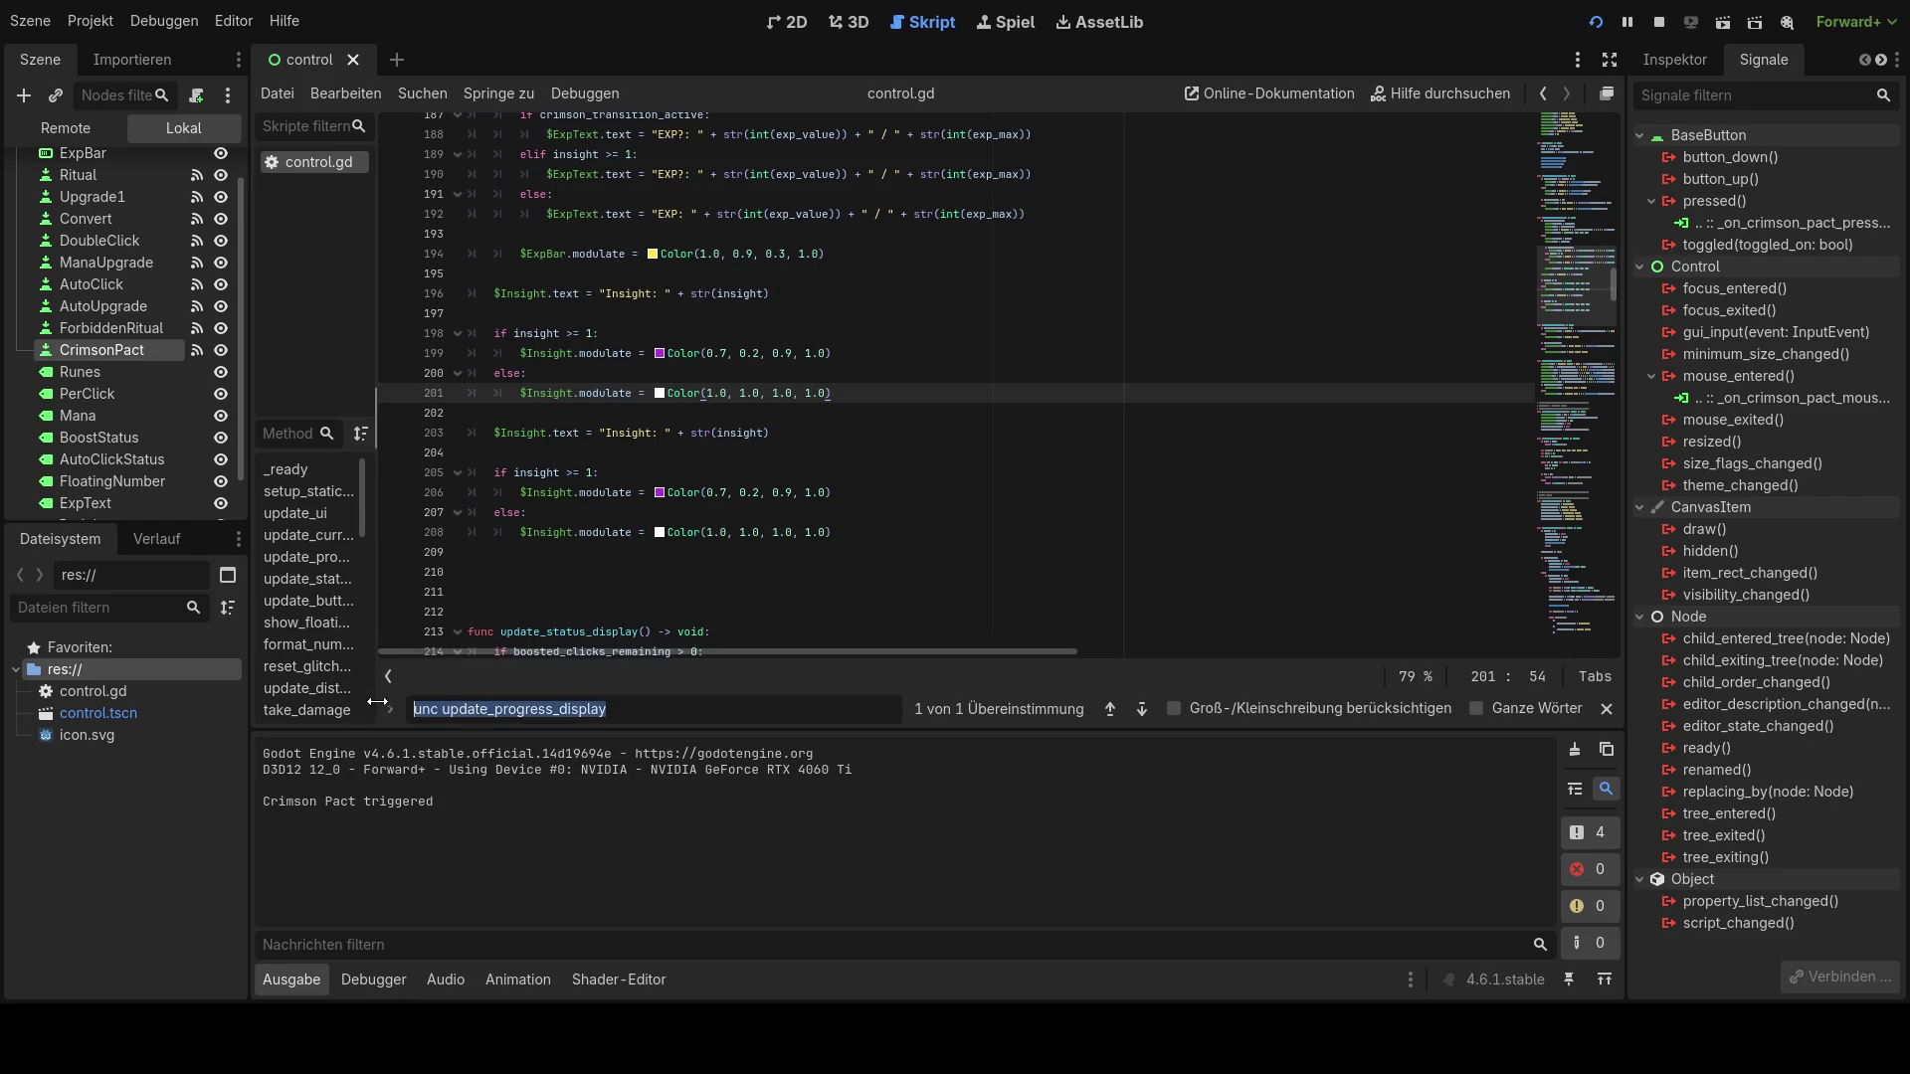
Find func _on_crimson_pact_pressed and place the cursor after its first-purchase block.
type("func _on_crimson_pact_pressed")
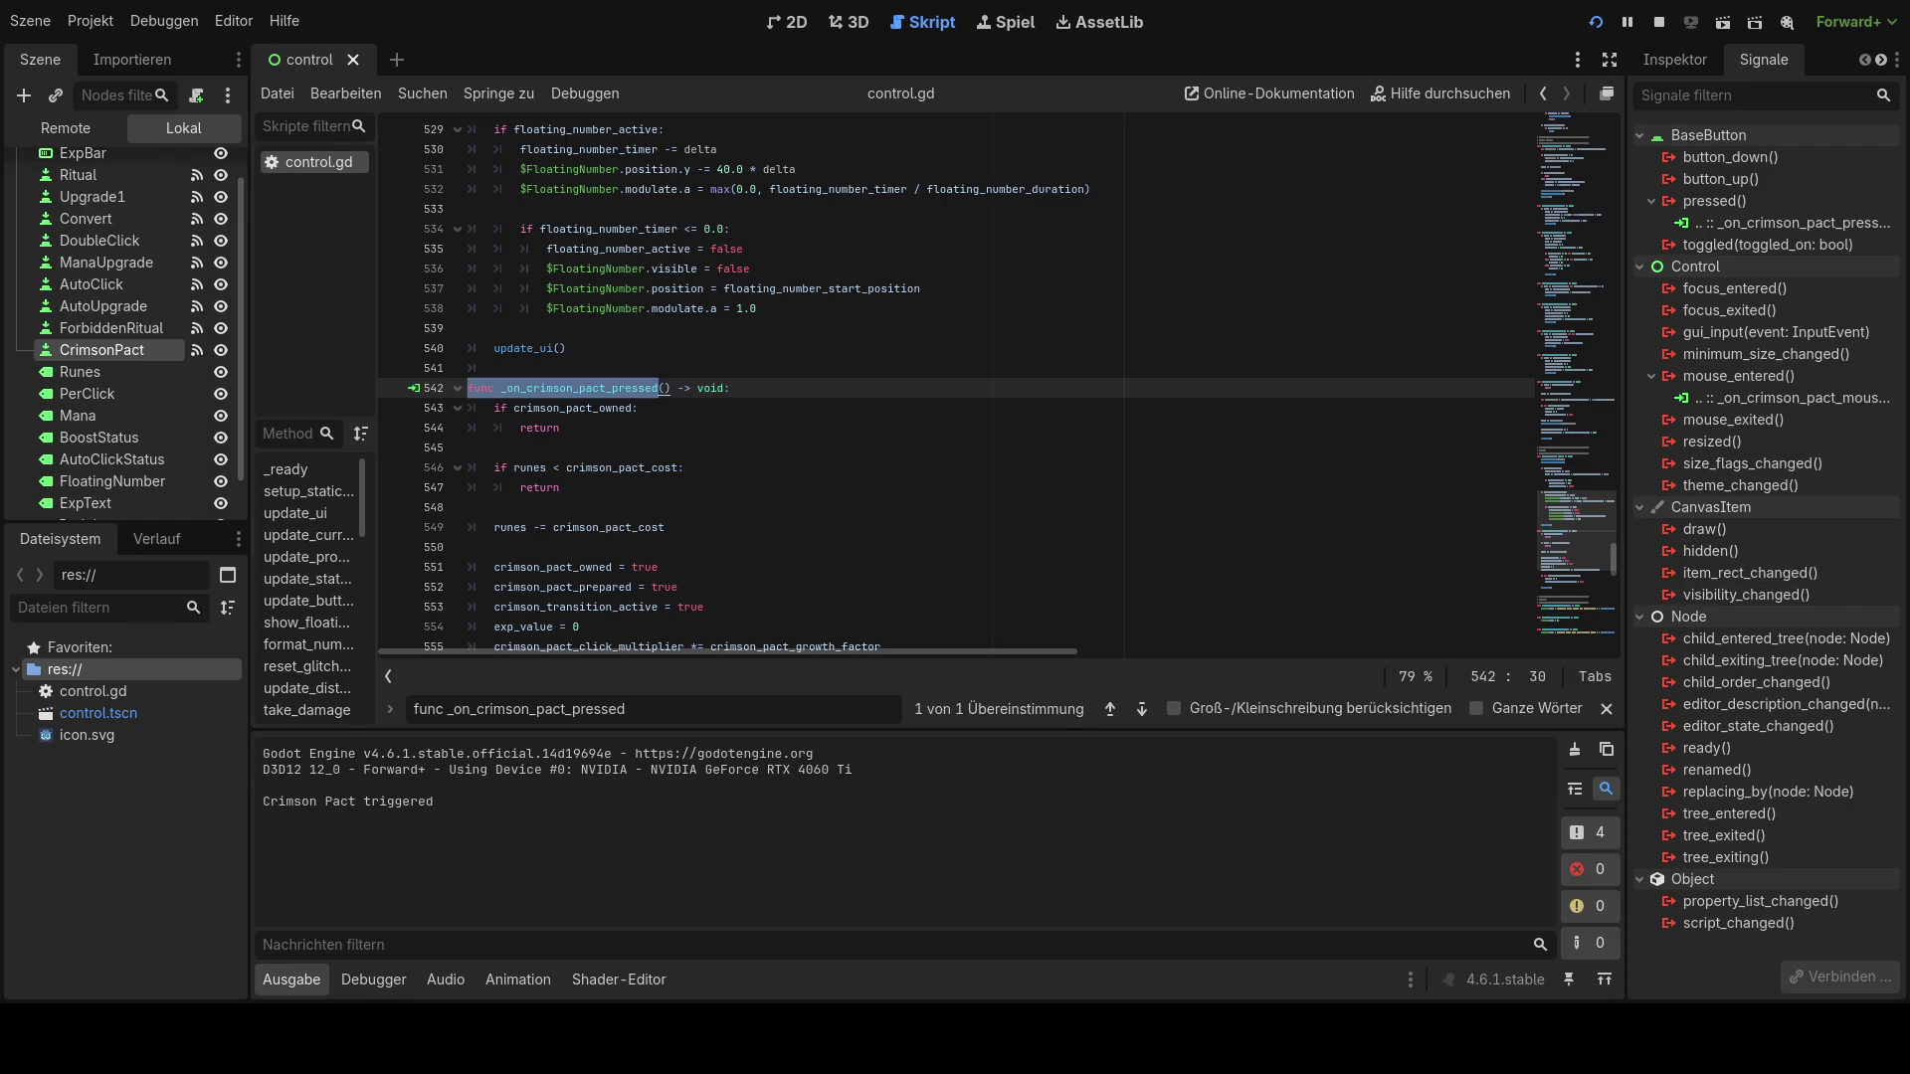
scroll(955, 382, "up", 2)
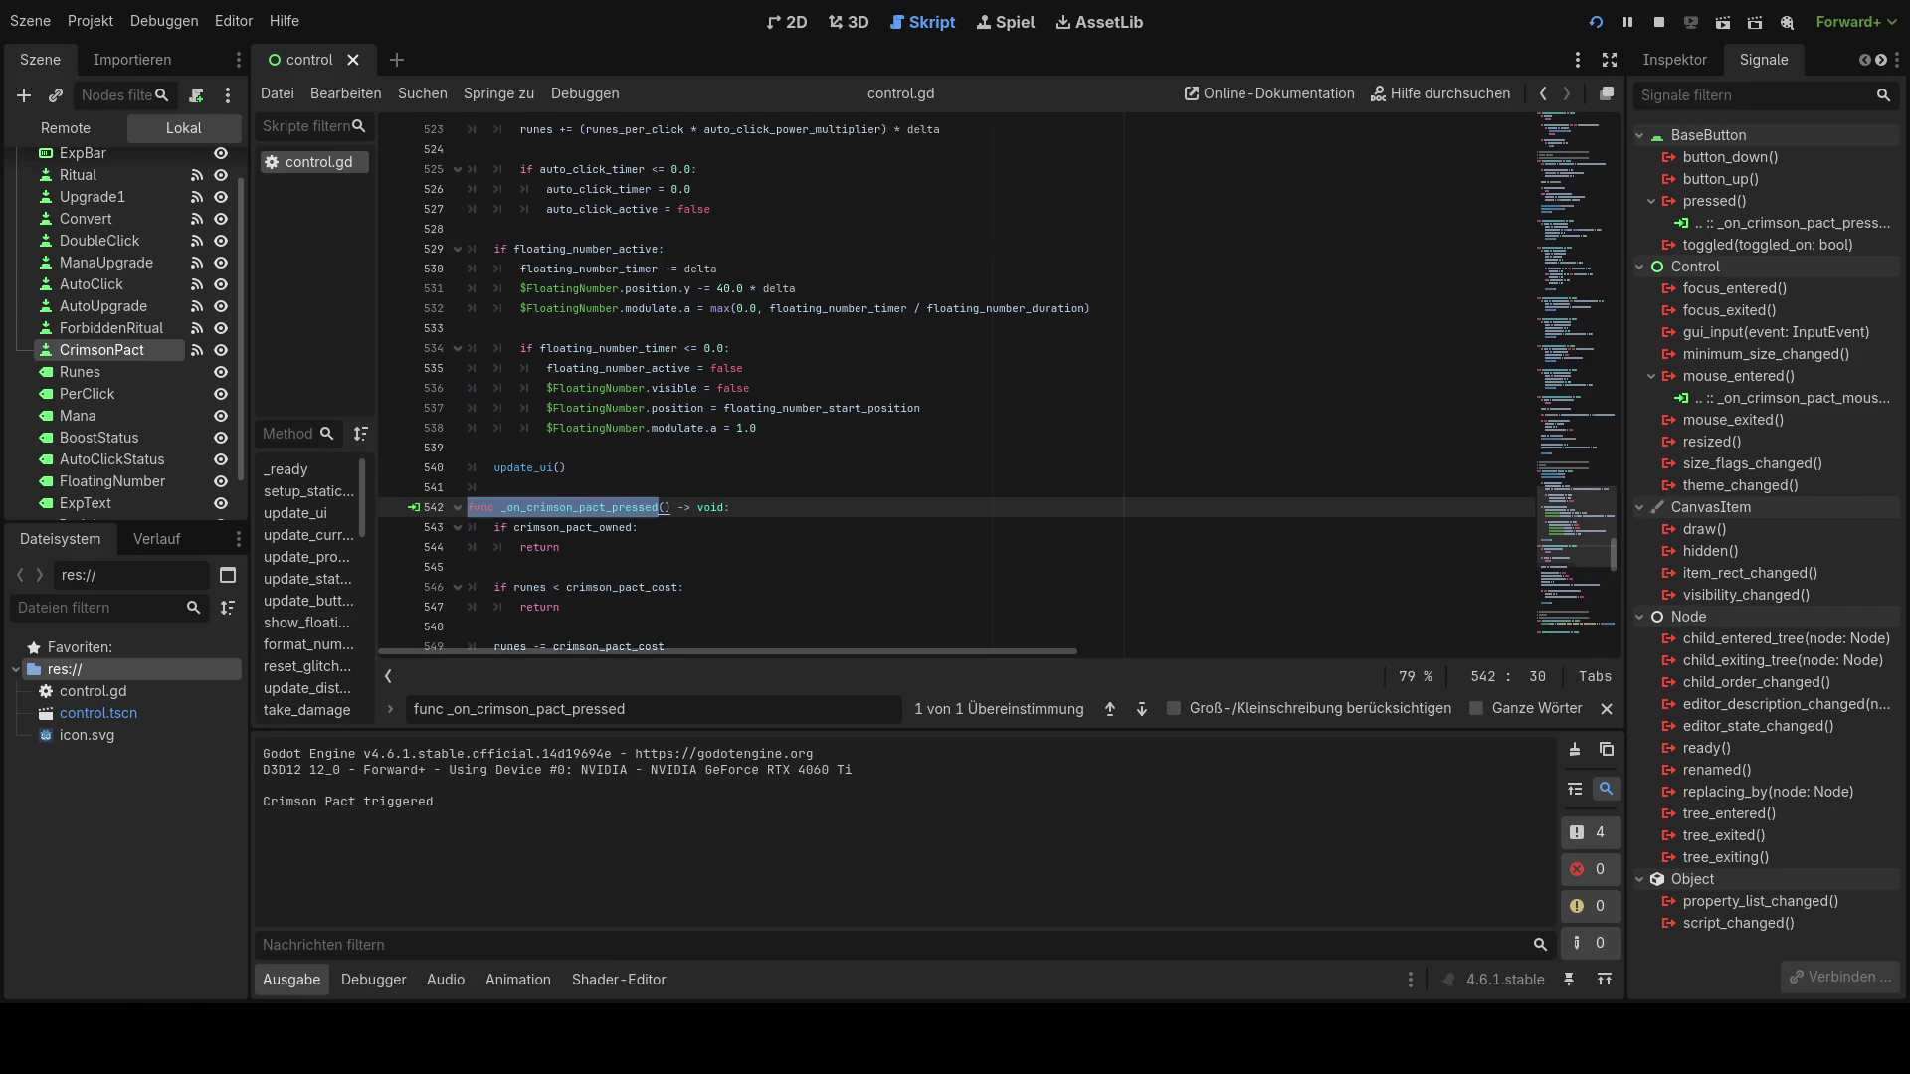
scroll(995, 382, "down", 1)
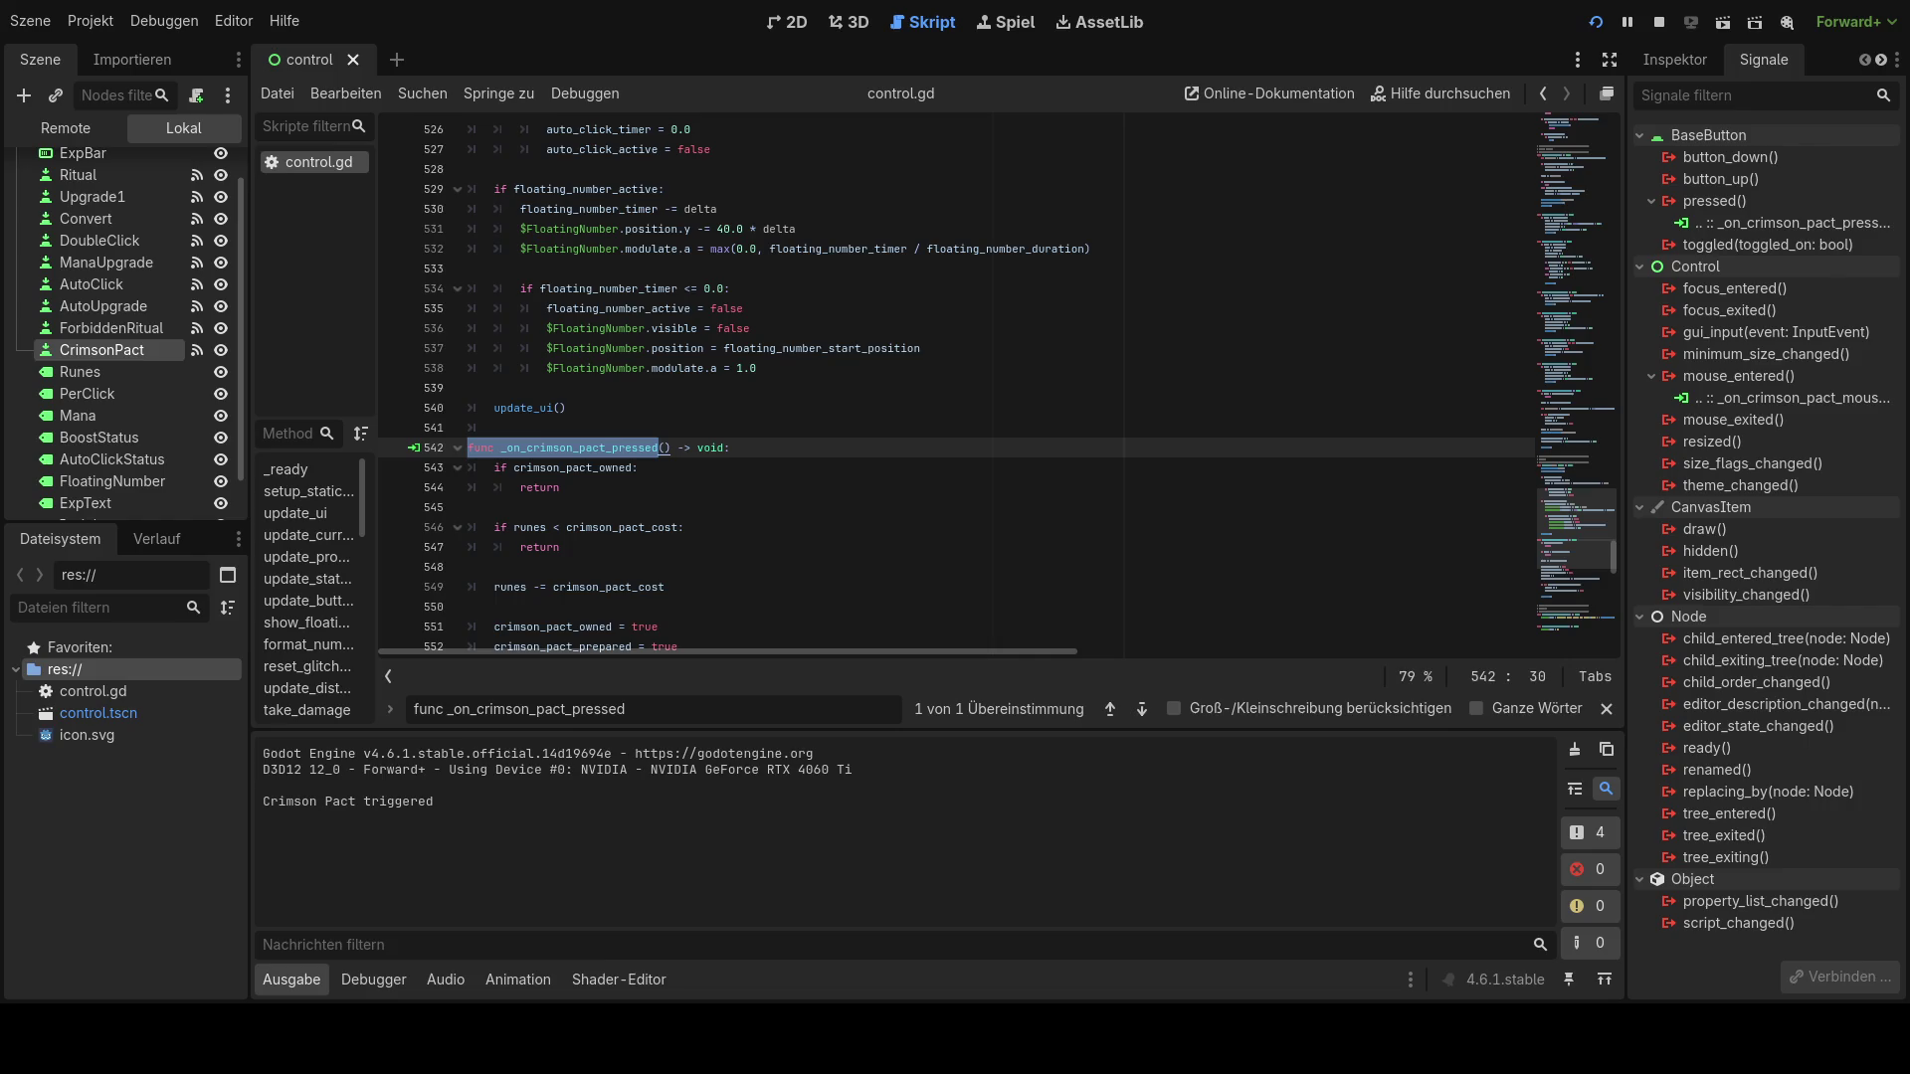
scroll(995, 382, "down", 1)
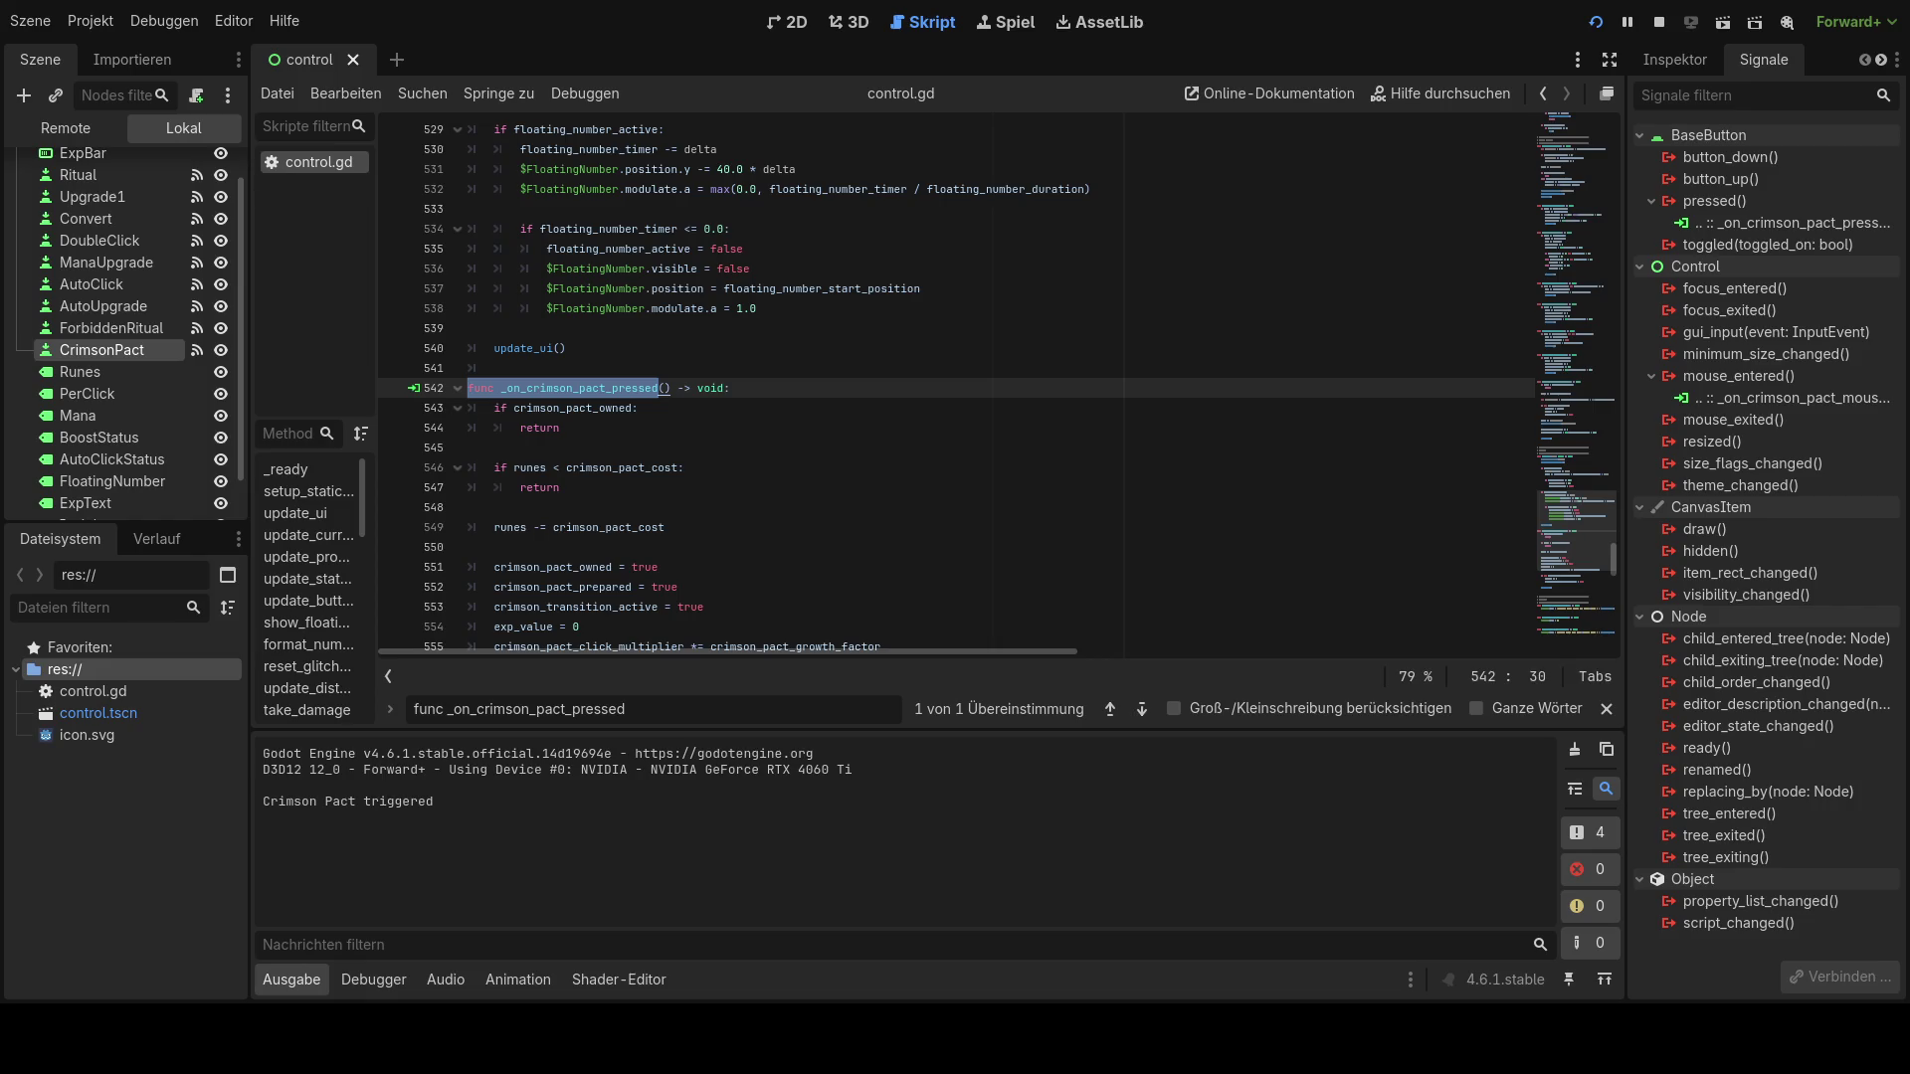
scroll(995, 382, "down", 5)
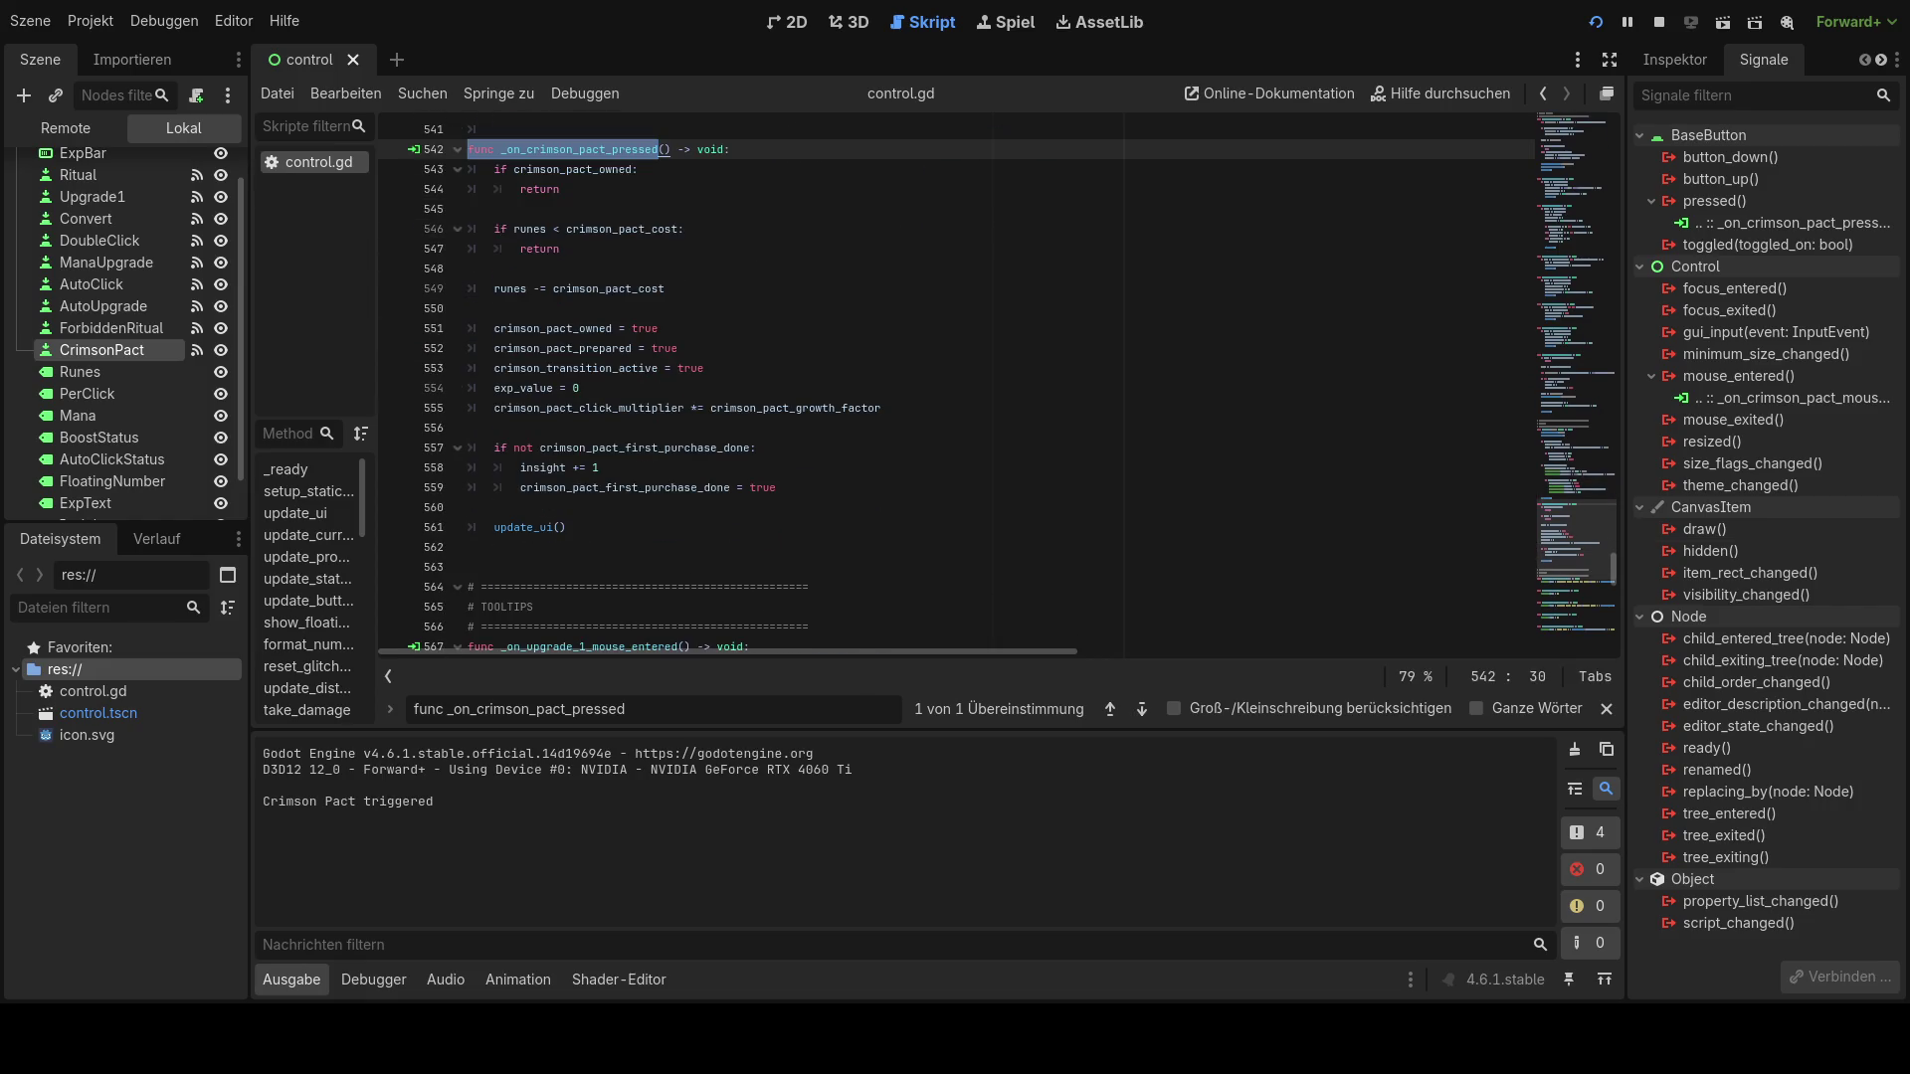
scroll(994, 382, "down", 1)
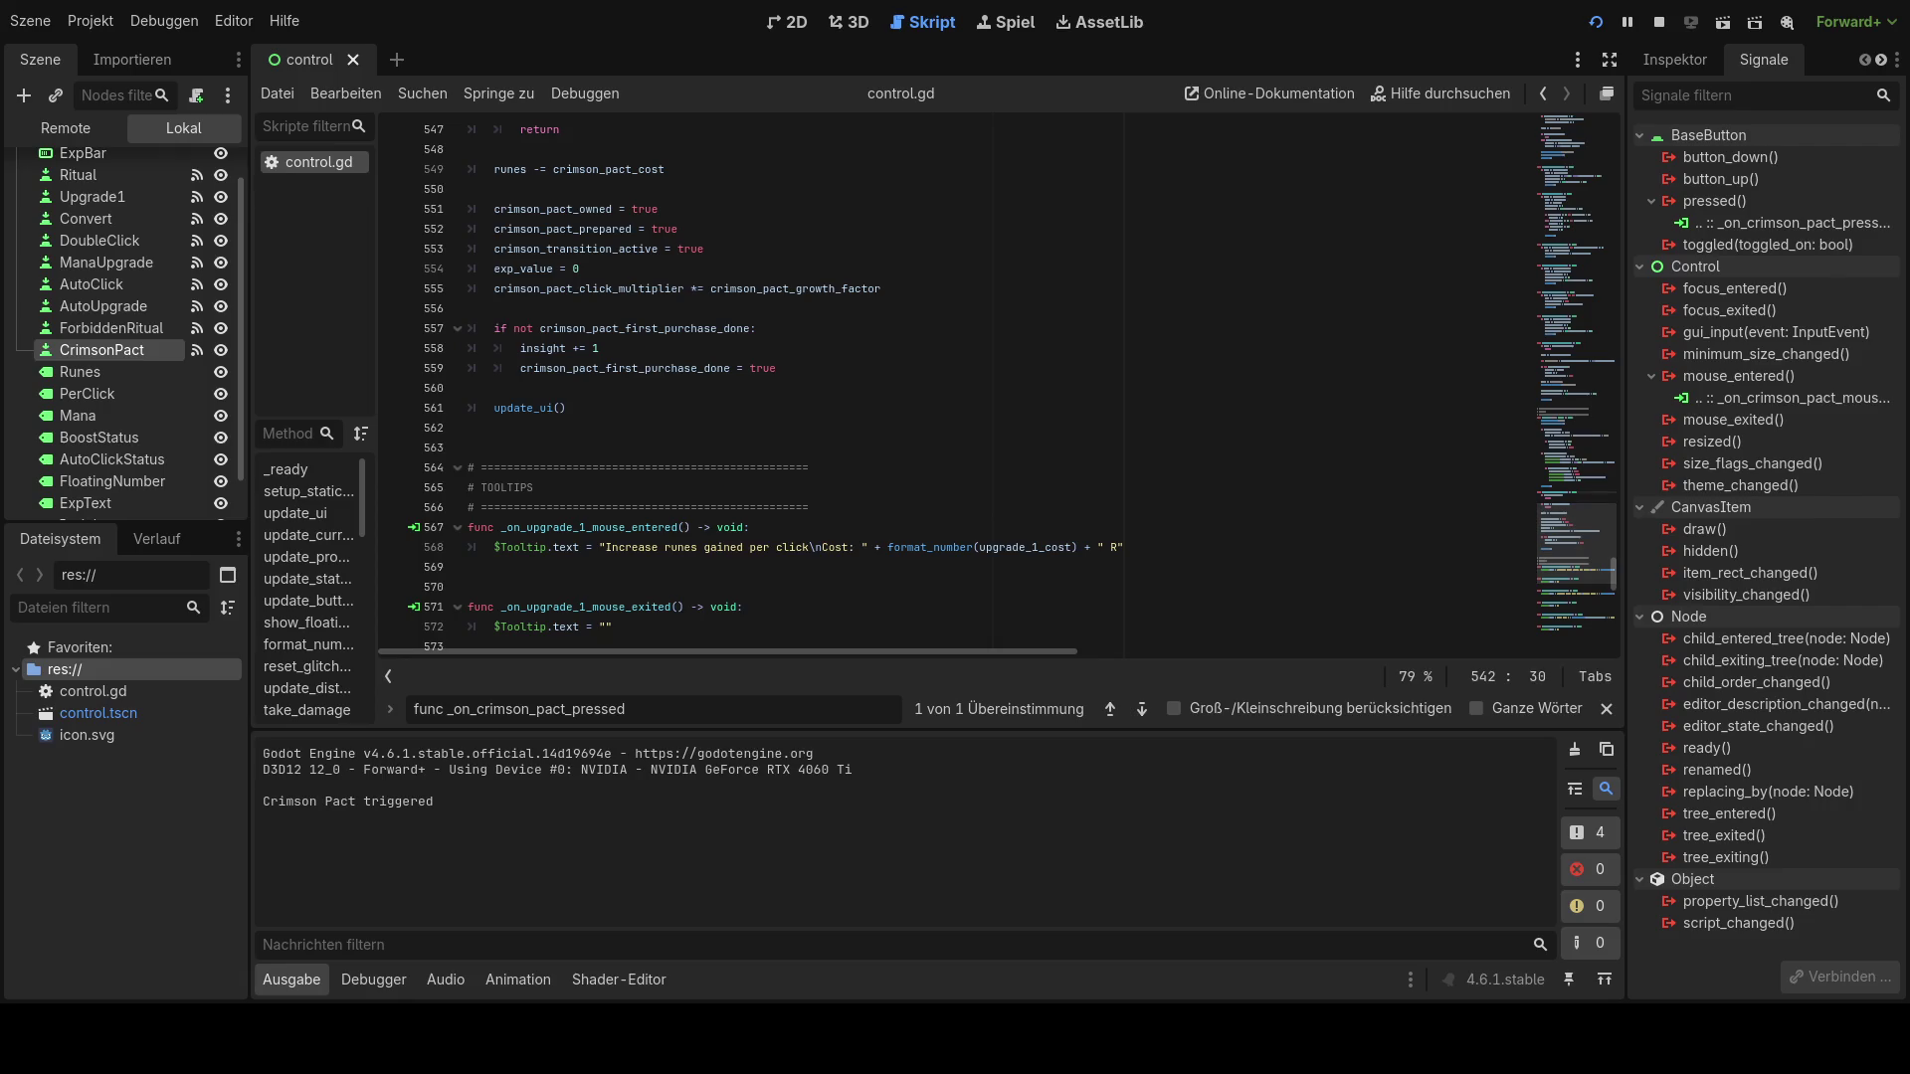
left_click(595, 394)
Insert the 'The pact settles in' tooltip lines, delete the duplicate update_ui(), and save.
key("Down")
type("if not crimson_pact_first_purchase_done: \t\tinsight += 1 \t\tcrimson_pact_first_purchase_done = true  \t$Tooltip.text = \"The pact settles in\\nYour next steps no longer feel harmless\" \tupdate_ui()")
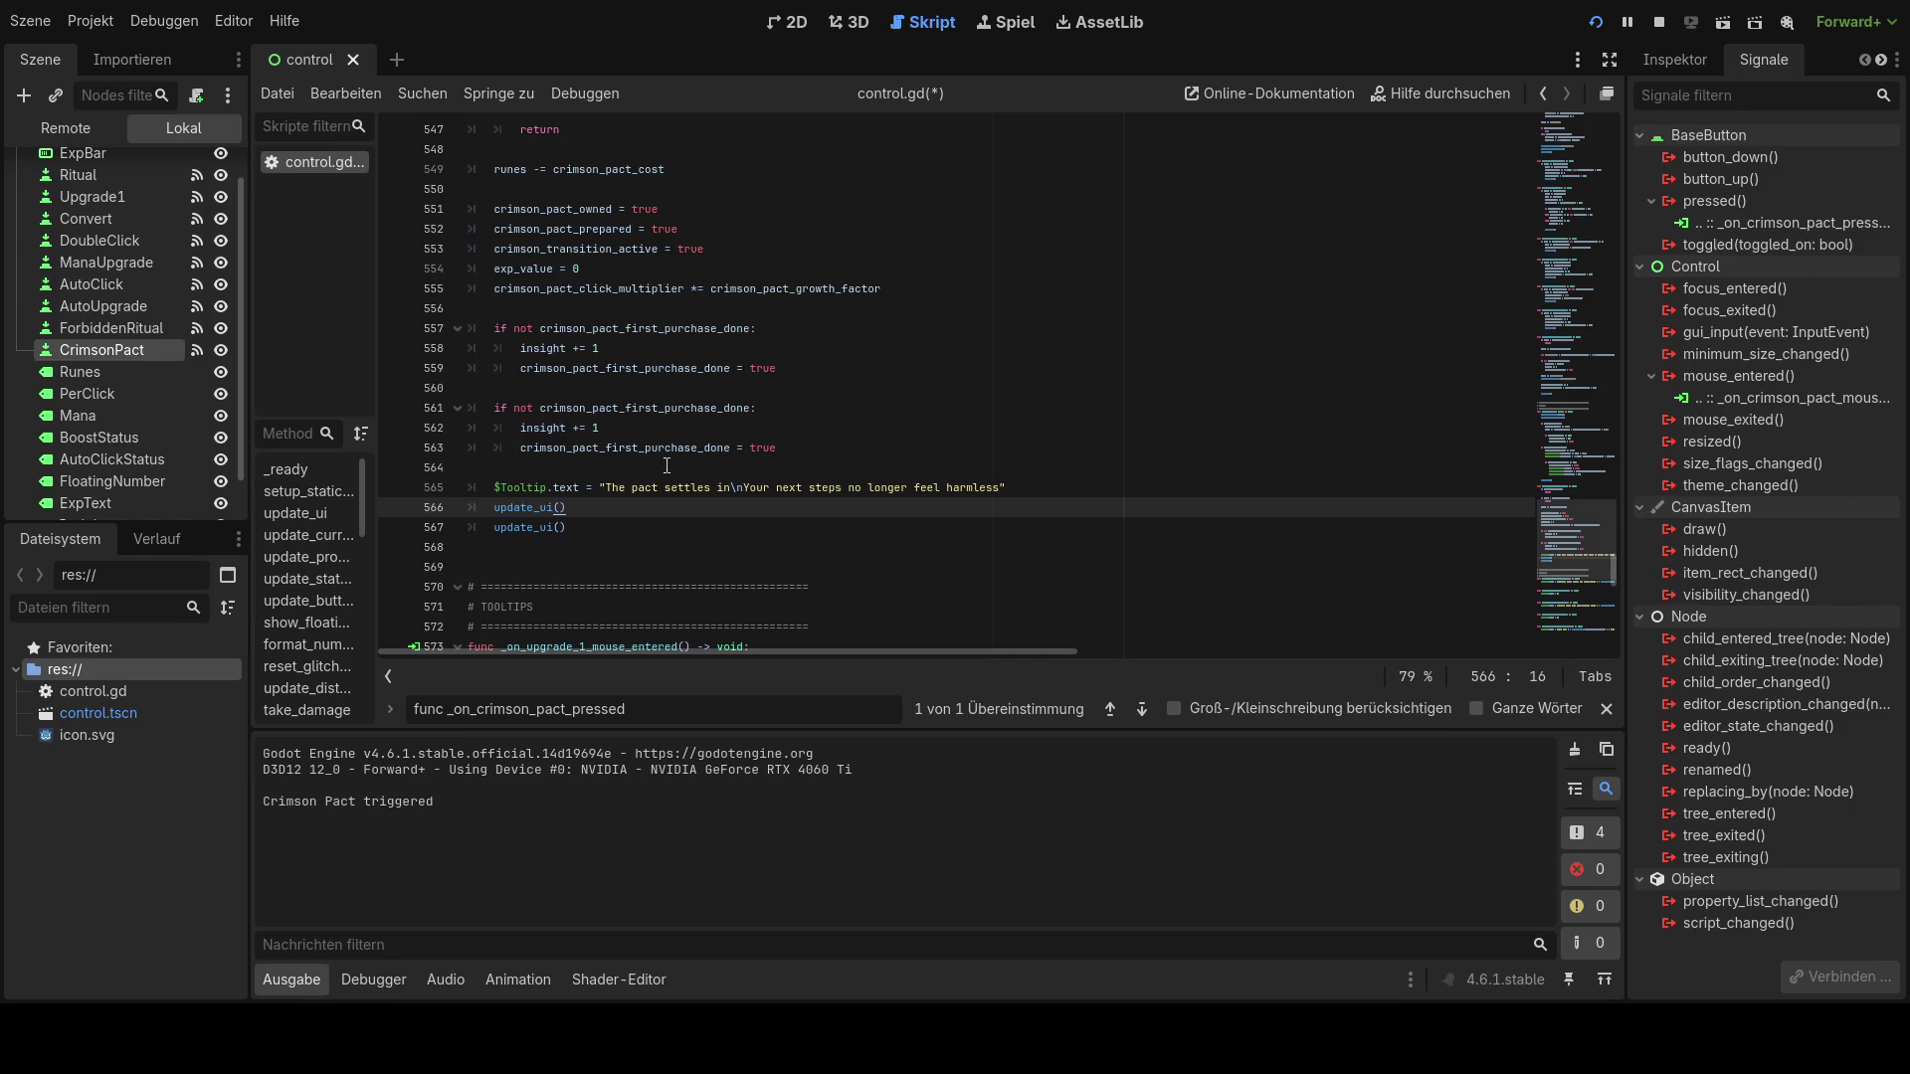
left_click_drag(601, 520, 501, 519)
key("BackSpace")
key("BackSpace")
key("BackSpace")
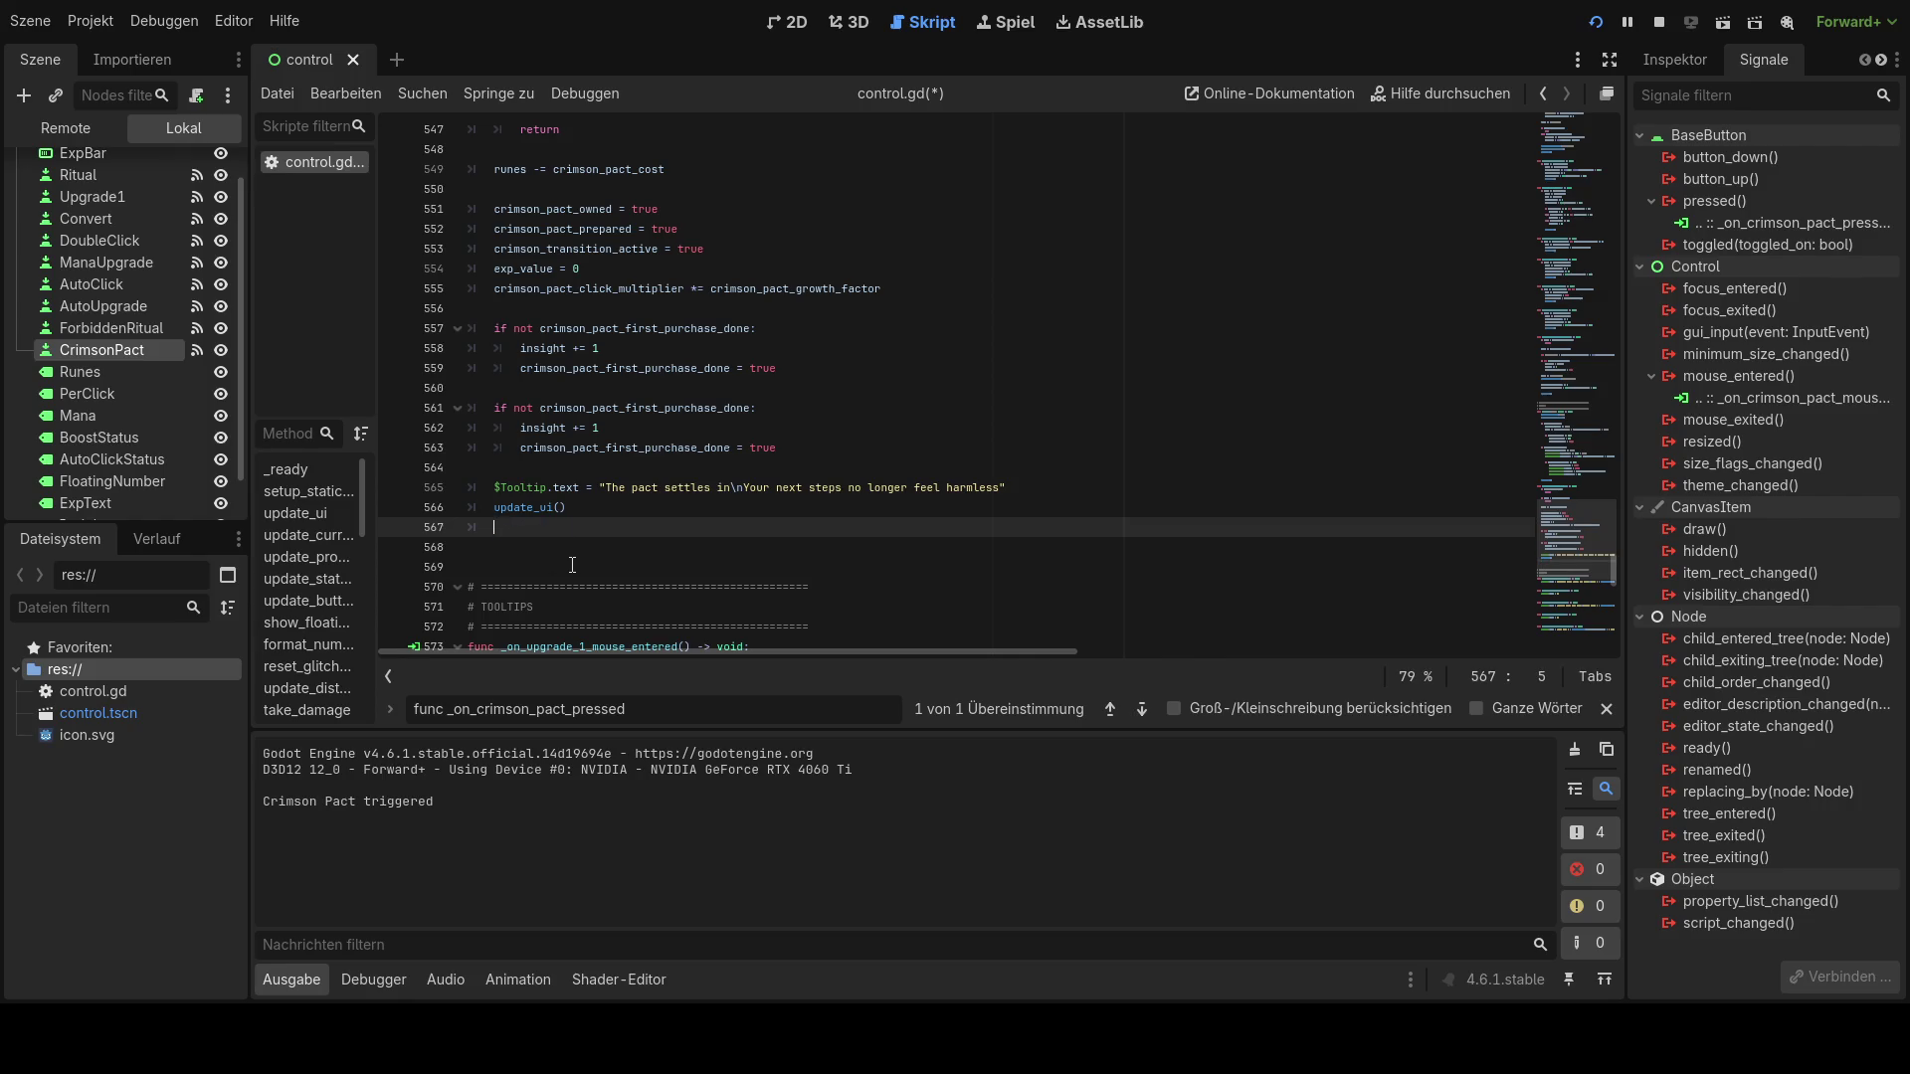
scroll(756, 497, "up", 5)
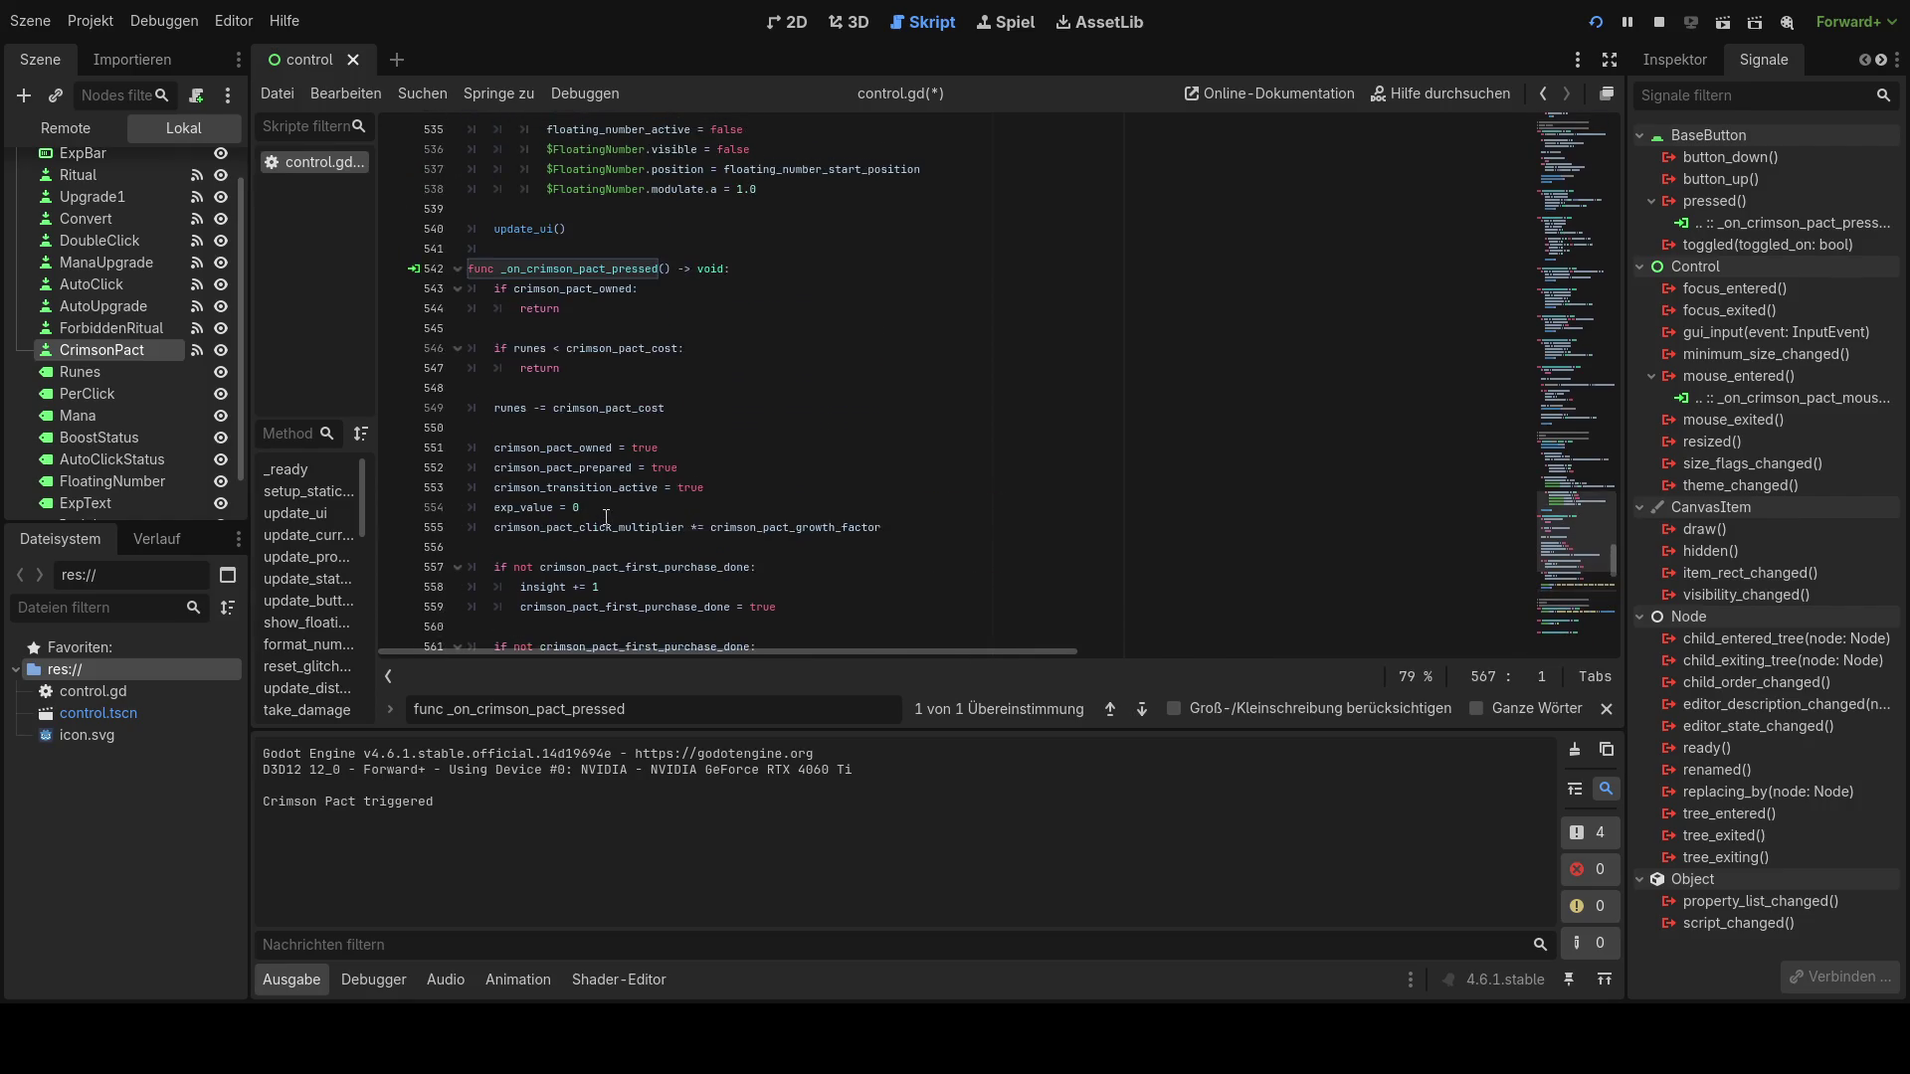
scroll(915, 447, "down", 1)
key("ctrl+s")
Rerun the project with F5 to test the updated Crimson Pact code.
key("F5")
key("F5")
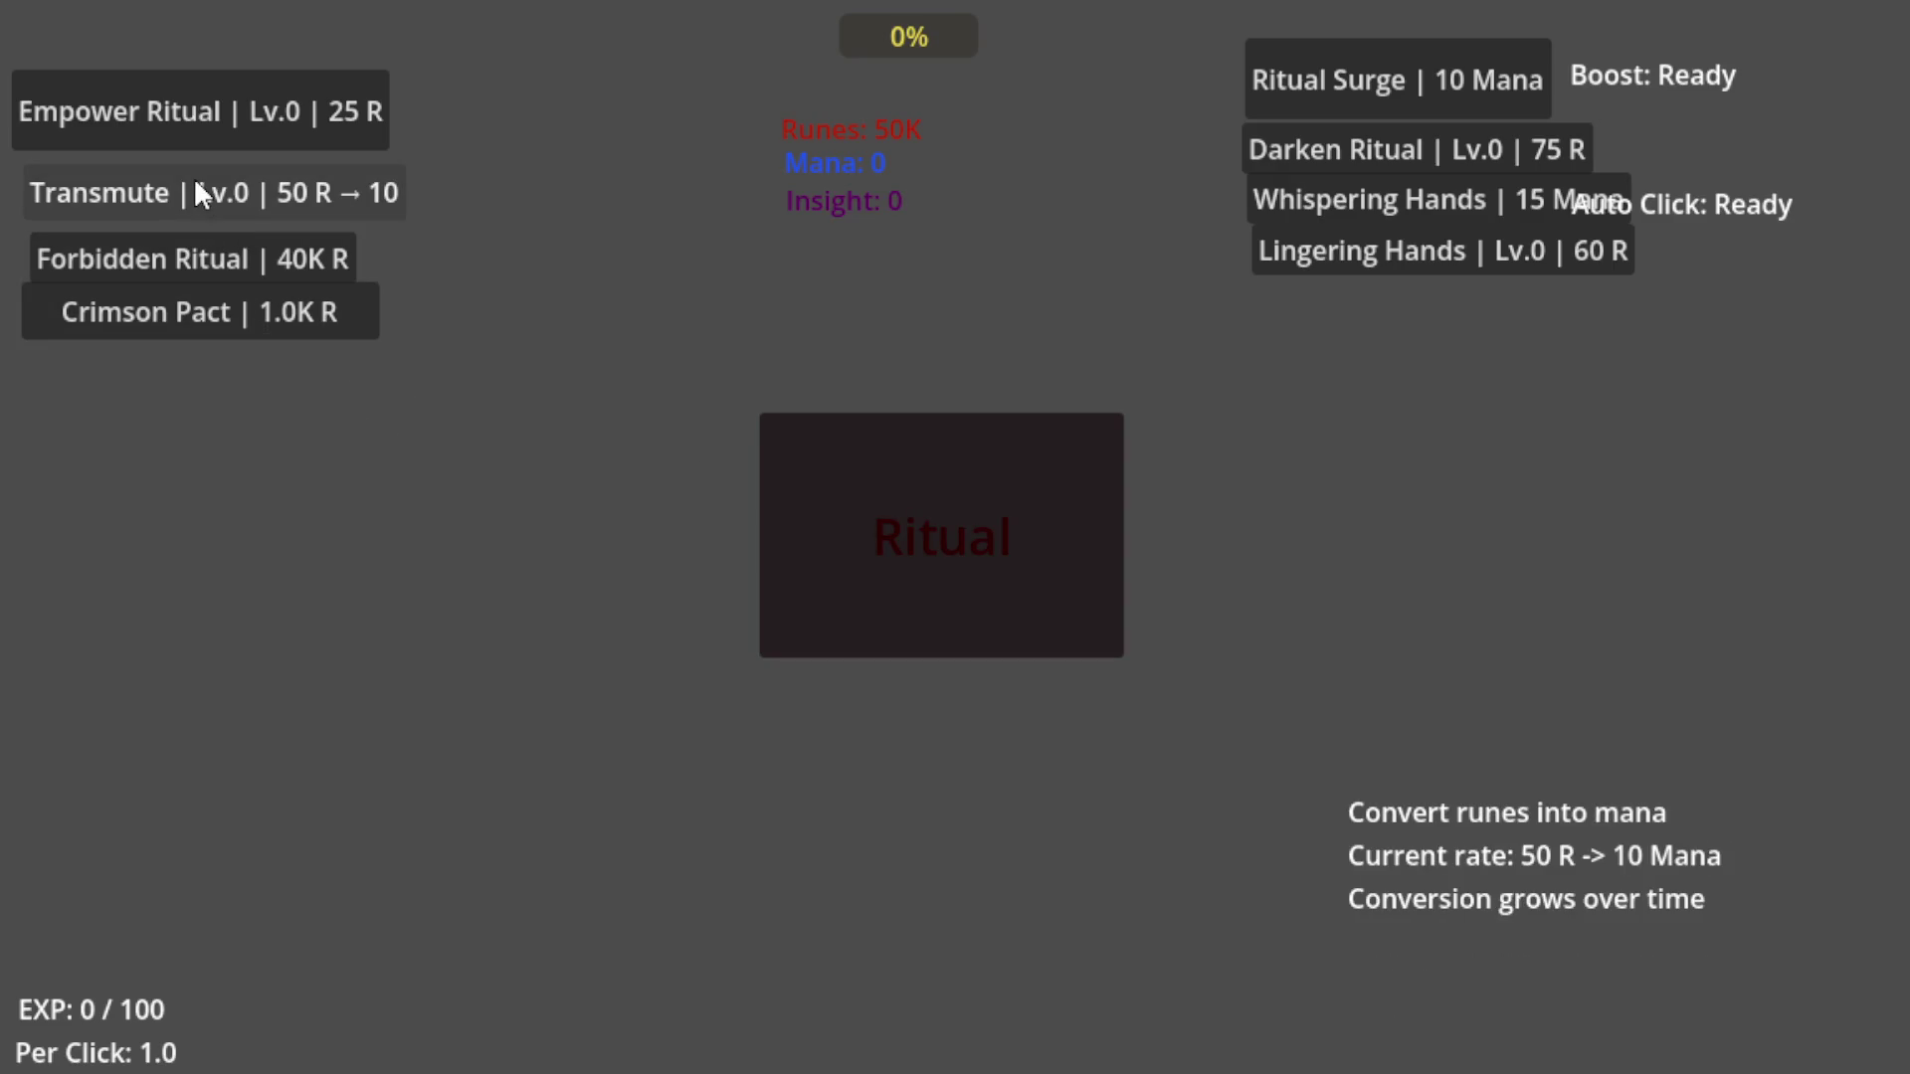
Show the Forbidden Ritual and Crimson Pact tooltips, the pact costing 1.0K R.
mouse_move(200, 253)
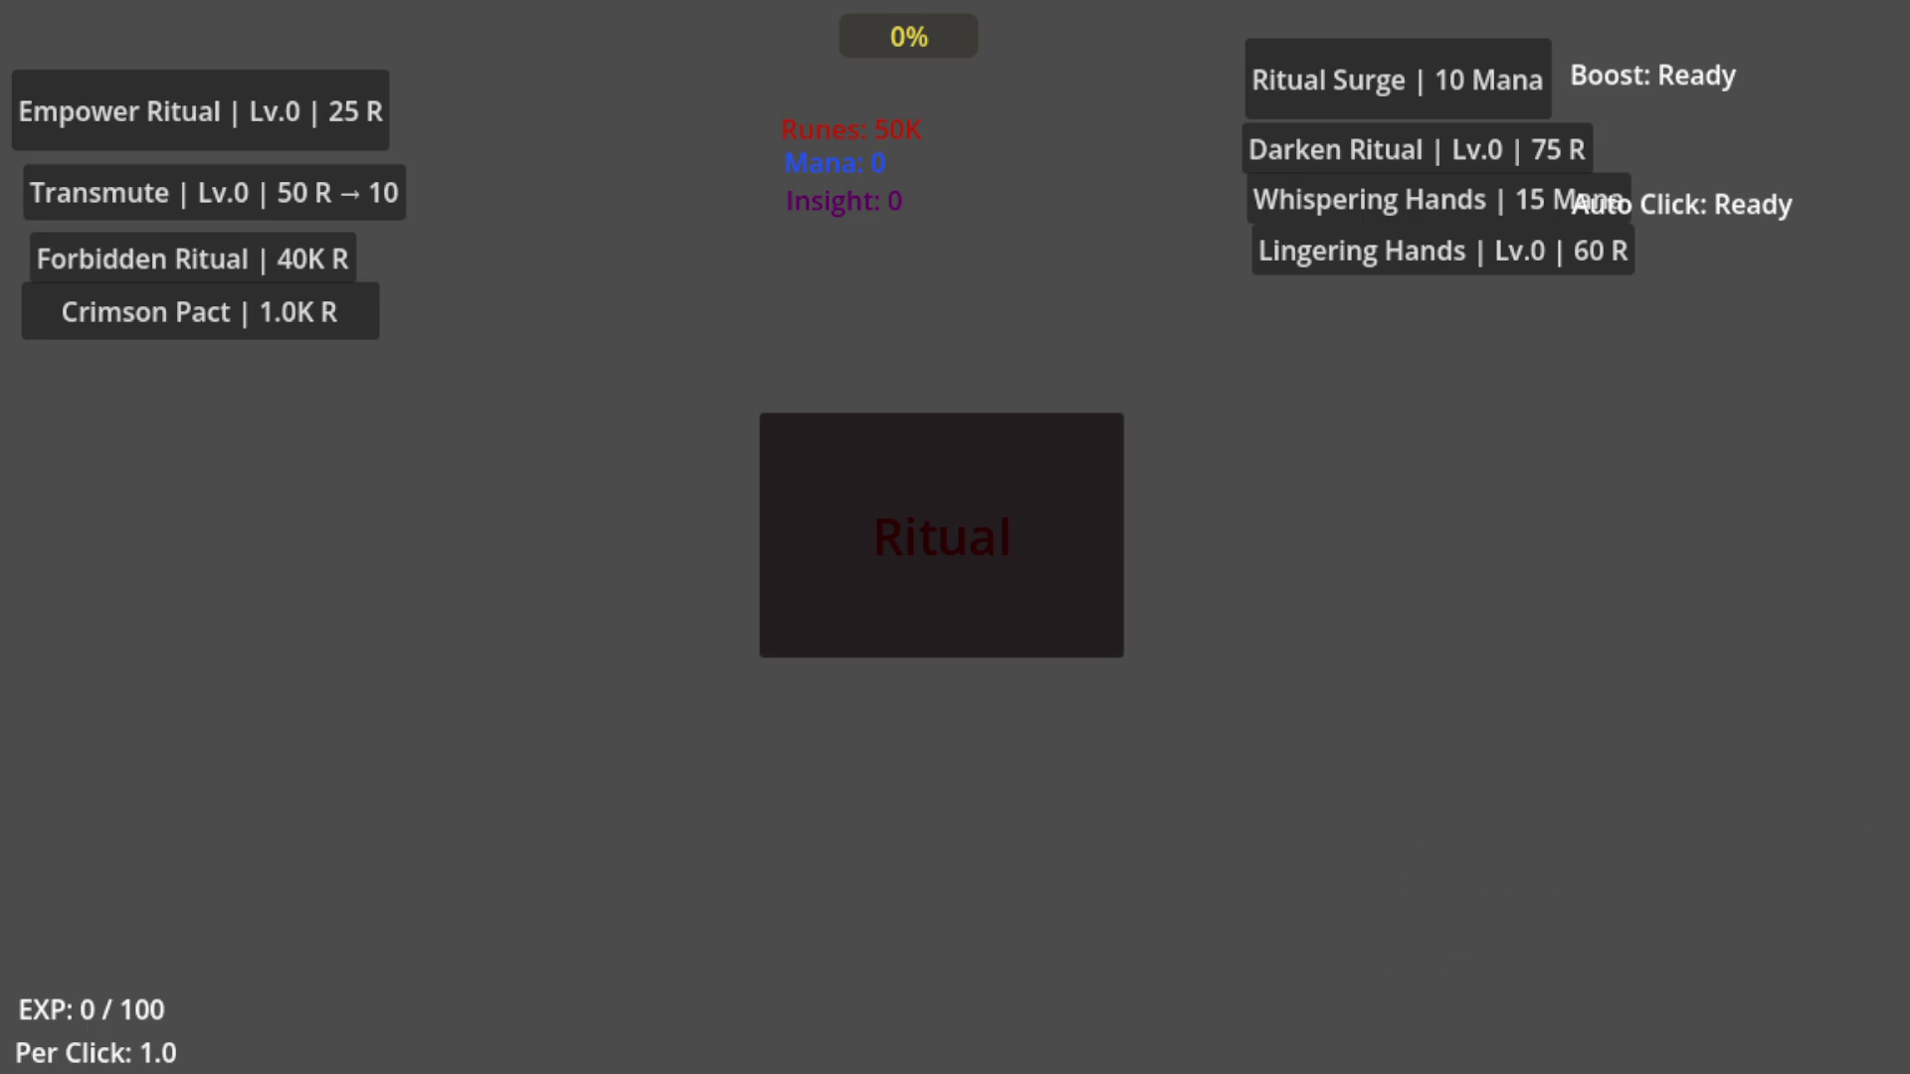
mouse_move(302, 320)
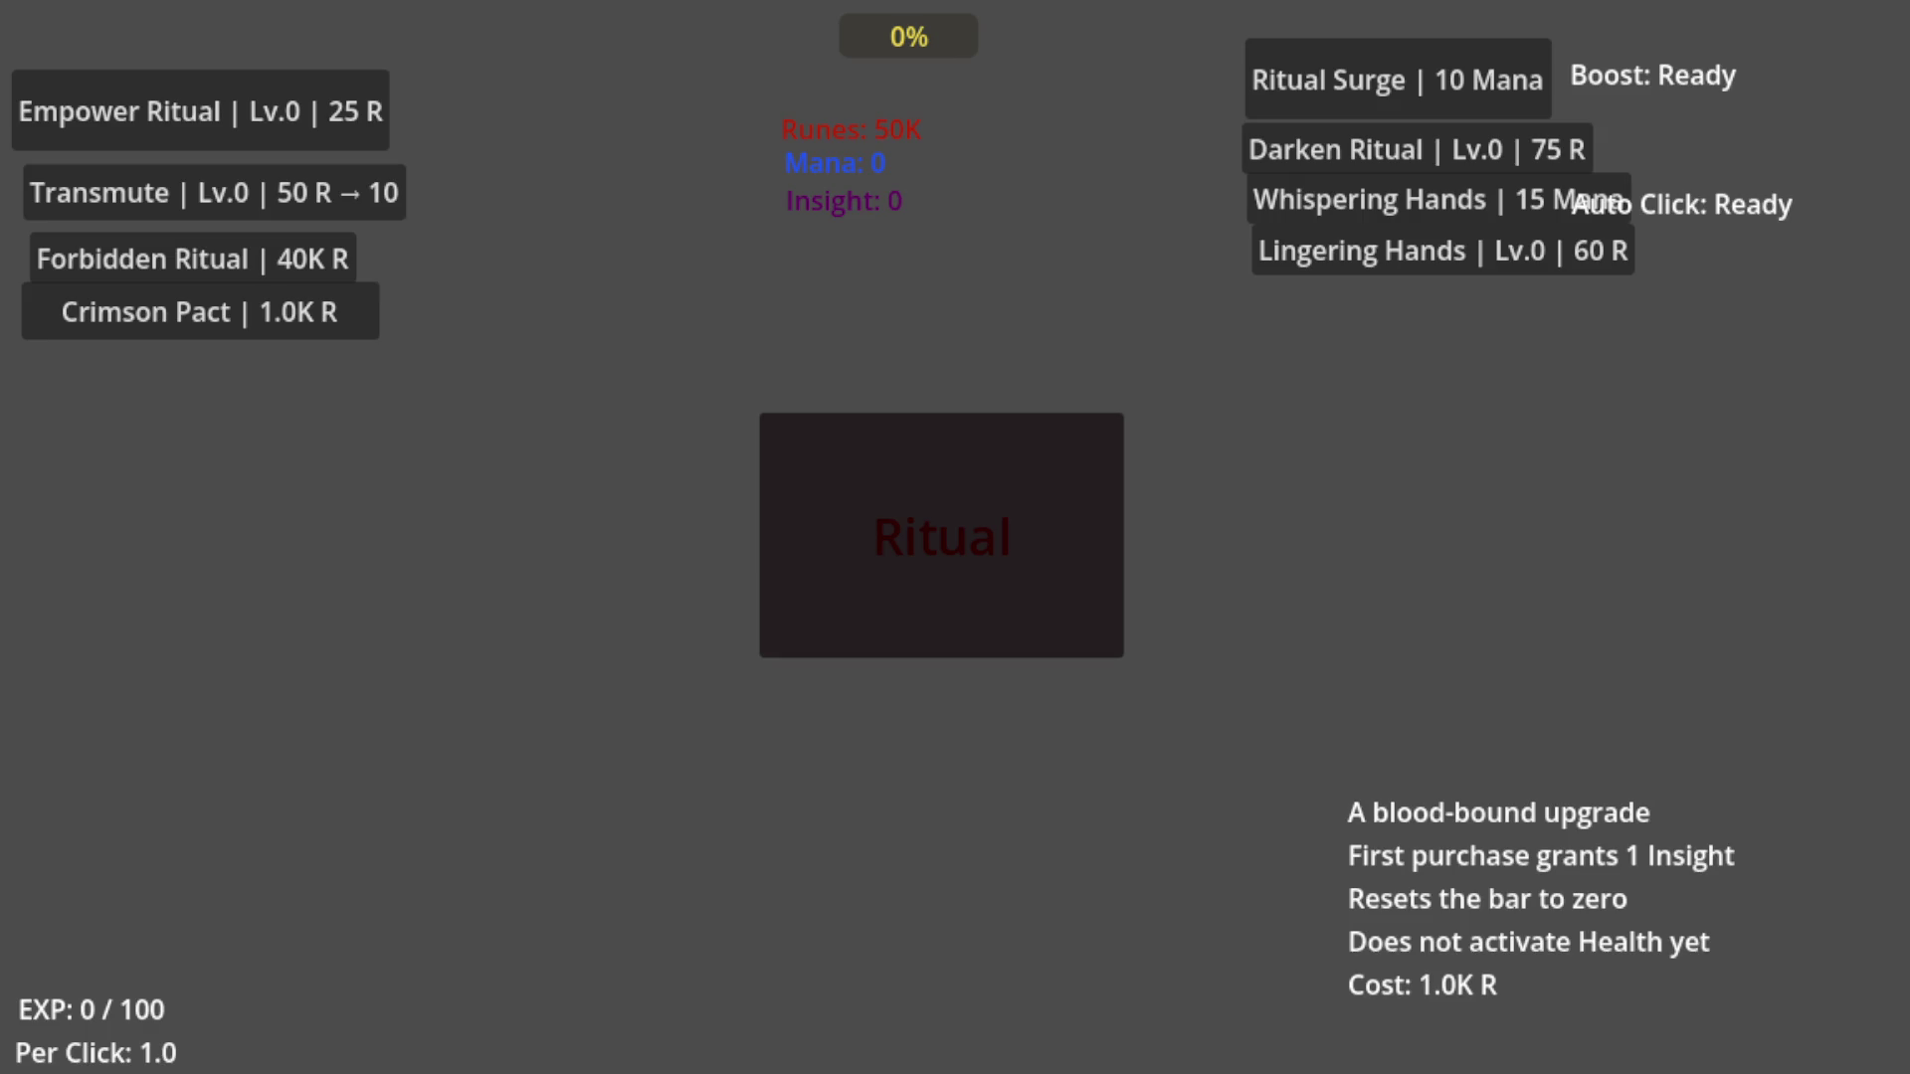
Buy Forbidden Ritual and then Crimson Pact in the running game.
left_click(279, 255)
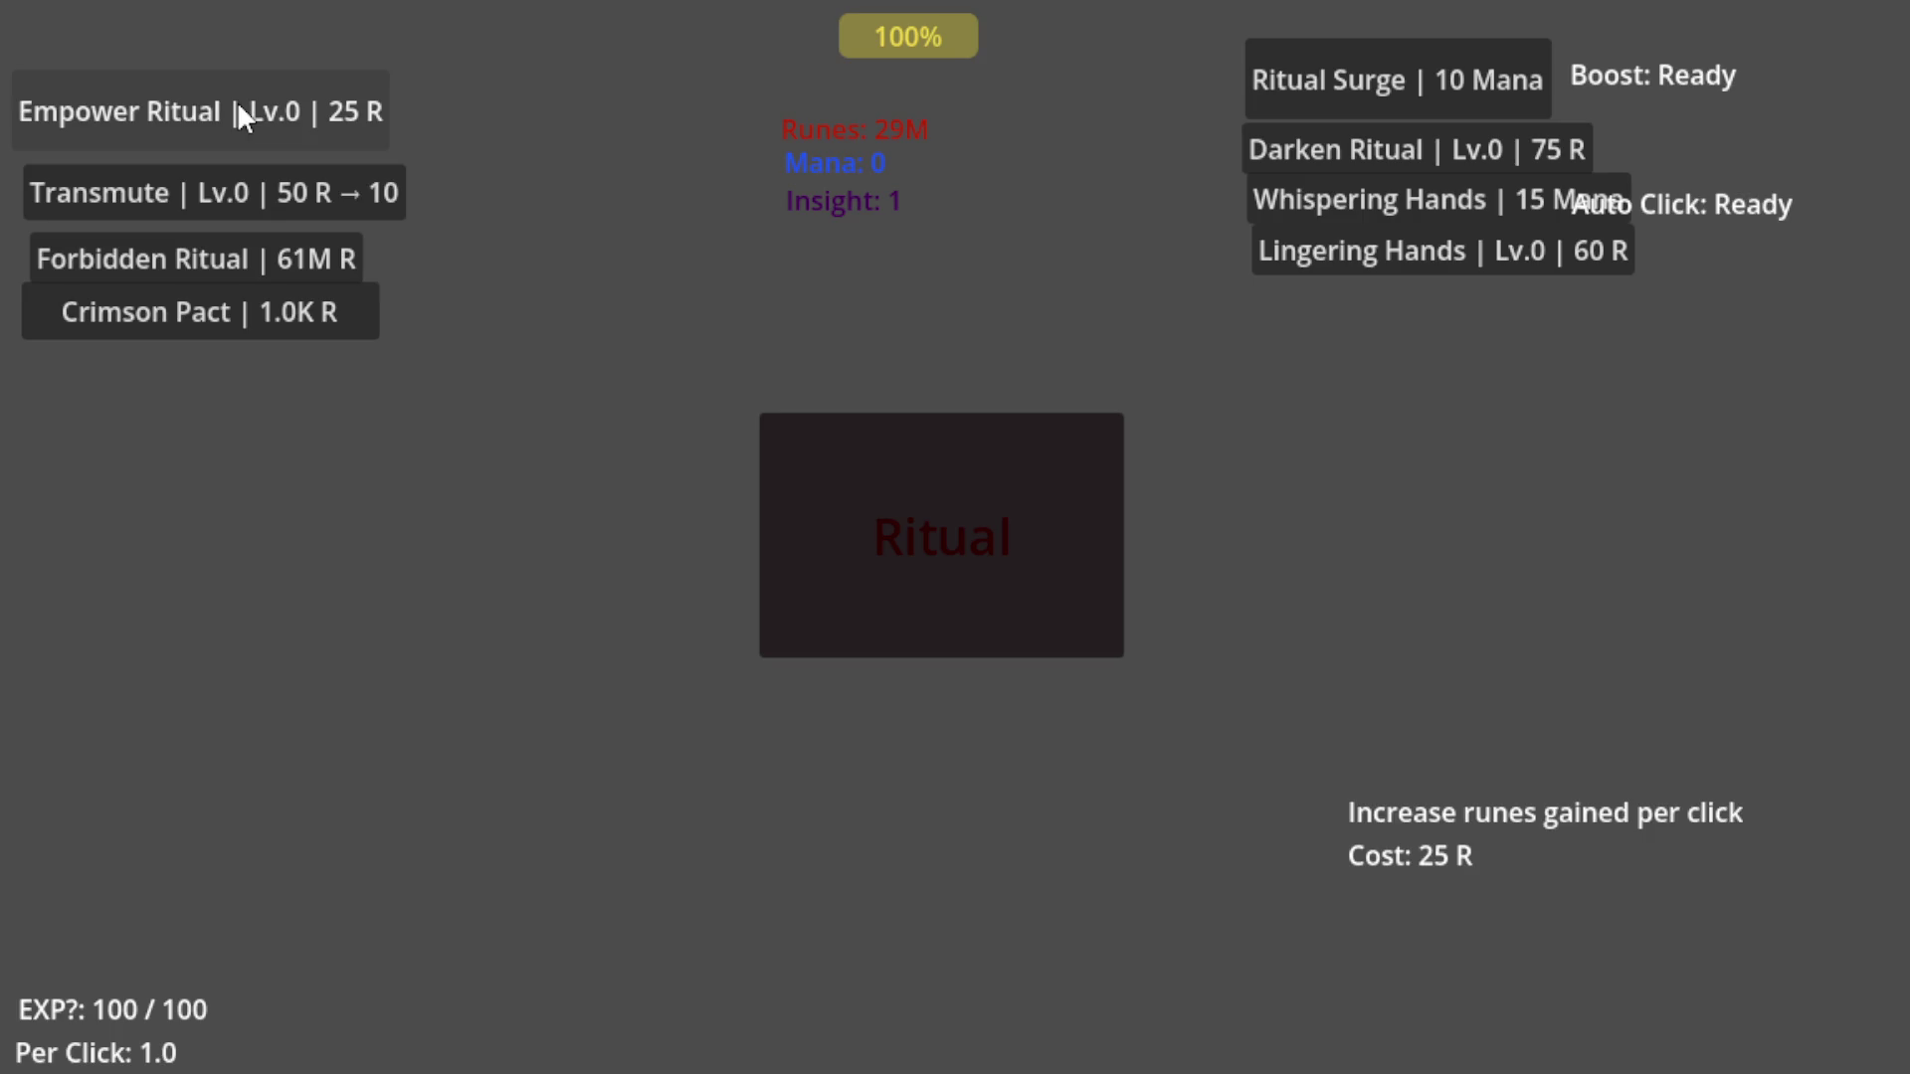
left_click(253, 321)
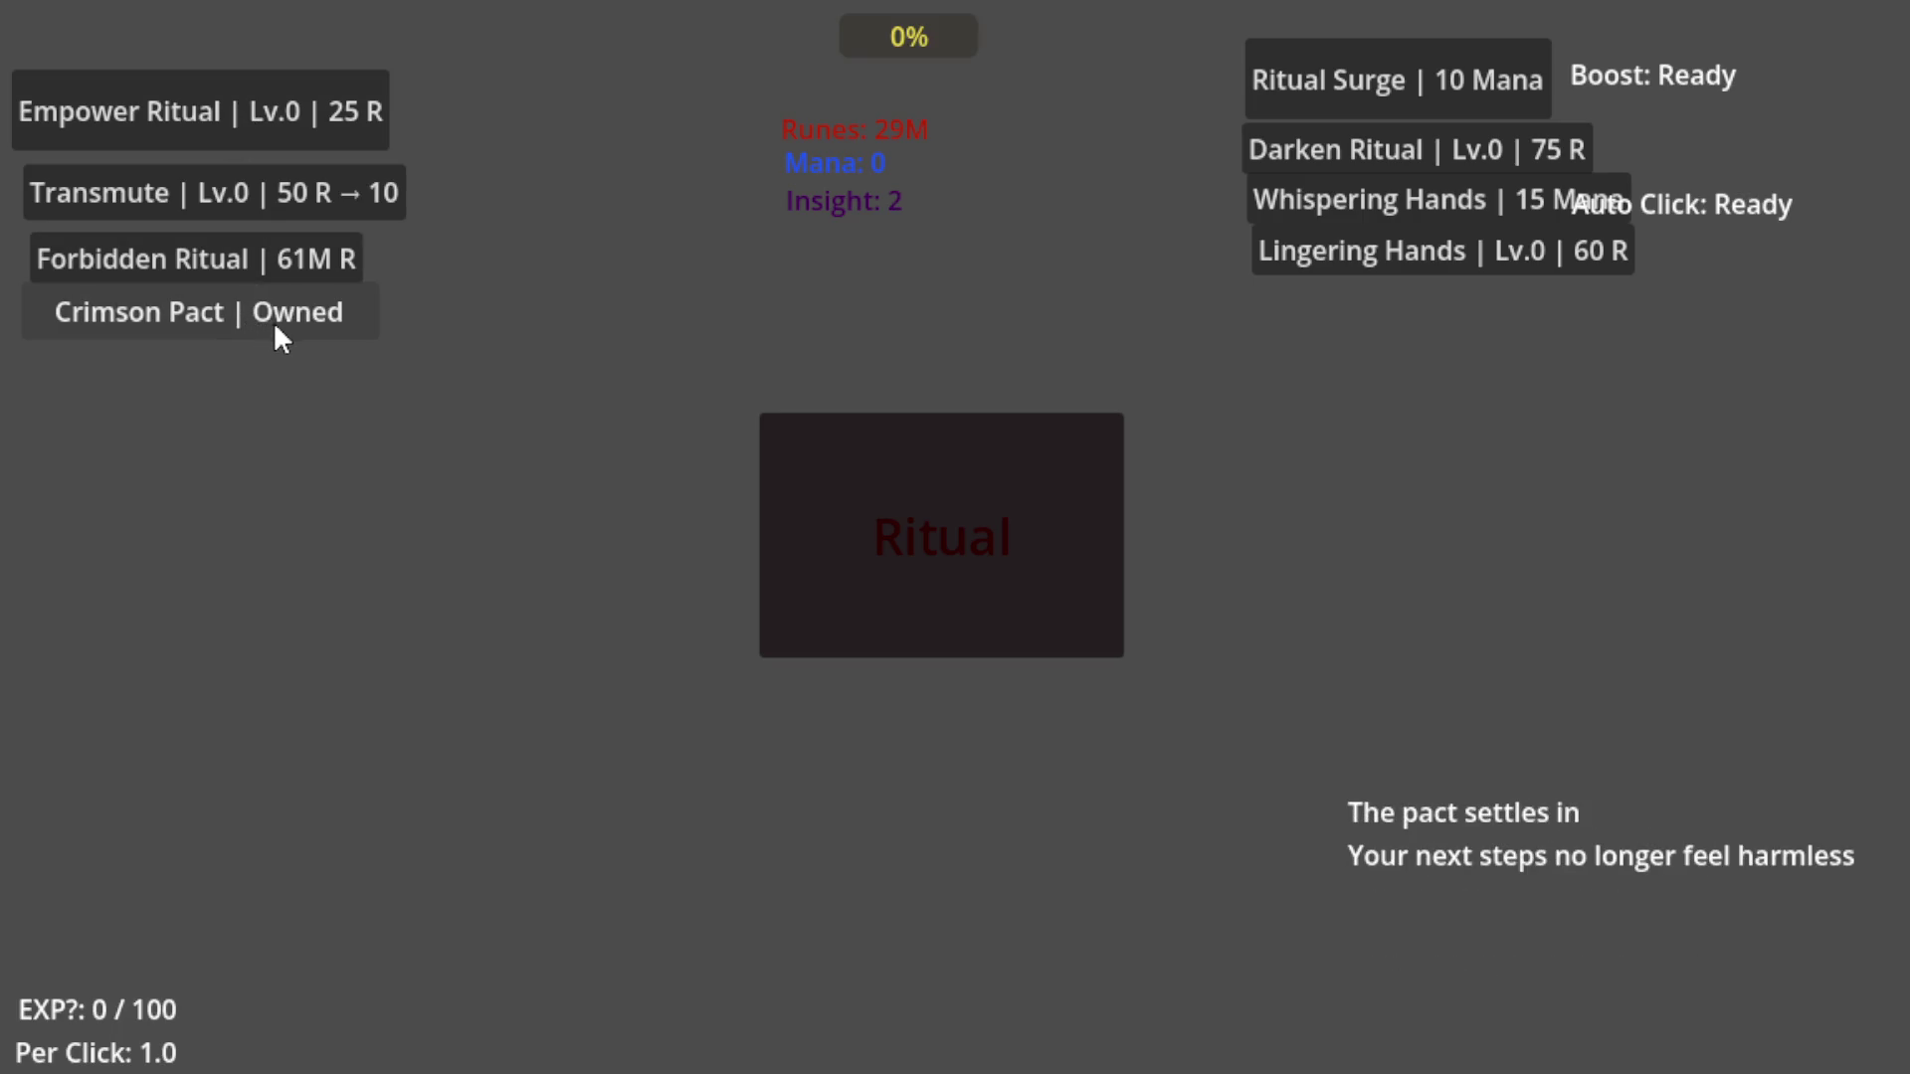
left_click(792, 494)
Perform rituals until the bar fills and EXP becomes Health, then check the pact message.
left_click(794, 487)
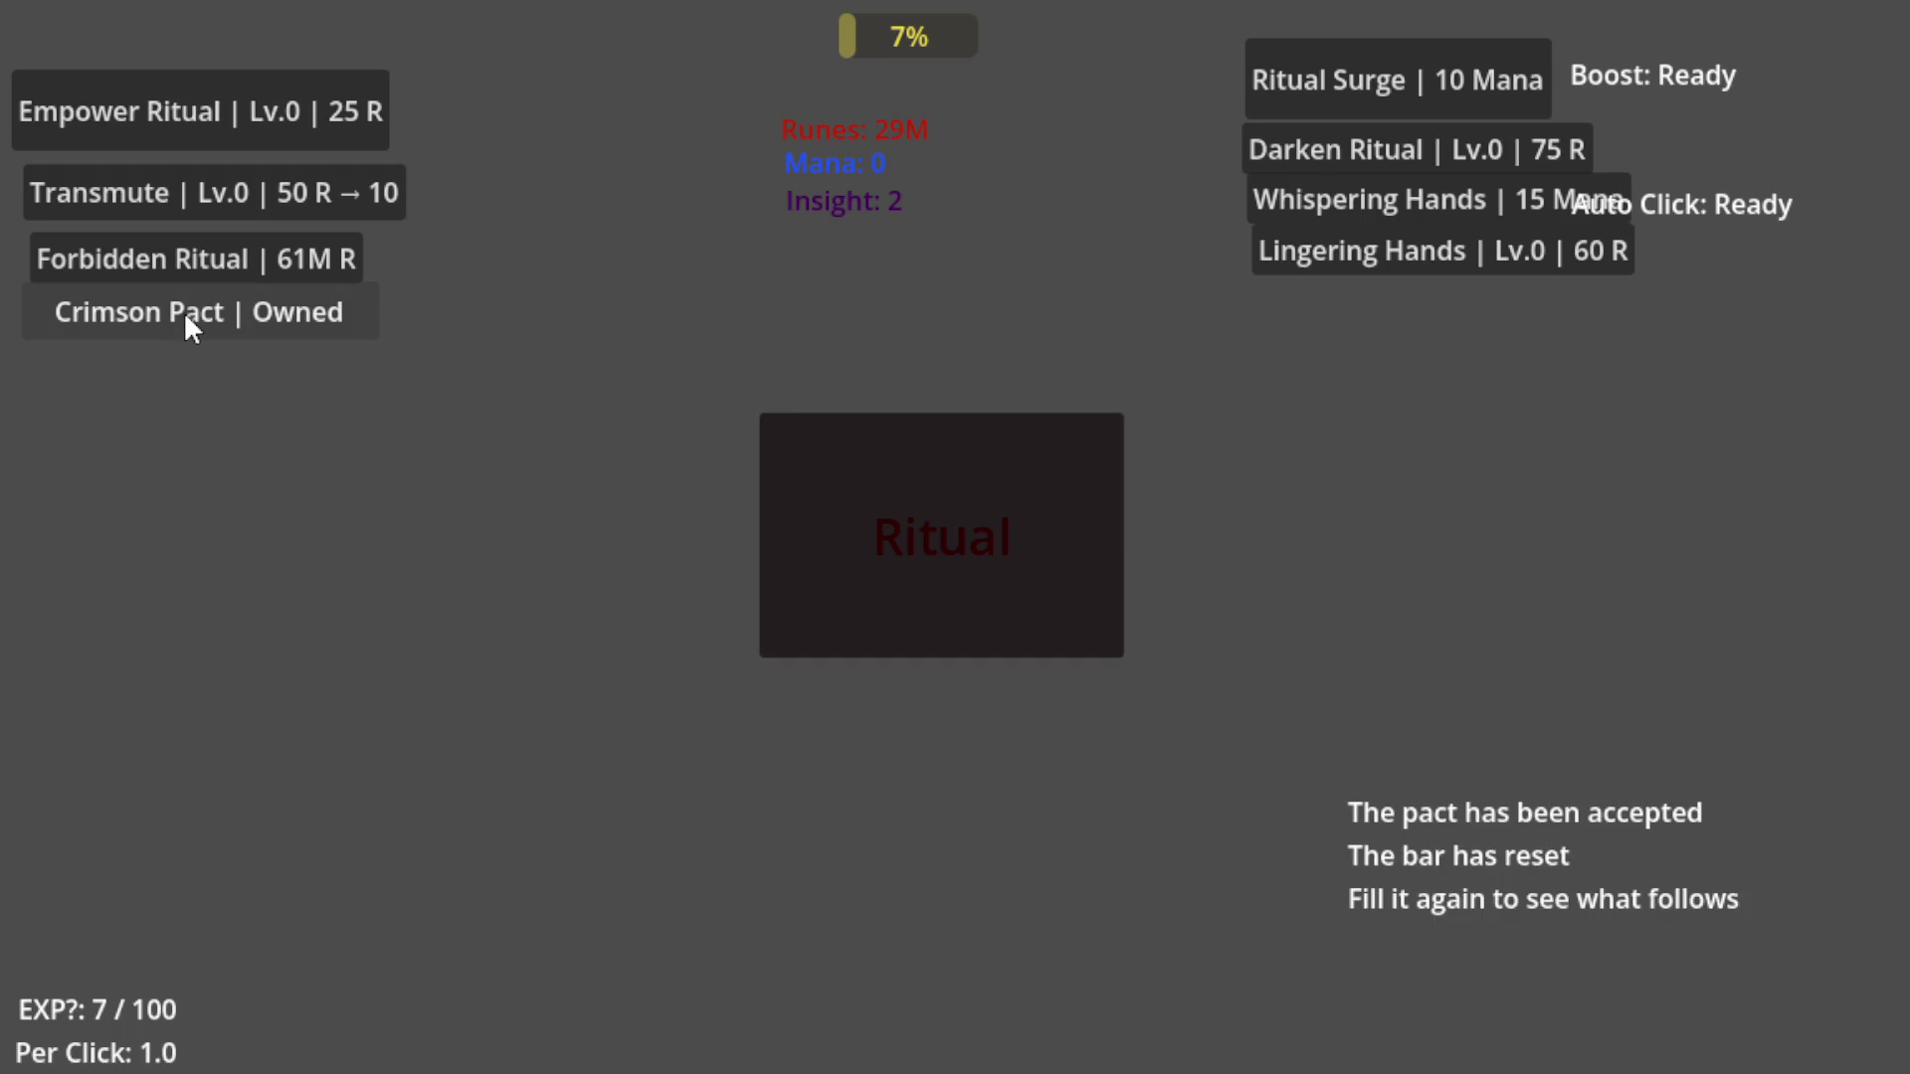
left_click(820, 576)
left_click(819, 576)
left_click(820, 576)
left_click(820, 576)
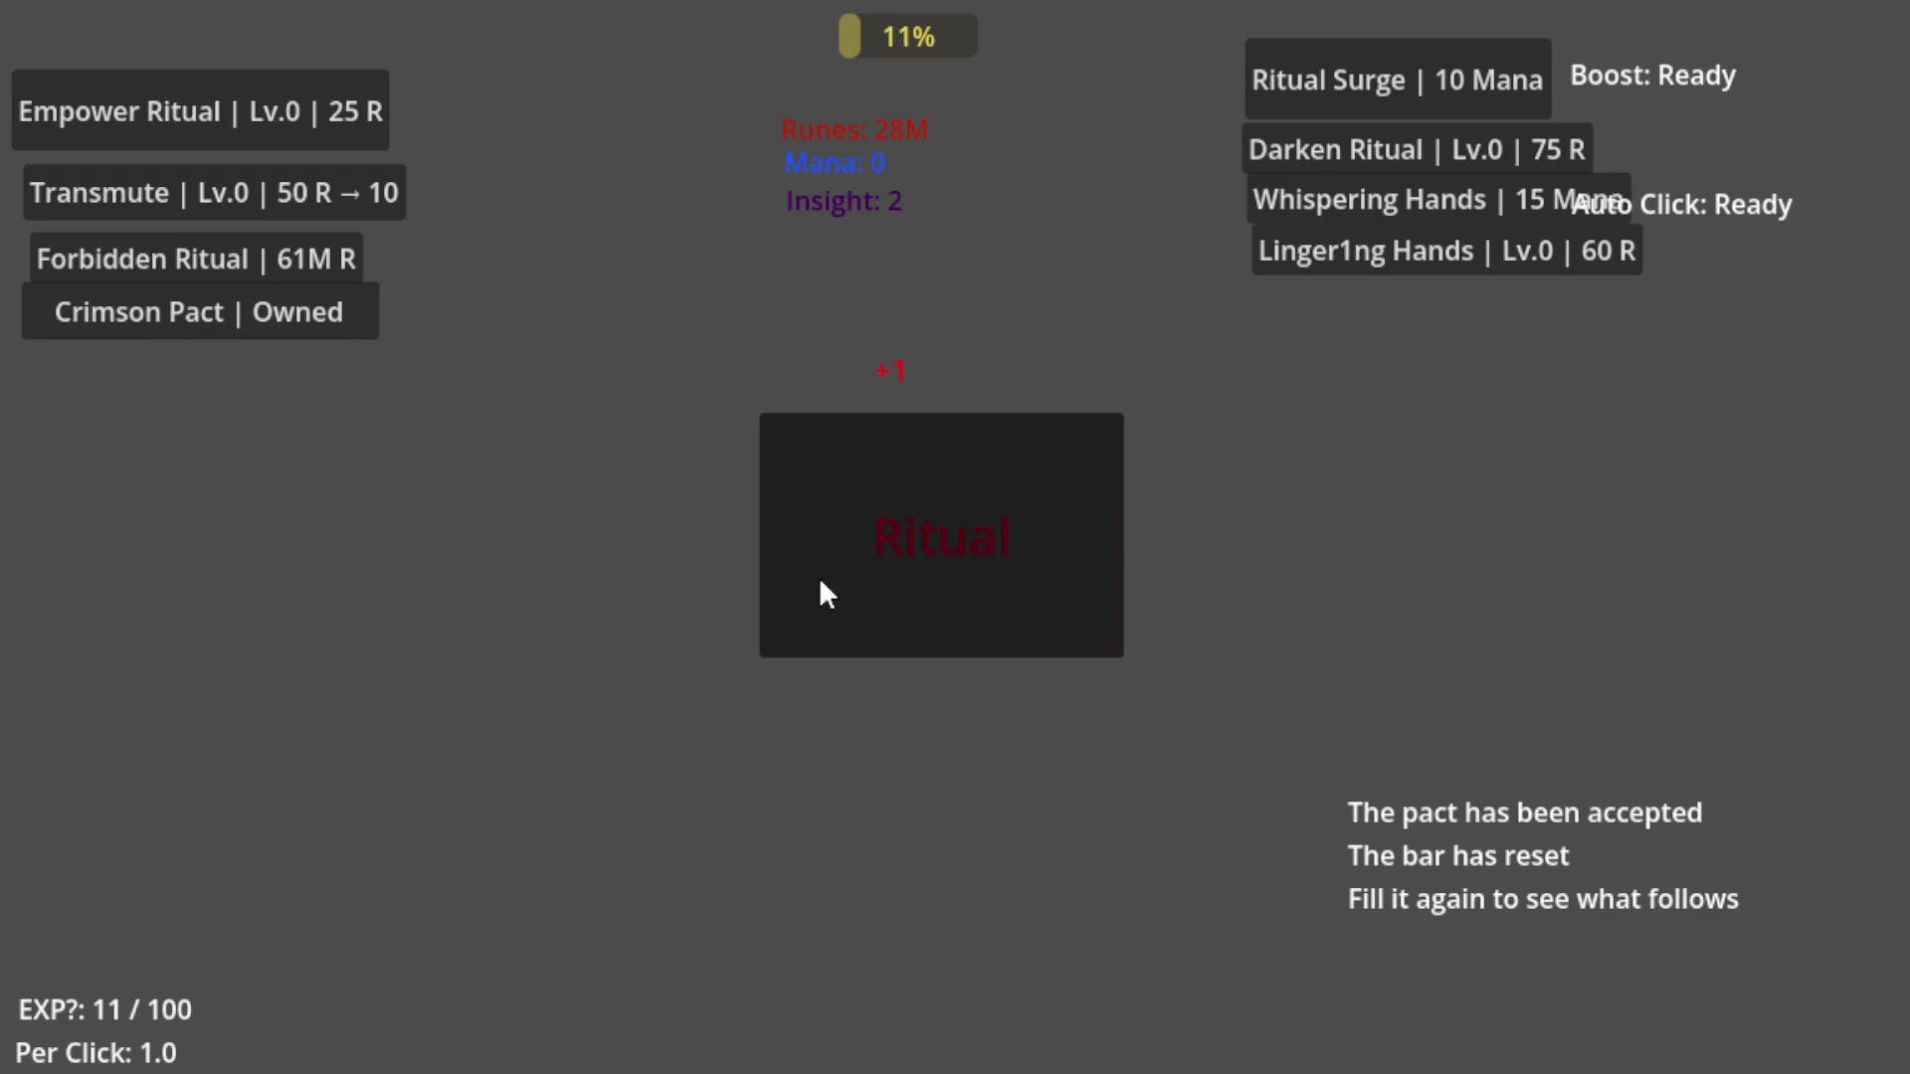
left_click(826, 567)
left_click(825, 567)
left_click(827, 562)
left_click(828, 562)
left_click(831, 557)
left_click(836, 552)
left_click(839, 548)
left_click(839, 542)
left_click(839, 537)
left_click(839, 537)
left_click(839, 535)
left_click(840, 535)
left_click(839, 534)
left_click(839, 533)
left_click(840, 532)
left_click(841, 530)
left_click(841, 529)
left_click(841, 529)
left_click(841, 528)
left_click(842, 528)
left_click(843, 529)
left_click(843, 529)
left_click(842, 529)
left_click(843, 529)
left_click(843, 530)
left_click(842, 529)
left_click(841, 526)
left_click(838, 523)
left_click(838, 523)
left_click(836, 523)
left_click(832, 520)
left_click(829, 518)
left_click(824, 516)
left_click(824, 515)
left_click(824, 515)
left_click(823, 516)
left_click(824, 515)
left_click(823, 515)
left_click(823, 515)
left_click(824, 515)
left_click(823, 515)
left_click(822, 516)
left_click(821, 514)
left_click(821, 514)
left_click(821, 516)
left_click(821, 517)
left_click(821, 517)
left_click(821, 516)
left_click(821, 516)
left_click(821, 516)
left_click(821, 516)
left_click(820, 517)
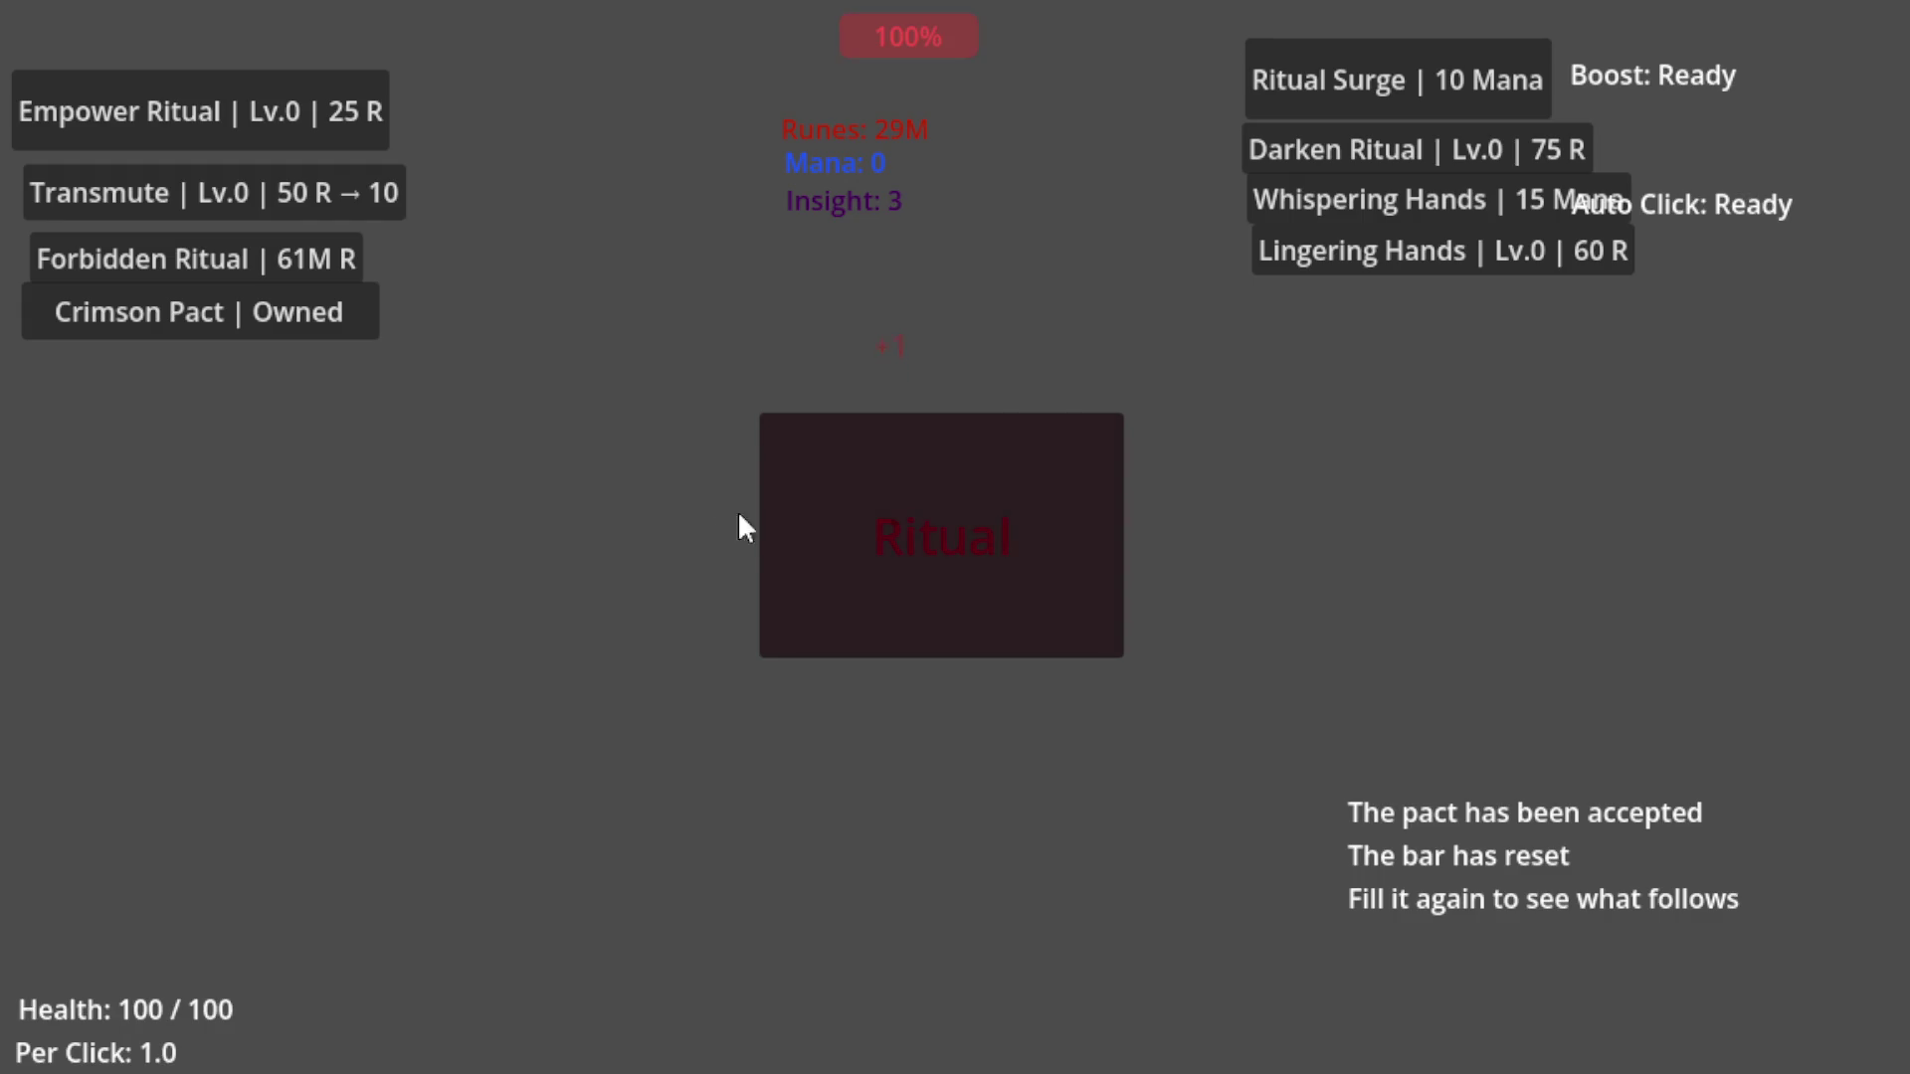
left_click(196, 325)
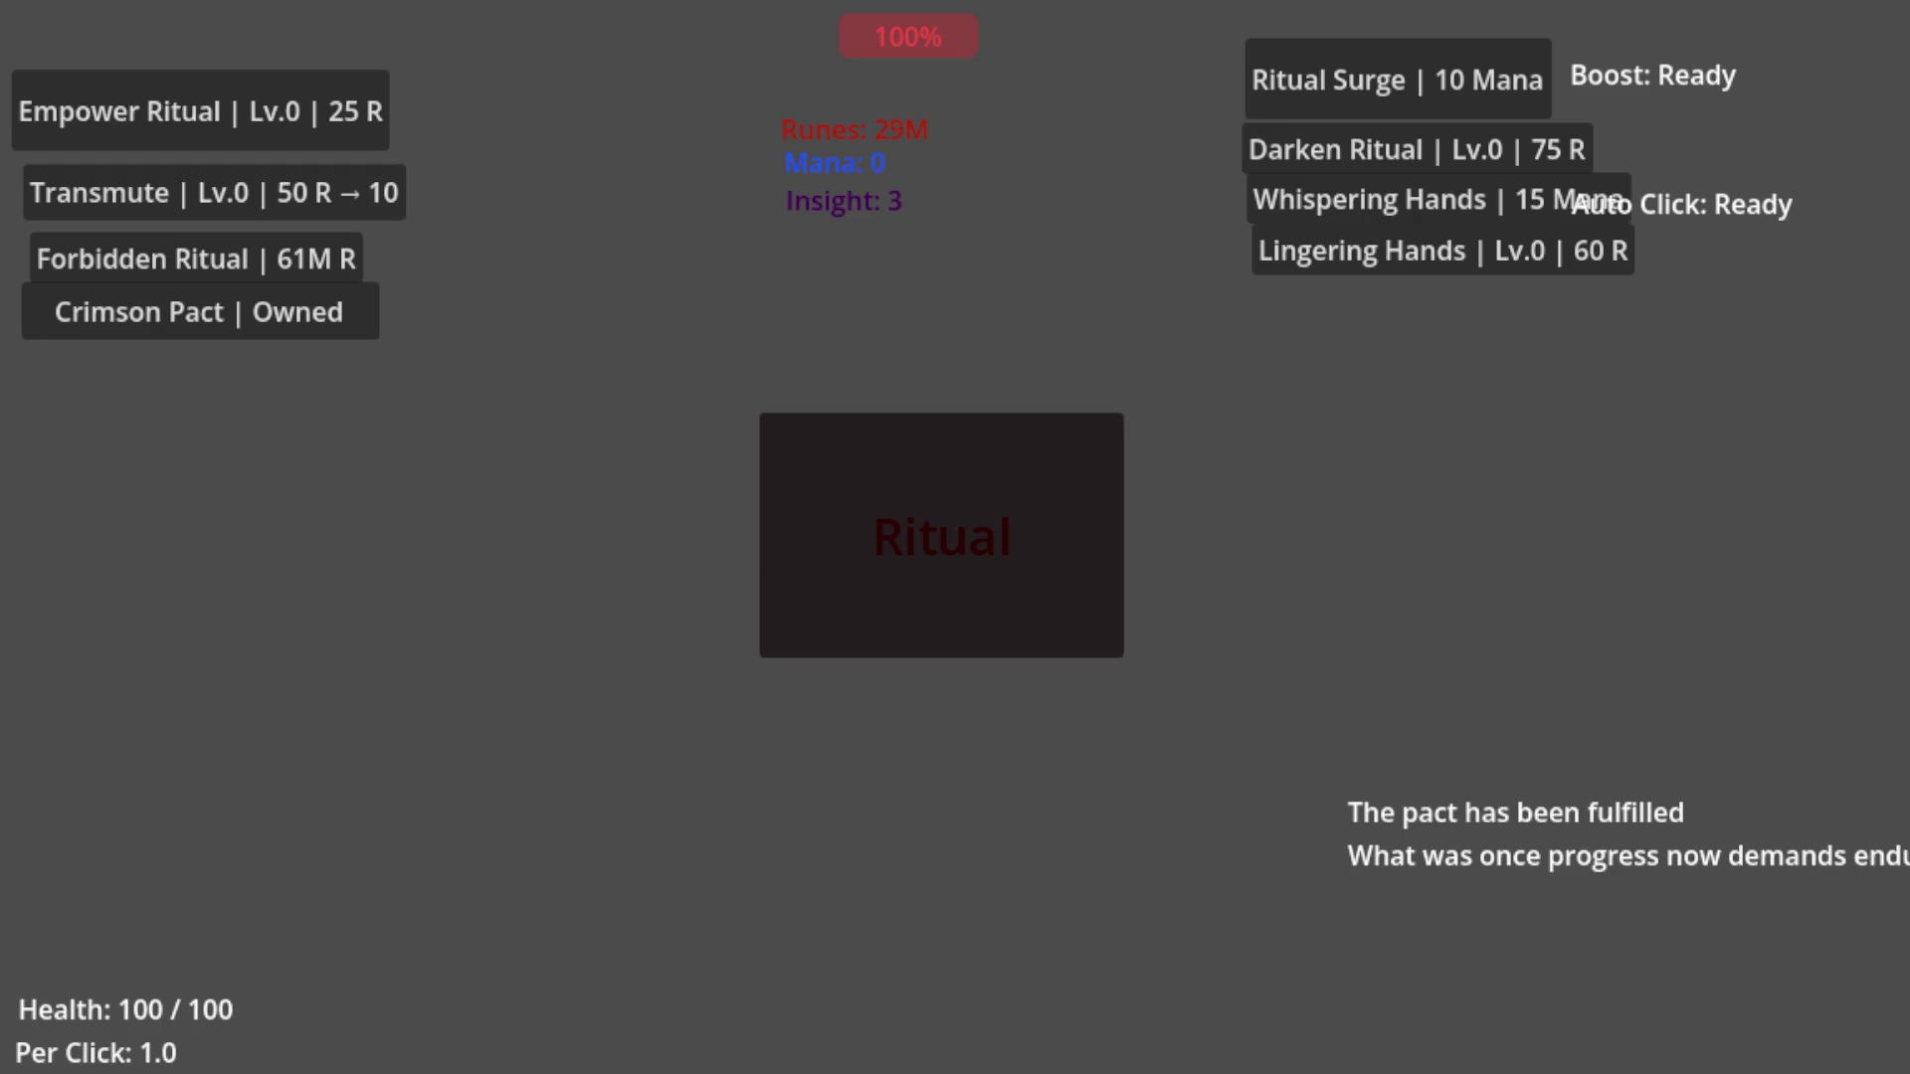
Perform a ritual with Crimson Pact owned, Insight 3 and Health at 100 / 100.
left_click(1042, 580)
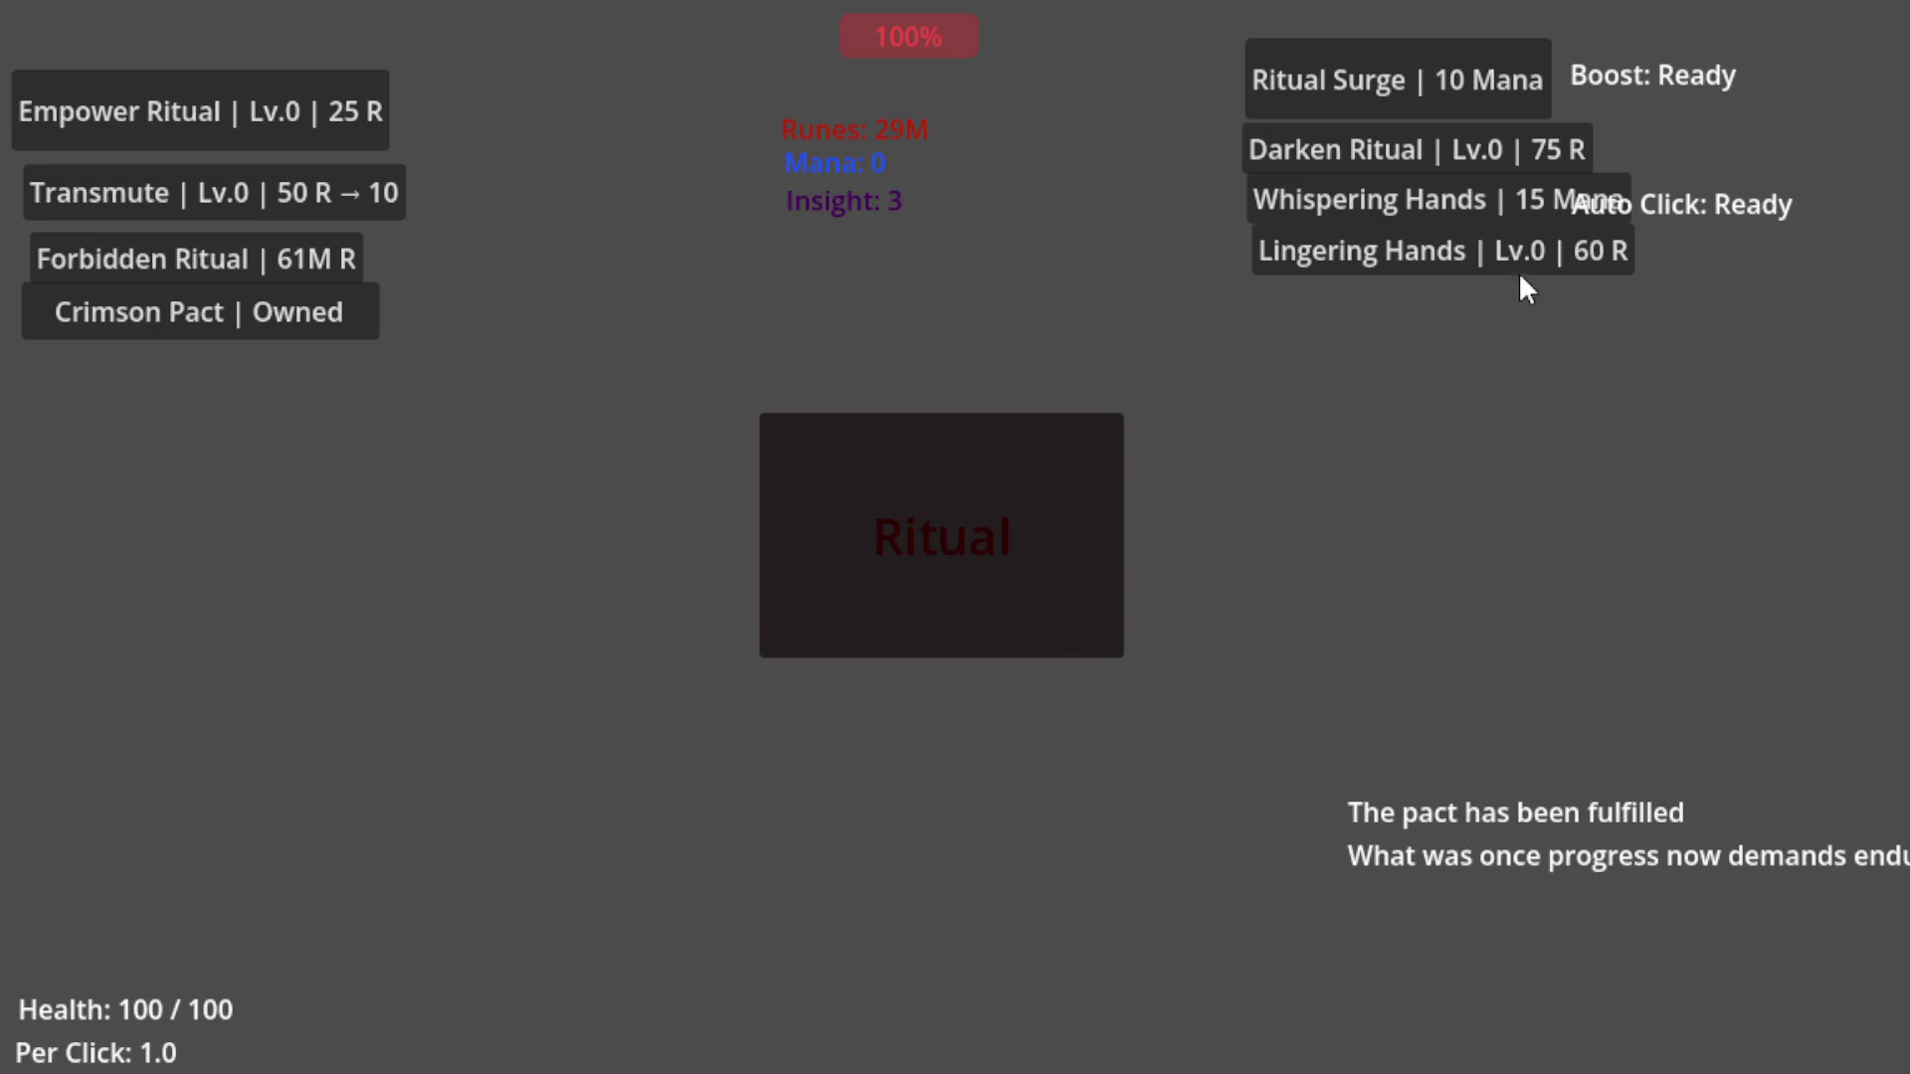
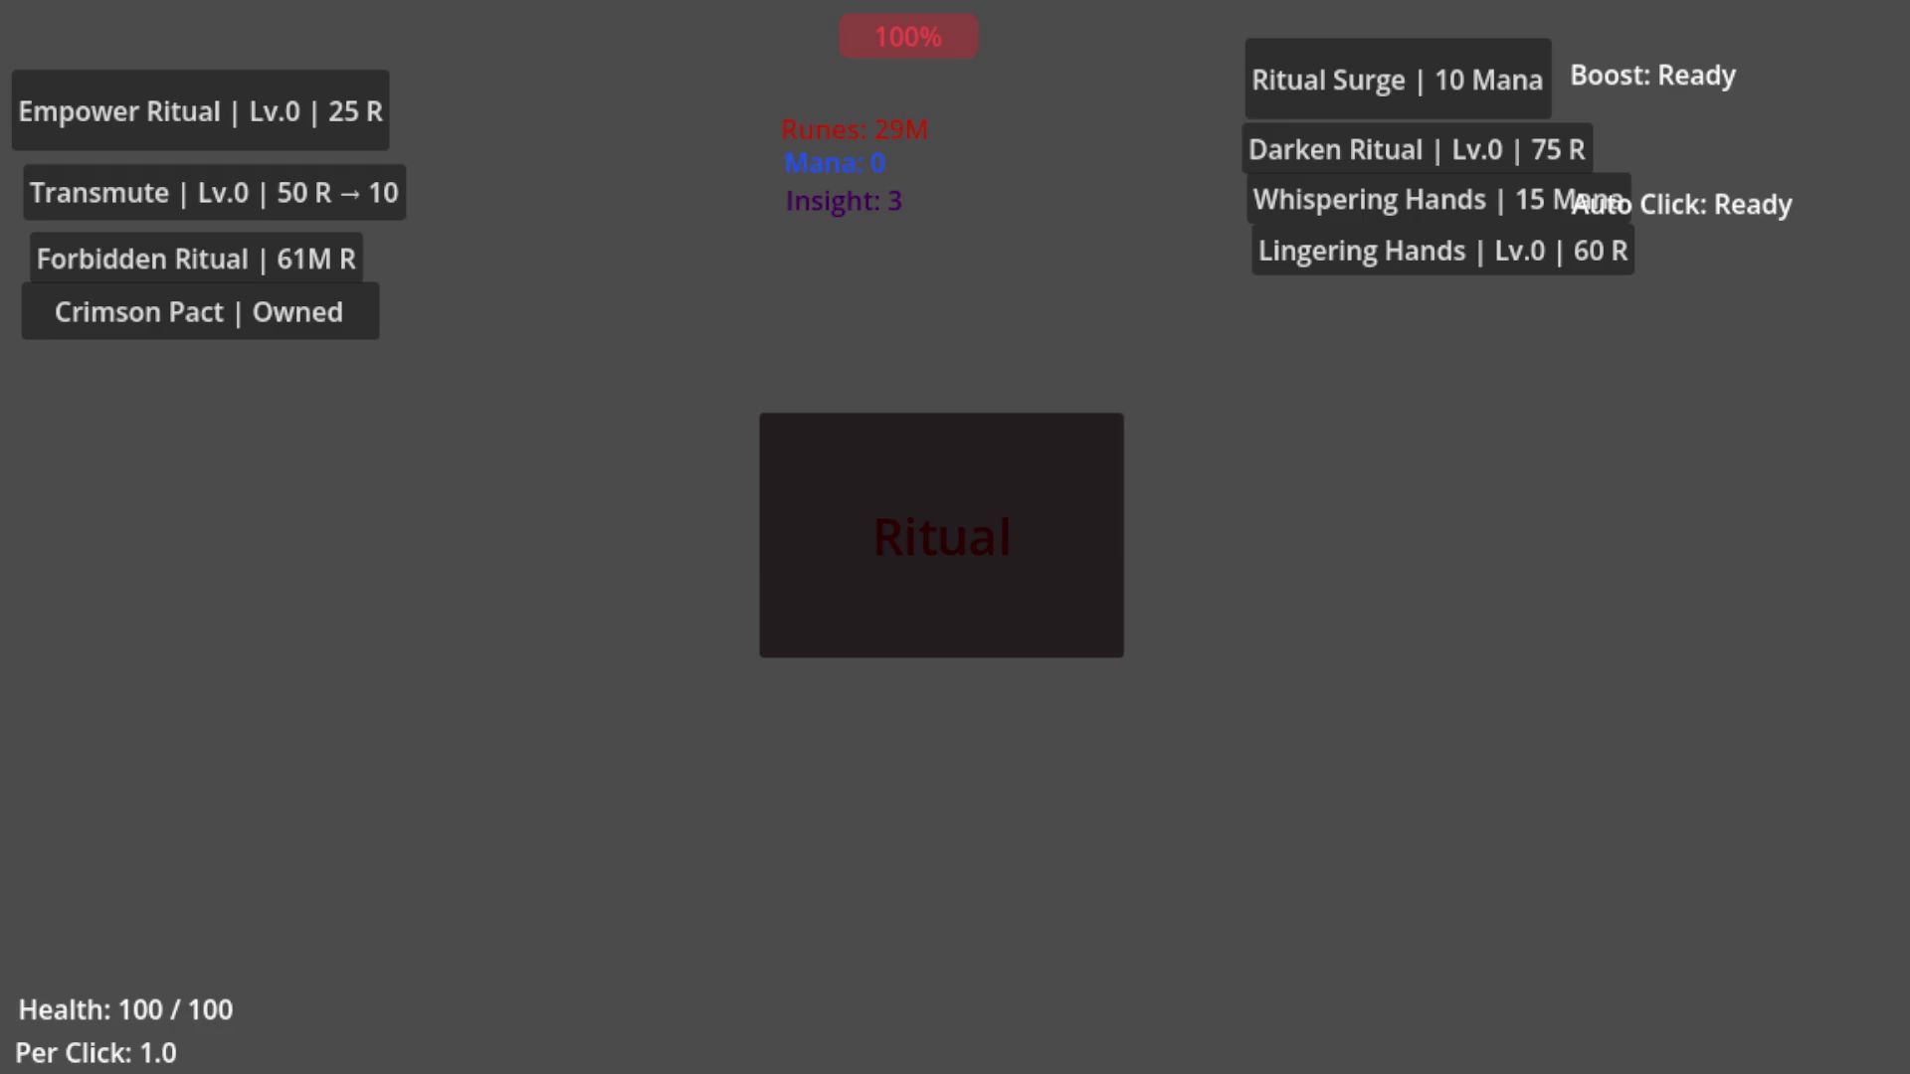
Perform two rituals to check the button label, then close and relaunch the game.
left_click(838, 530)
left_click(854, 567)
key("alt+F4")
key("F5")
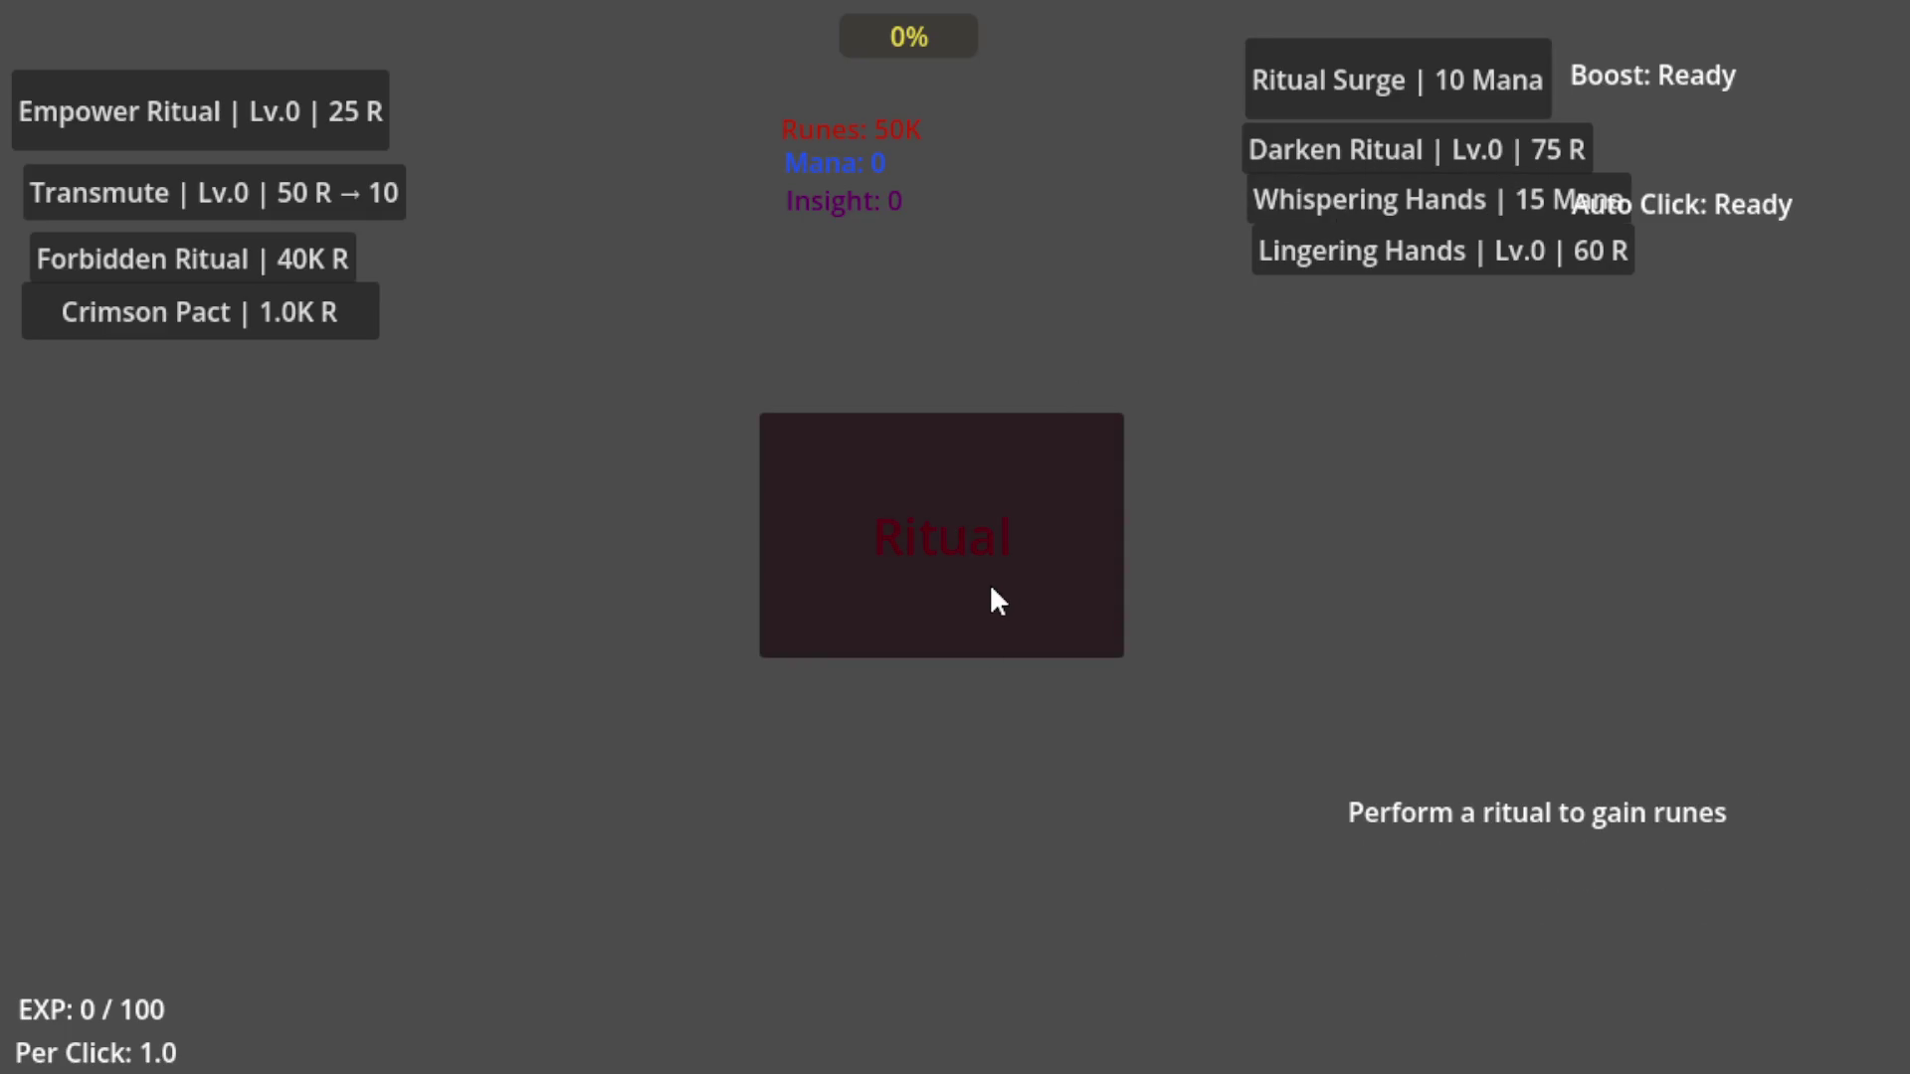
Buy Forbidden Ritual several times for runes, then buy the Crimson Pact upgrade.
left_click(247, 256)
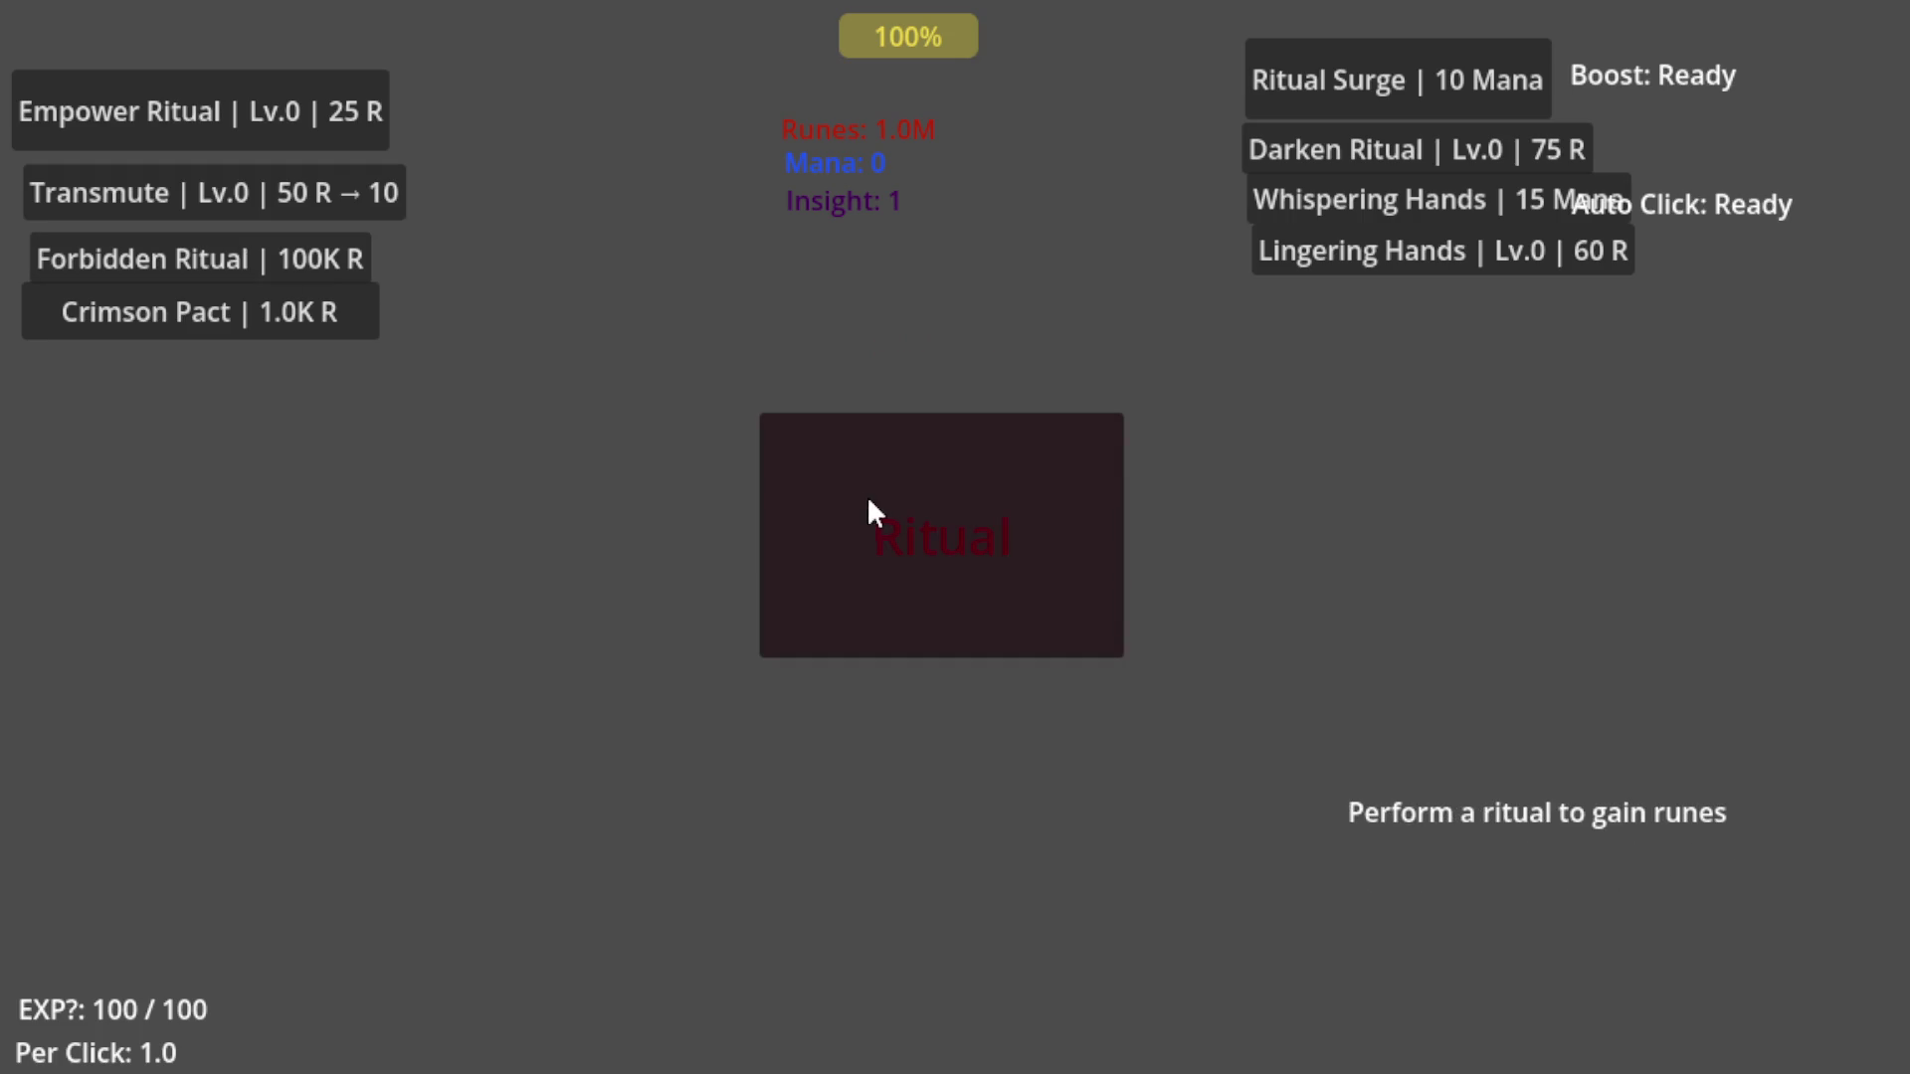
double_click(303, 278)
triple_click(304, 278)
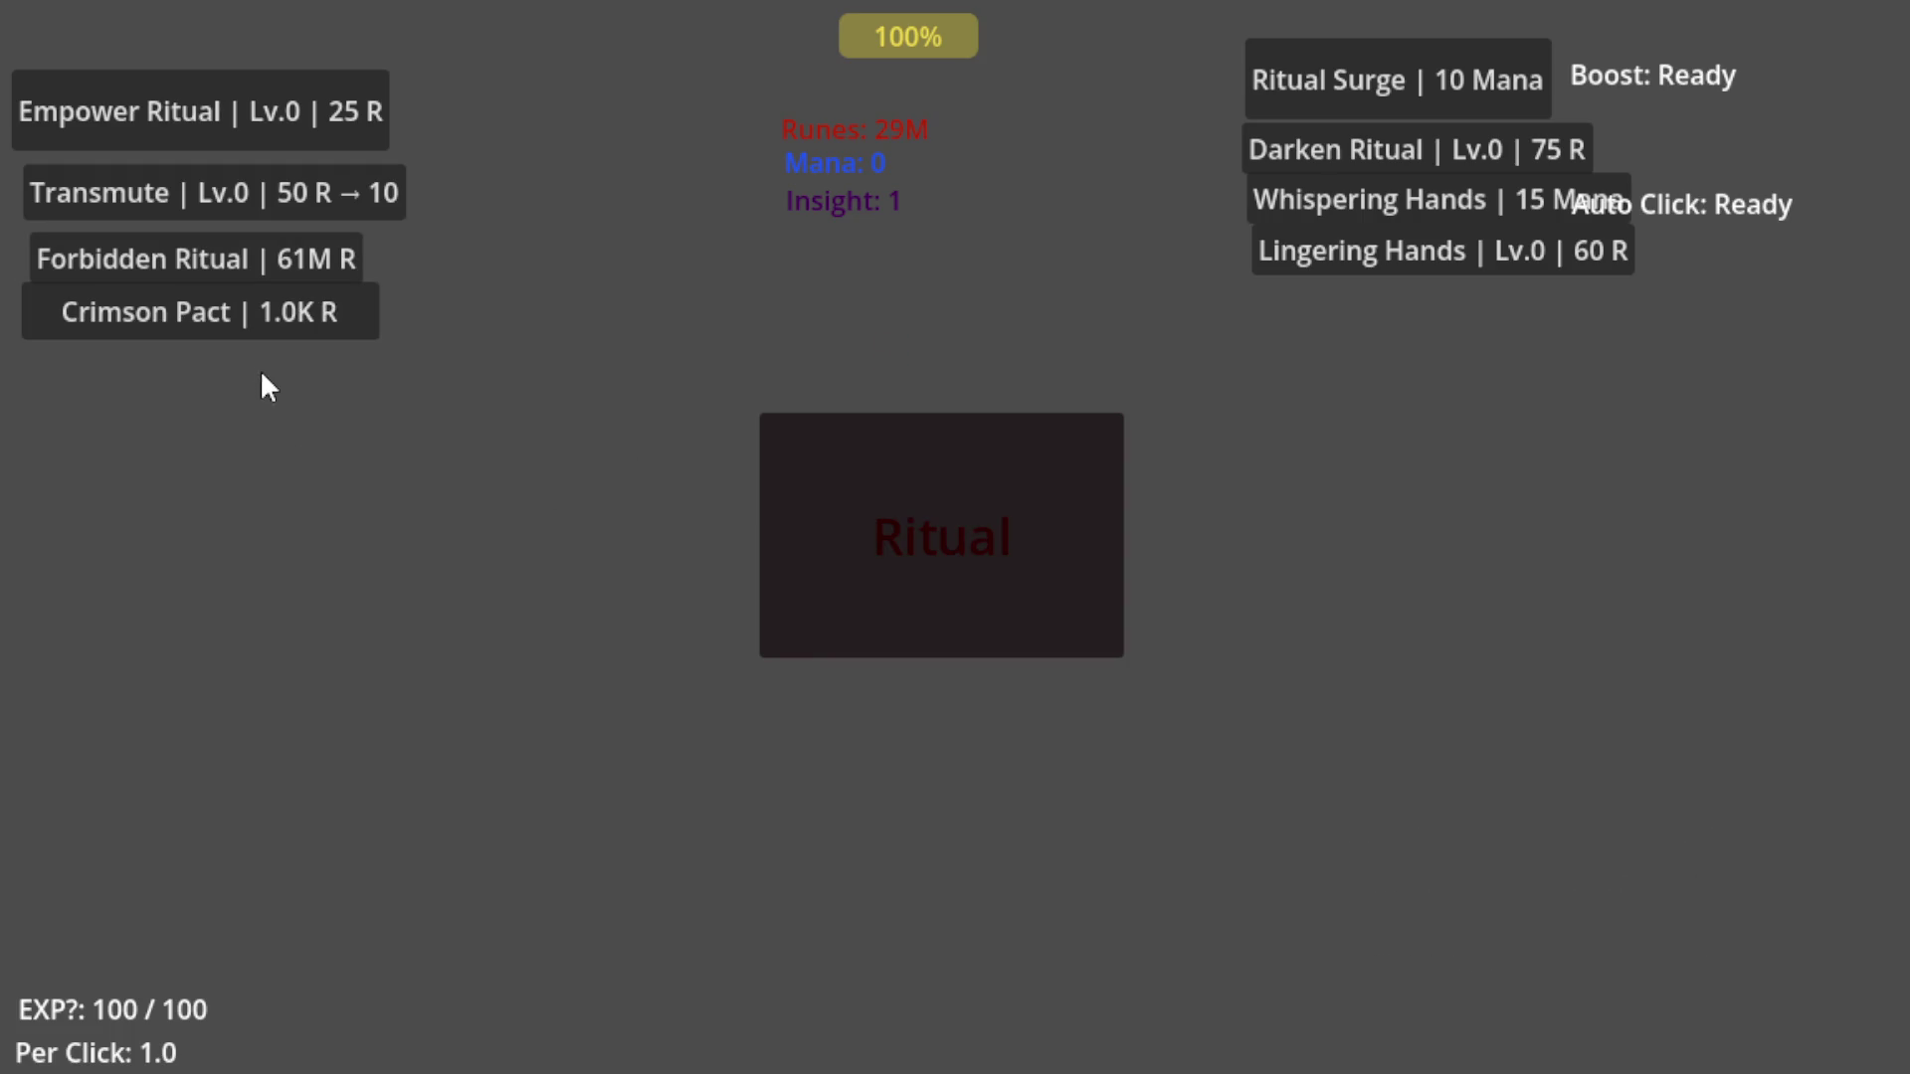
left_click(245, 333)
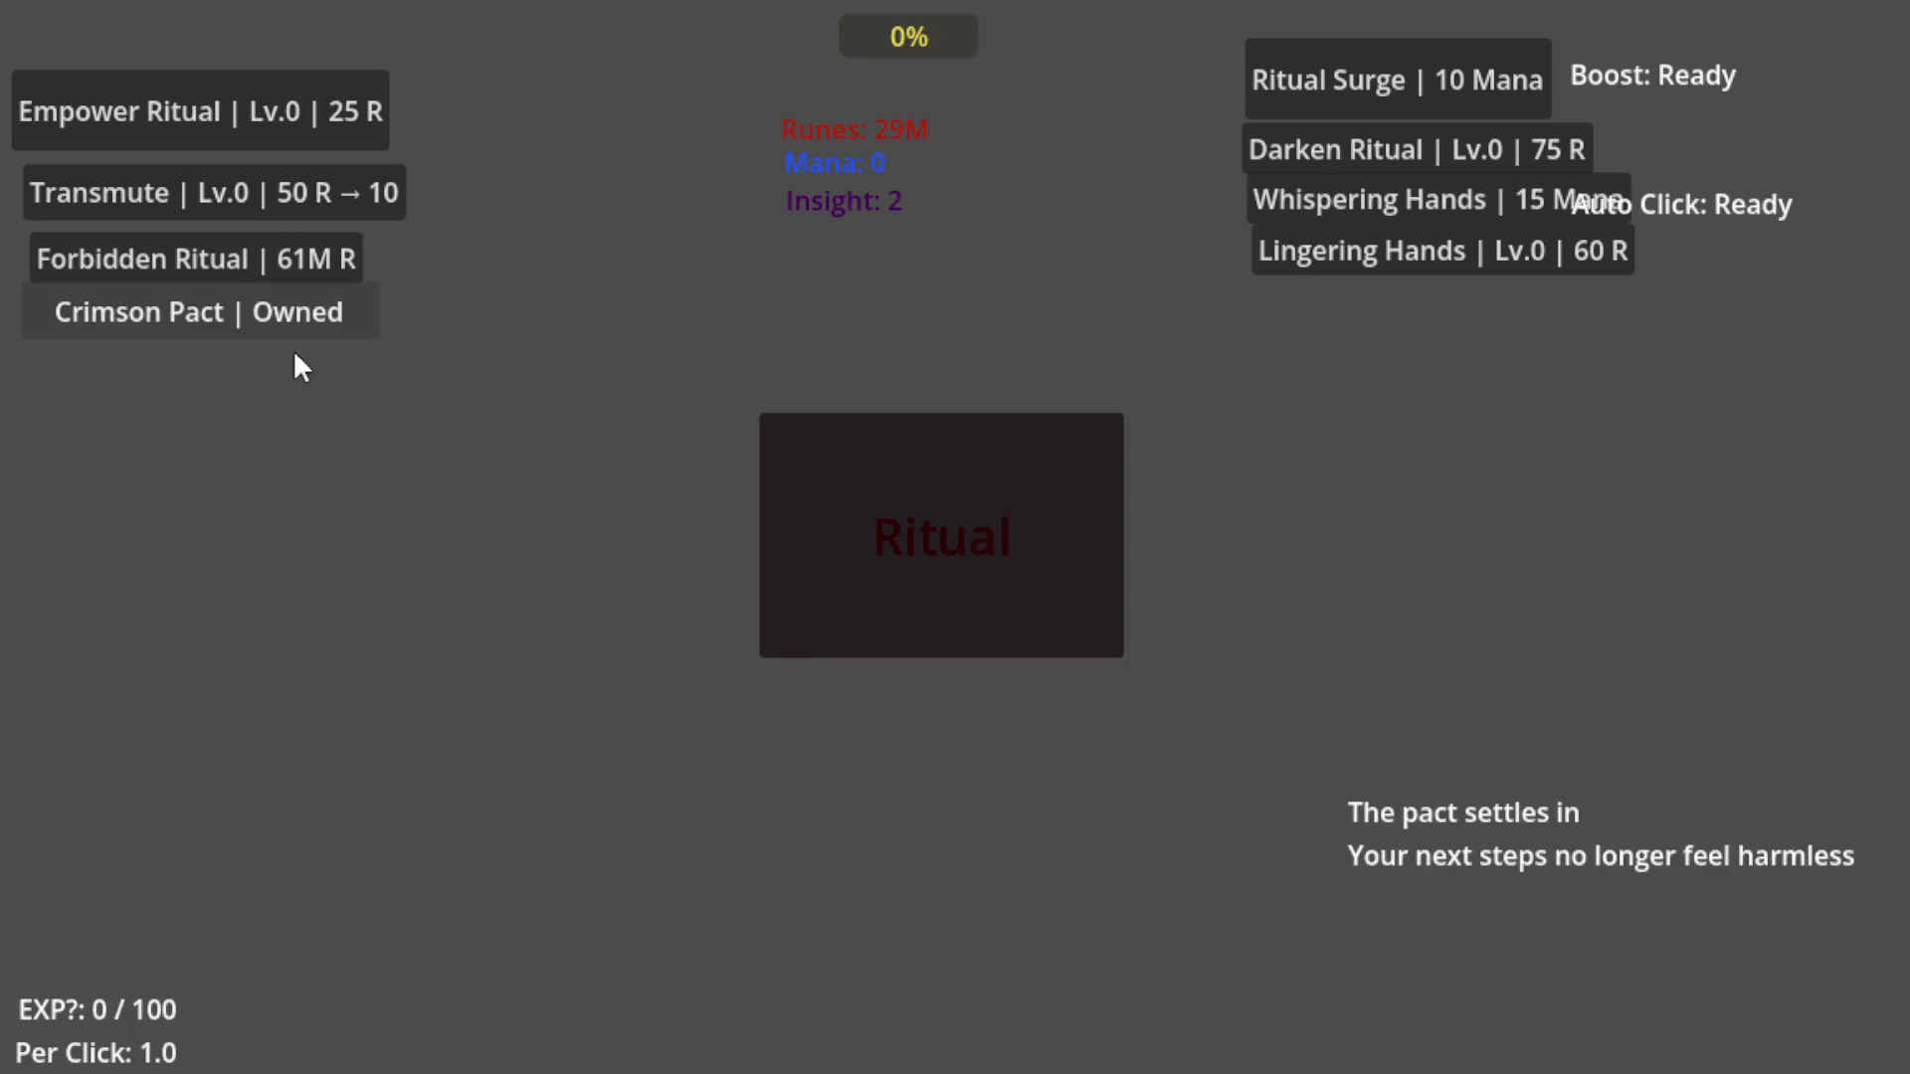
Perform several rituals so EXP starts refilling to 9/100.
left_click(842, 503)
double_click(841, 504)
double_click(842, 503)
double_click(842, 505)
double_click(842, 504)
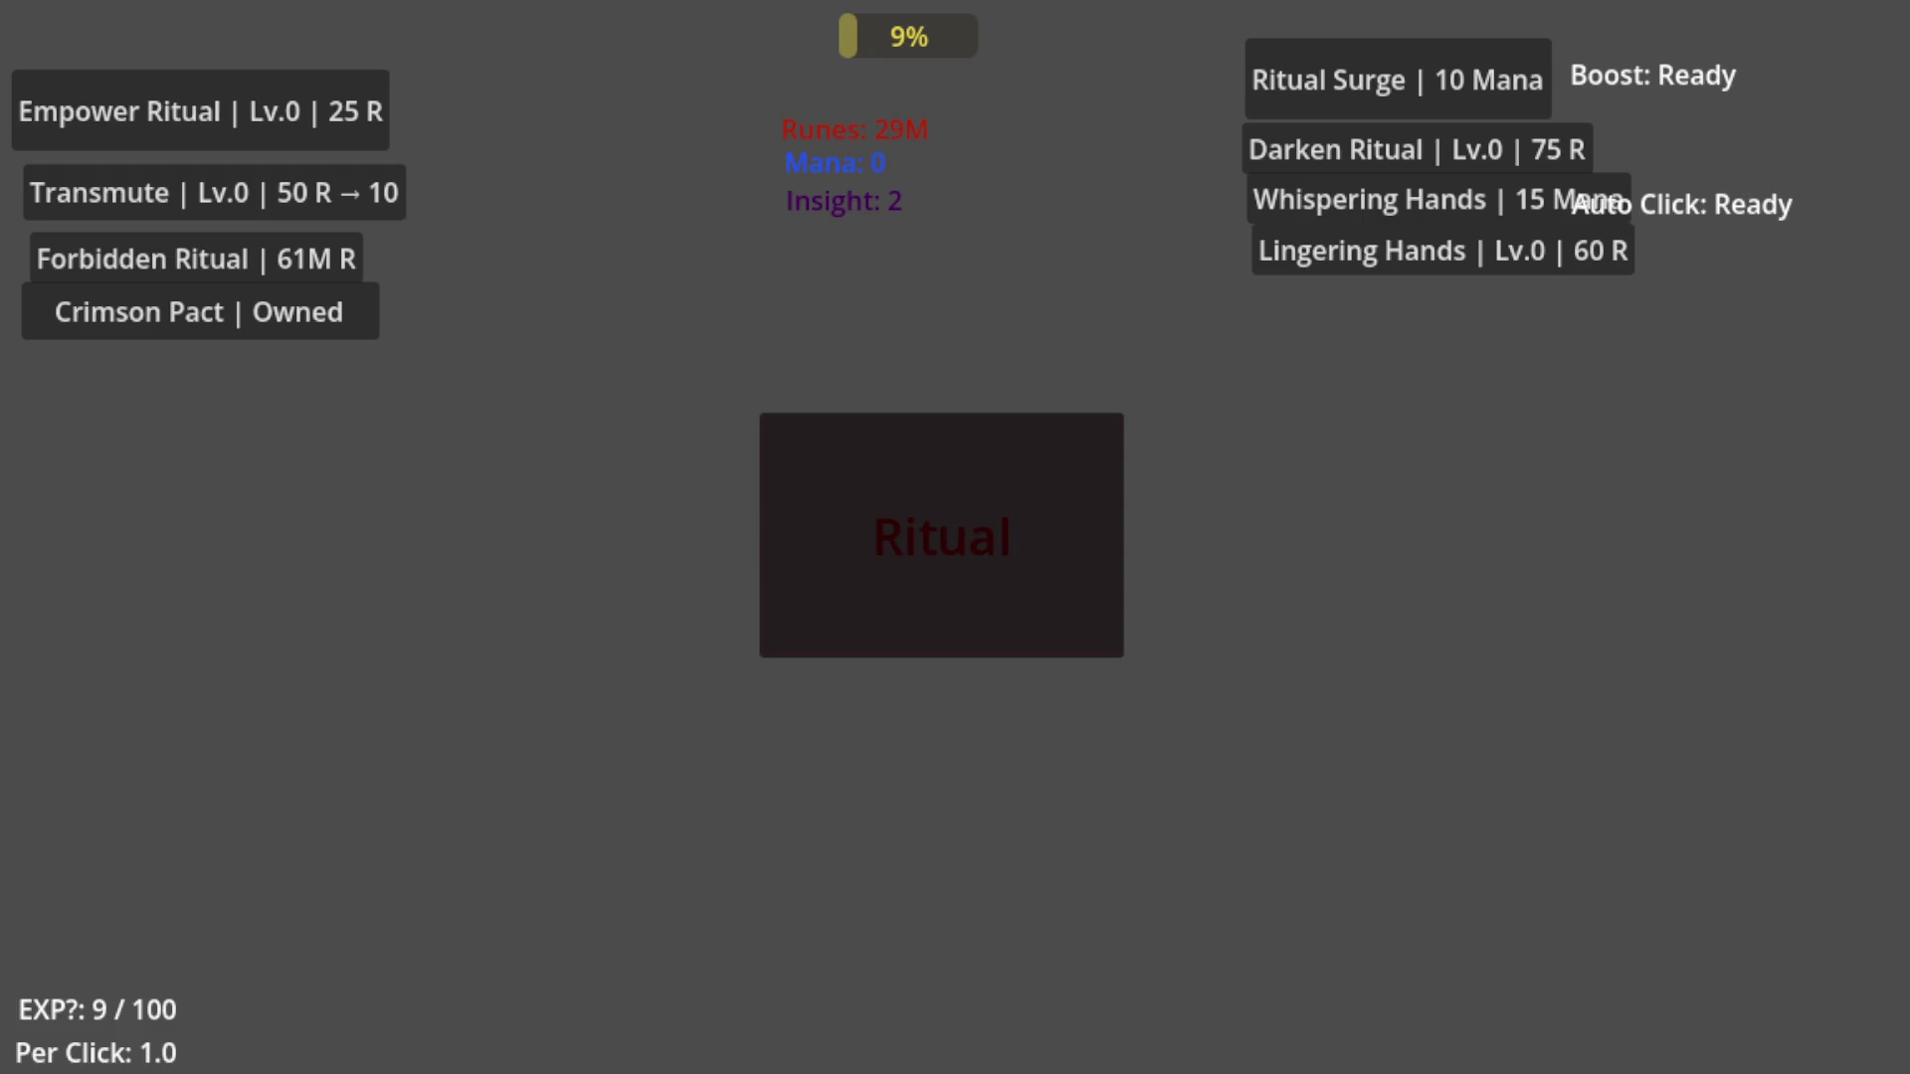
Spam rituals until EXP hits 100 and Insight shows 3, then view control.gd's Crimson Pact handler.
left_click(954, 493)
left_click(954, 494)
triple_click(954, 492)
double_click(954, 492)
triple_click(954, 491)
double_click(954, 491)
double_click(953, 490)
double_click(953, 489)
double_click(953, 489)
double_click(953, 489)
double_click(953, 488)
double_click(953, 487)
double_click(952, 487)
double_click(952, 488)
double_click(951, 487)
double_click(951, 487)
double_click(951, 486)
double_click(951, 486)
triple_click(951, 486)
double_click(950, 486)
triple_click(950, 487)
double_click(948, 487)
double_click(948, 486)
double_click(947, 488)
triple_click(947, 487)
double_click(947, 488)
double_click(947, 487)
double_click(947, 487)
double_click(947, 488)
double_click(947, 488)
triple_click(943, 487)
triple_click(942, 487)
triple_click(939, 488)
triple_click(932, 488)
double_click(923, 488)
double_click(916, 488)
double_click(914, 487)
left_click(912, 487)
left_click(909, 488)
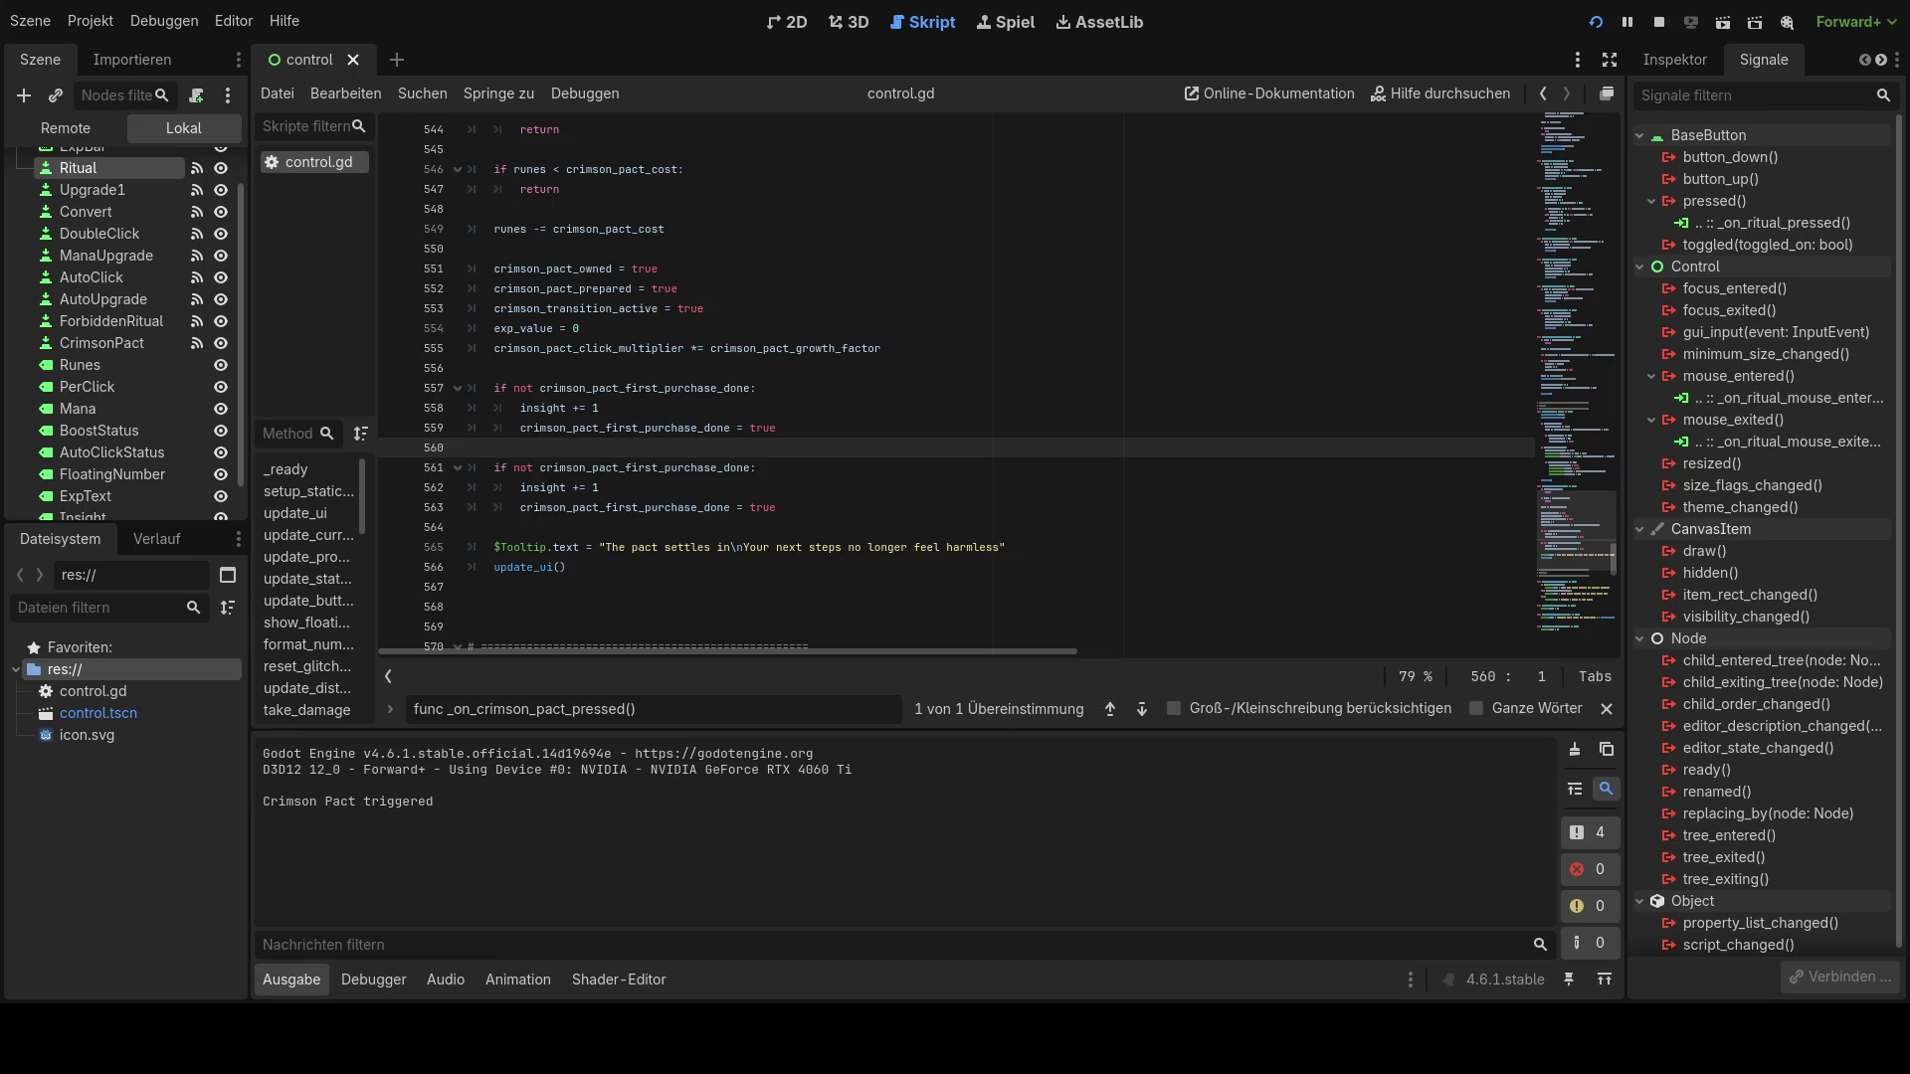
left_click(1135, 231)
Save control.gd and jump to the update_button_texts function via search.
key("ctrl+s")
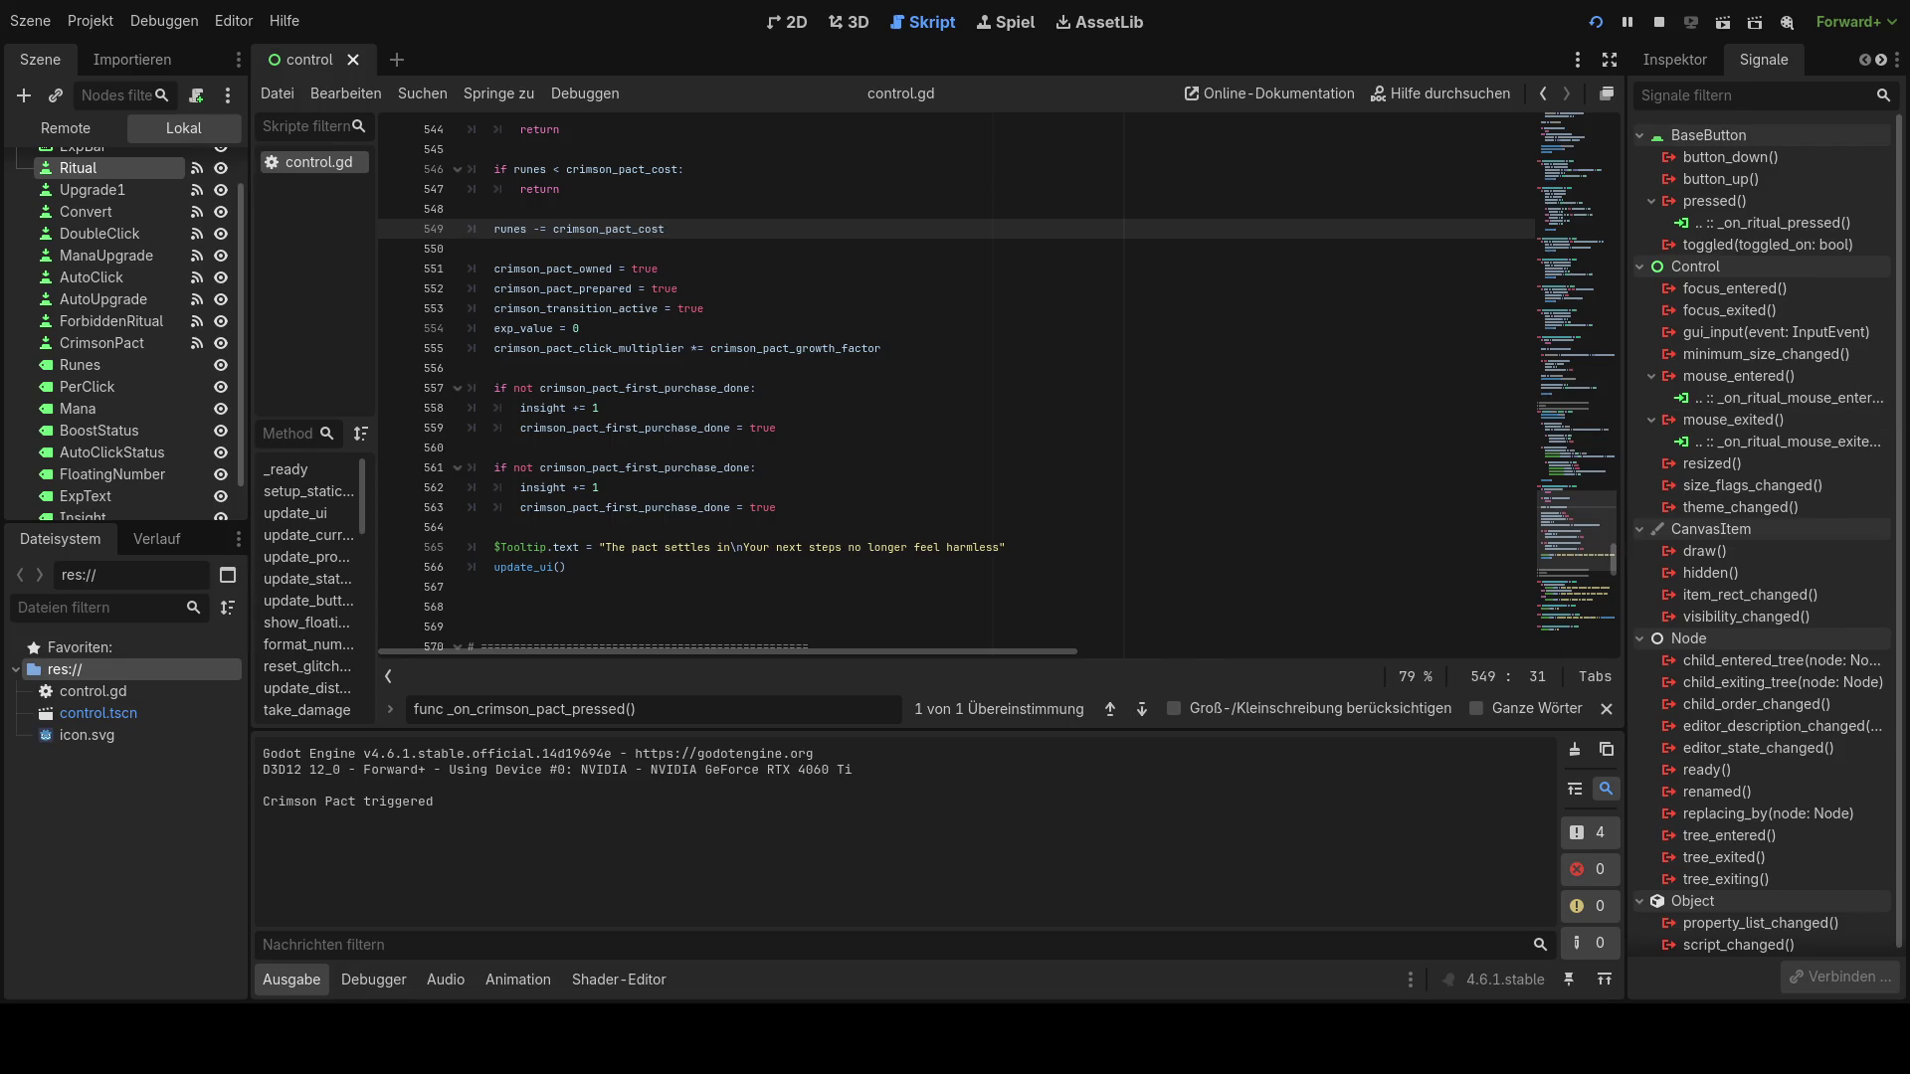
key("ctrl+a")
type("func update_button_texts() -> void:")
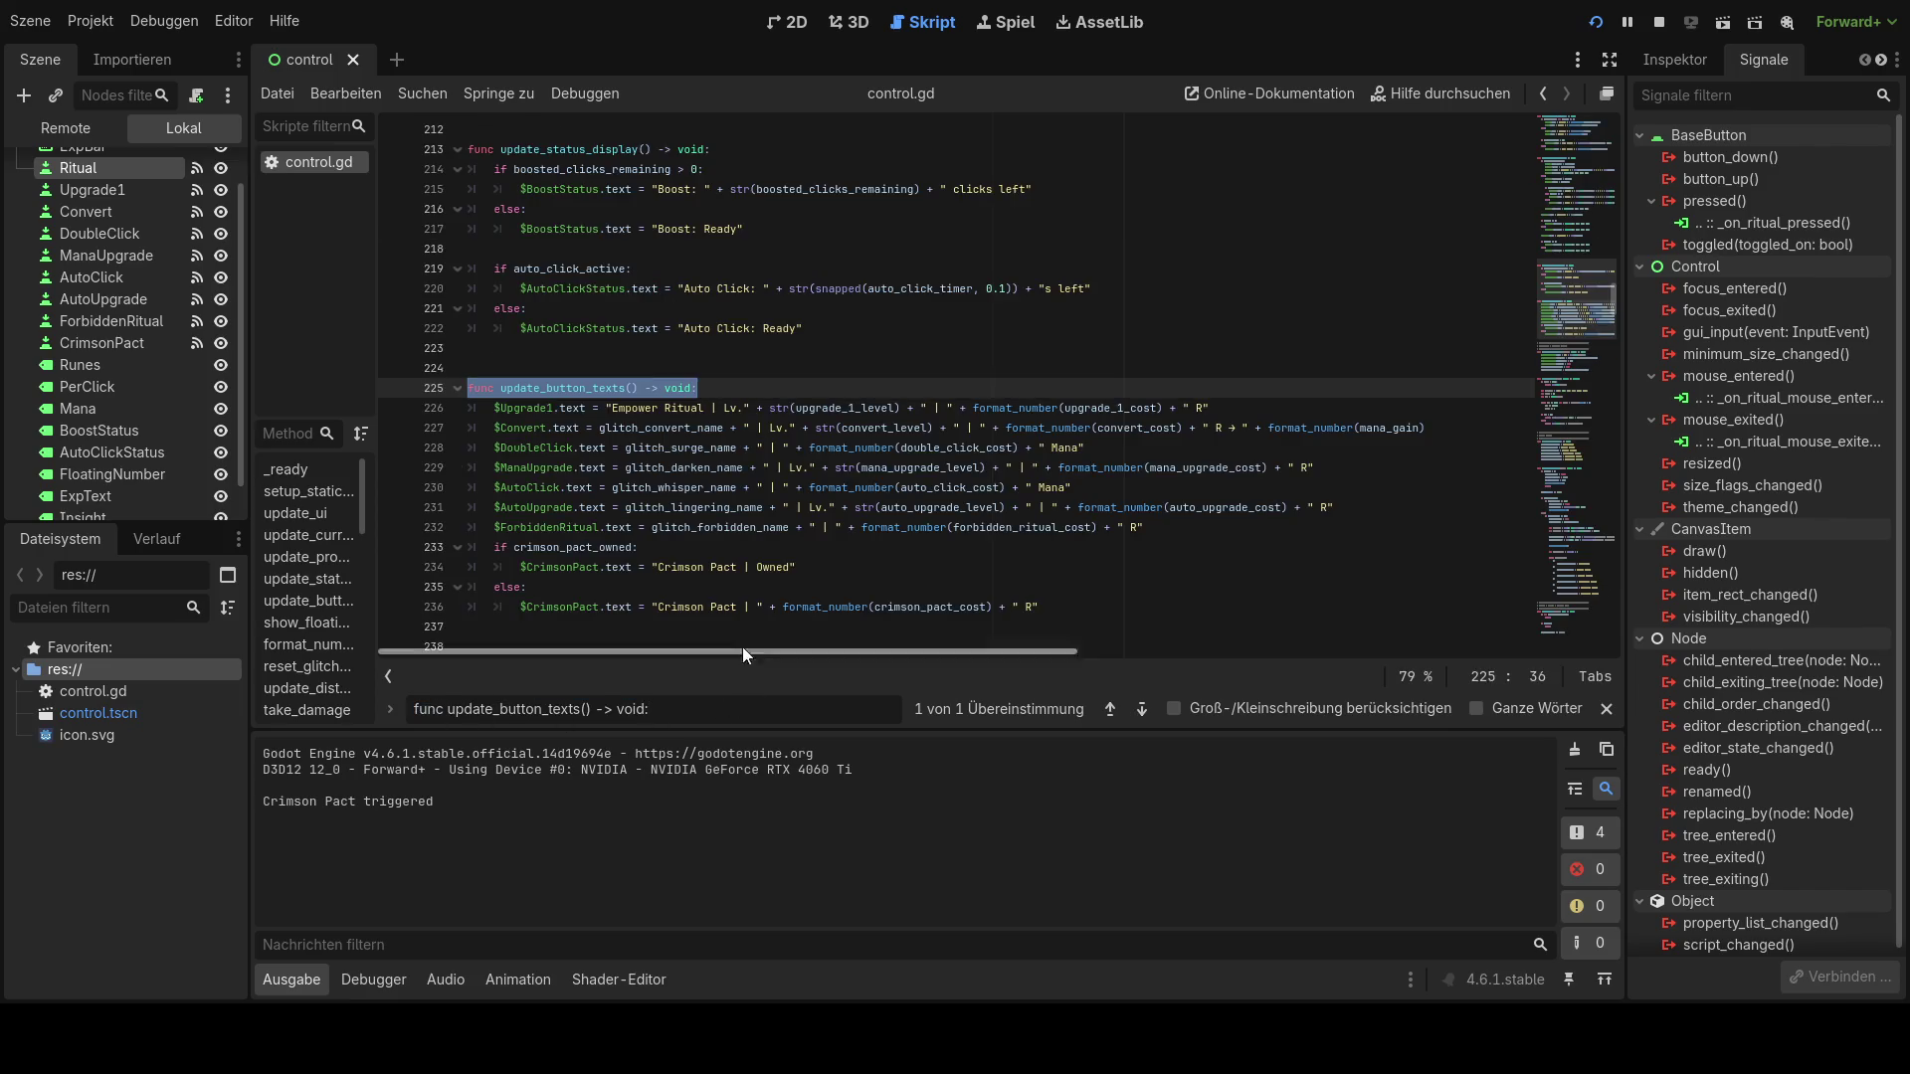
scroll(750, 553, "down", 1)
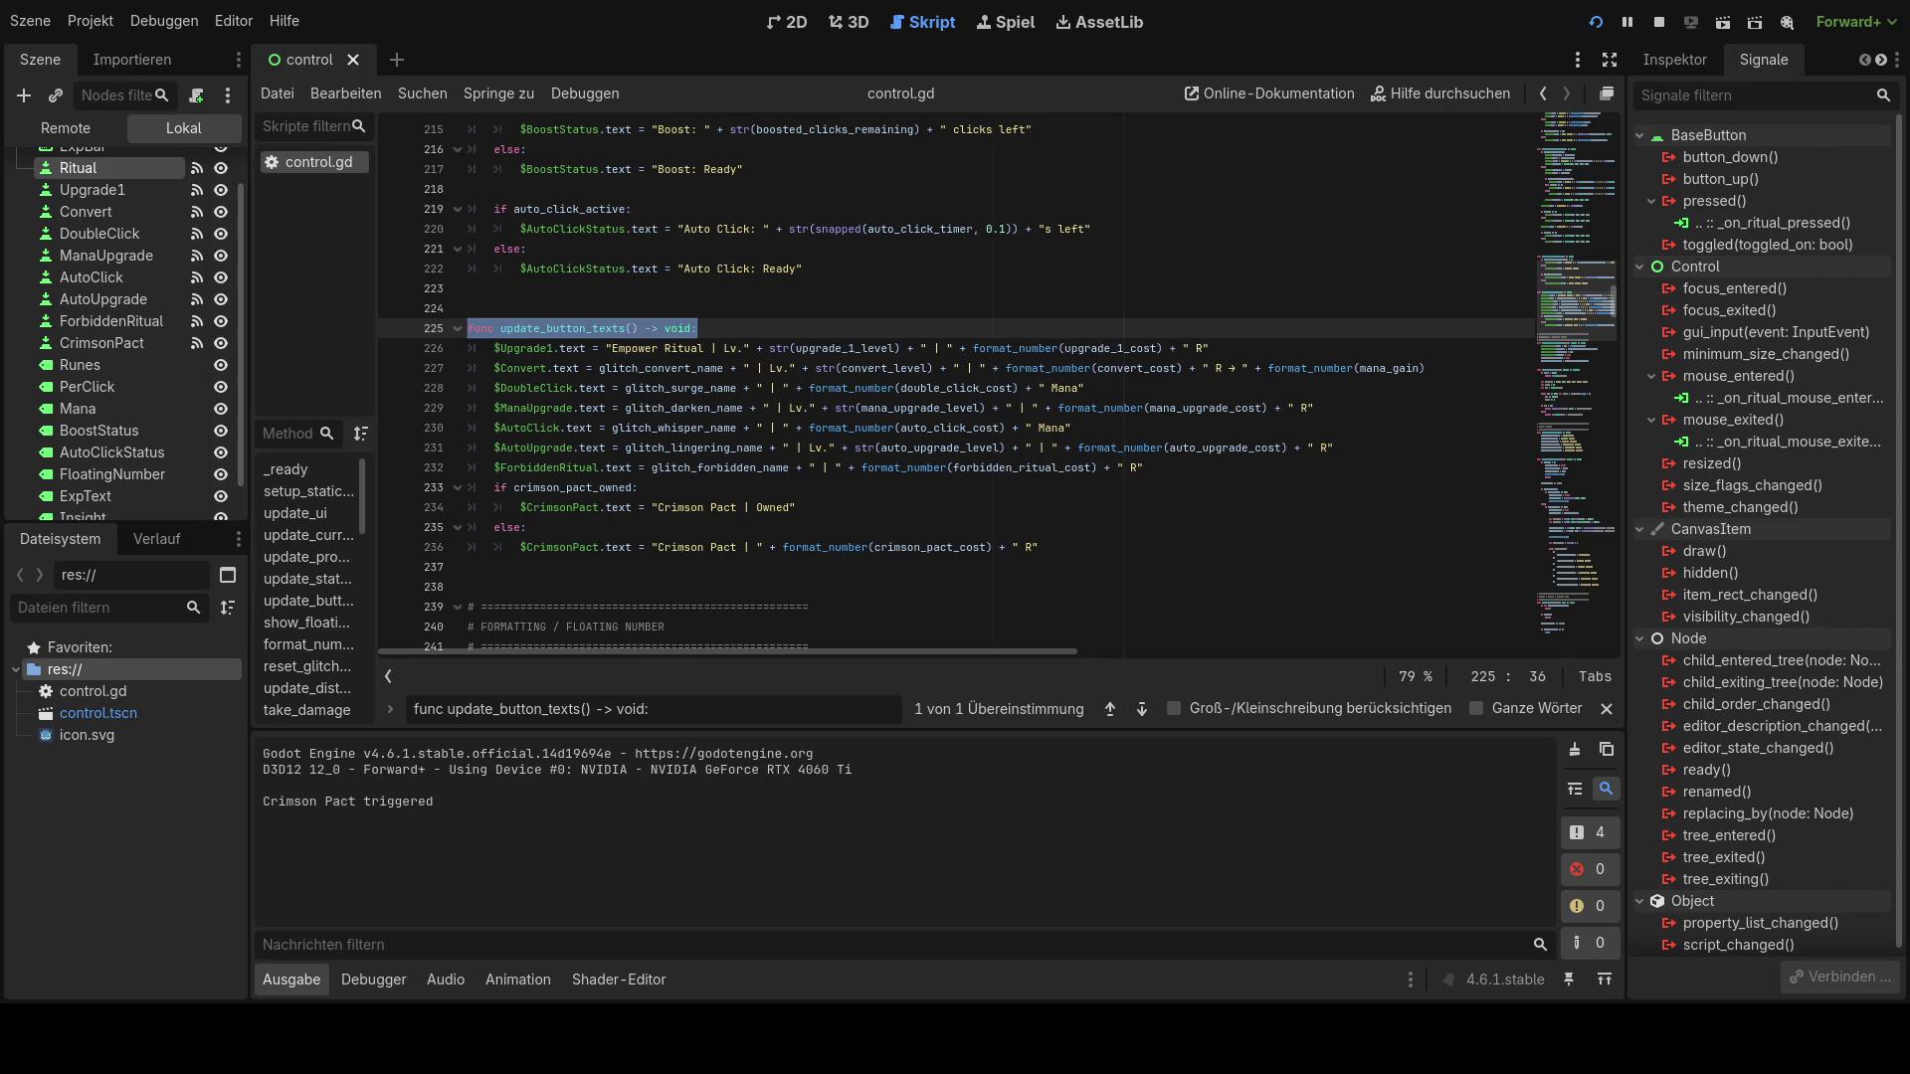
Add an insight >= 3 check labelling the button 'Corrupted Ritual', else 'Ritual', with corrected indentation.
left_click(698, 328)
key("Return")
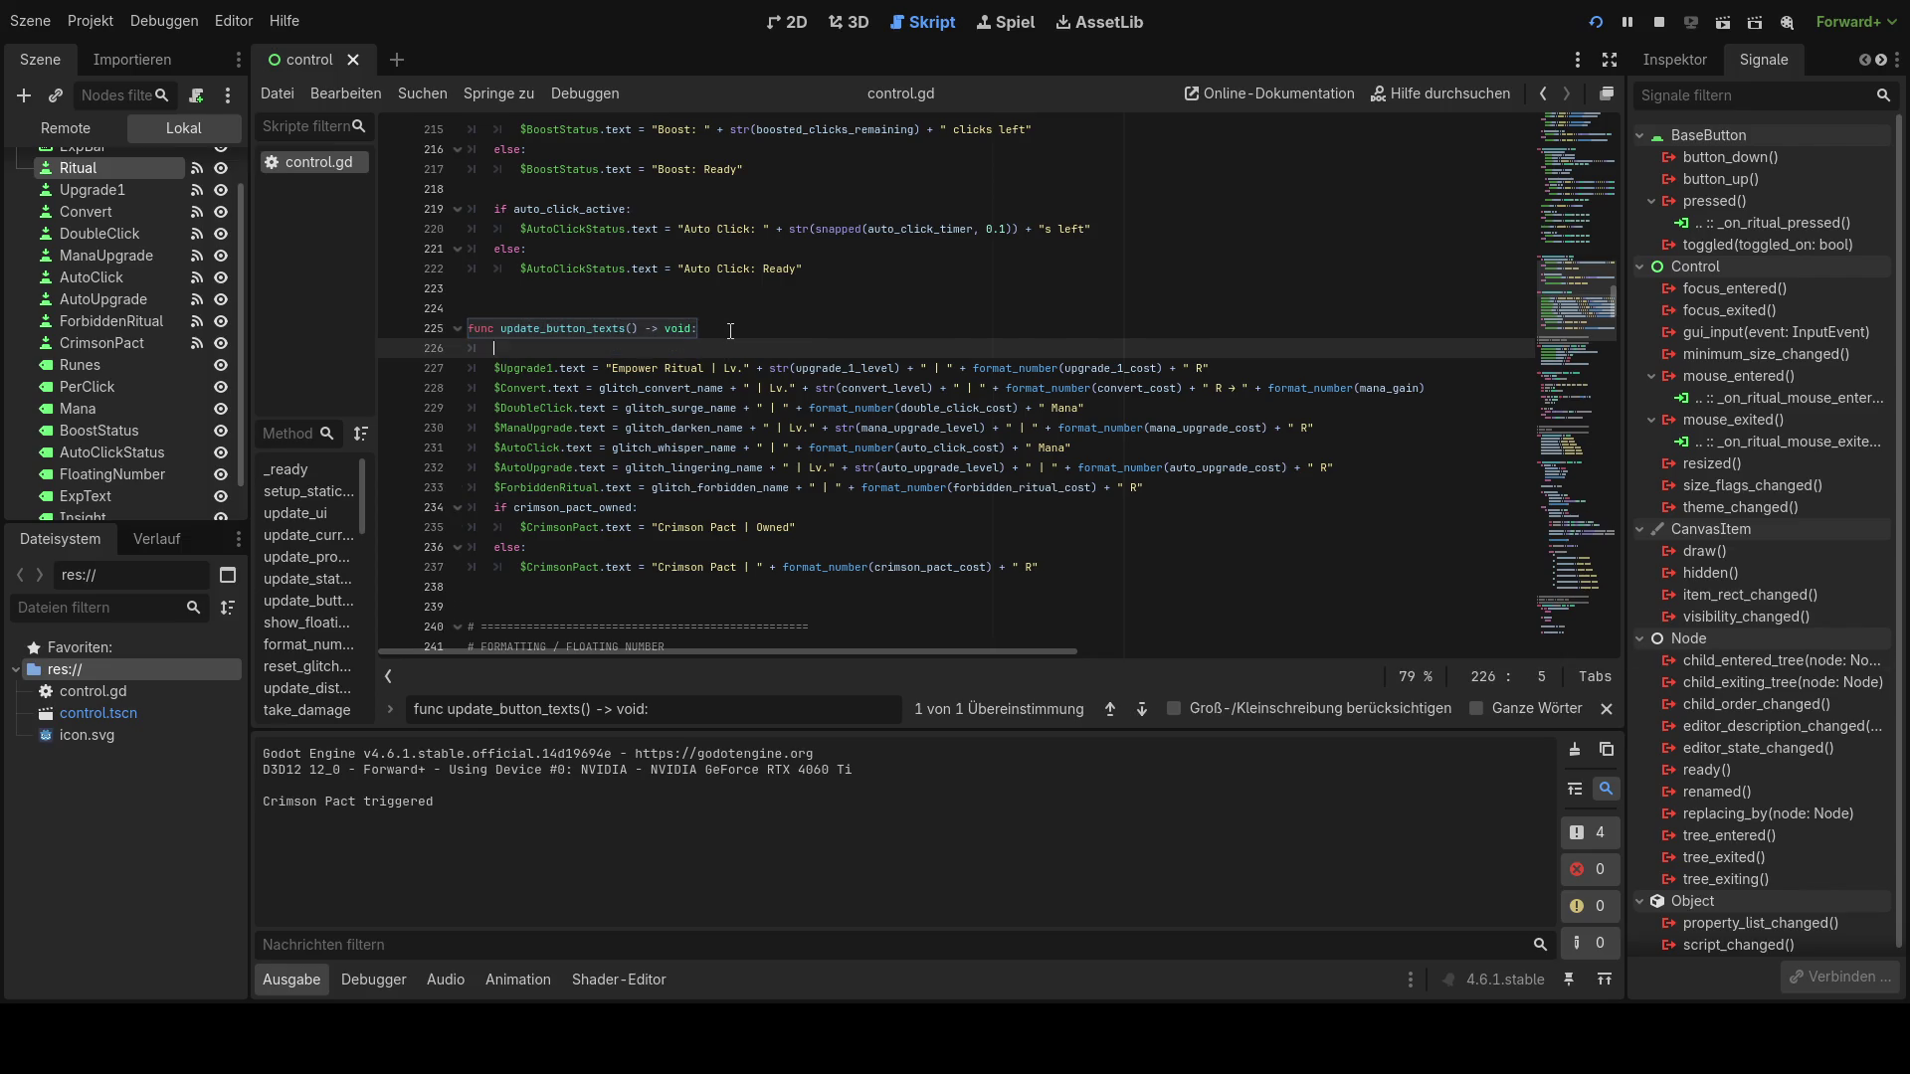
key("ctrl+v")
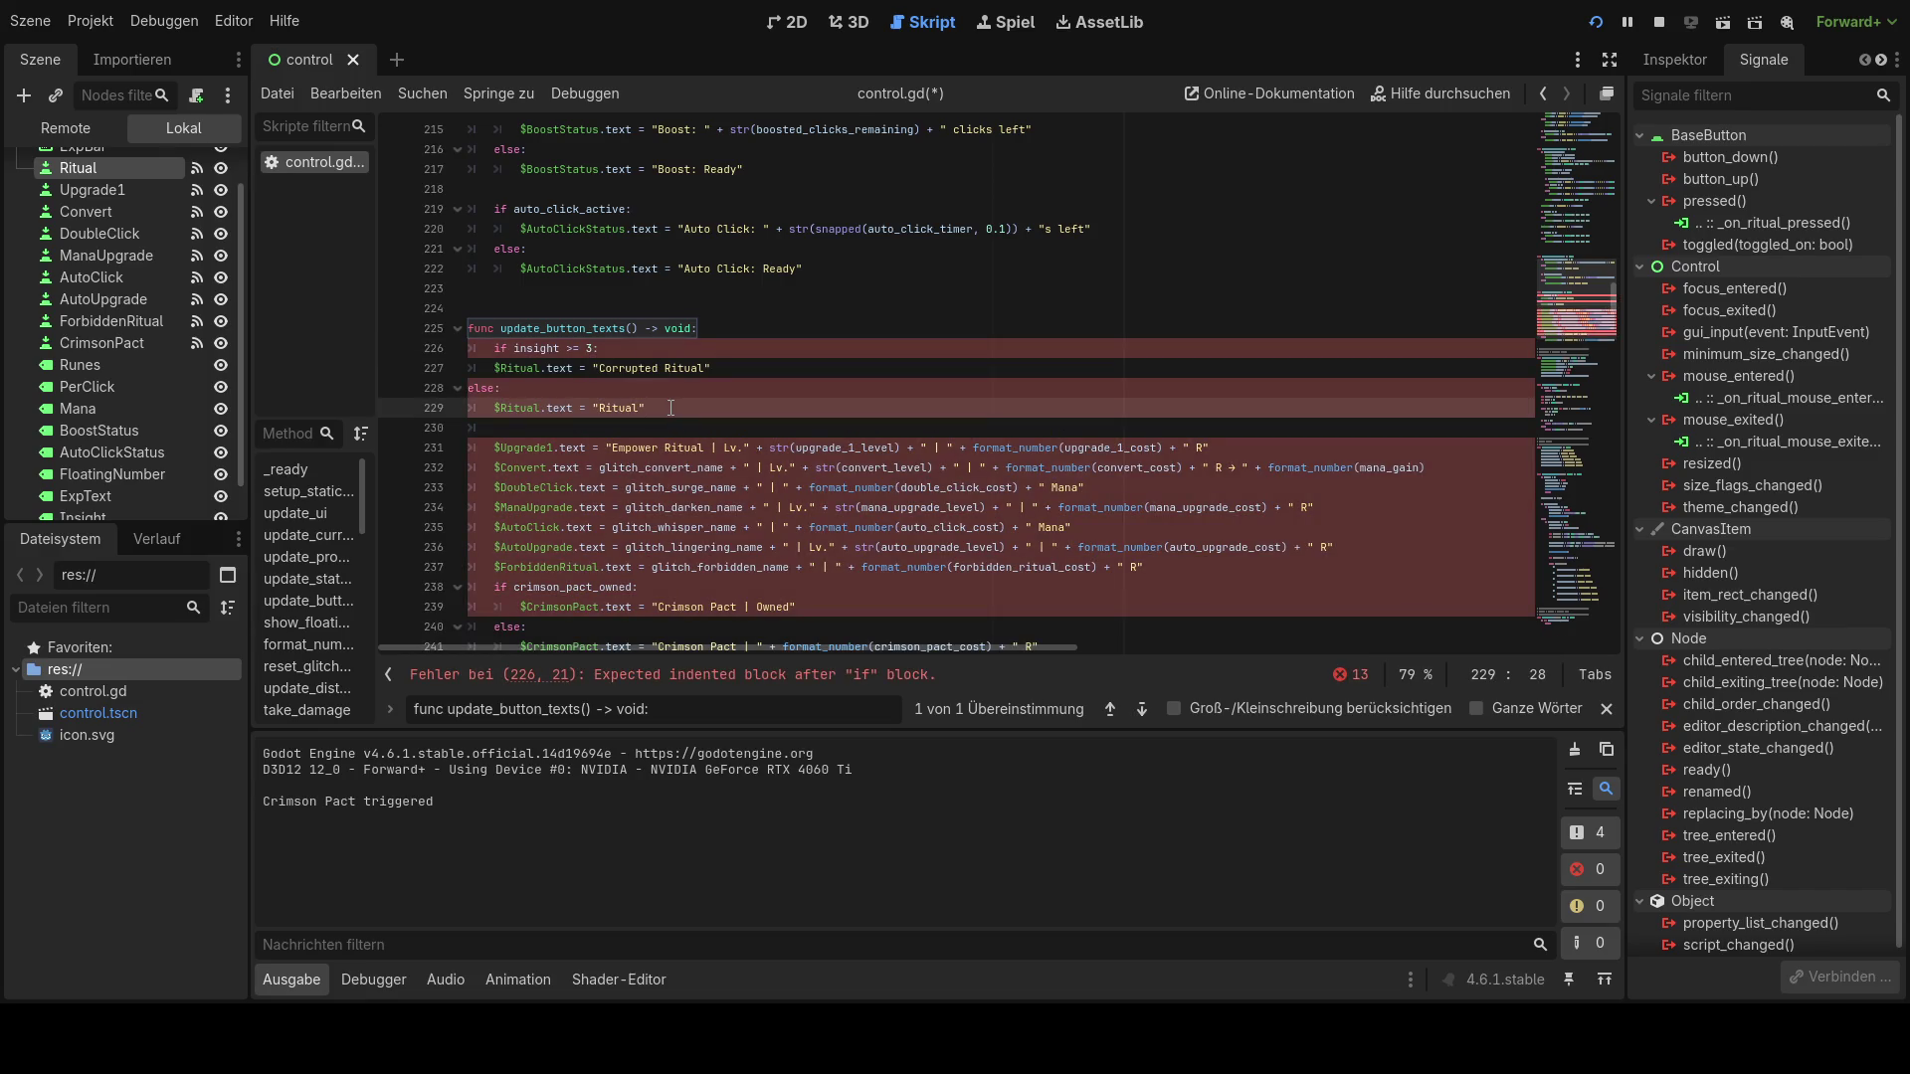
left_click_drag(480, 379, 467, 386)
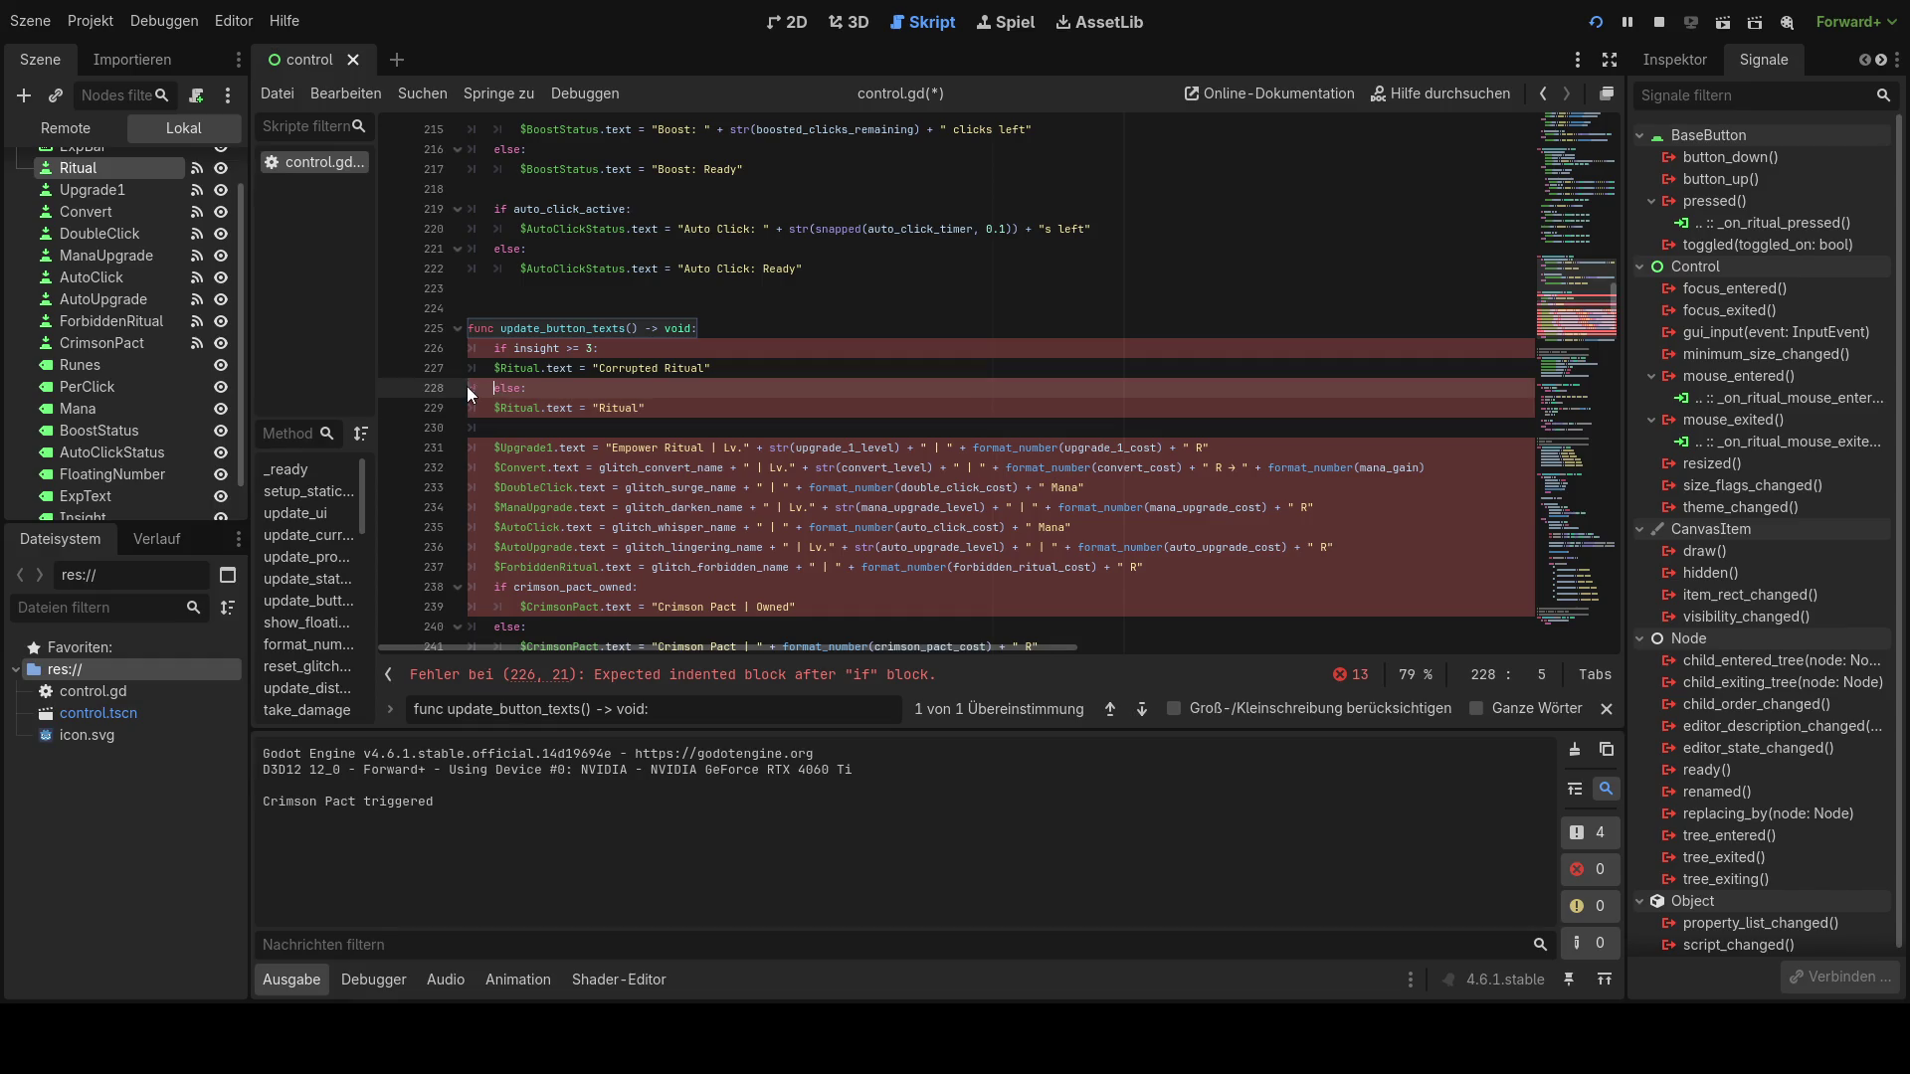
key("Tab")
left_click(488, 409)
key("Tab")
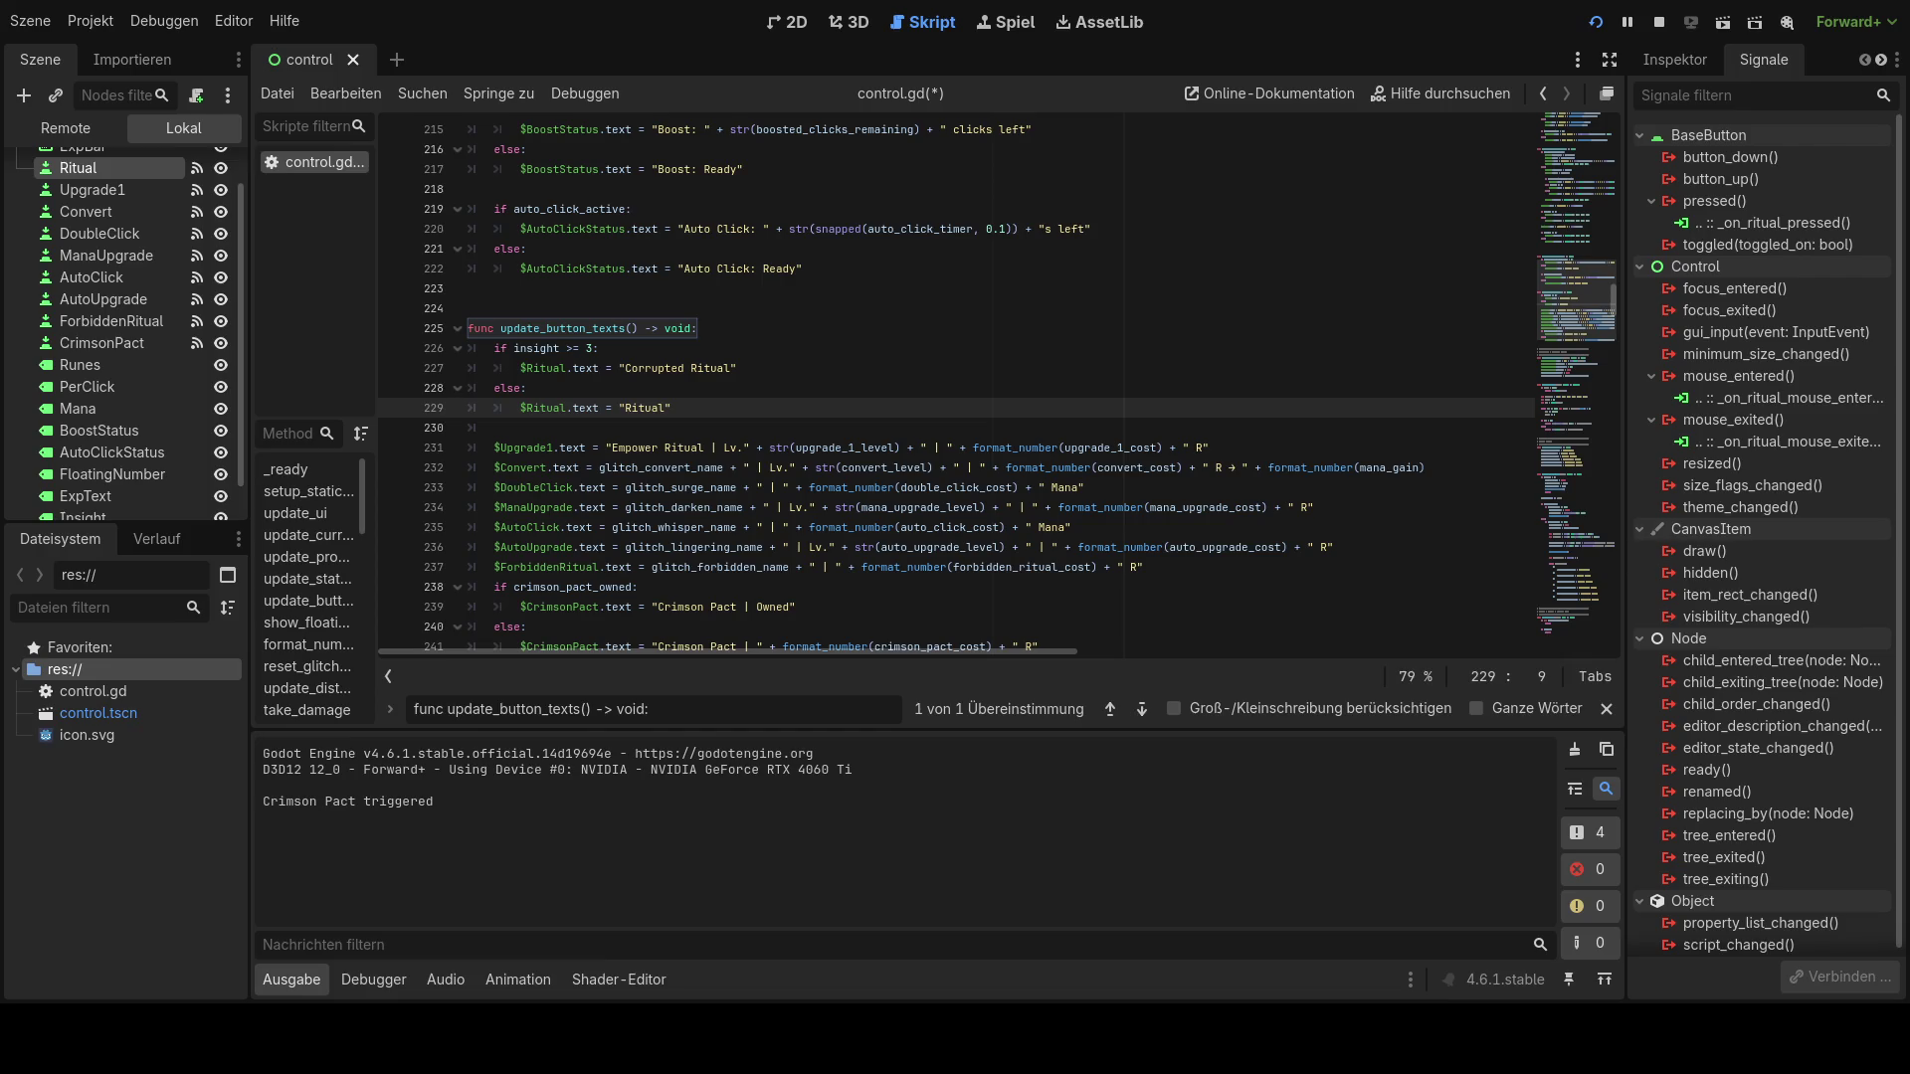
left_click_drag(649, 708, 436, 708)
Replace _on_ritual_mouse_entered with a version whose insight >= 3 branch reads 'Perform a corrupted ritual to gain runes'.
type("c _on_ritual_mouse_entered()")
scroll(724, 541, "down", 1)
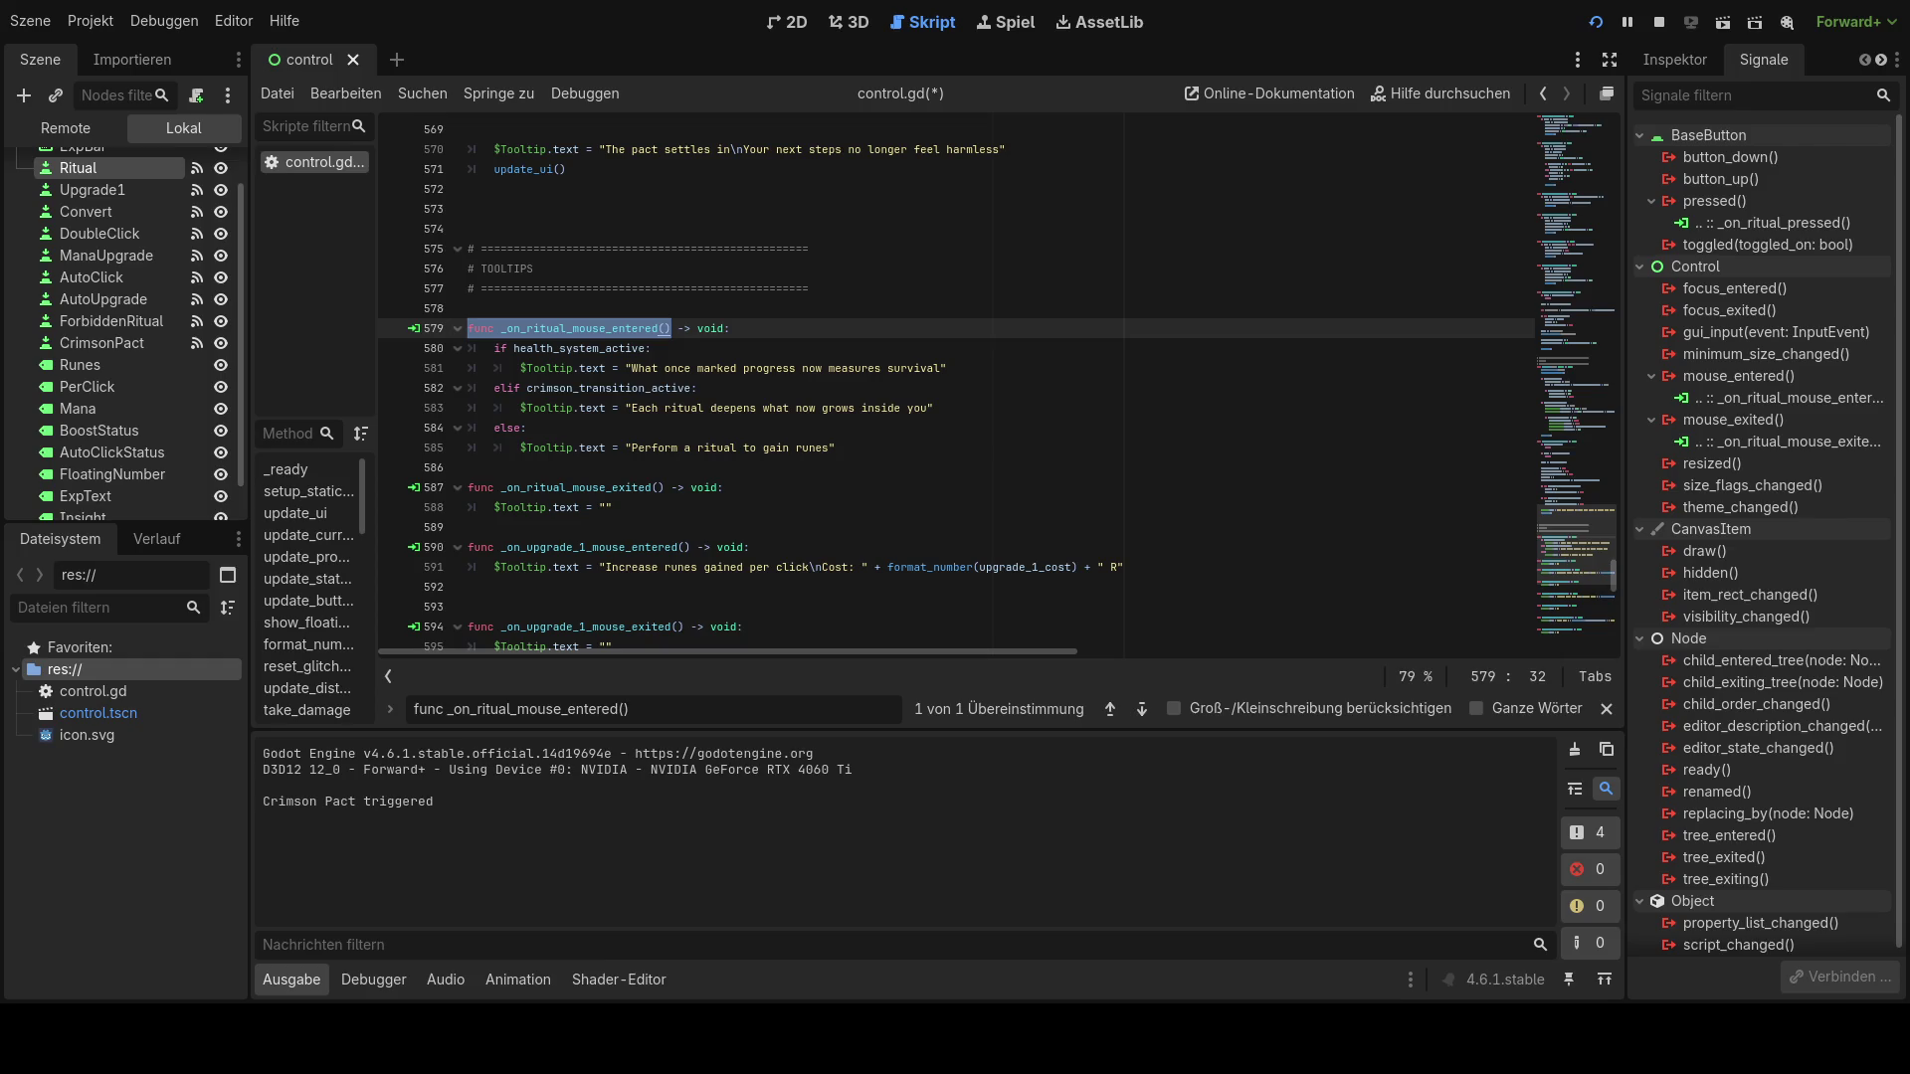
left_click_drag(835, 447, 469, 328)
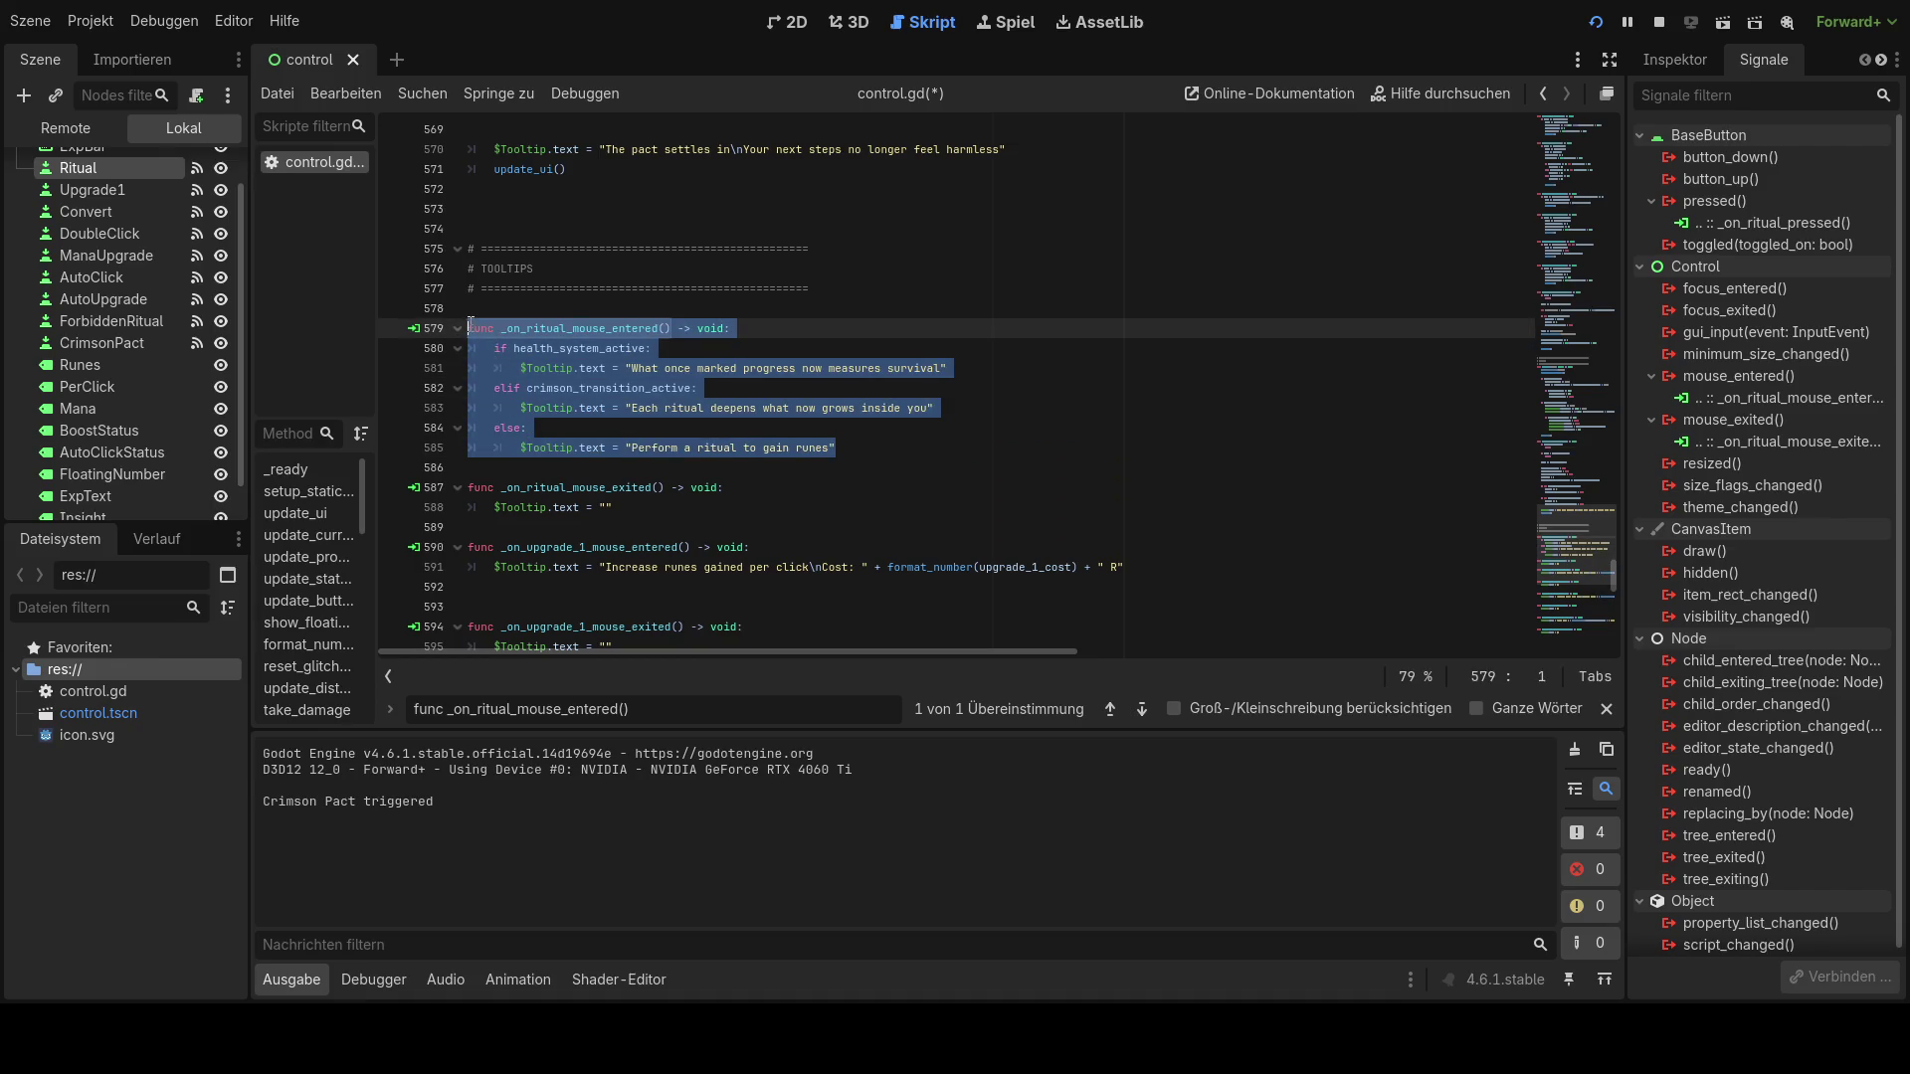
type("func _on_ritual_mouse_entered() -> void: \tif health_system_active: \t\t$Tooltip.text = \"What once marked progress now measures survival\" \telif crimson_transition_active: \t\t$Tooltip.text = \"Each ritual deepens what now grows inside you\" \telif insight >= 3: \t\t$Tooltip.text = \"Perform a corrupted ritual to gain runes\" \telse: \t\t$Tooltip.text = \"Perform a ritual to gain runes\"")
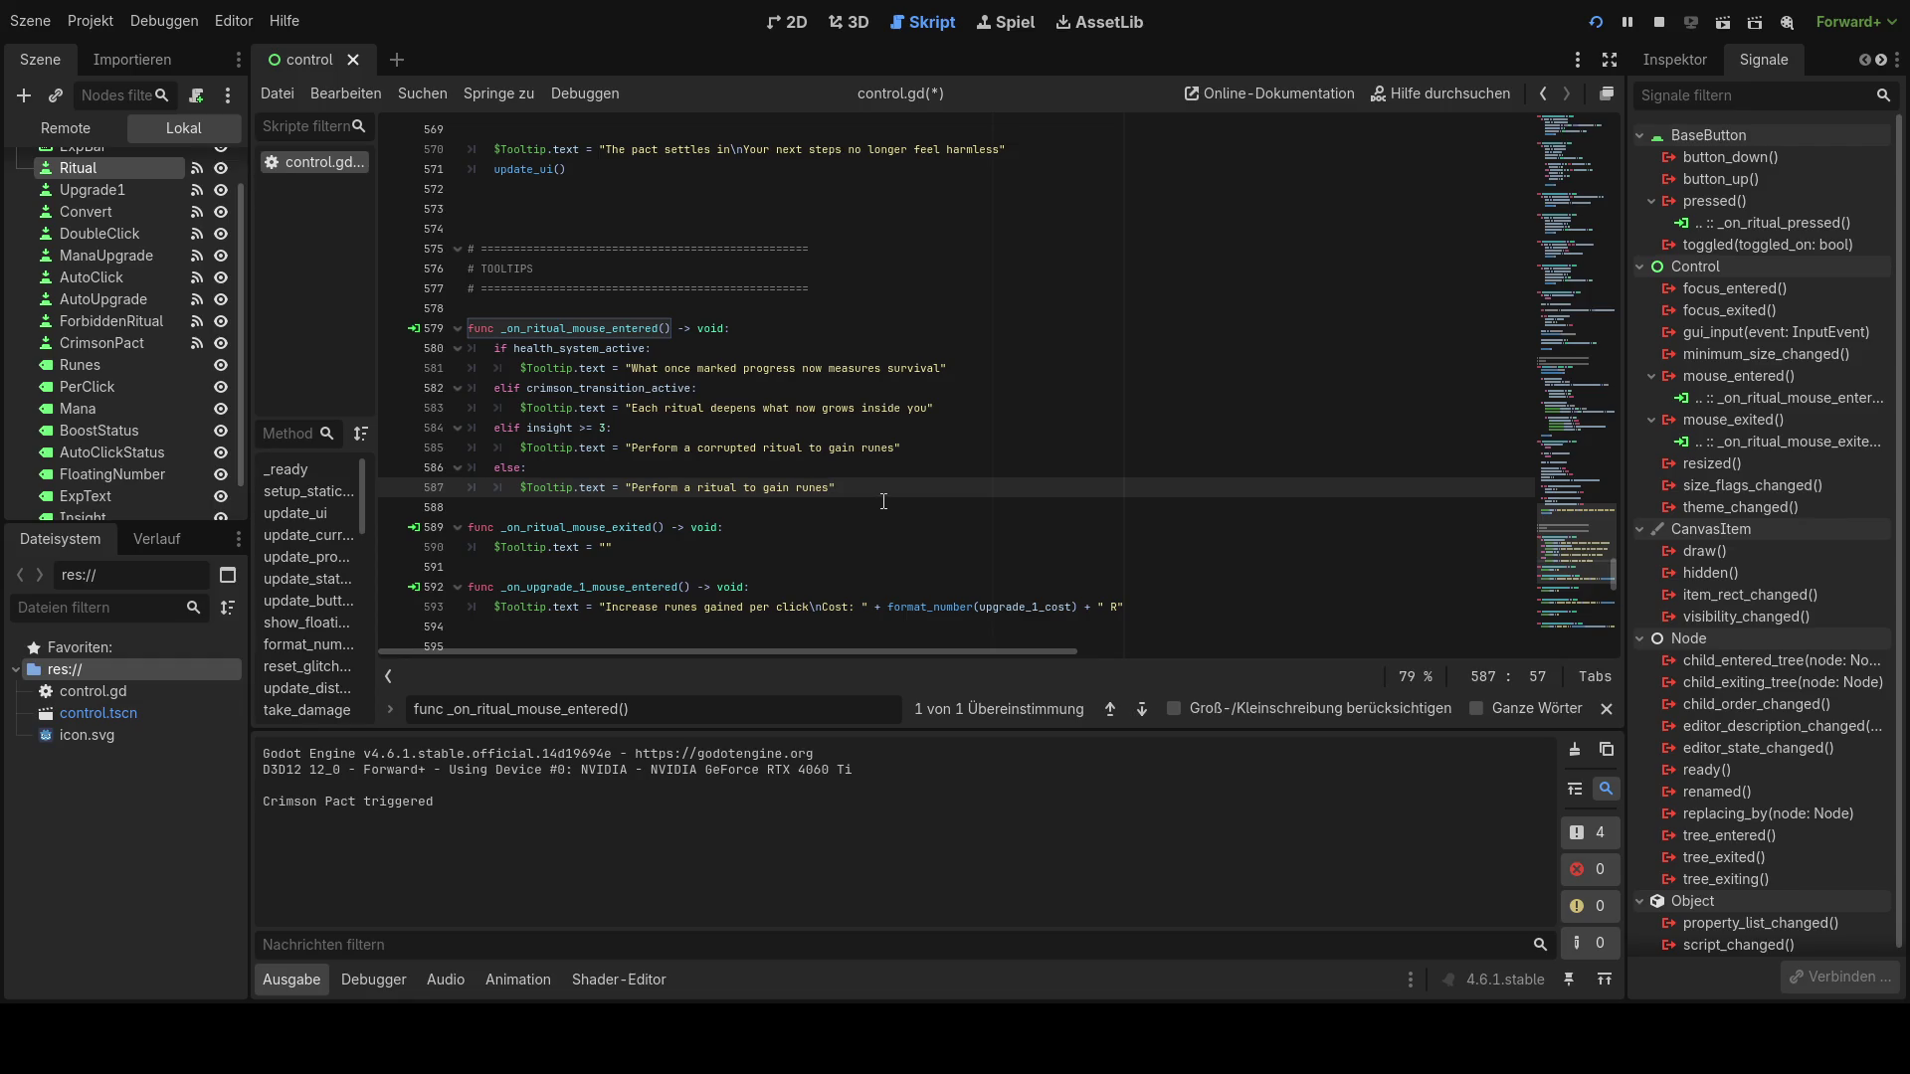